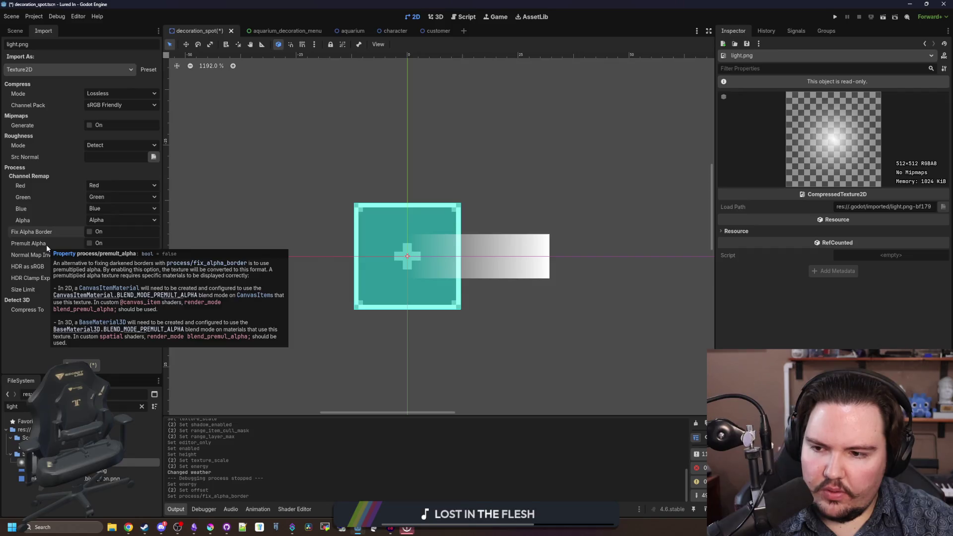
Enable Fix Alpha Border and Premult Alpha for light.png and review the 3D compression choices.
click(89, 243)
click(90, 231)
mouse_move(46, 266)
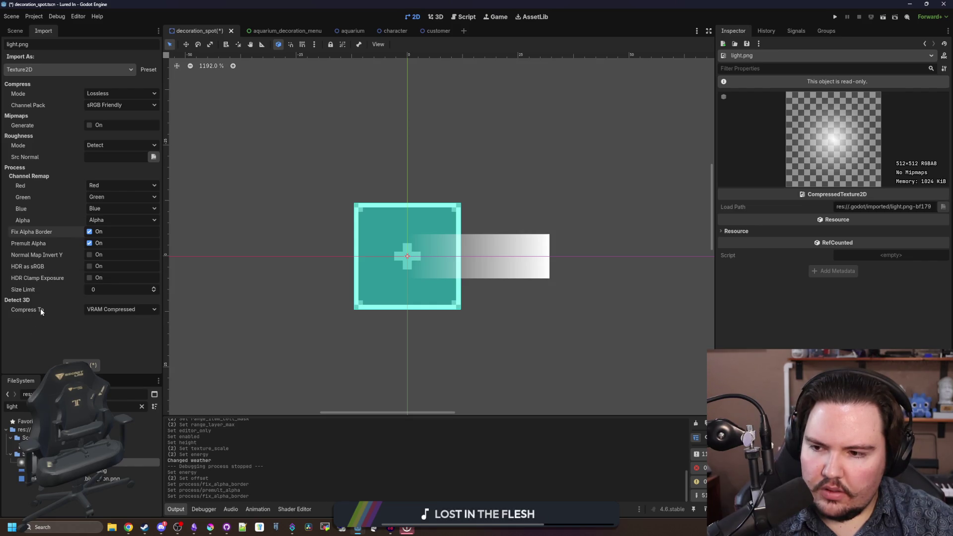
click(92, 309)
click(54, 313)
click(91, 310)
click(98, 308)
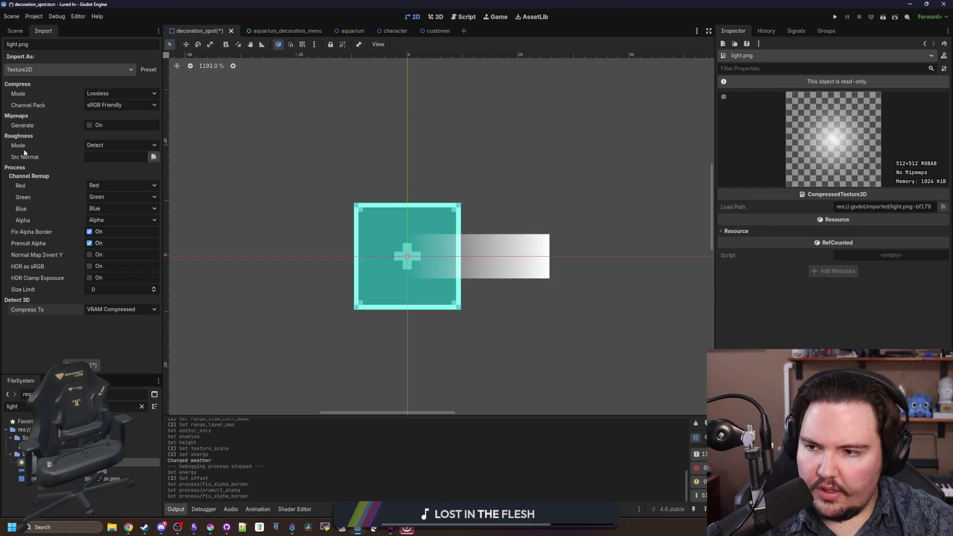
Review the alpha remap, roughness and compression dropdowns, keeping Alpha, Detect and Lossless.
click(112, 221)
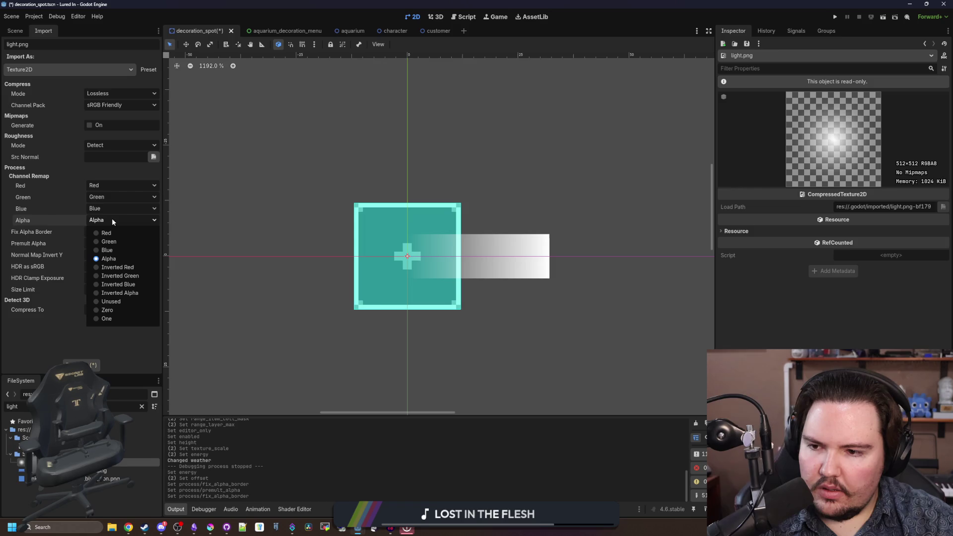
click(112, 218)
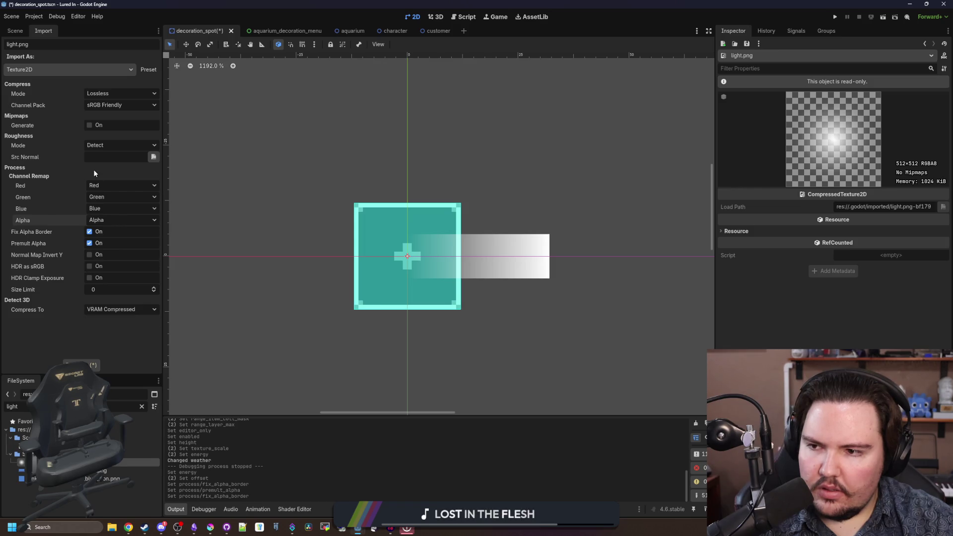
click(110, 146)
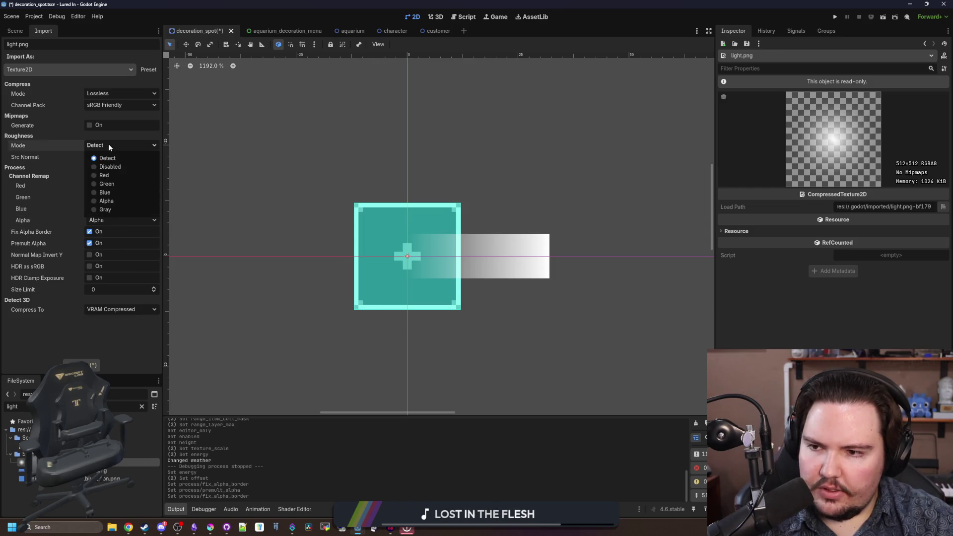
click(108, 144)
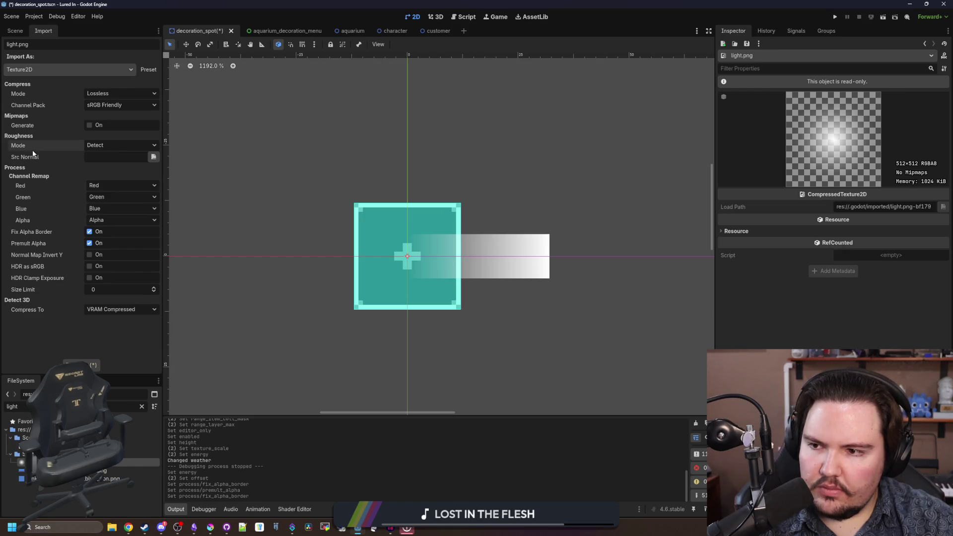
mouse_move(33, 160)
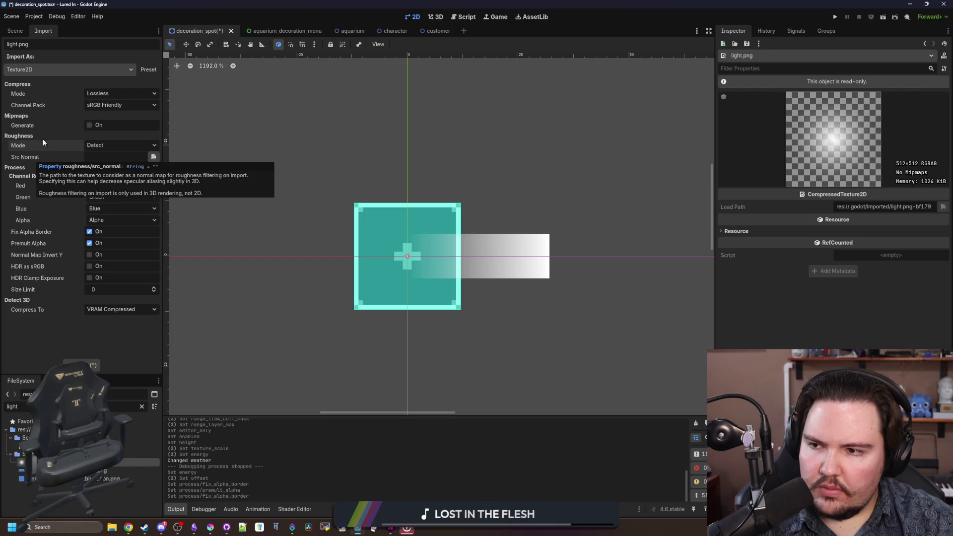
mouse_move(24, 128)
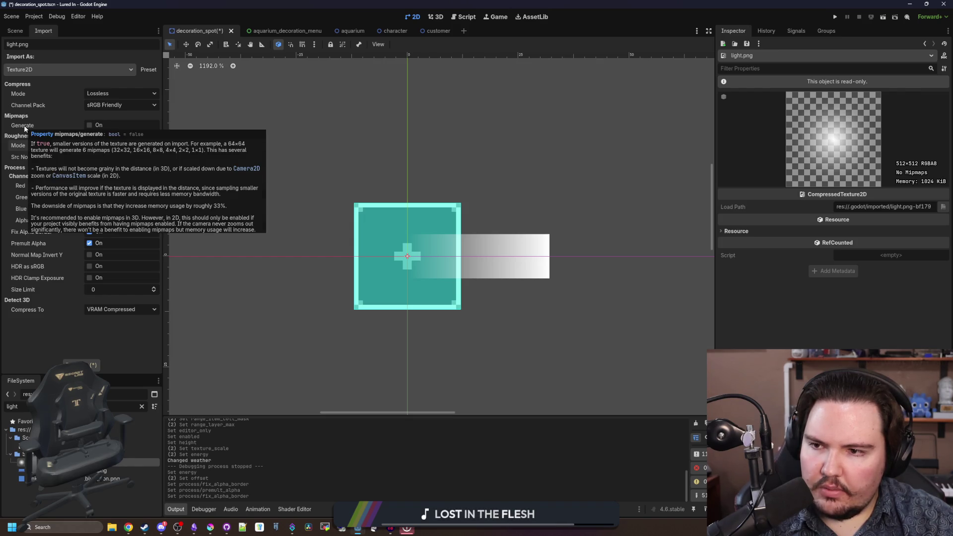
click(108, 106)
click(108, 106)
click(114, 94)
click(114, 96)
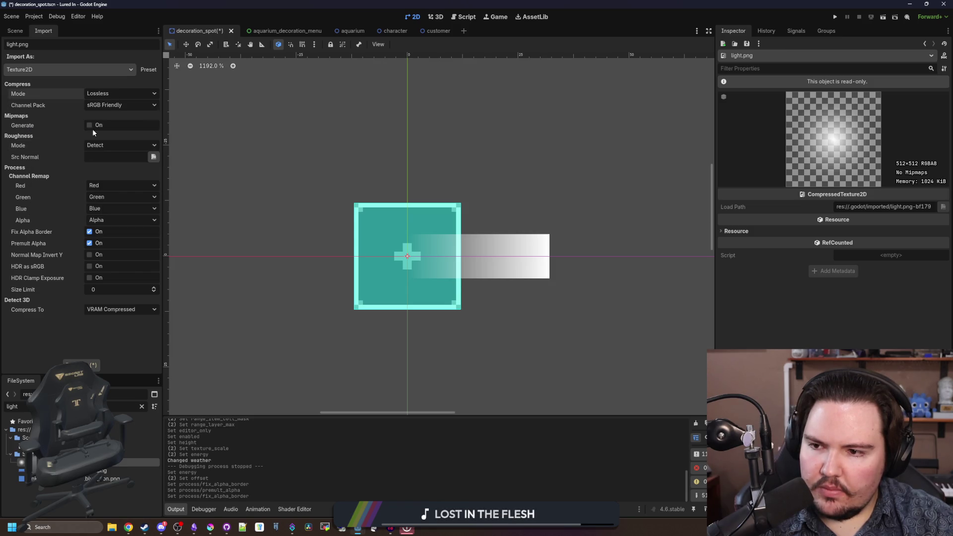
mouse_move(61, 248)
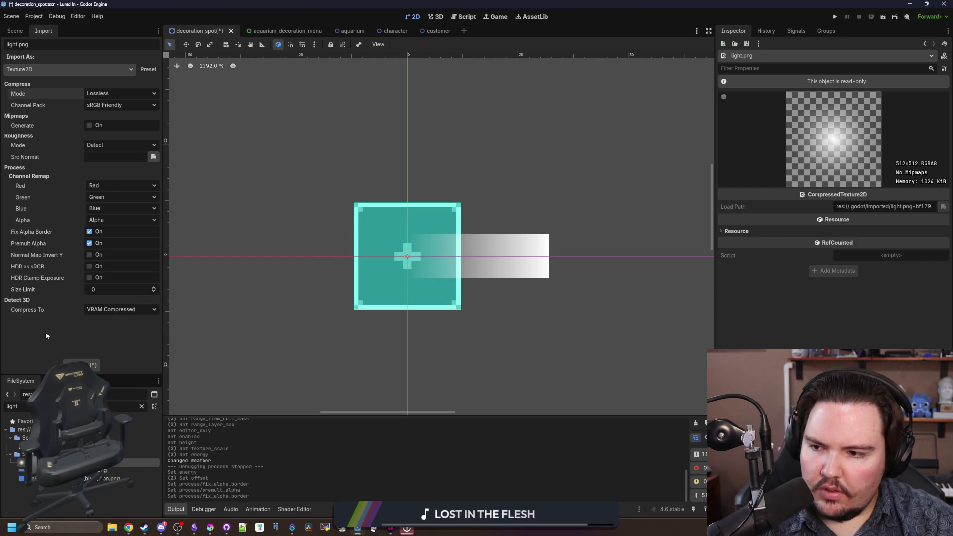
mouse_move(27, 292)
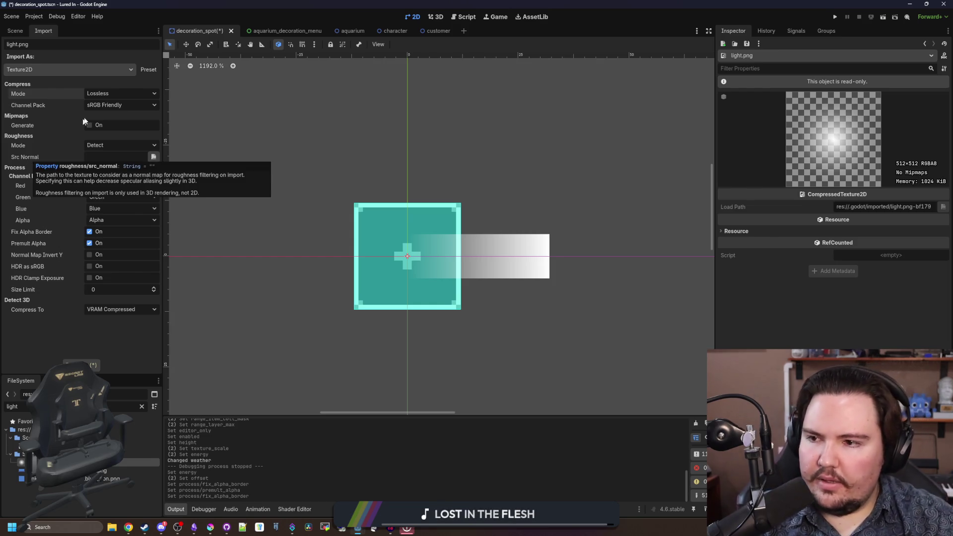
Save the decoration_spot scene and switch to the aquarium scene.
scroll(410, 278, up, 1)
scroll(410, 278, down, 2)
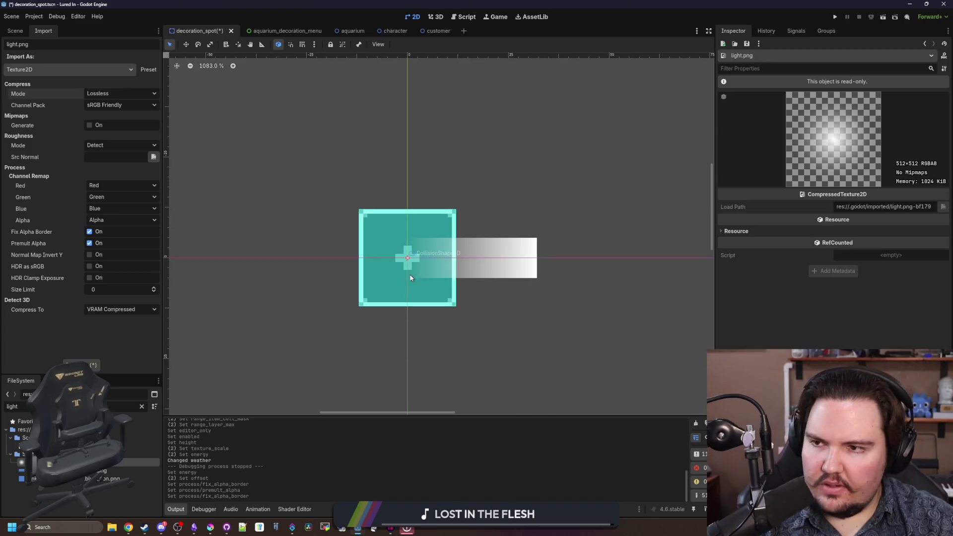
key(ctrl+s)
click(349, 31)
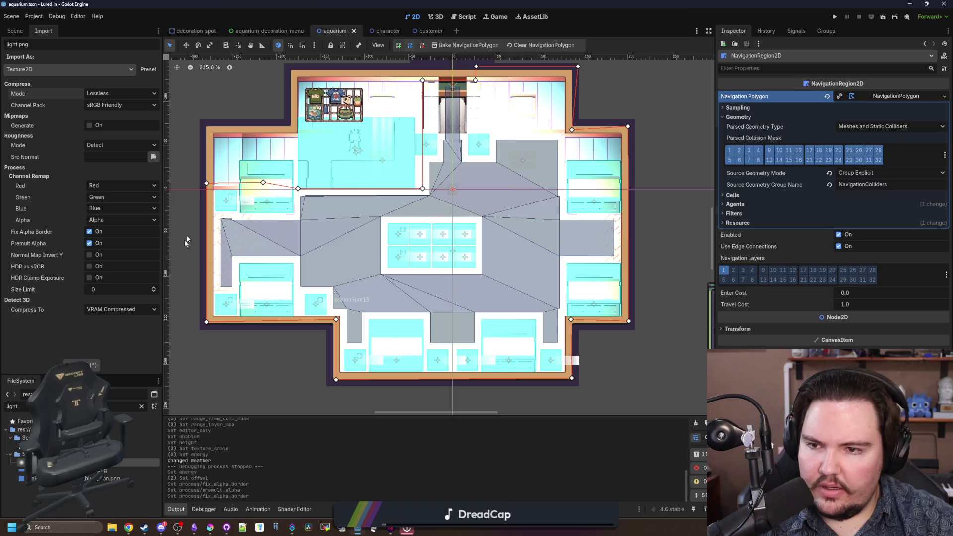
Filter the FileSystem by 'decorat' and open decoration_spot.tscn to view its point light.
click(142, 406)
text(decorat)
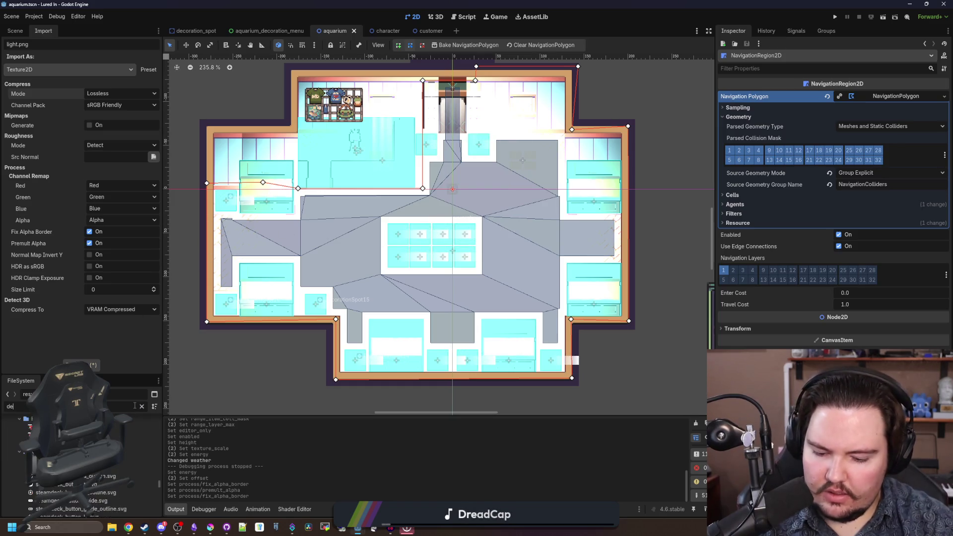
scroll(217, 228, up, 4)
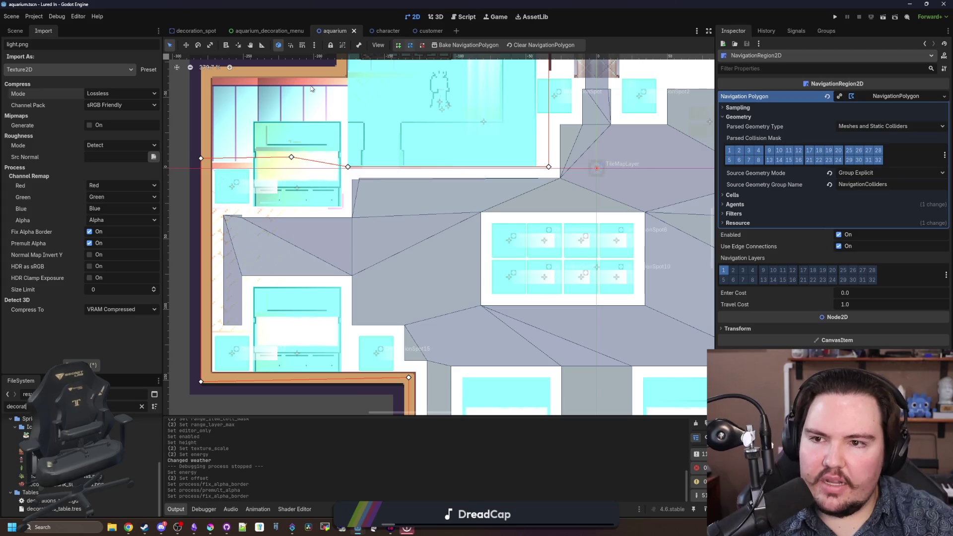
scroll(273, 103, up, 5)
scroll(273, 103, down, 3)
scroll(262, 234, down, 12)
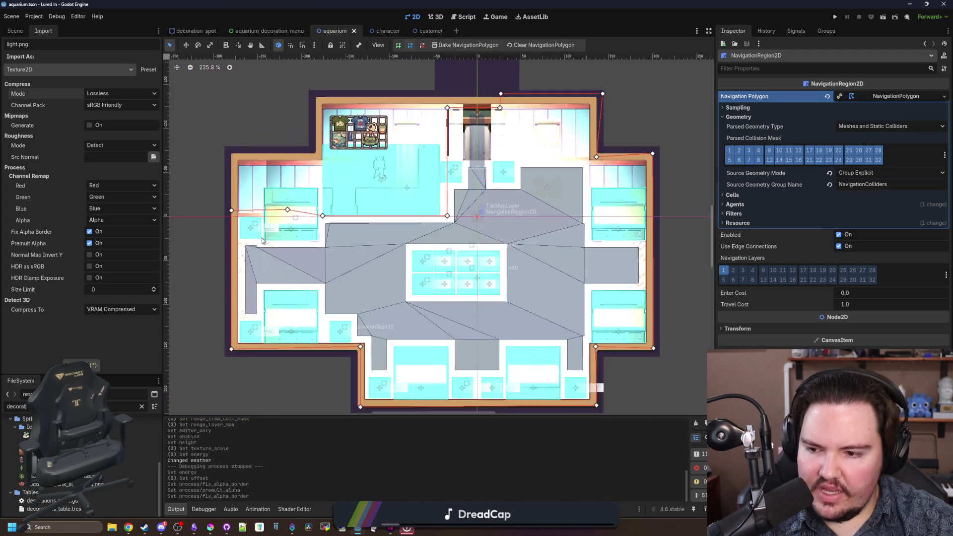
scroll(119, 466, up, 3)
double_click(99, 482)
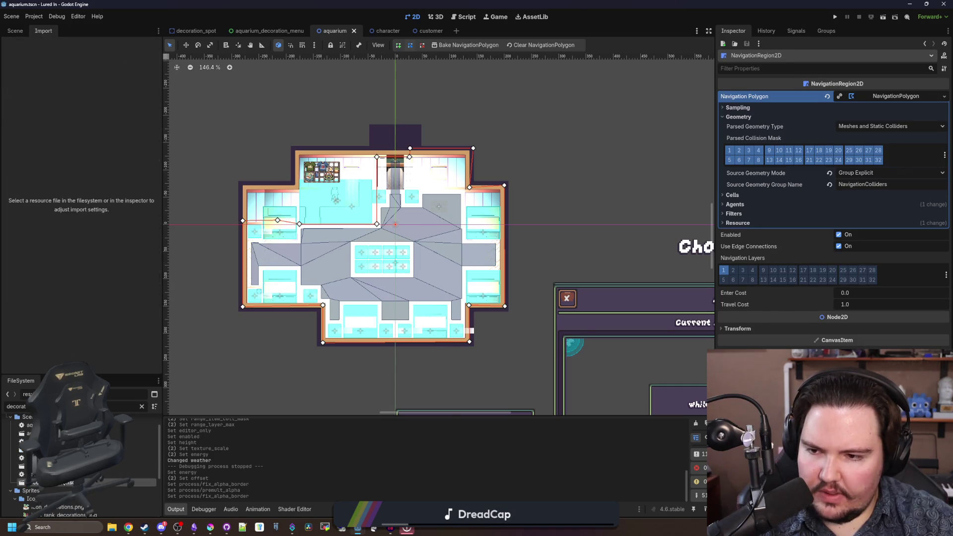
scroll(430, 255, down, 5)
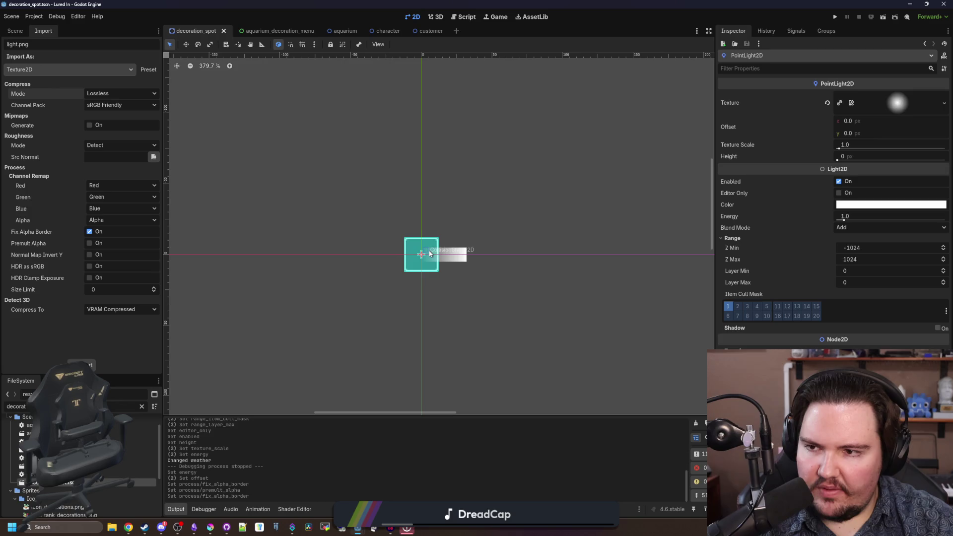
Deselect the point light, save decoration_spot, and go back to the aquarium scene.
scroll(450, 259, down, 5)
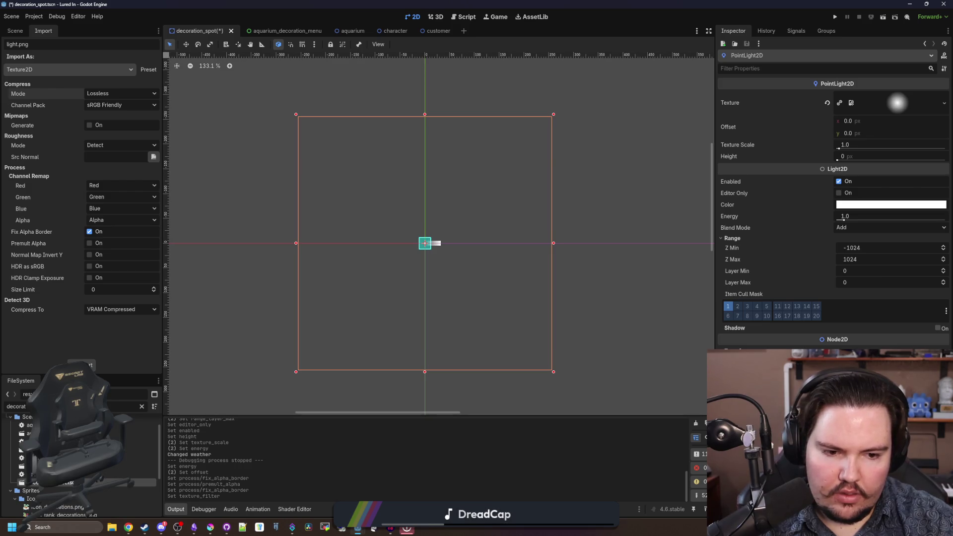
click(627, 305)
key(ctrl+s)
click(341, 32)
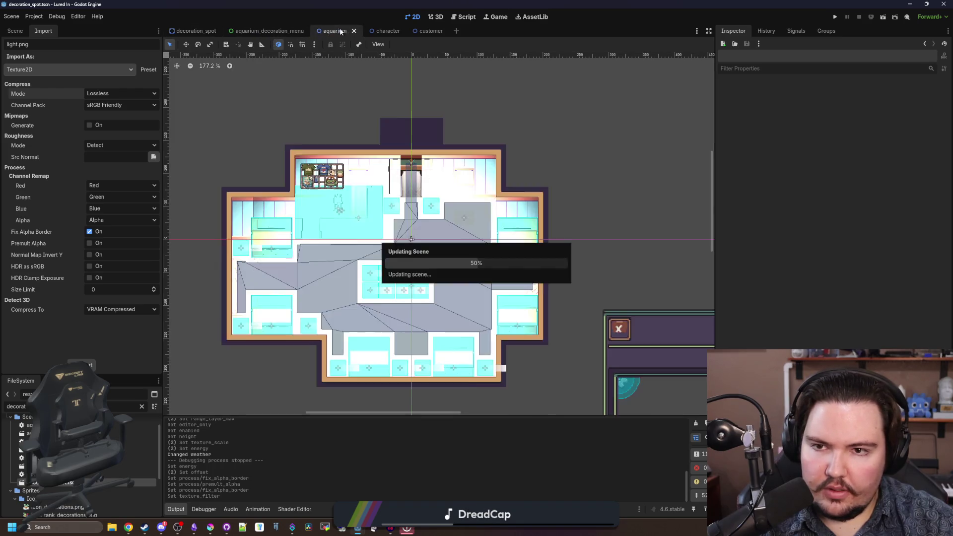
Test-reimport light.png with Premult Alpha turned on.
scroll(258, 182, up, 10)
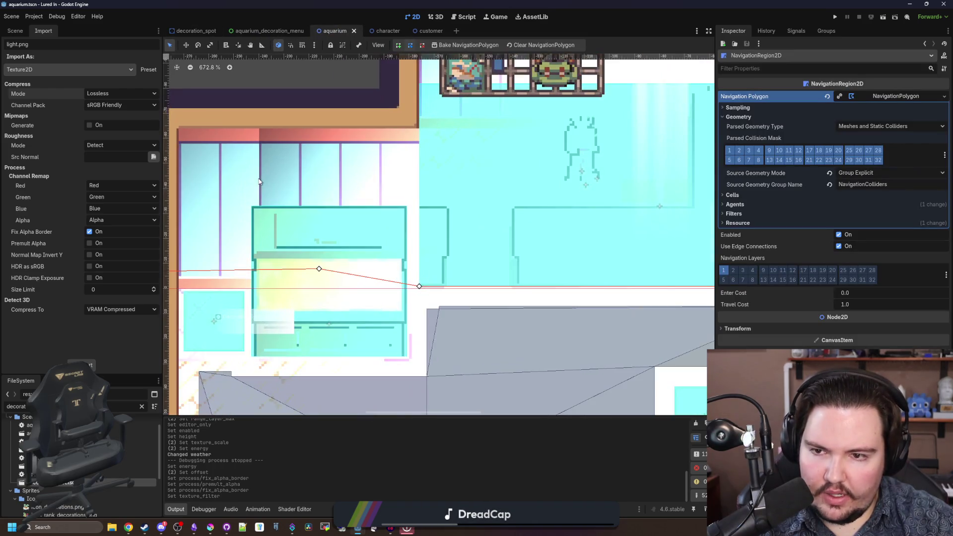
scroll(258, 182, up, 4)
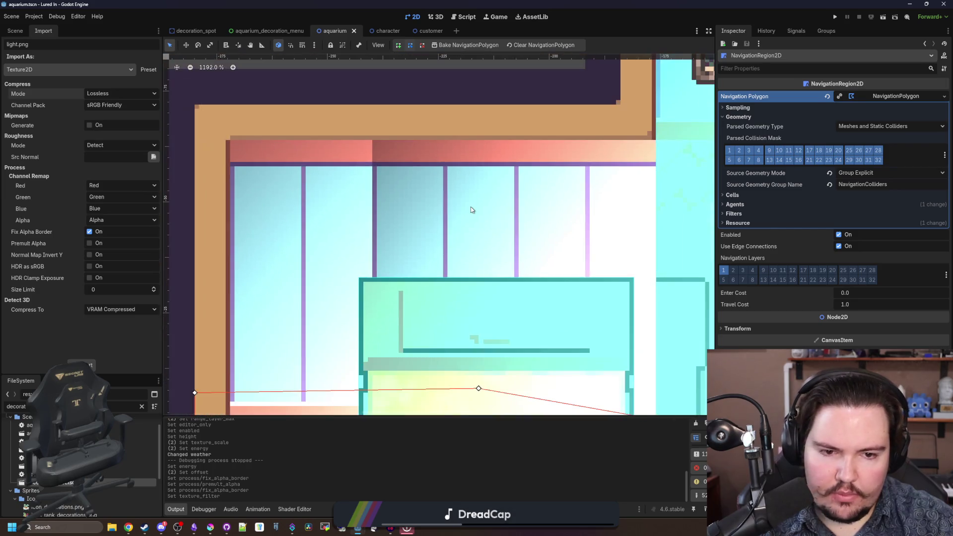
scroll(470, 207, down, 5)
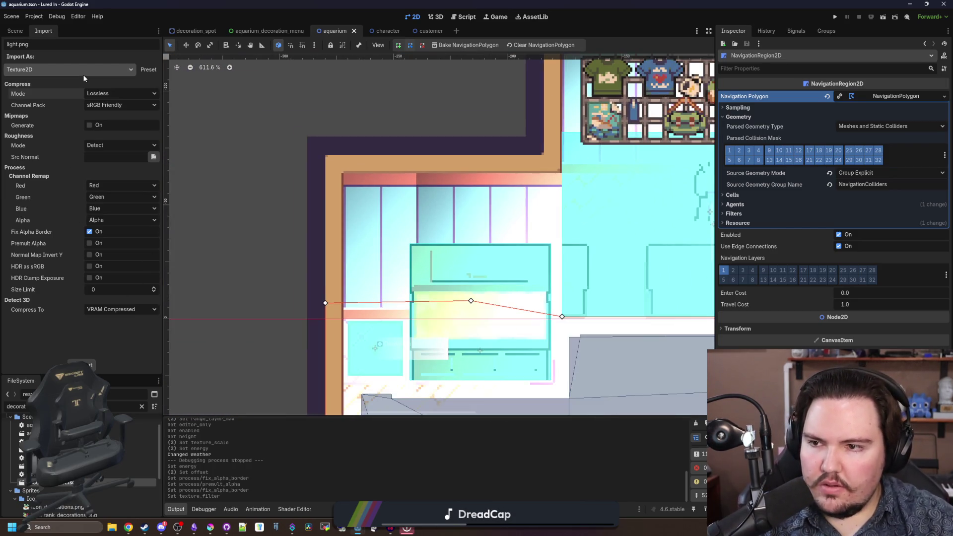
click(90, 243)
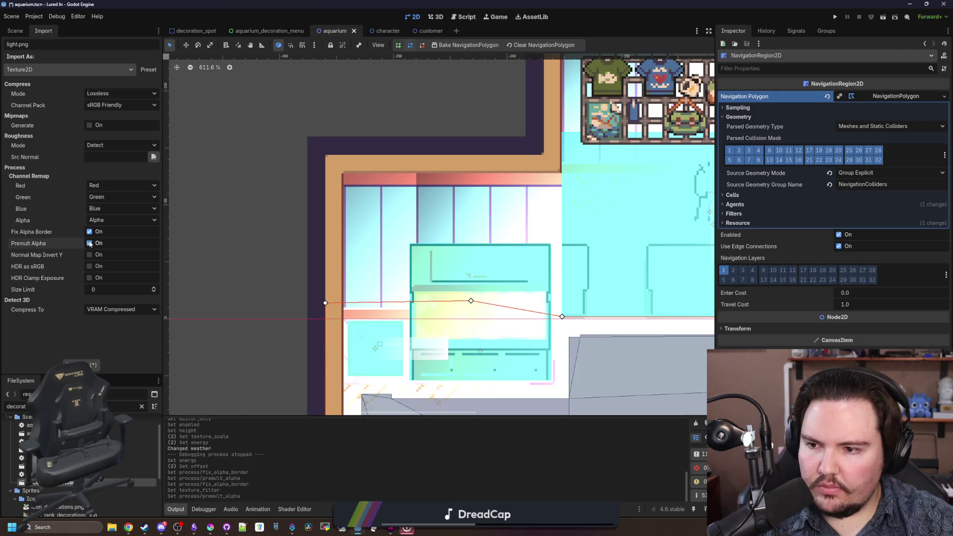
click(82, 364)
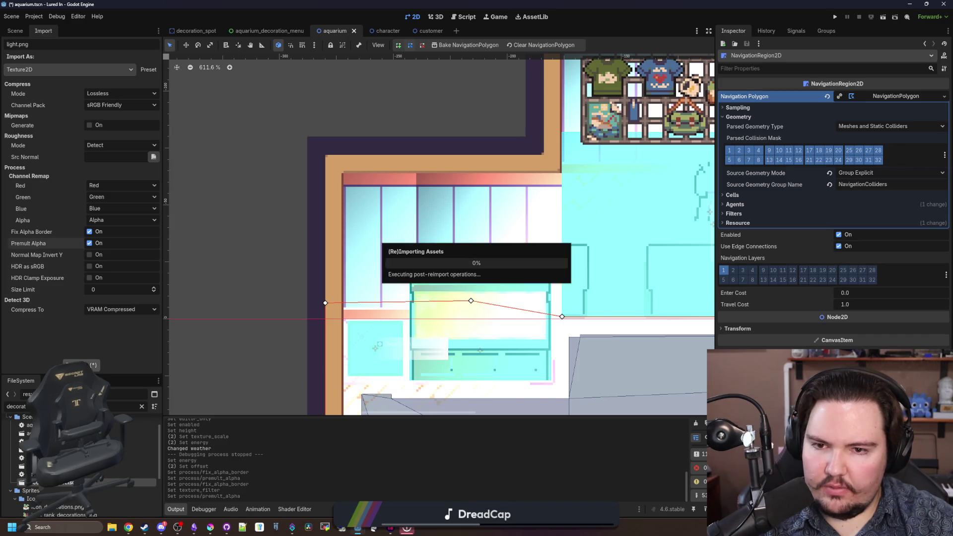
Reimport light.png with Premult Alpha and Fix Alpha Border both off, then save.
scroll(360, 209, down, 8)
scroll(360, 209, up, 4)
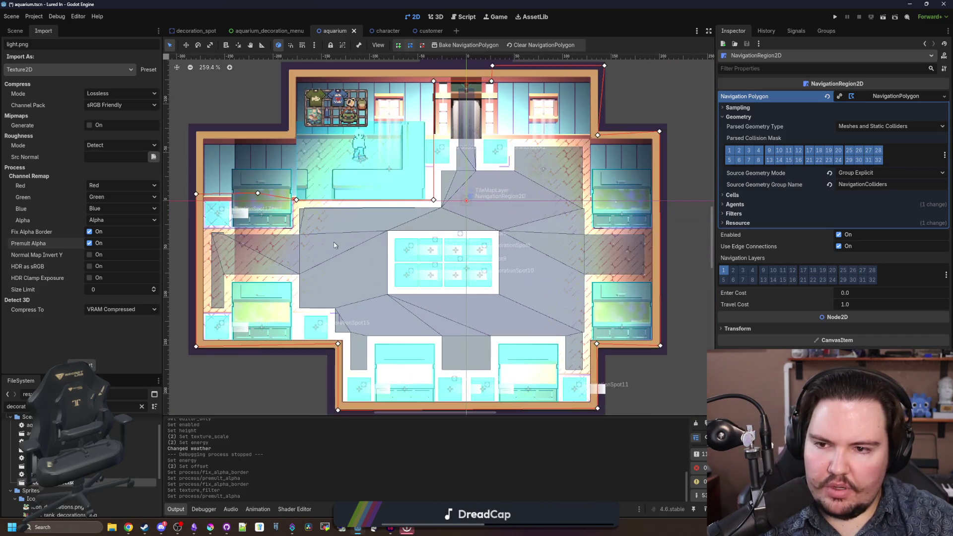
click(89, 243)
click(89, 232)
click(89, 366)
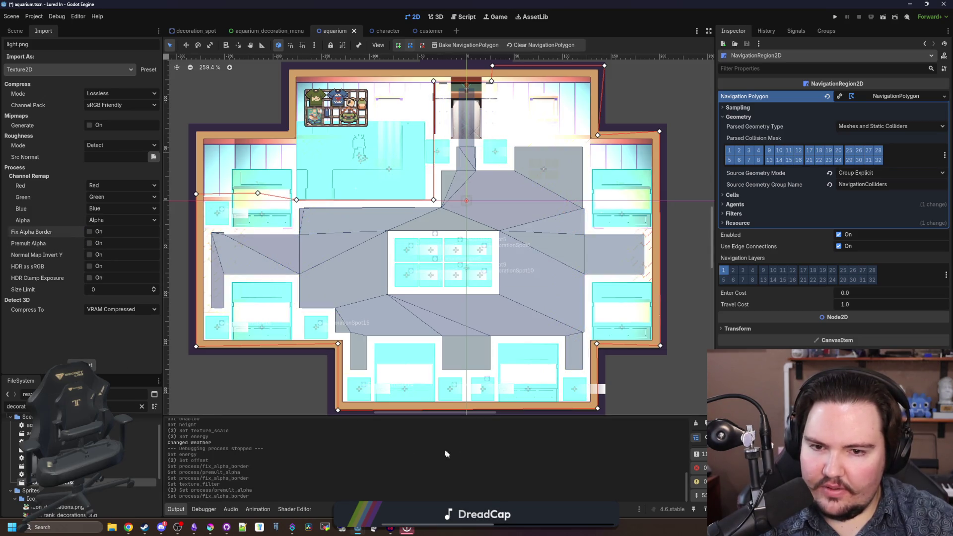
key(ctrl+s)
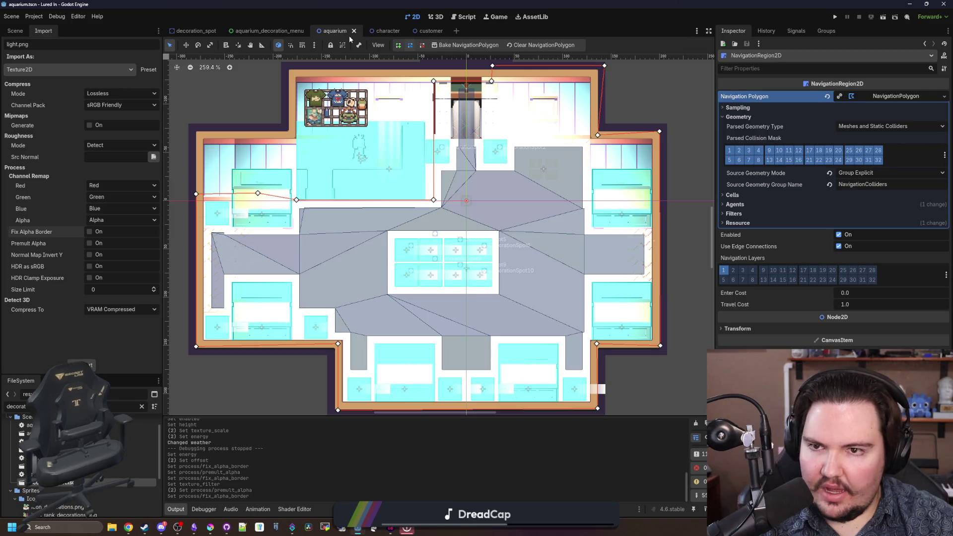
double_click(63, 484)
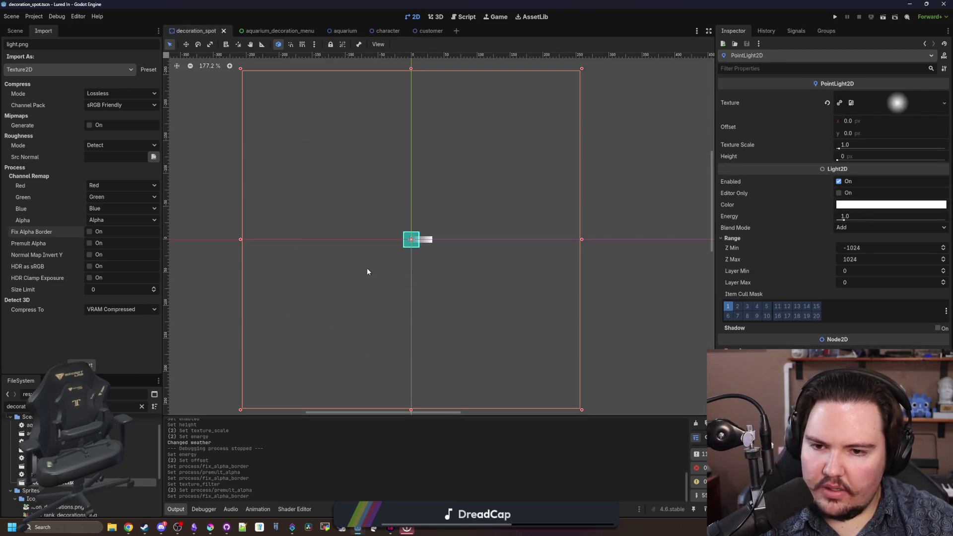
Disable the PointLight2D in decoration_spot by unchecking Enabled.
scroll(397, 248, up, 6)
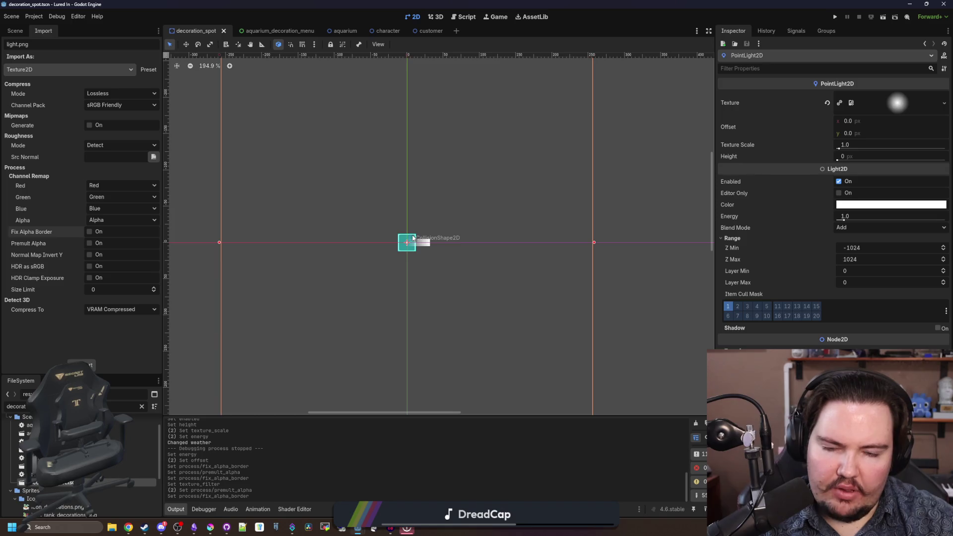
scroll(407, 246, up, 8)
scroll(401, 247, down, 5)
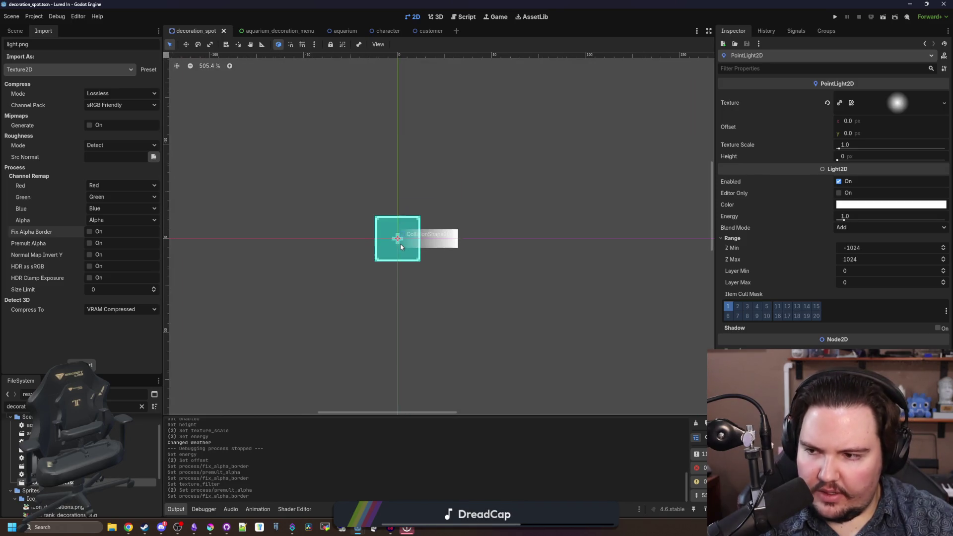
scroll(401, 245, up, 7)
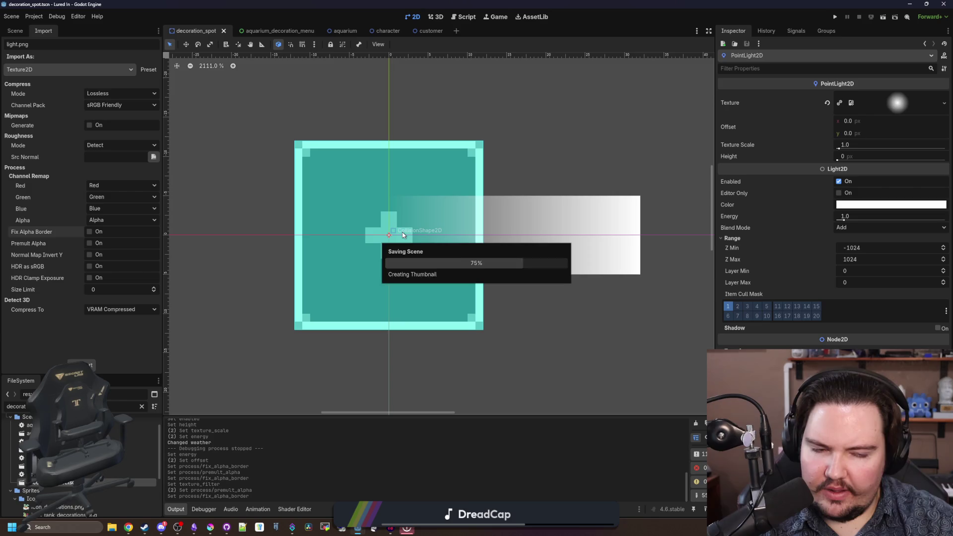
scroll(402, 235, down, 12)
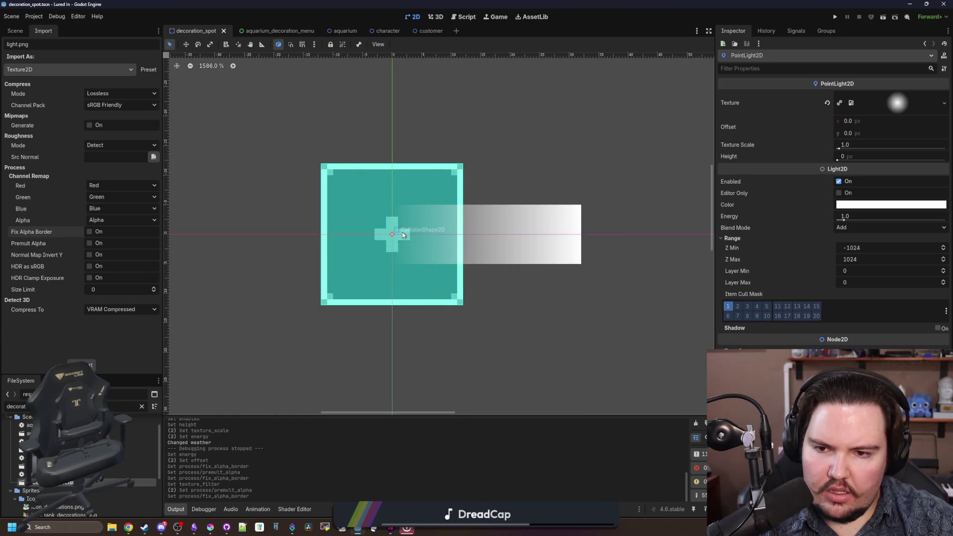
click(14, 30)
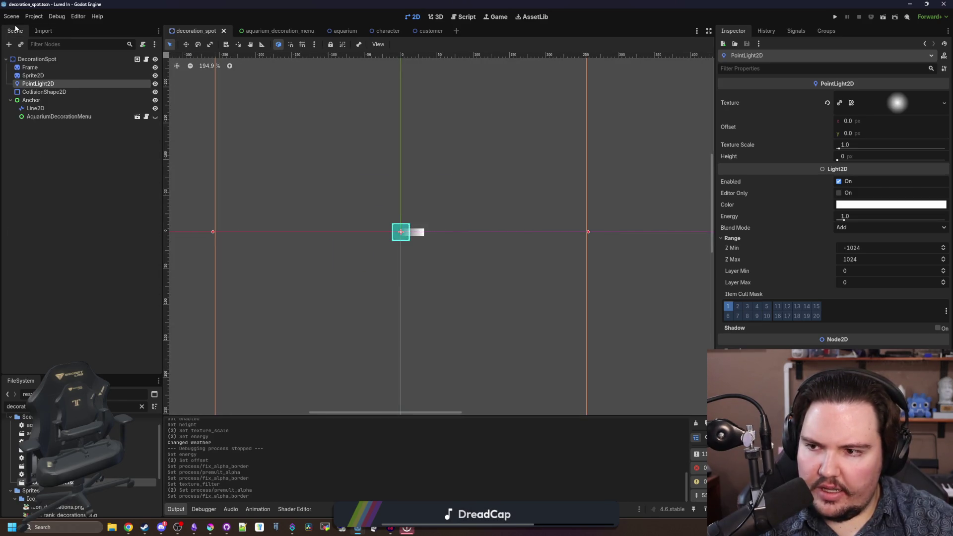
click(43, 92)
click(37, 84)
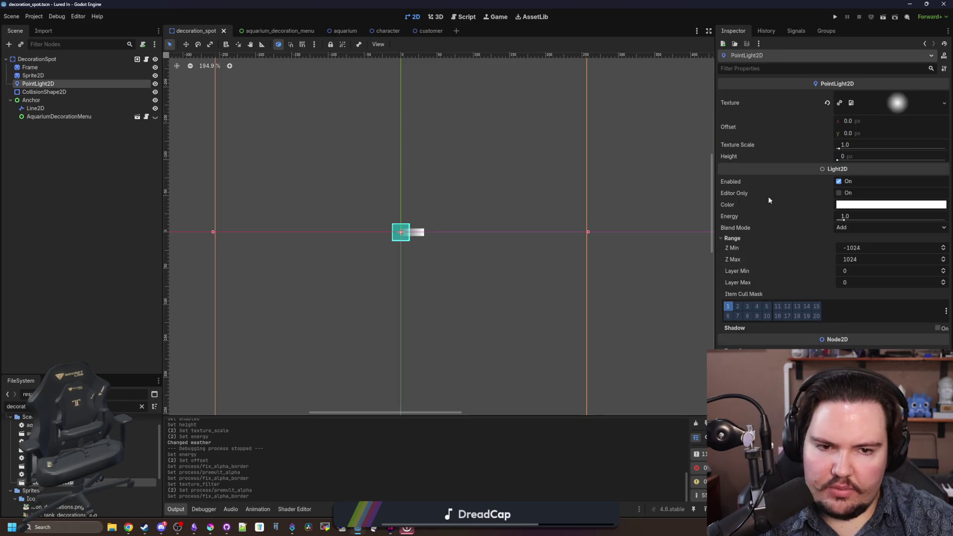
click(838, 182)
Save decoration_spot and return to the aquarium scene.
key(ctrl+s)
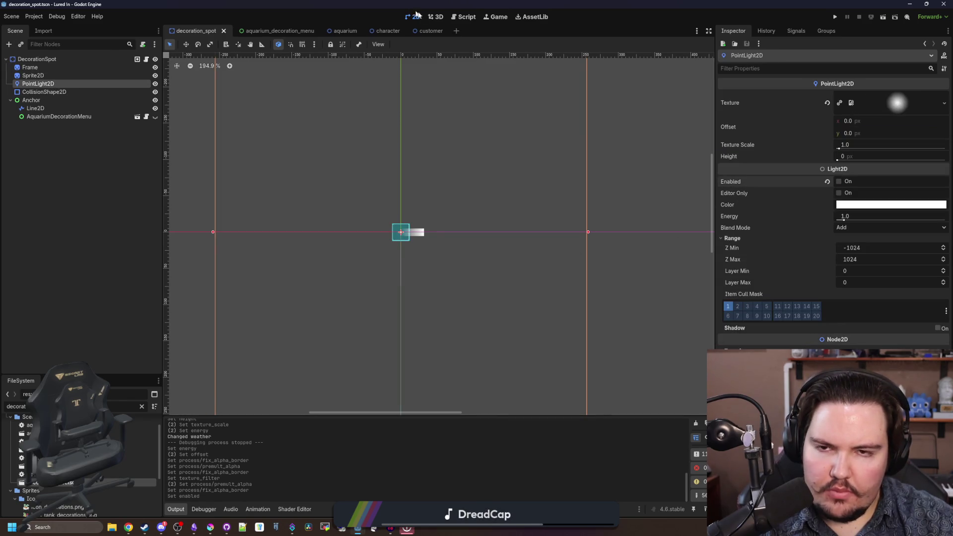
click(495, 16)
click(464, 16)
click(417, 16)
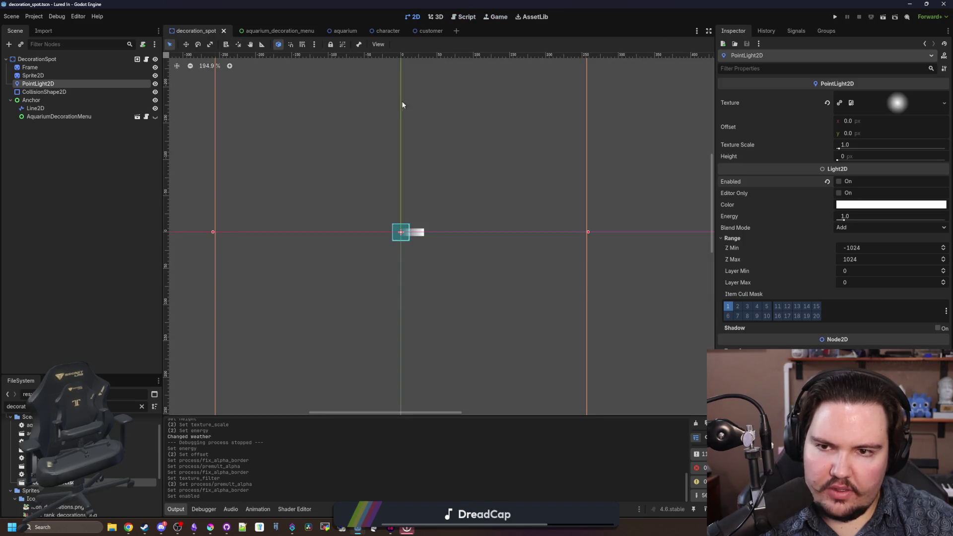
click(290, 31)
click(347, 31)
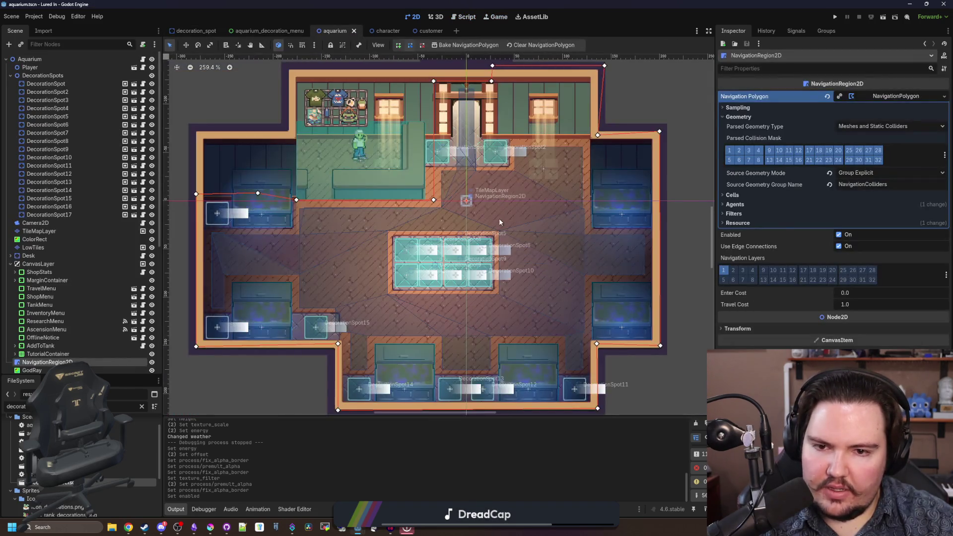
Run the project with F5 and dismiss the Welcome Back earnings message.
key(F5)
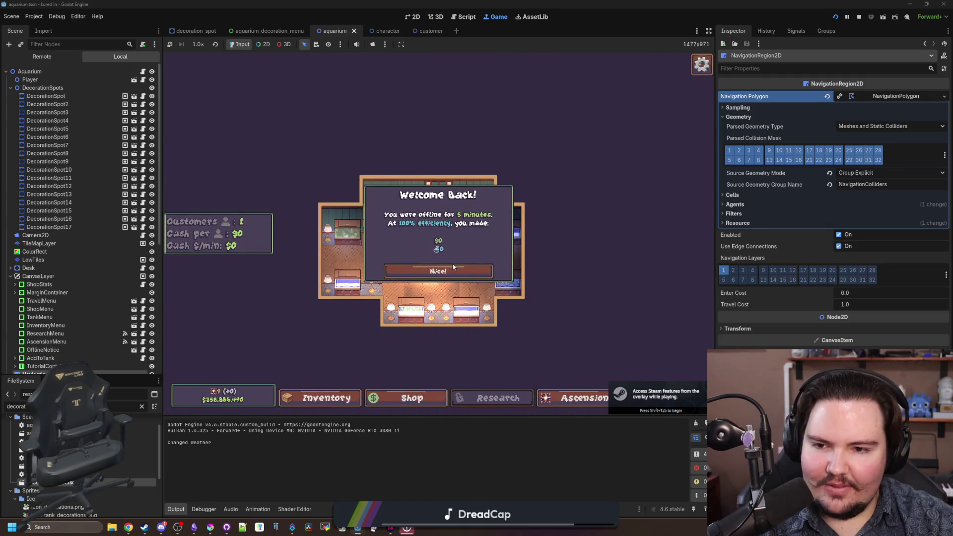
click(453, 269)
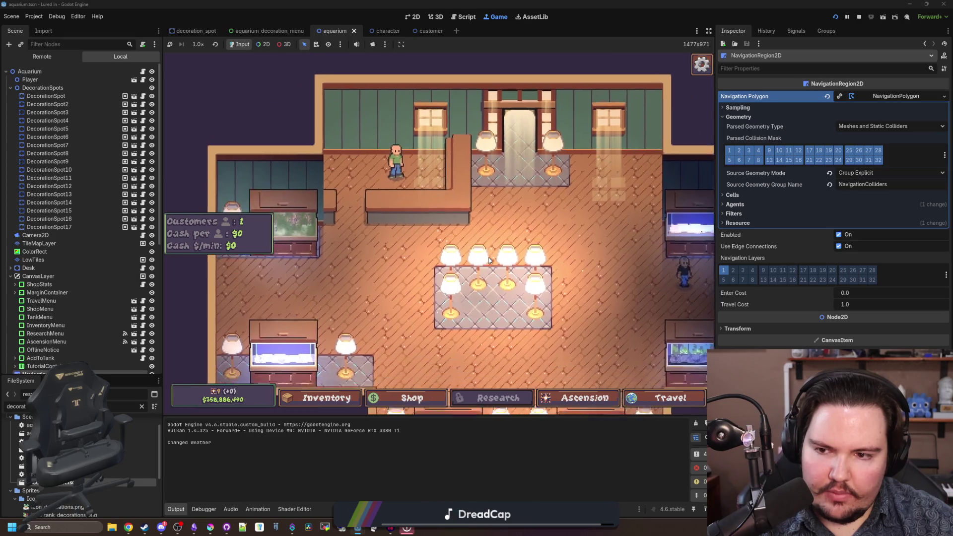
Zoom around the running shop floor to watch the customers, then clear the 'decorat' file filter.
scroll(488, 260, down, 3)
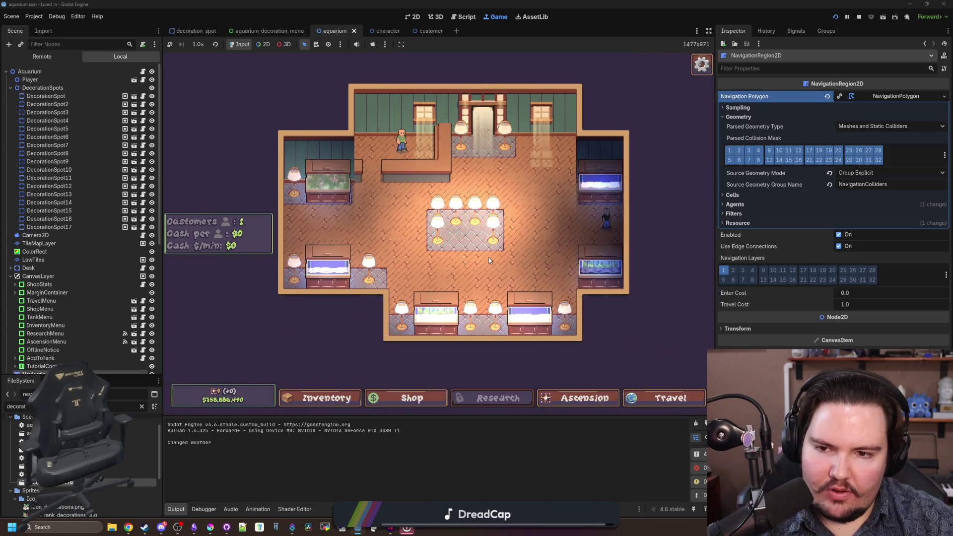
scroll(489, 260, up, 5)
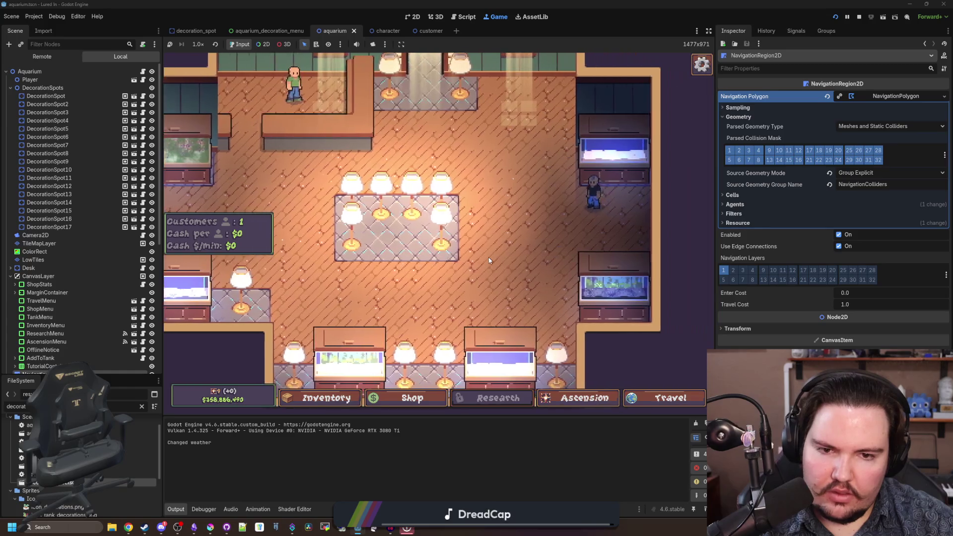
scroll(489, 260, down, 5)
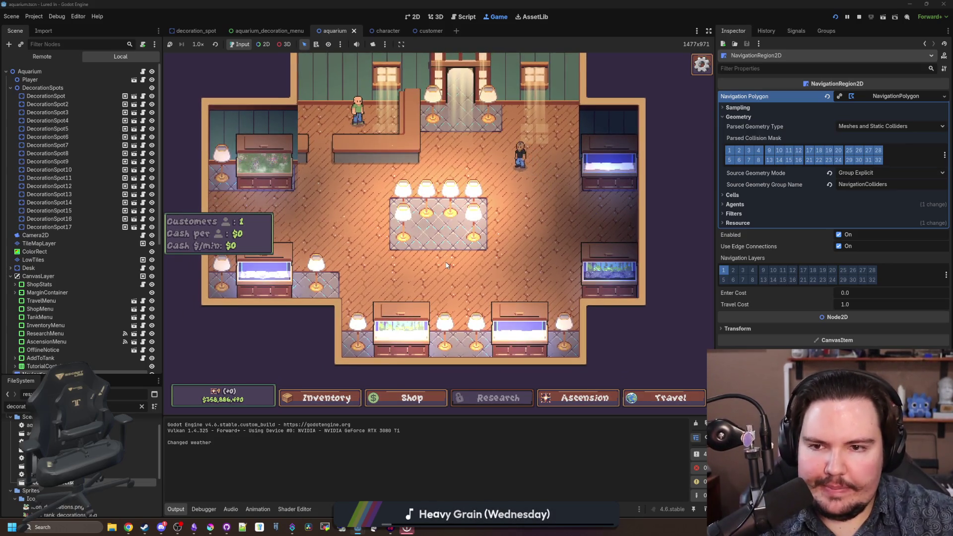
scroll(487, 229, up, 5)
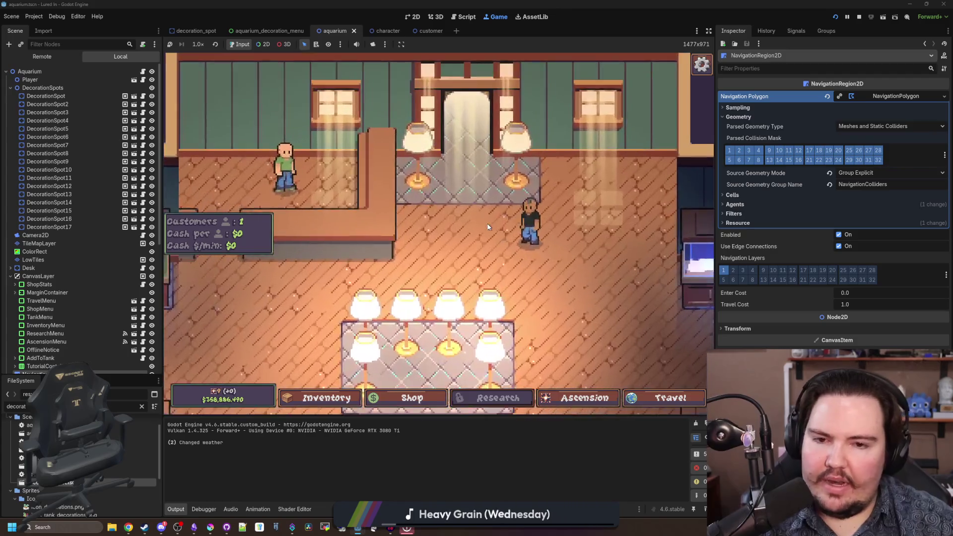
scroll(488, 229, down, 2)
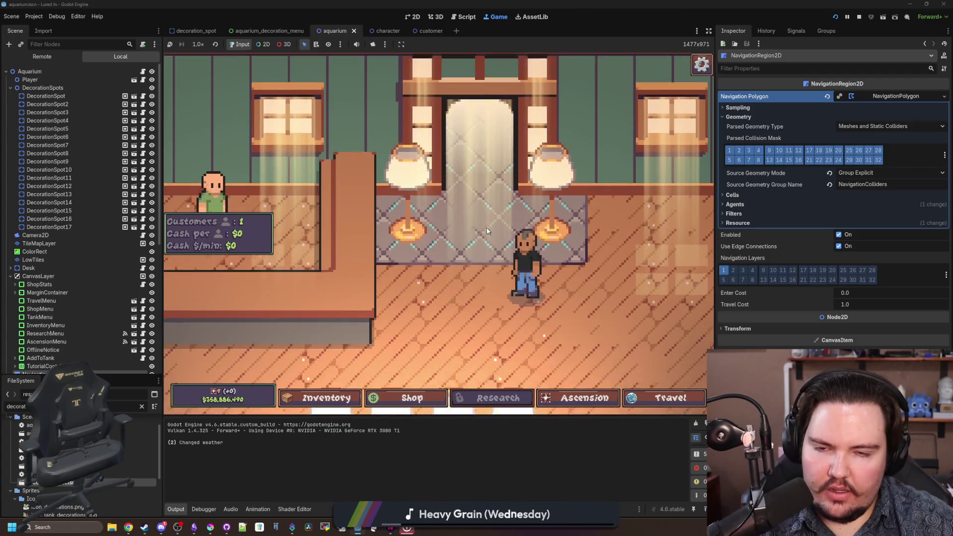
scroll(487, 231, down, 5)
scroll(536, 233, up, 4)
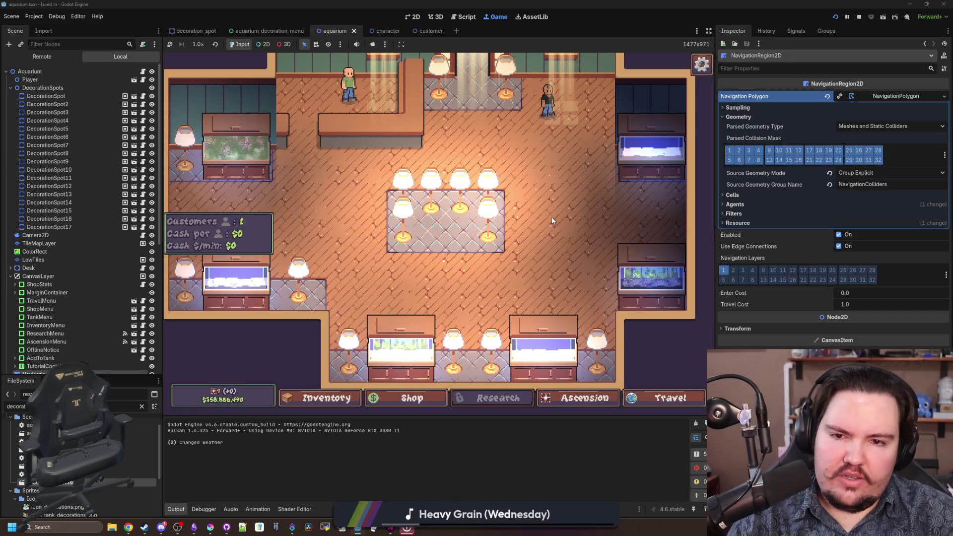
scroll(483, 263, down, 2)
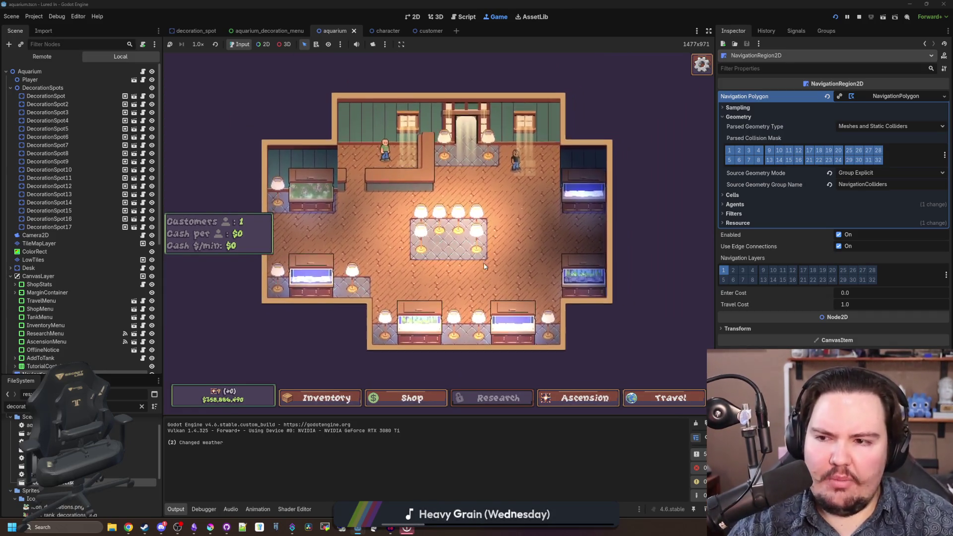
scroll(484, 266, up, 4)
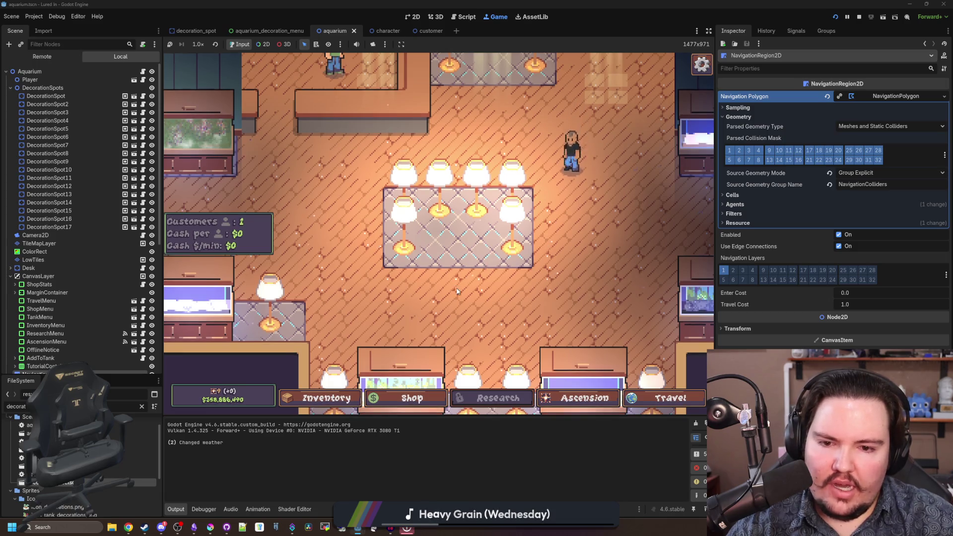
scroll(457, 291, down, 2)
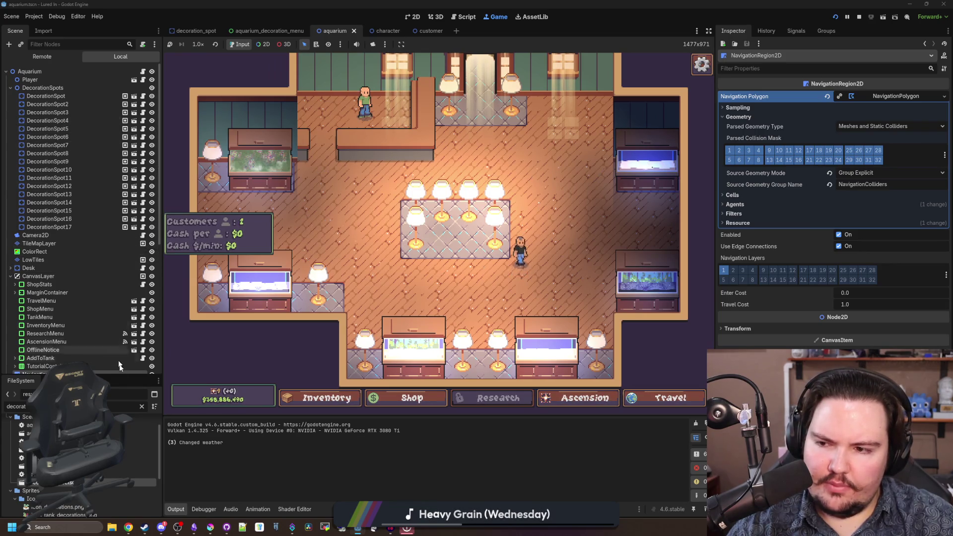
click(141, 406)
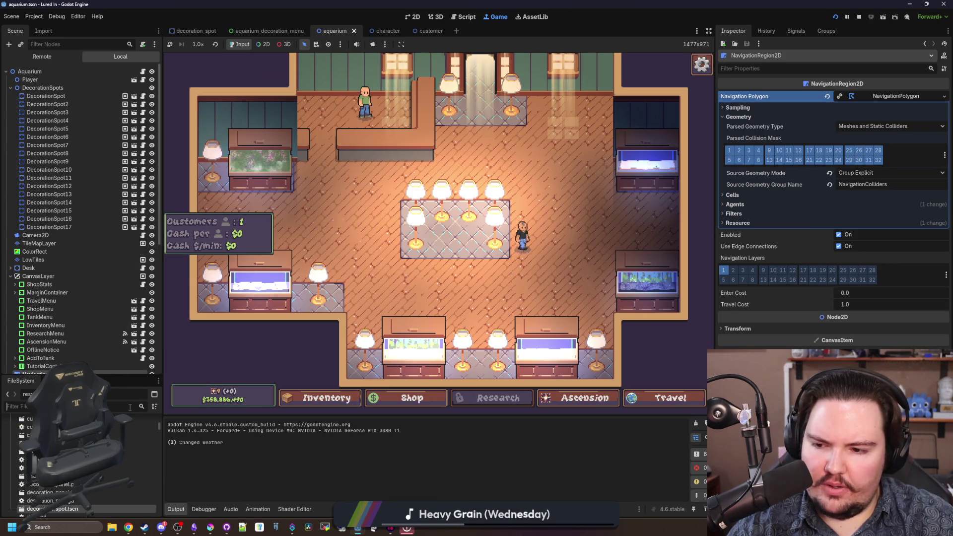
Select CanvasModulate, turn on Top Level, and check its colour without changing it.
click(10, 89)
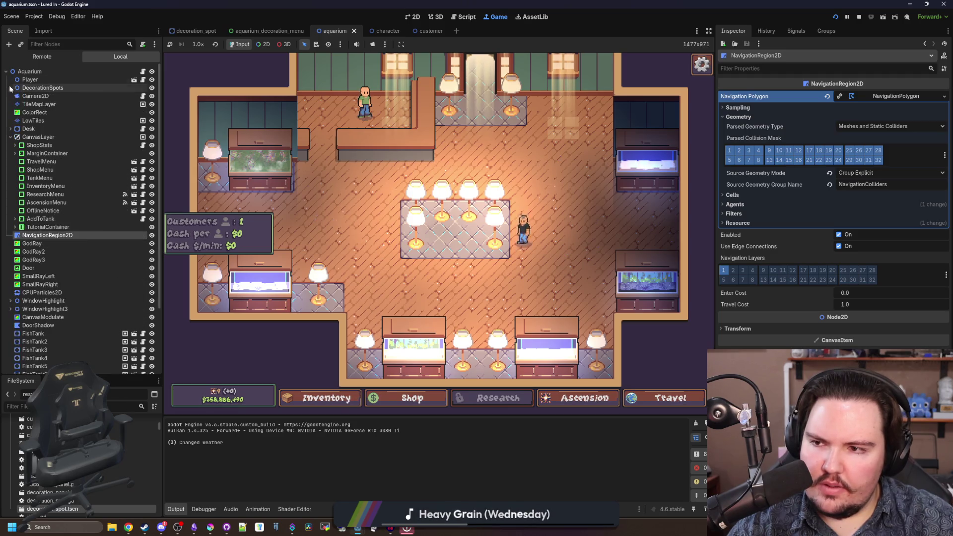
click(11, 137)
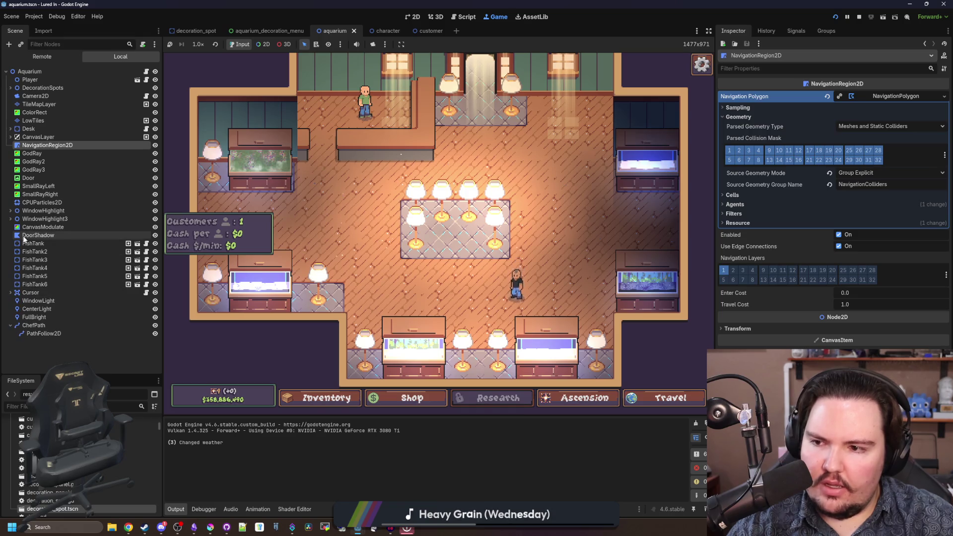
click(35, 227)
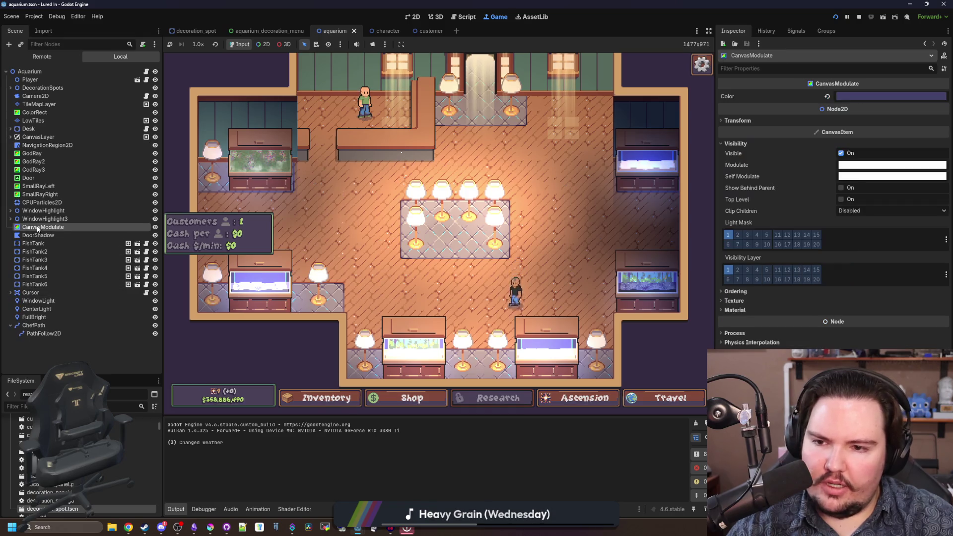
double_click(841, 187)
click(841, 199)
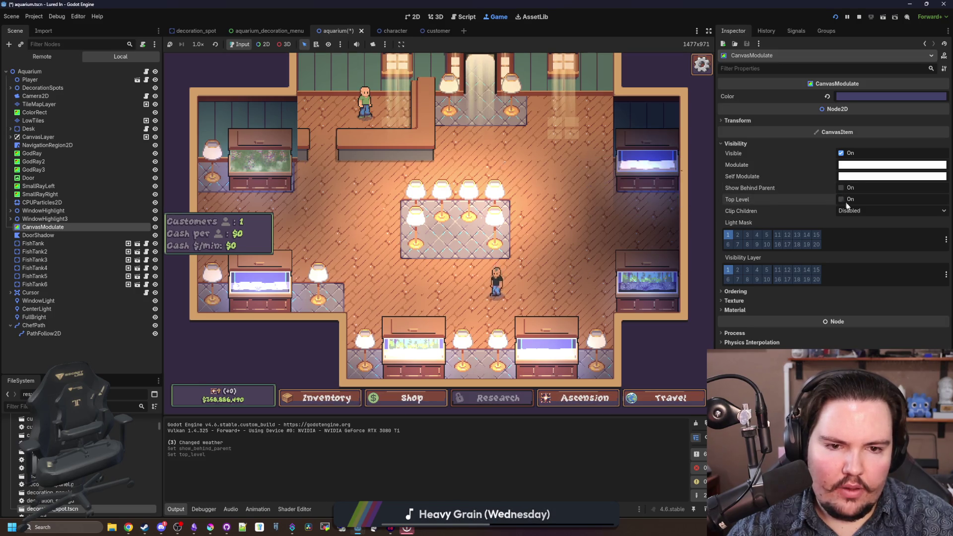
click(861, 98)
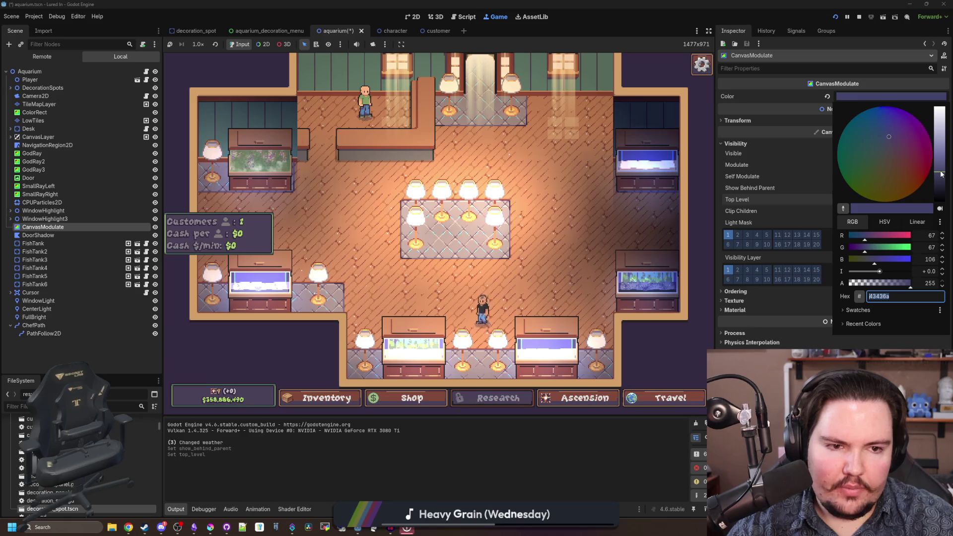
click(812, 318)
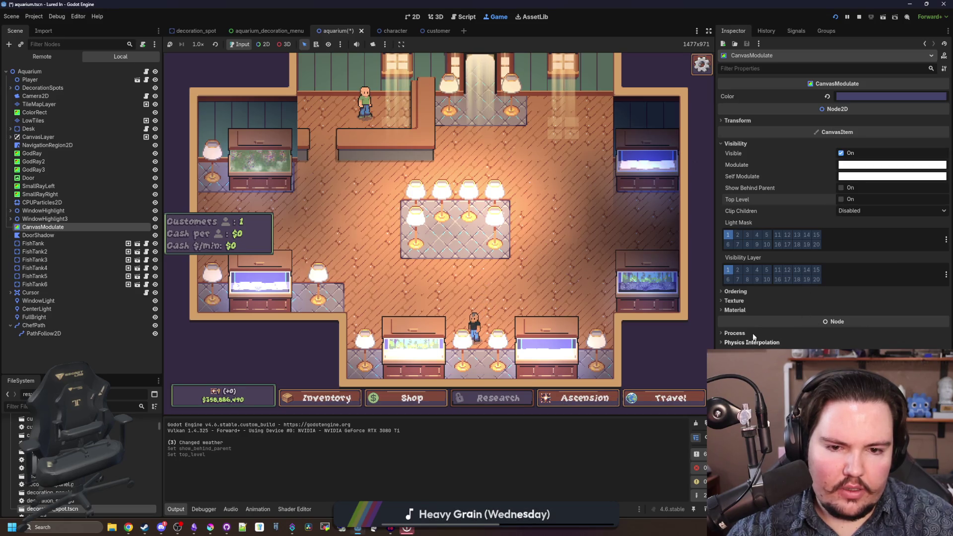
Change CanvasModulate's CanvasItem Texture Filter to a different option.
click(751, 144)
click(746, 153)
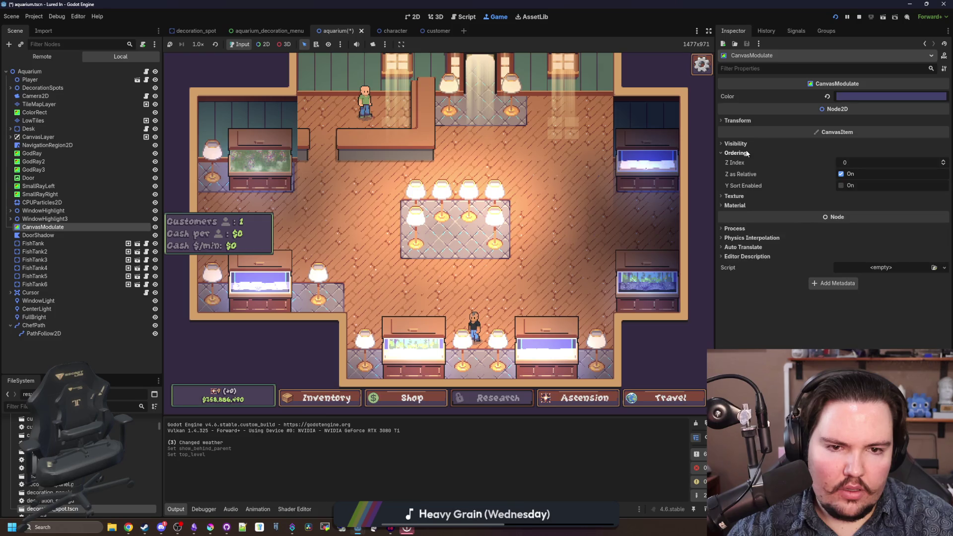
click(747, 153)
click(742, 162)
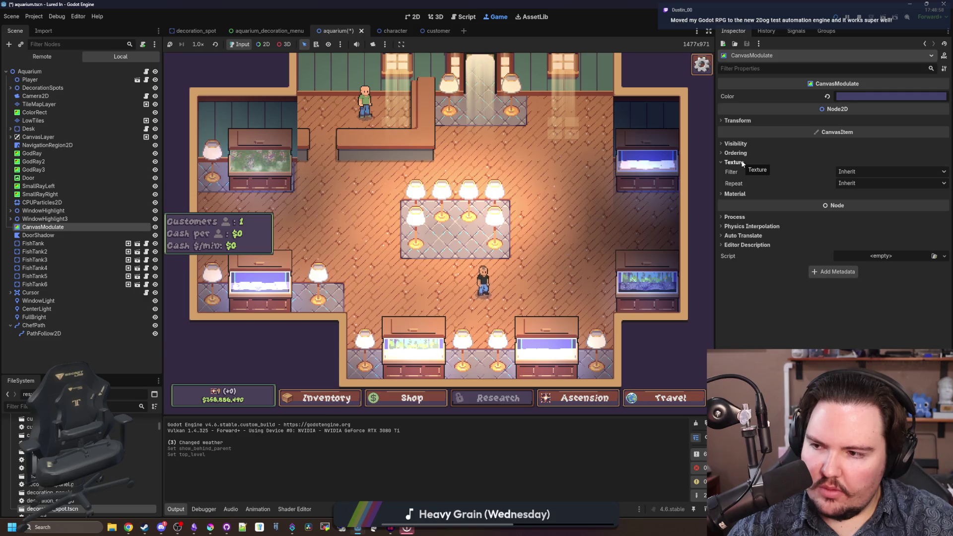
click(871, 171)
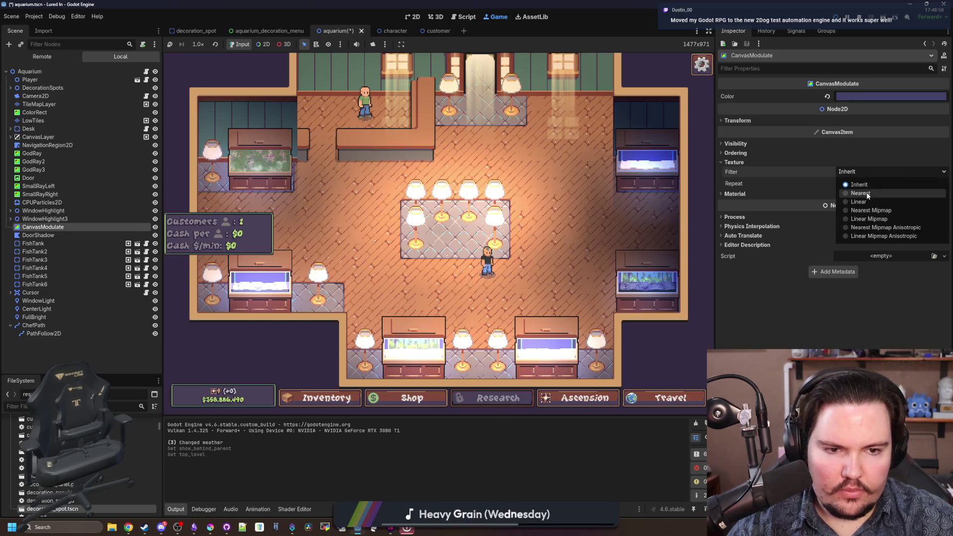
click(862, 194)
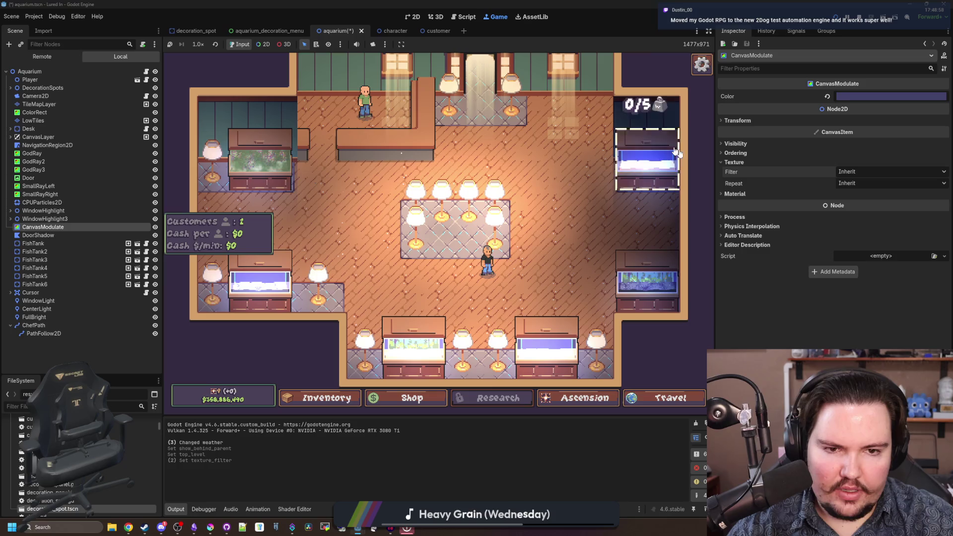
click(734, 162)
click(738, 172)
click(739, 172)
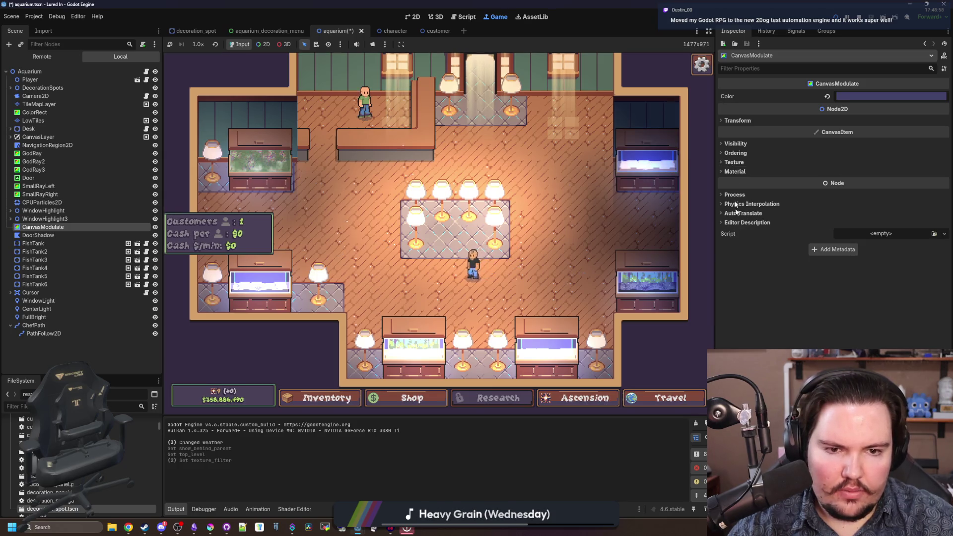
click(645, 280)
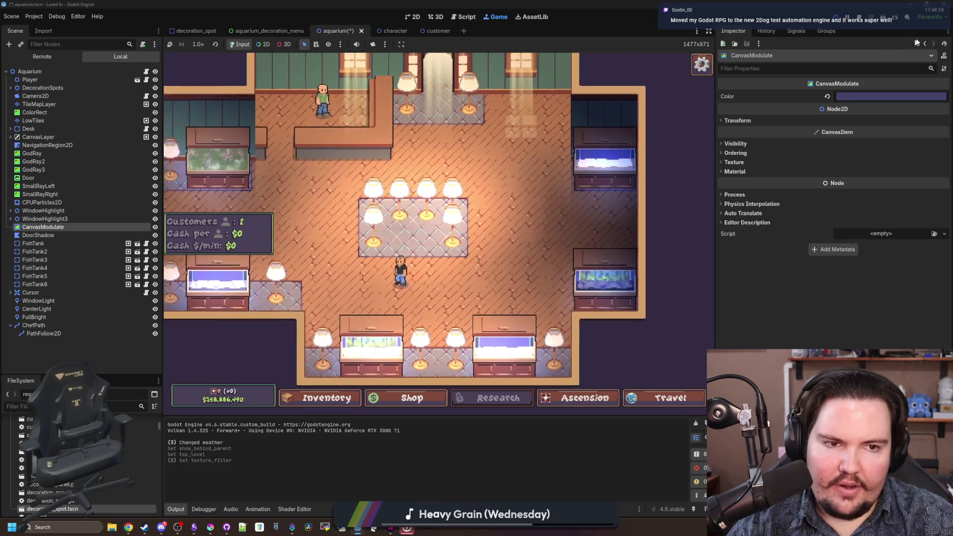
key(F1)
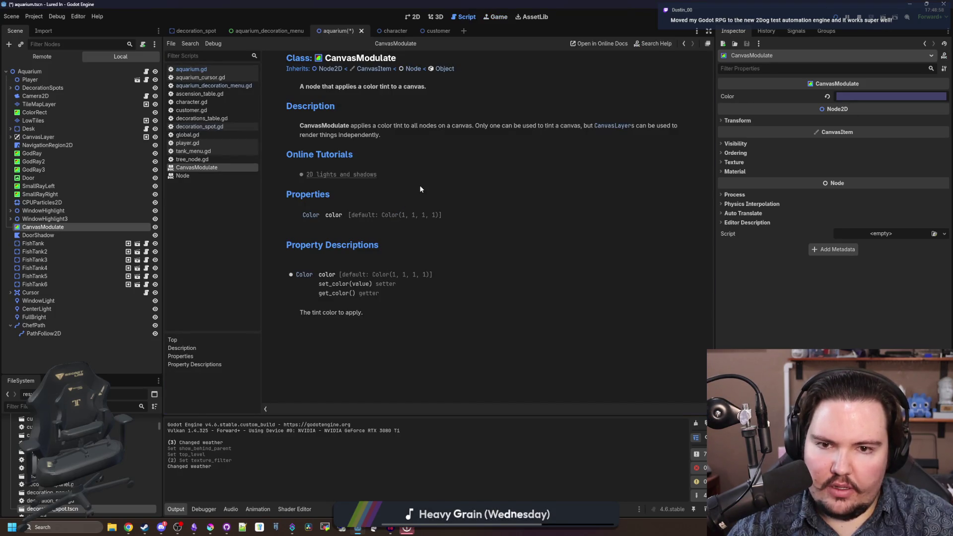
Inspect CanvasLayer's Transform and Layer settings, then reselect CanvasModulate.
click(65, 134)
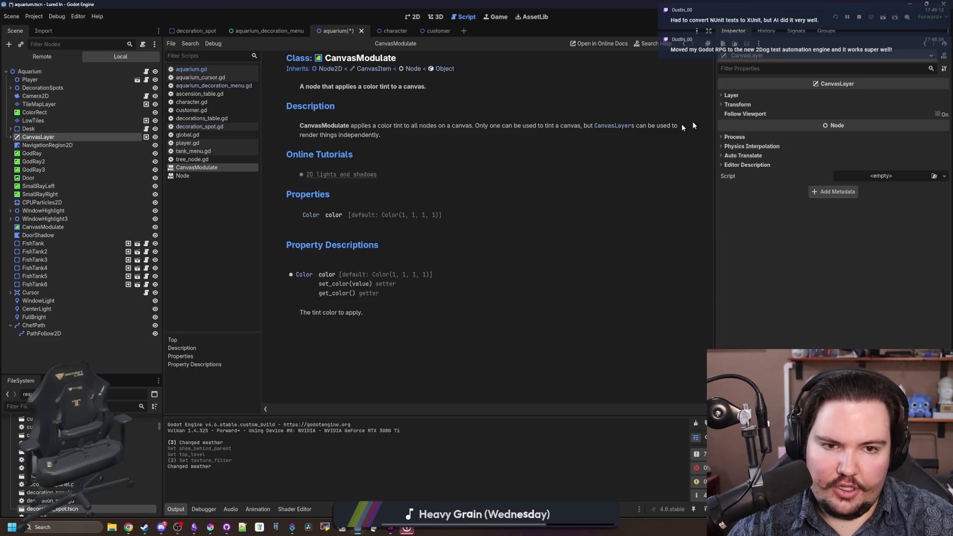
click(752, 104)
click(753, 105)
click(740, 96)
click(740, 96)
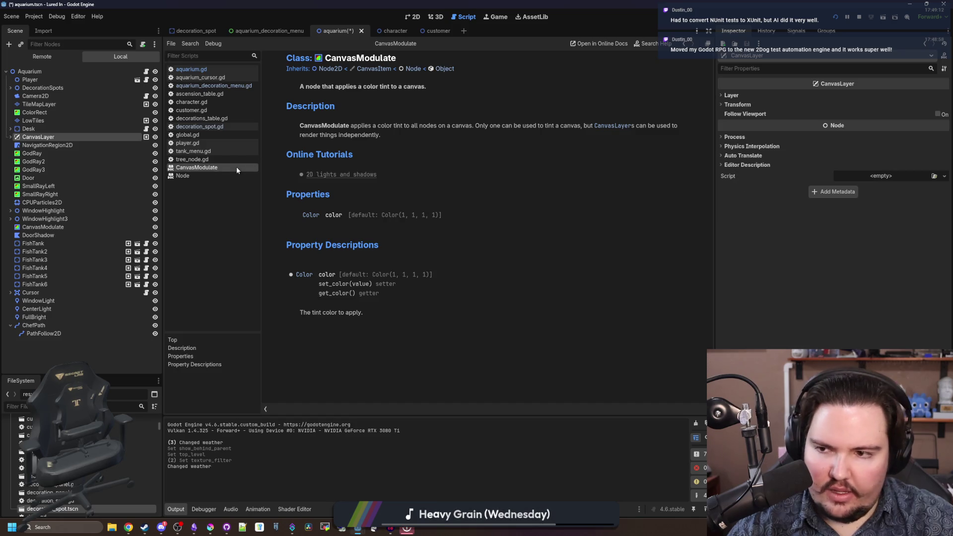
click(43, 227)
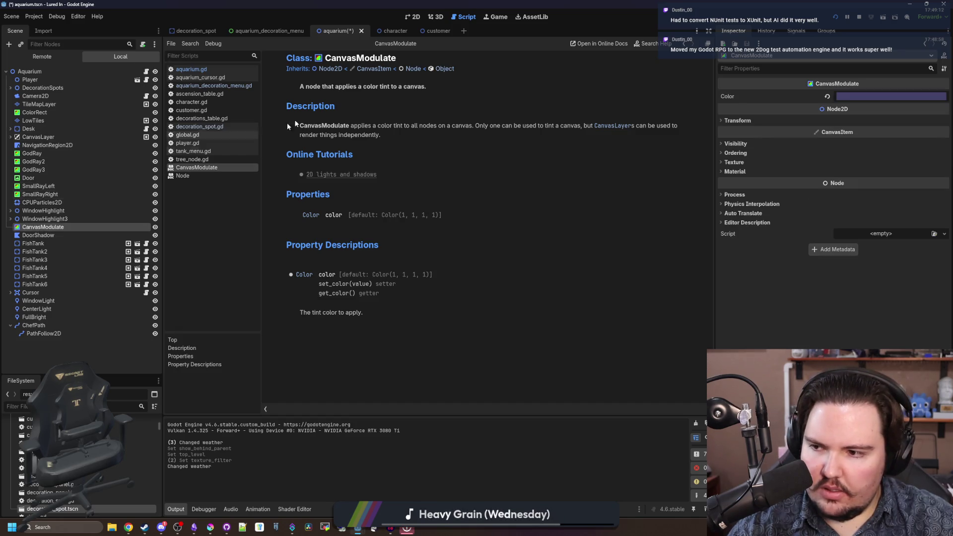
click(412, 17)
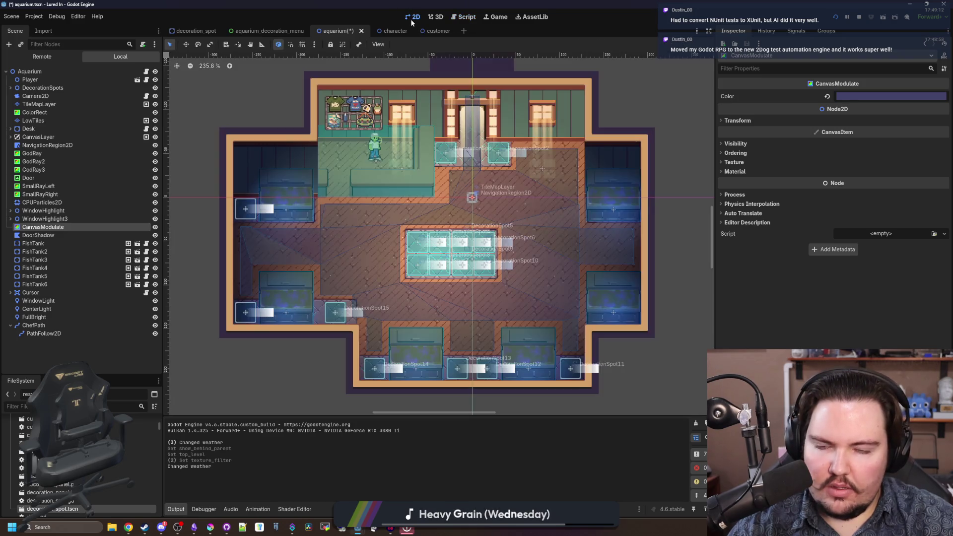
Deselect CanvasModulate and save the aquarium scene repeatedly while zooming the 2D canvas out and in.
scroll(428, 261, down, 1)
key(ctrl+s)
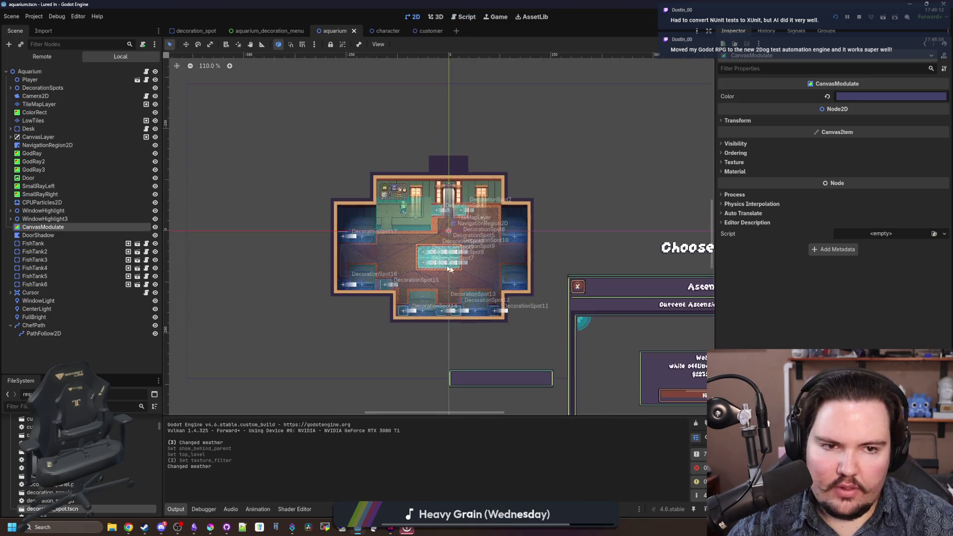
scroll(448, 291, up, 2)
key(ctrl+s)
scroll(439, 289, down, 10)
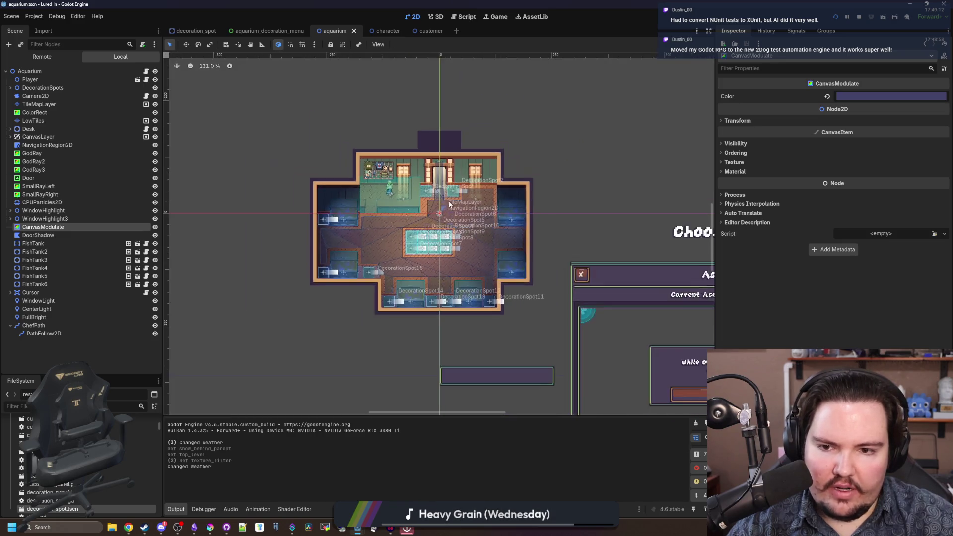
click(342, 286)
scroll(343, 287, down, 9)
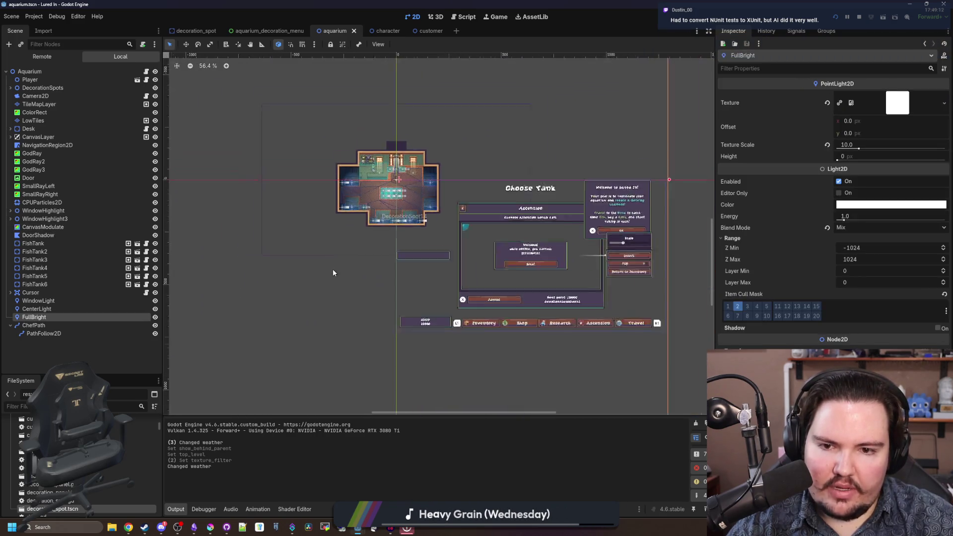
key(ctrl+s)
scroll(443, 228, up, 20)
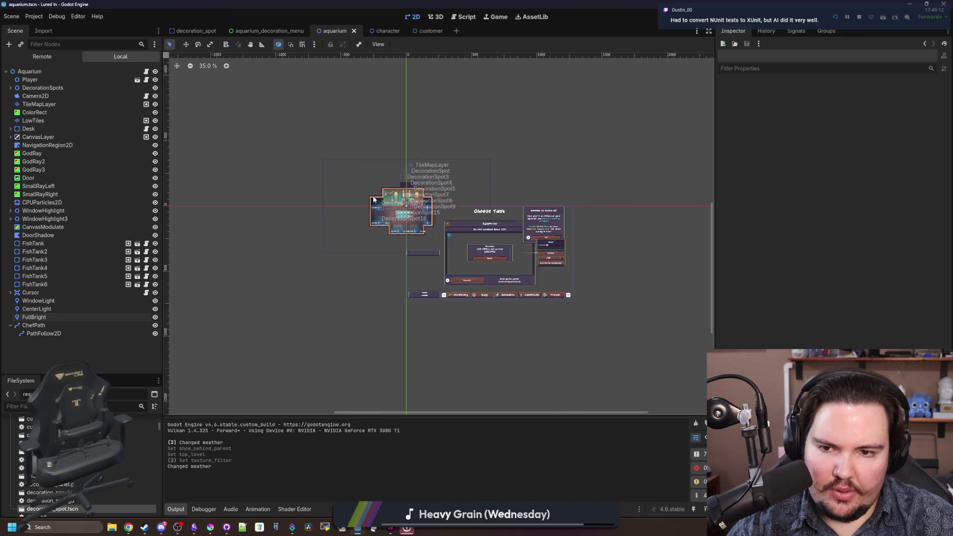
key(ctrl+s)
scroll(426, 256, down, 3)
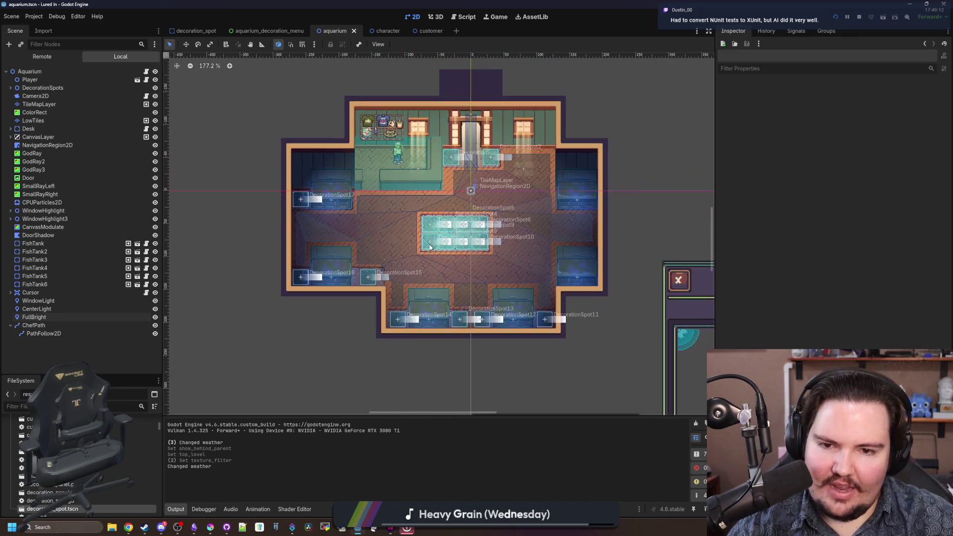
scroll(429, 243, up, 2)
key(ctrl+s)
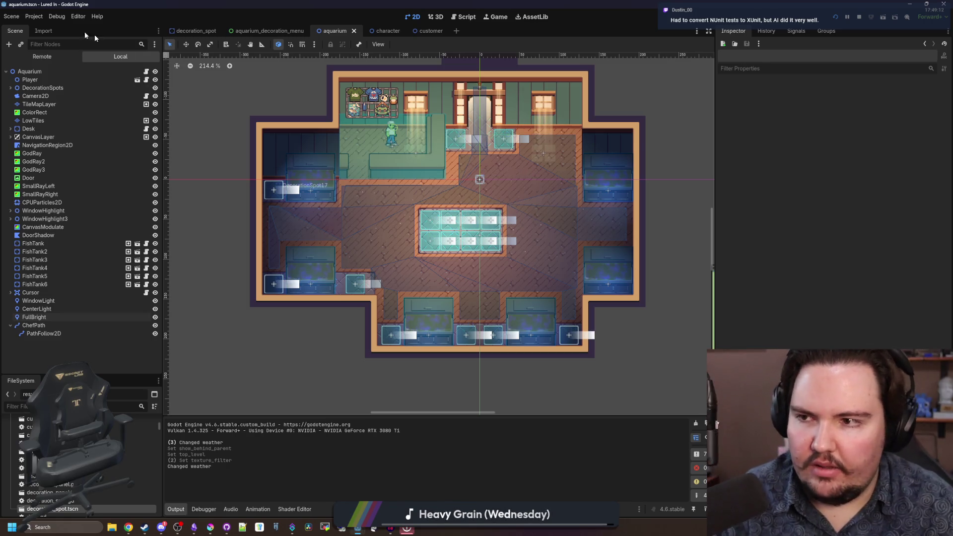
click(37, 18)
Reset Max Renderable Lights and Max Lights per Object under Rendering > Limits to defaults, then save and restart.
click(49, 26)
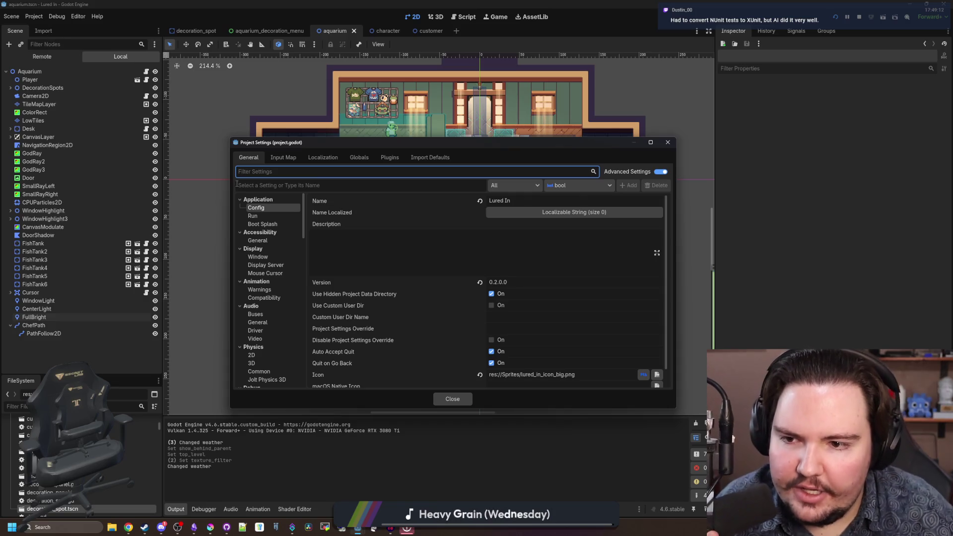
click(290, 169)
text(l)
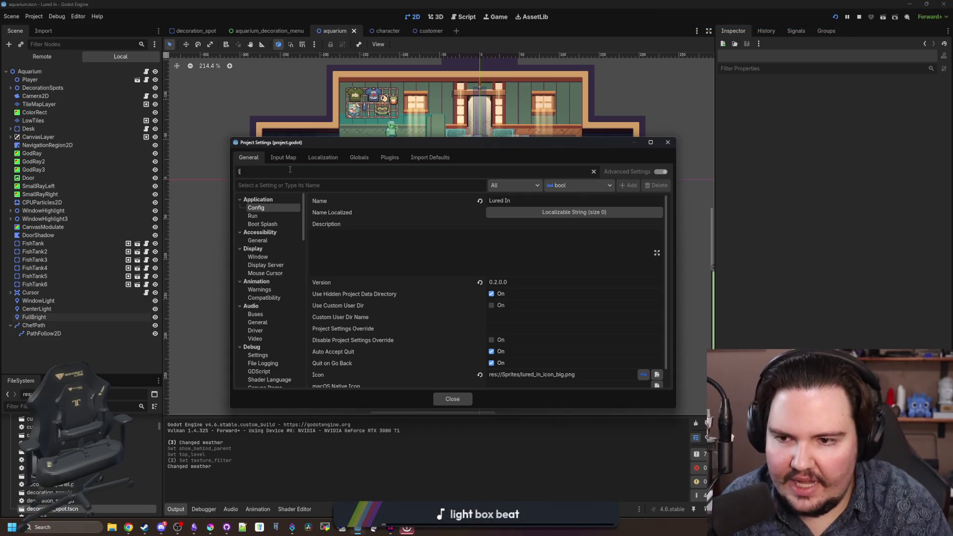
text(ight)
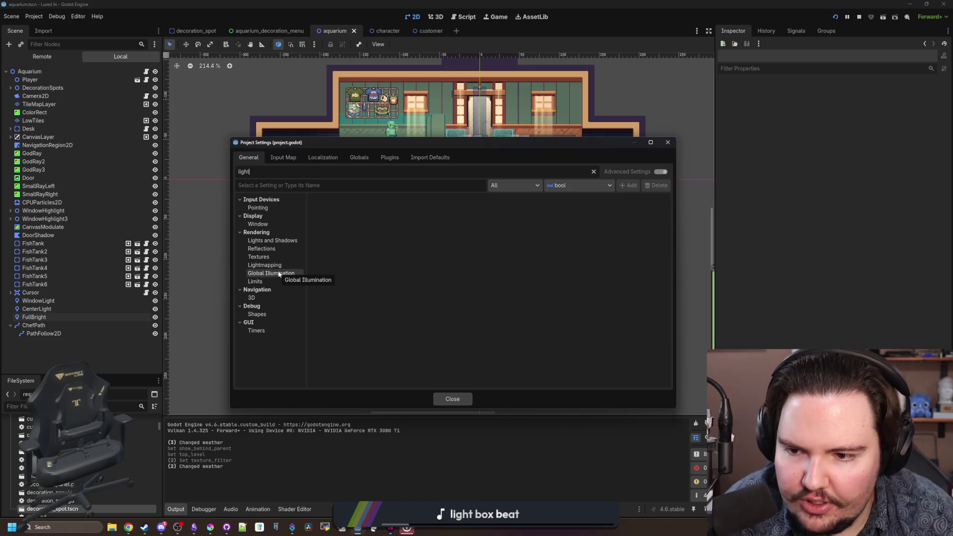
click(267, 280)
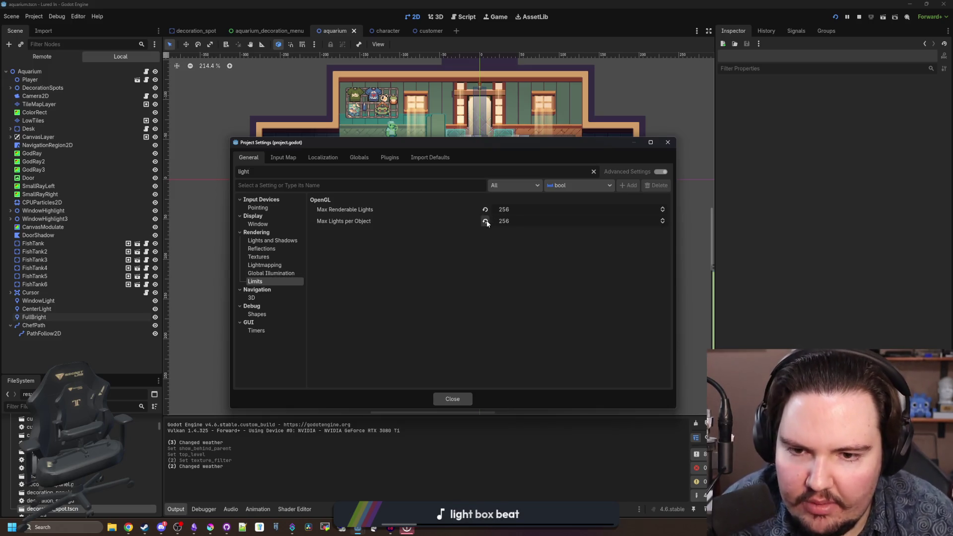
click(486, 223)
click(484, 209)
click(640, 381)
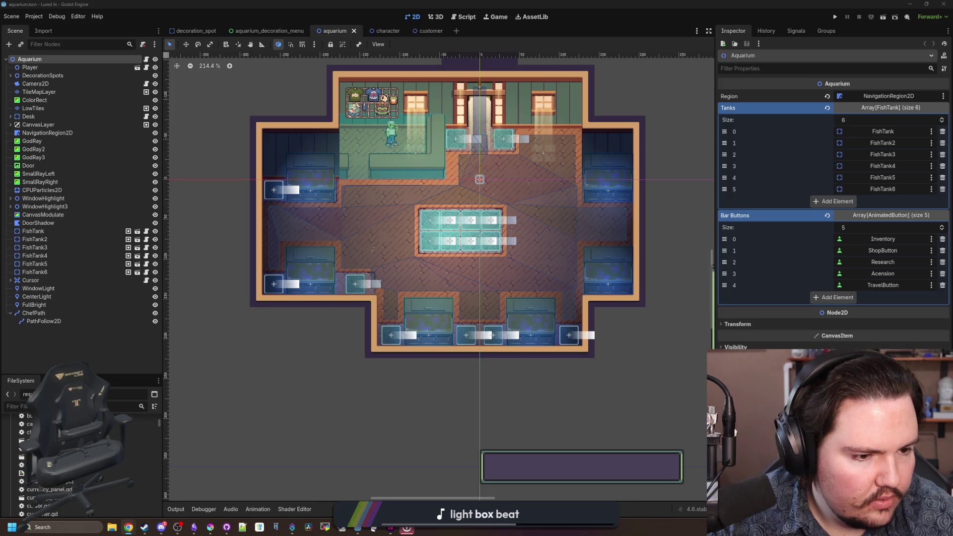
Switch from the Godot editor to the Chrome window showing 2dog.dev.
key(alt+Tab)
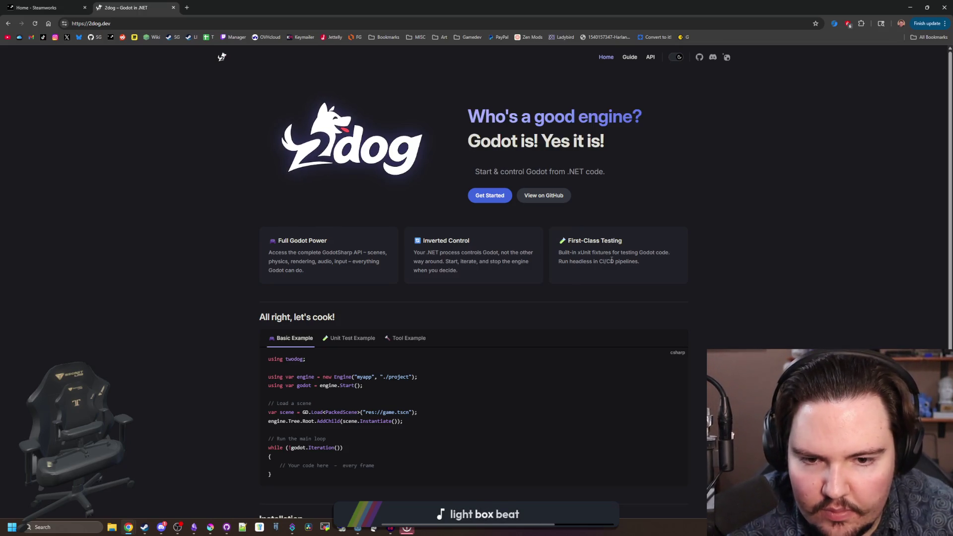
Read the xUnit Unit Test Example code on 2dog.dev, then return to the Godot editor.
scroll(610, 248, down, 5)
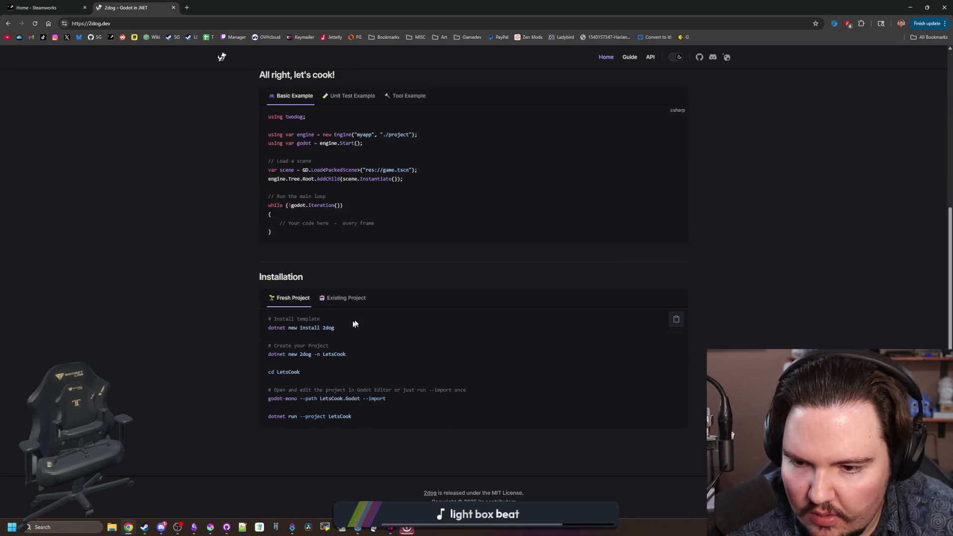
scroll(306, 351, up, 3)
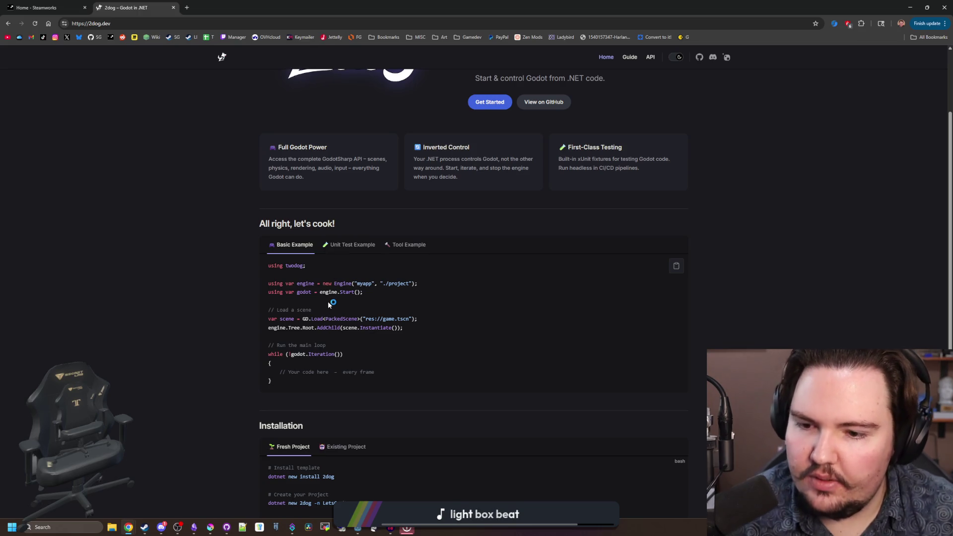
scroll(342, 328, up, 2)
click(347, 336)
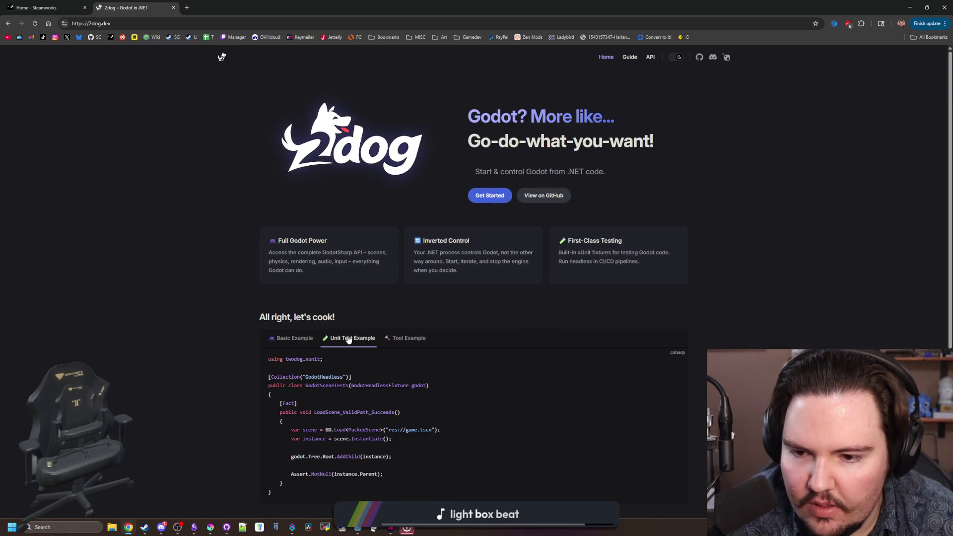
scroll(349, 337, down, 2)
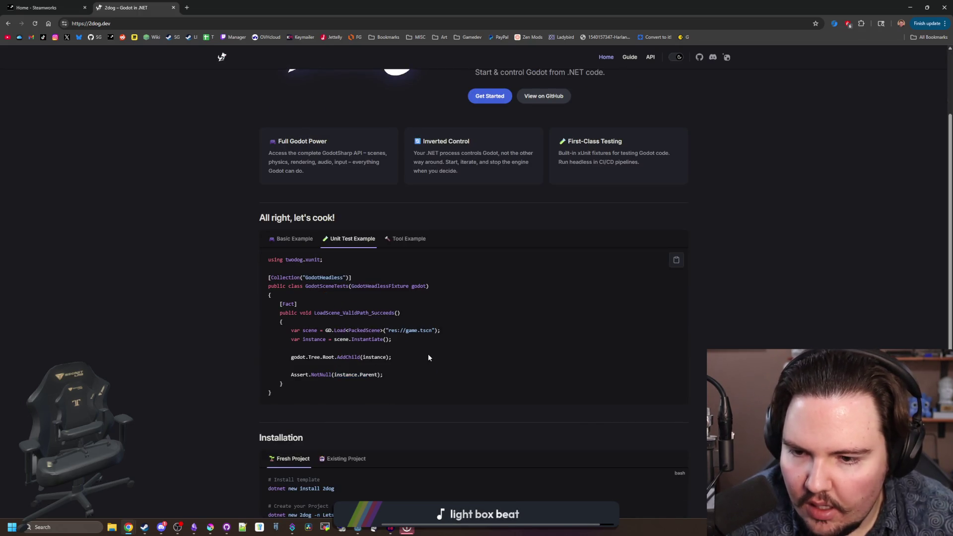
scroll(429, 353, up, 2)
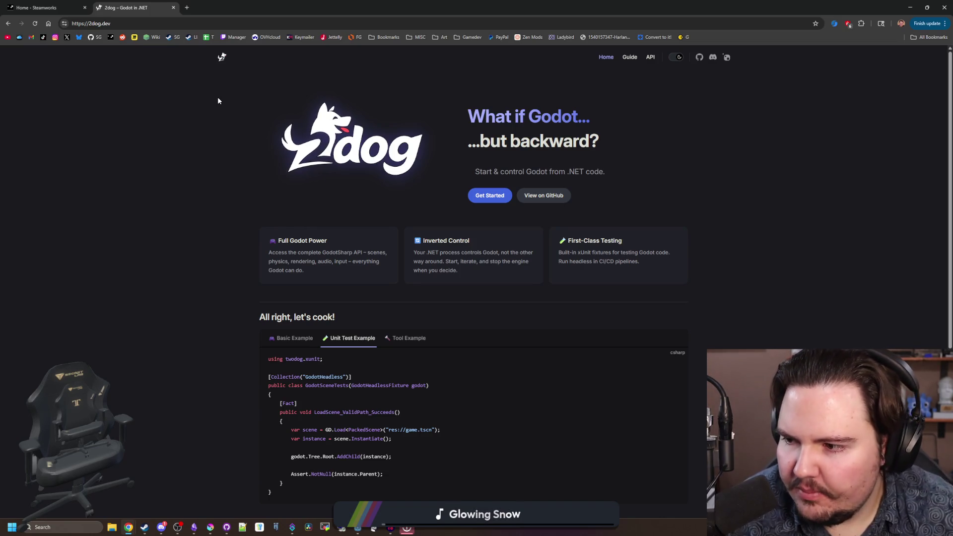
key(alt+Tab)
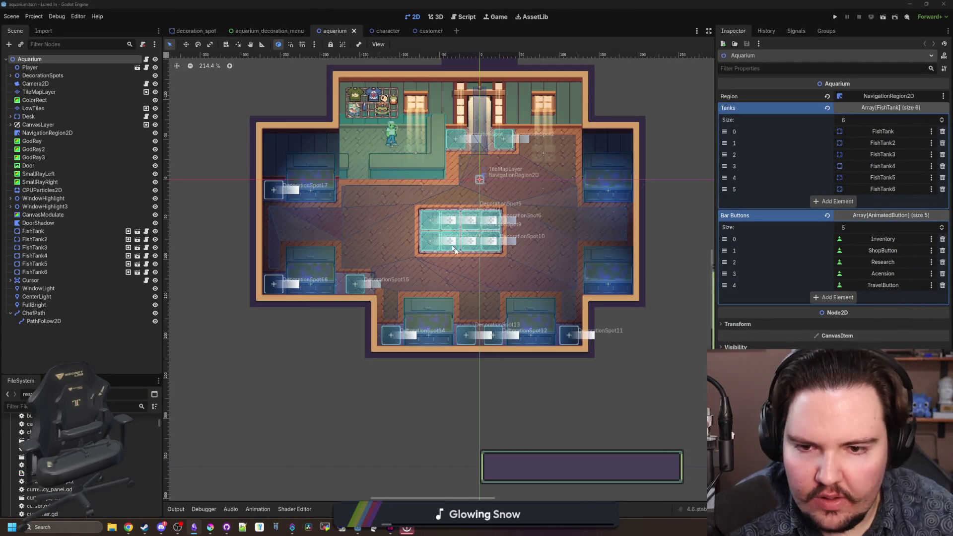
Save the aquarium scene with Ctrl+S.
scroll(505, 193, up, 3)
key(ctrl+s)
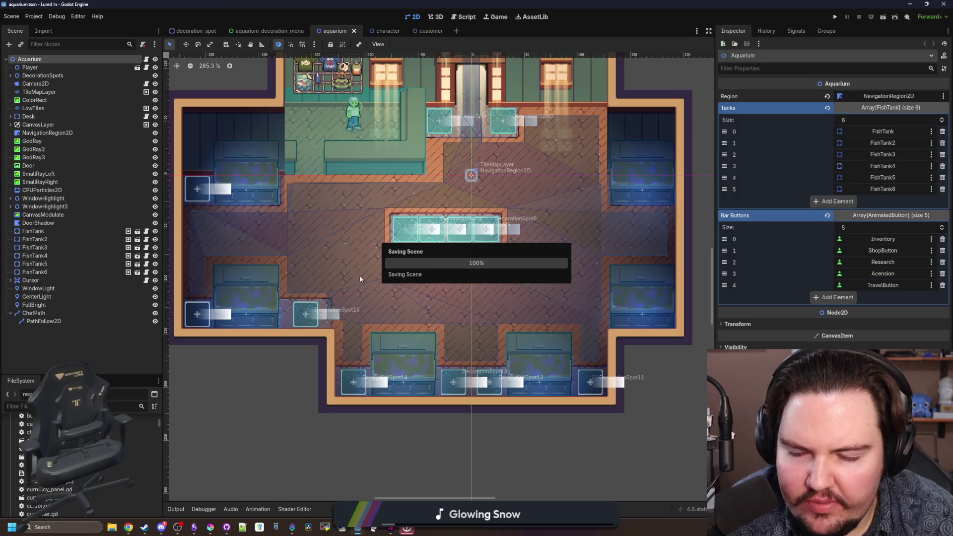
scroll(254, 183, up, 8)
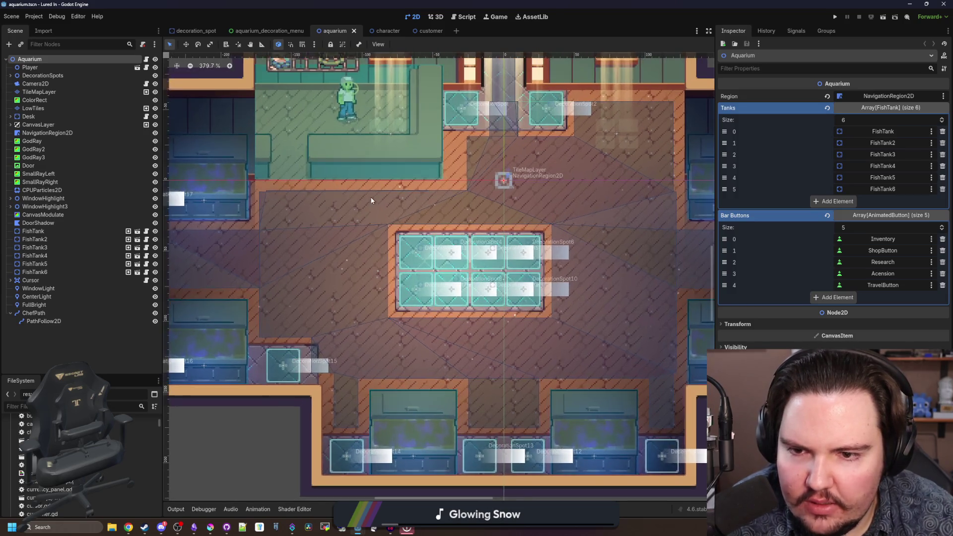
scroll(254, 186, up, 4)
scroll(254, 185, down, 16)
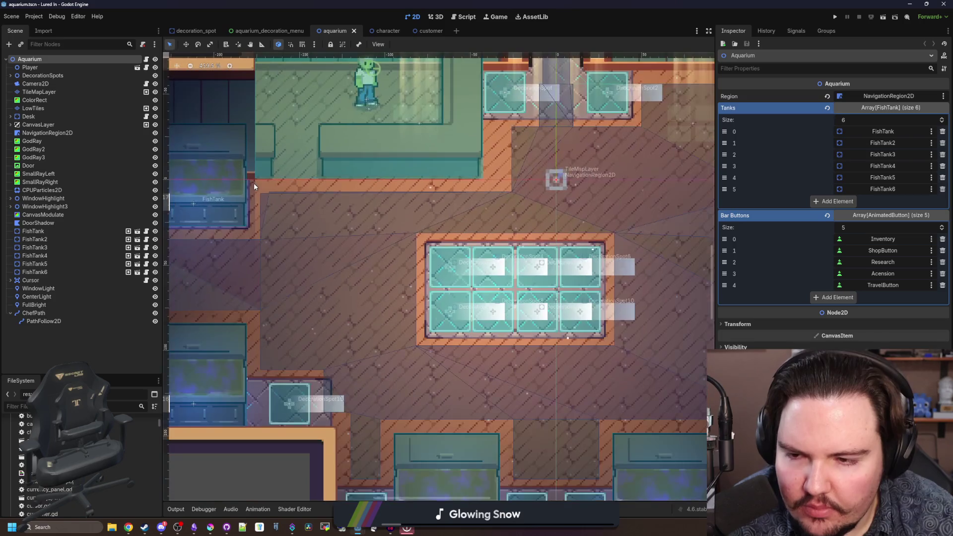
scroll(351, 189, up, 2)
key(ctrl+s)
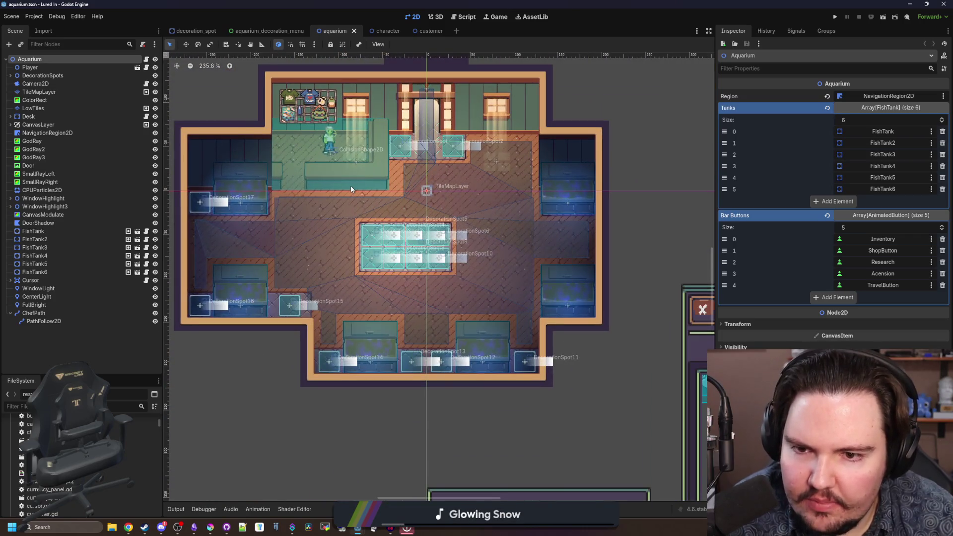
key(ctrl+s)
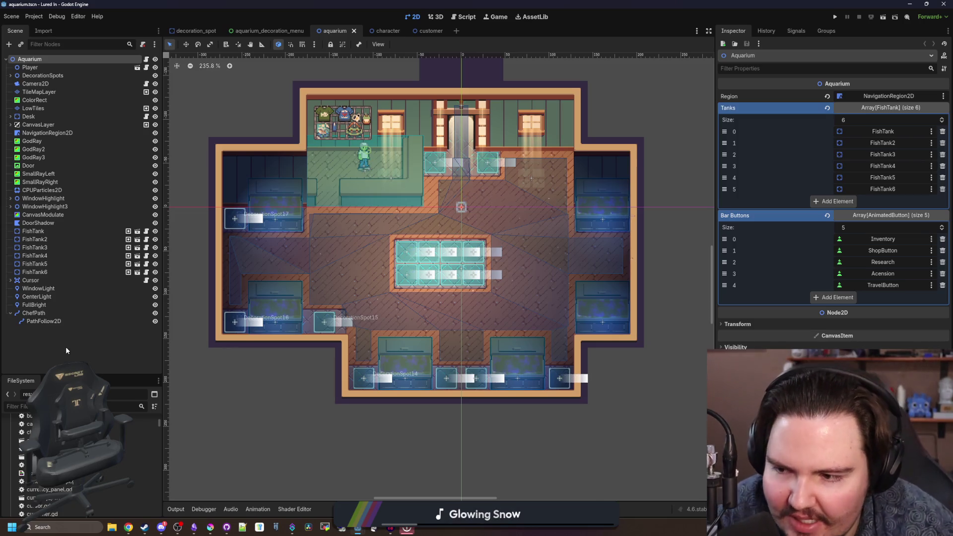
Deselect everything, zoom around the DecorationSpots, save again and launch the game.
click(240, 342)
scroll(338, 299, up, 1)
scroll(337, 300, down, 1)
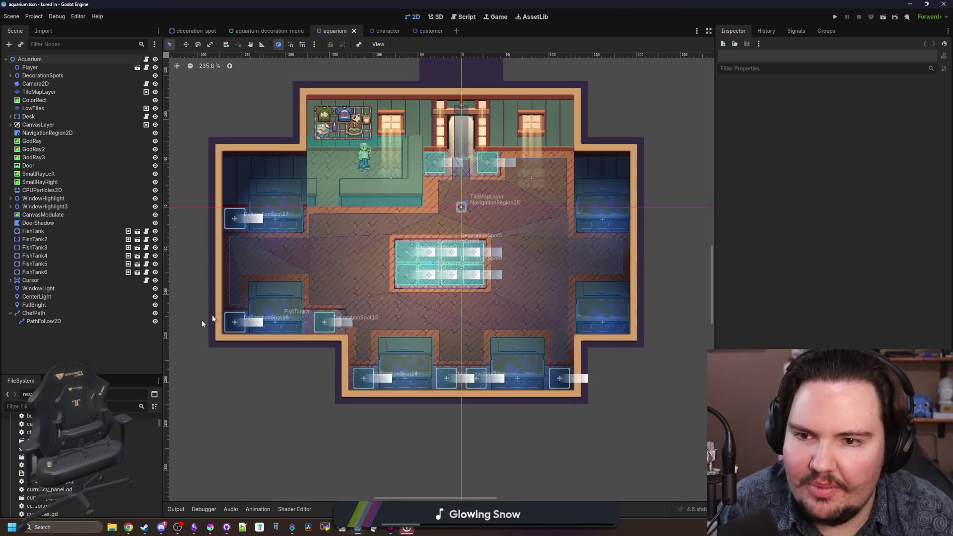
scroll(459, 287, up, 3)
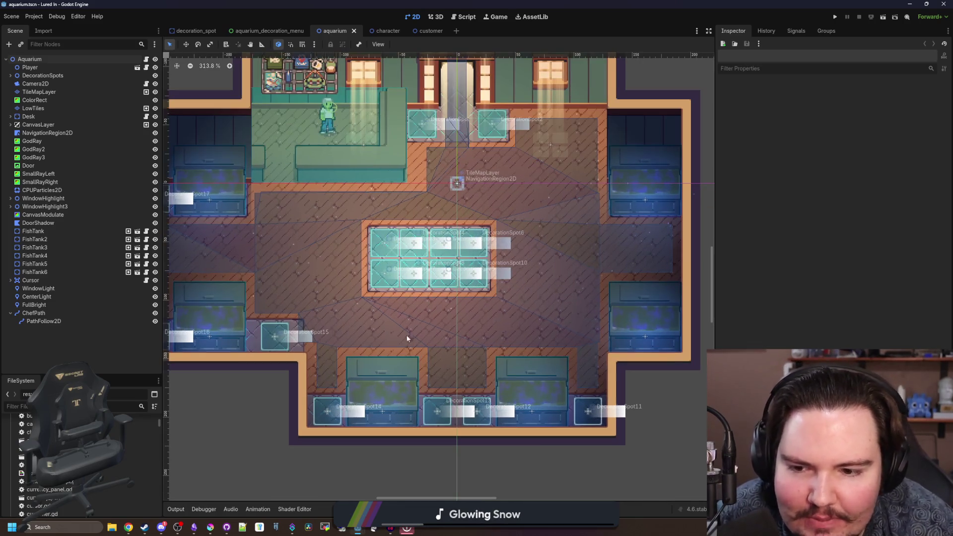
scroll(469, 375, up, 6)
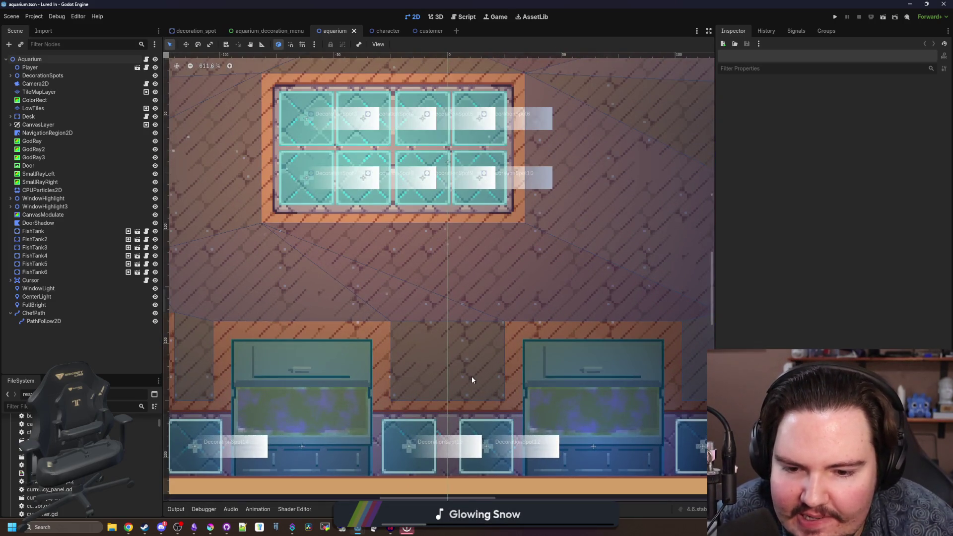
scroll(471, 376, down, 6)
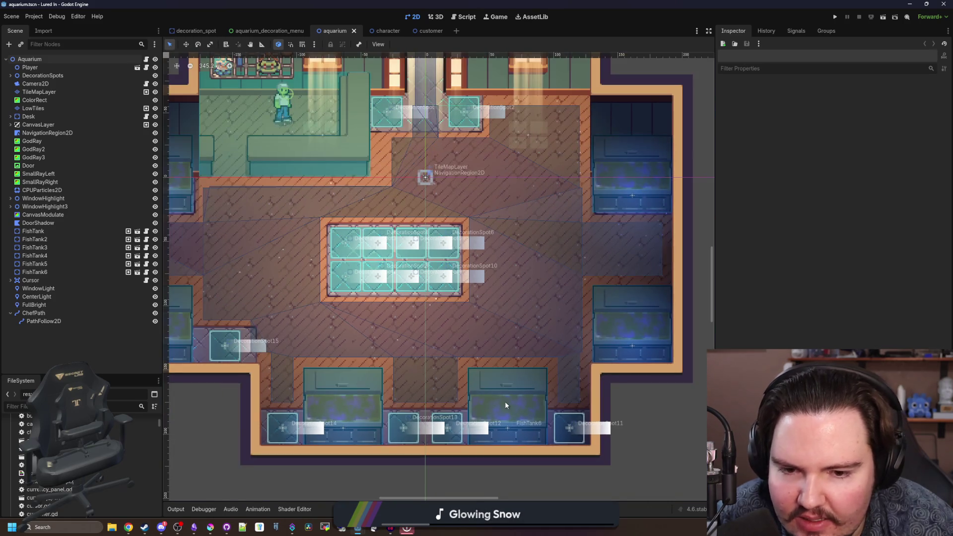
scroll(504, 401, down, 2)
scroll(498, 293, down, 3)
scroll(447, 308, up, 1)
key(ctrl+s)
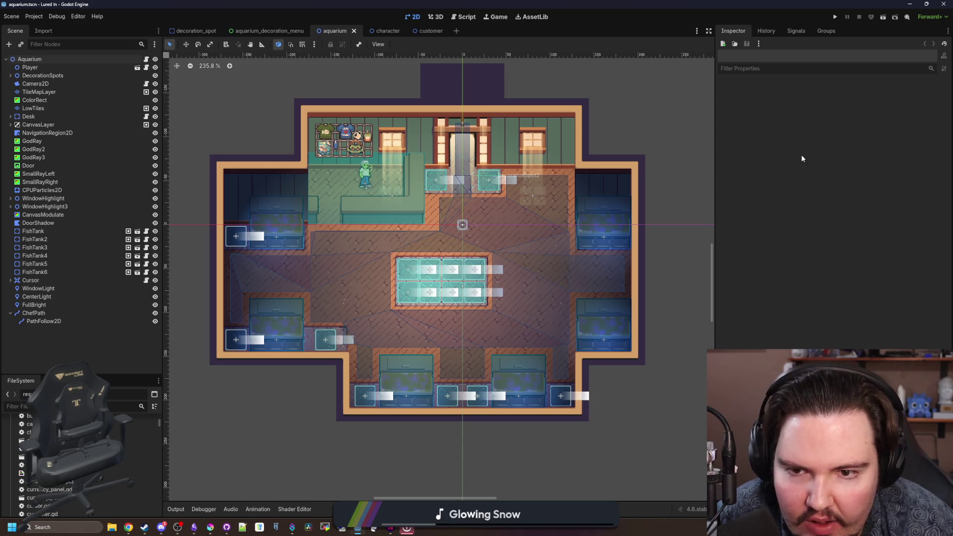
click(835, 16)
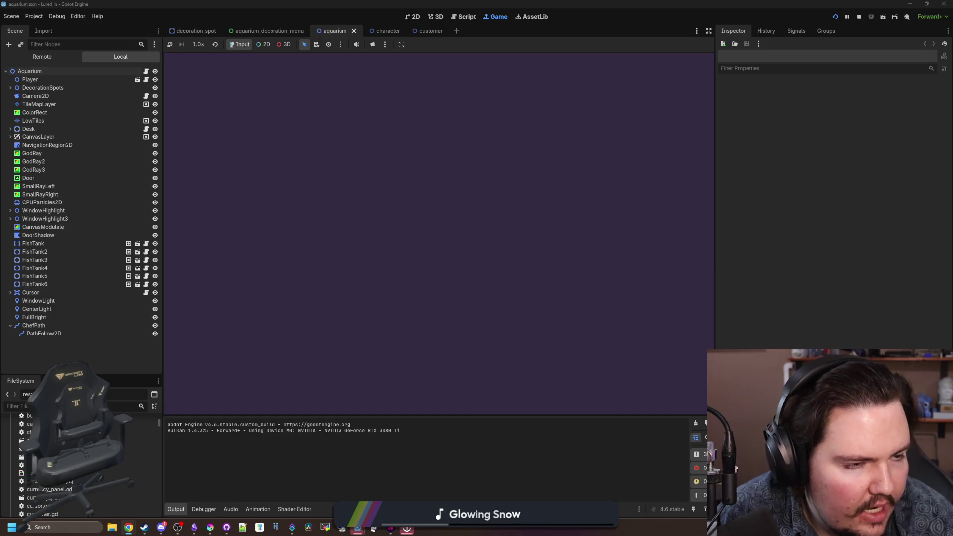
Dismiss the welcome message, delete the extra lamps on and below the central table, then open a new browser window.
click(429, 271)
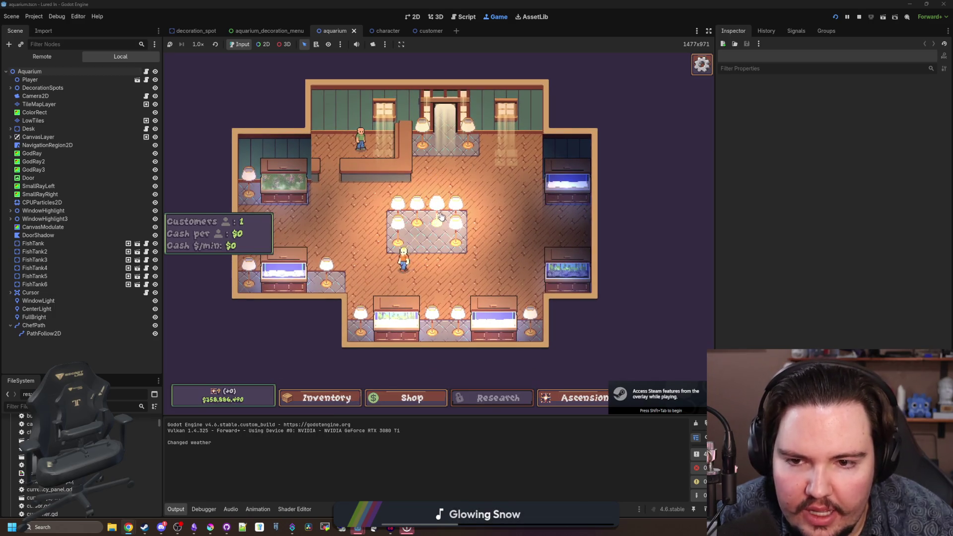
click(437, 206)
click(518, 266)
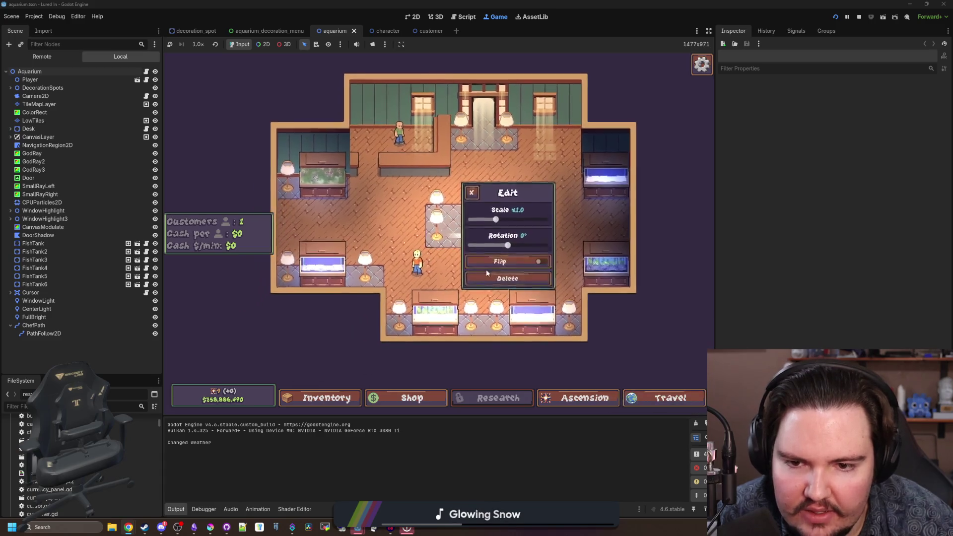
click(487, 273)
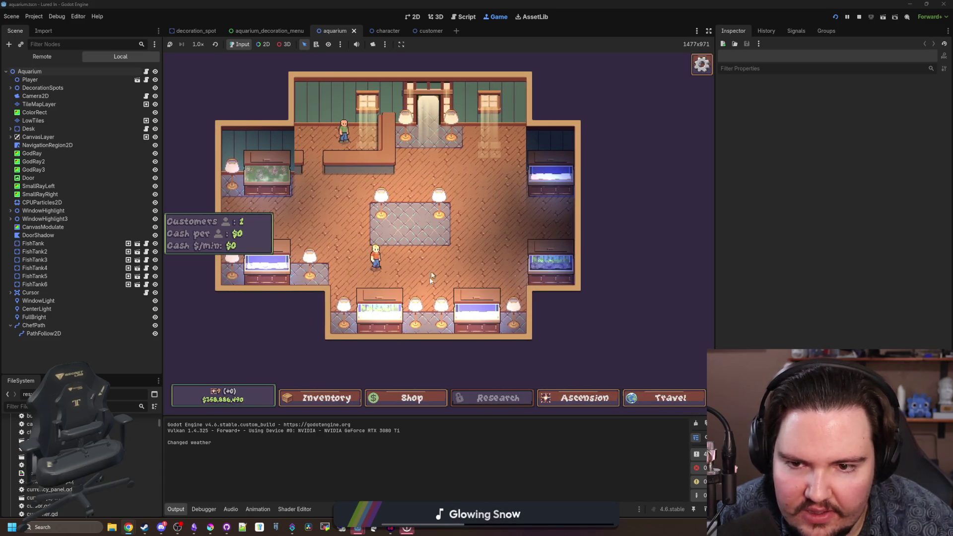
click(443, 315)
click(511, 276)
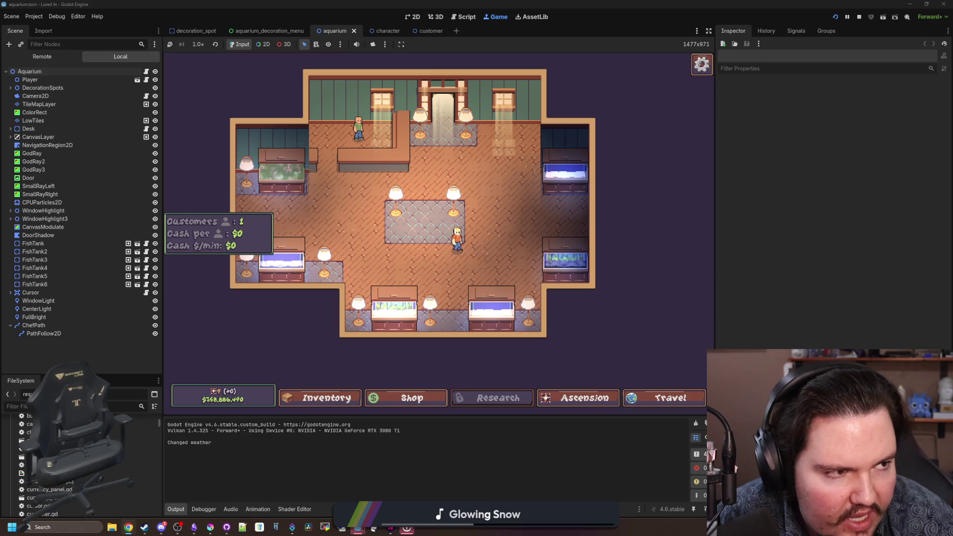
key(super+2)
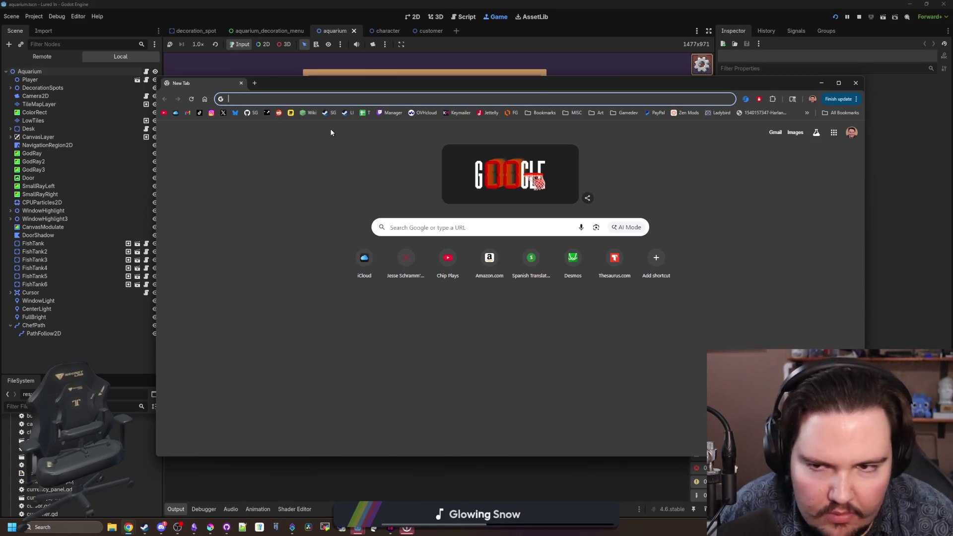
Search Google for 'minecraft test word' and browse the video results.
text(minecraft test wor)
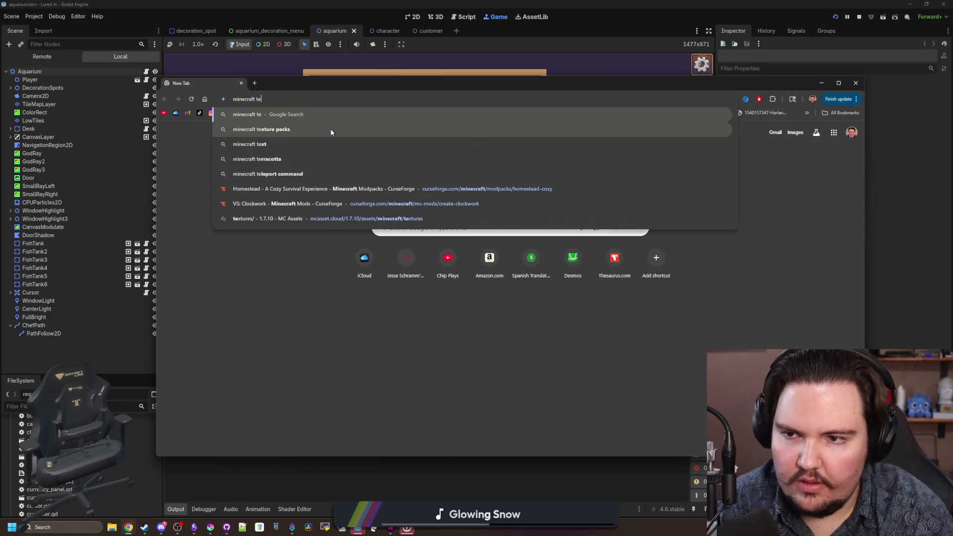
text(d)
key(Return)
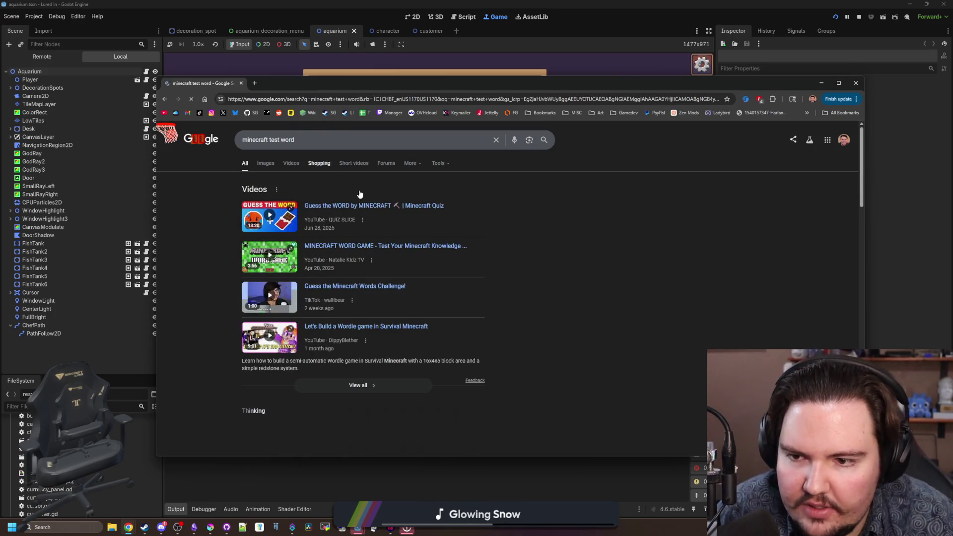
click(291, 164)
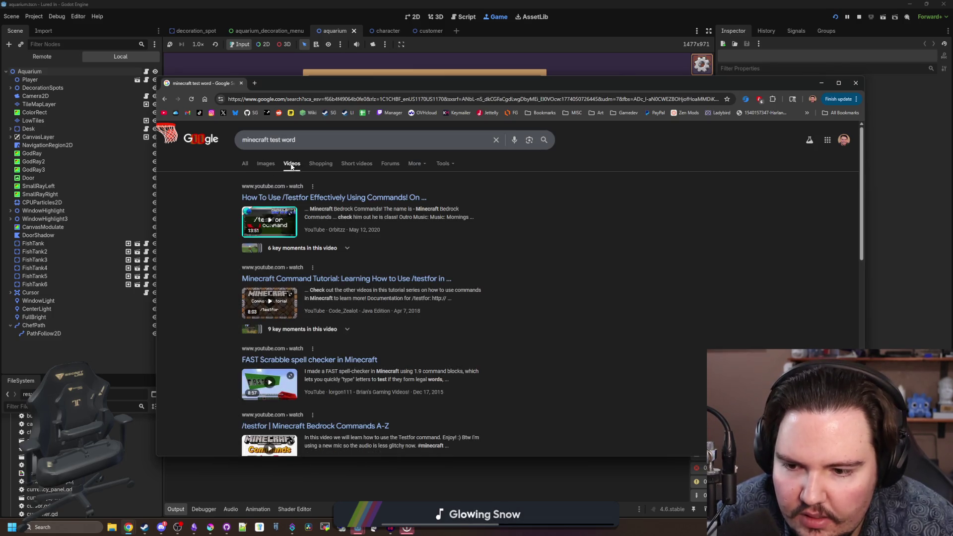
scroll(271, 224, down, 10)
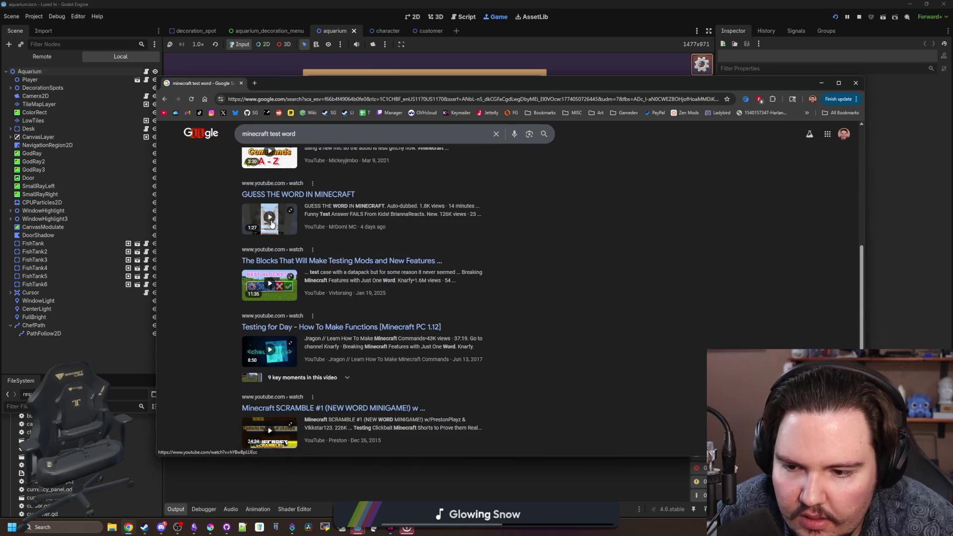
scroll(271, 217, down, 4)
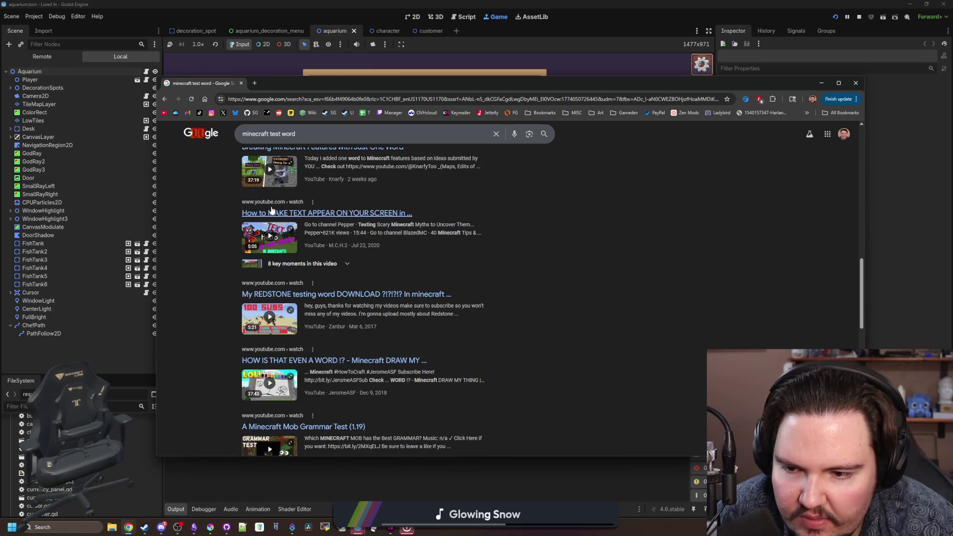
scroll(313, 141, up, 15)
Refine the search to 'minecraft test world gif', browse image results, then close the browser.
click(313, 141)
text(gif)
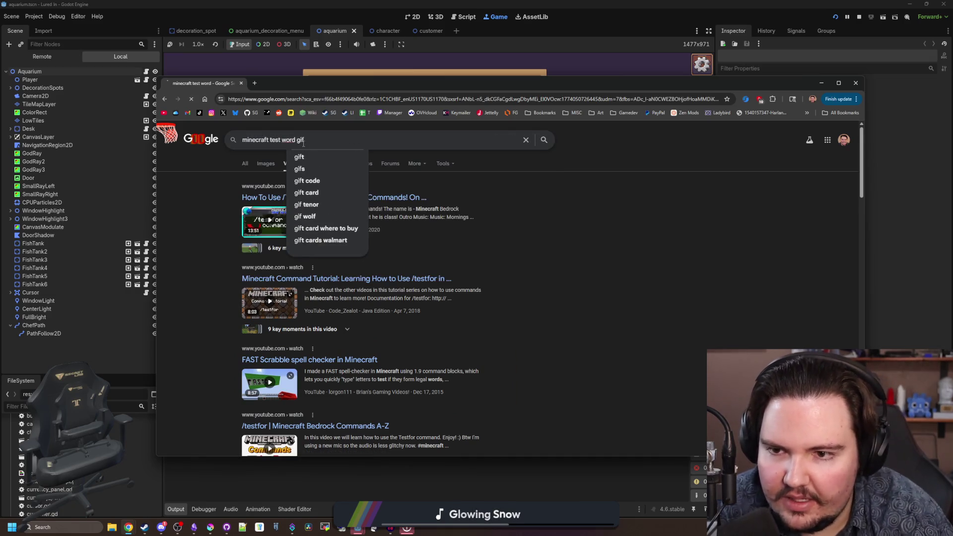
key(Return)
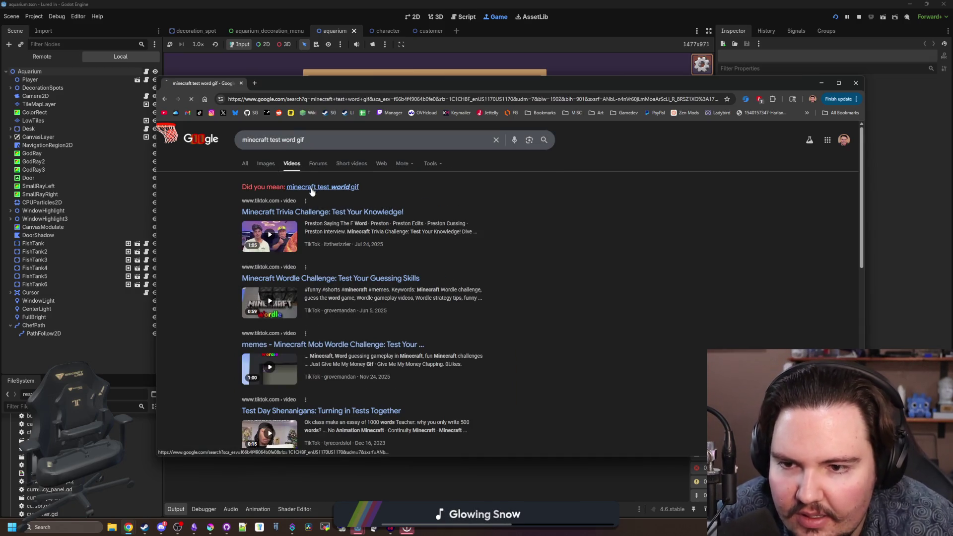
click(317, 186)
click(268, 163)
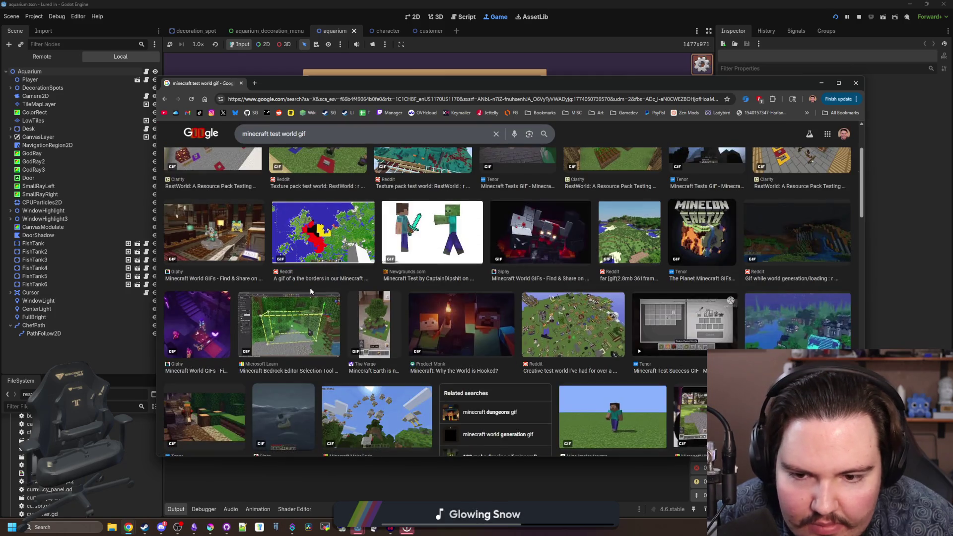
scroll(314, 292, down, 3)
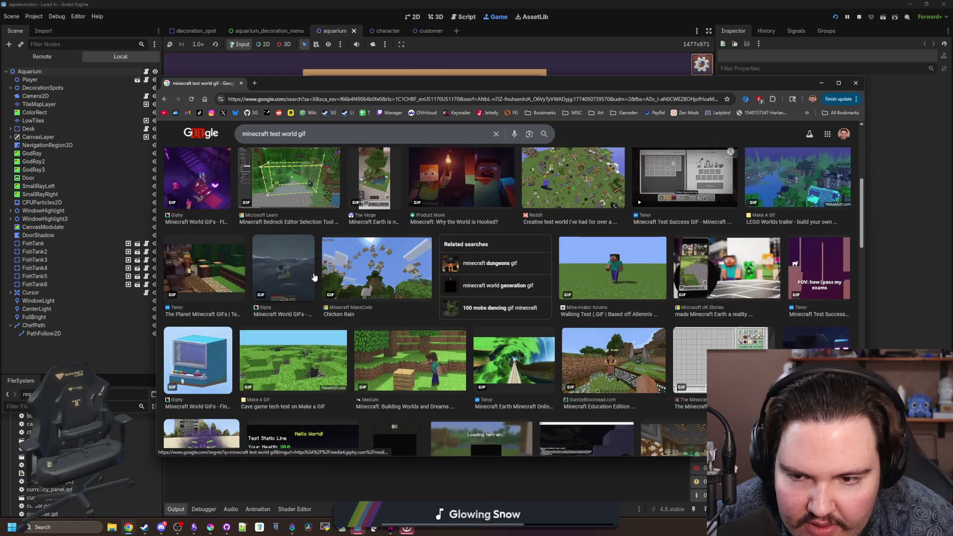
scroll(314, 277, down, 2)
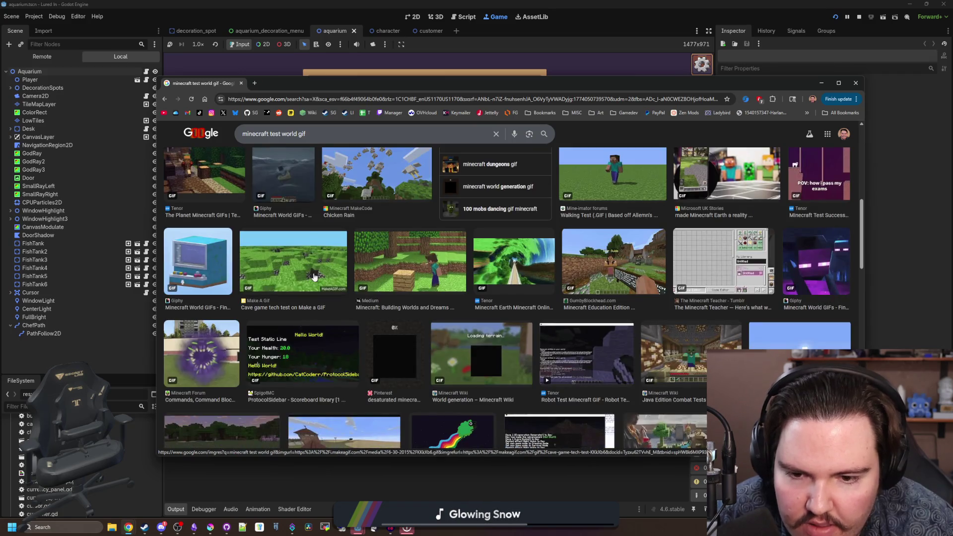
scroll(314, 277, down, 2)
scroll(313, 276, up, 10)
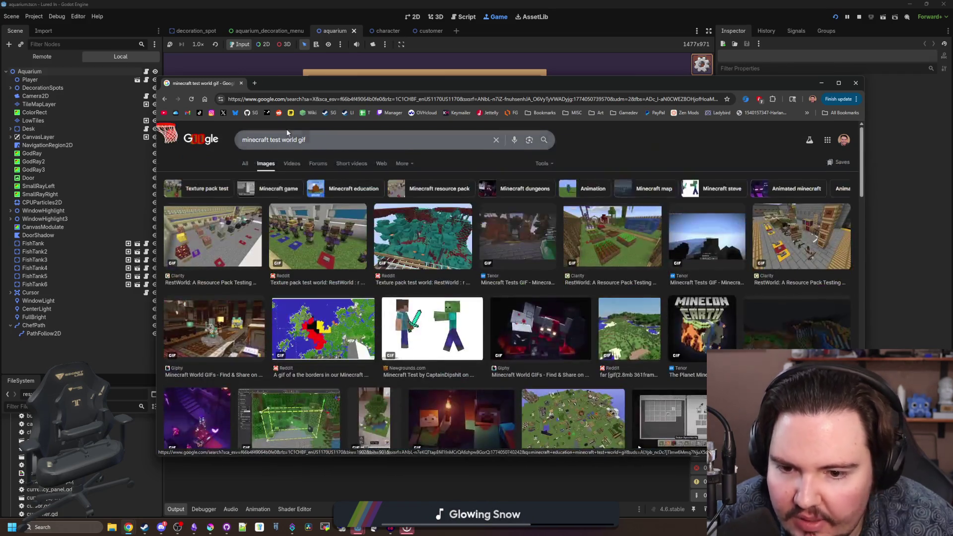
click(241, 84)
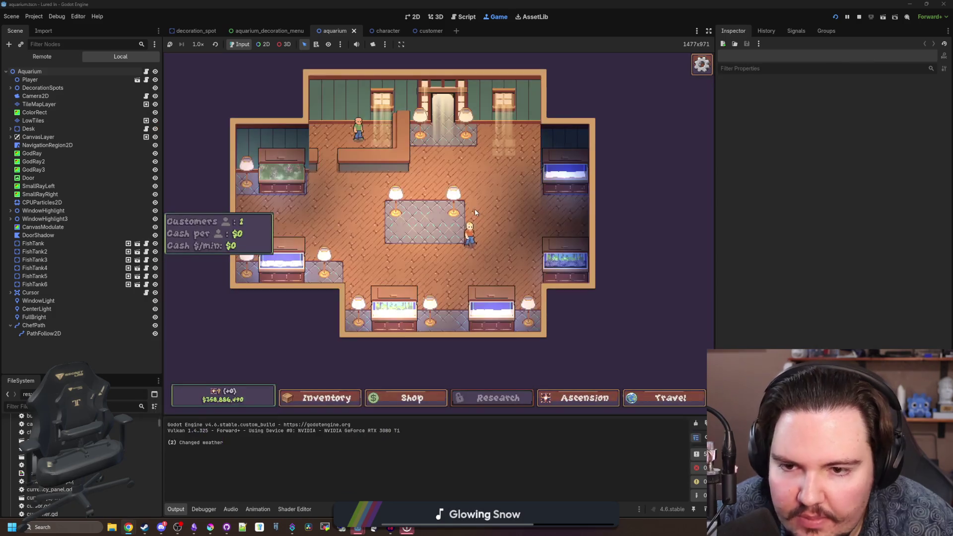
Browse the plants and lamp on the in-game Shop's Decorations tab, then bring Krita forward.
scroll(570, 233, up, 2)
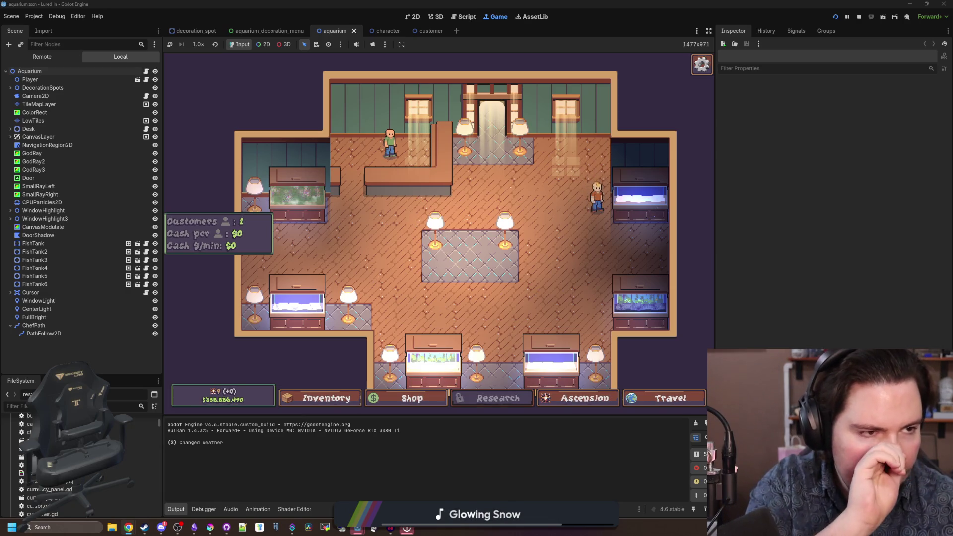
click(412, 398)
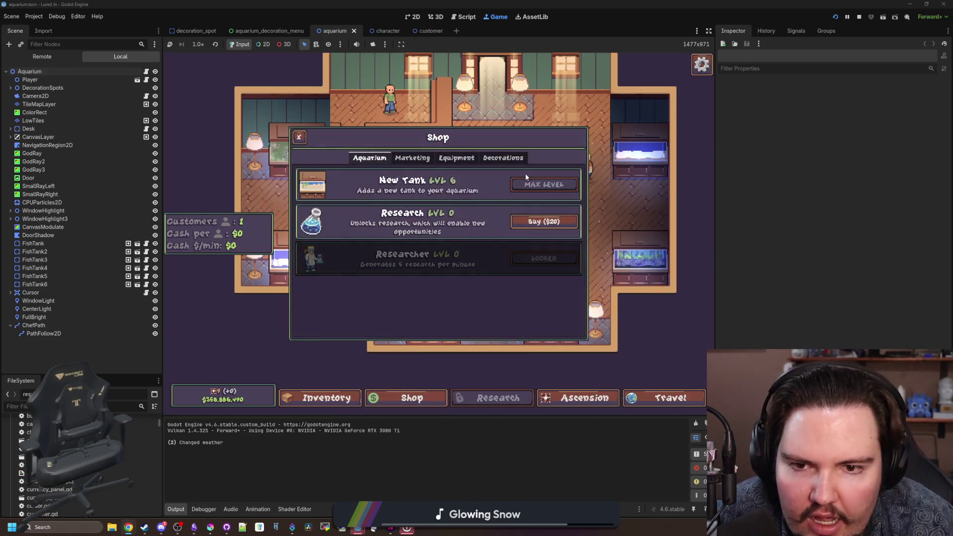
click(496, 158)
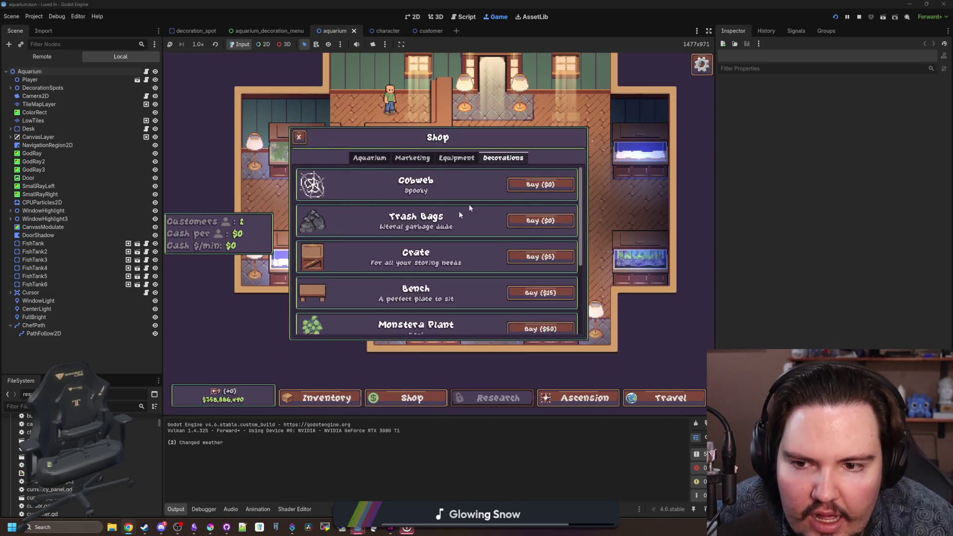
scroll(477, 198, down, 4)
scroll(453, 259, up, 2)
scroll(451, 276, up, 2)
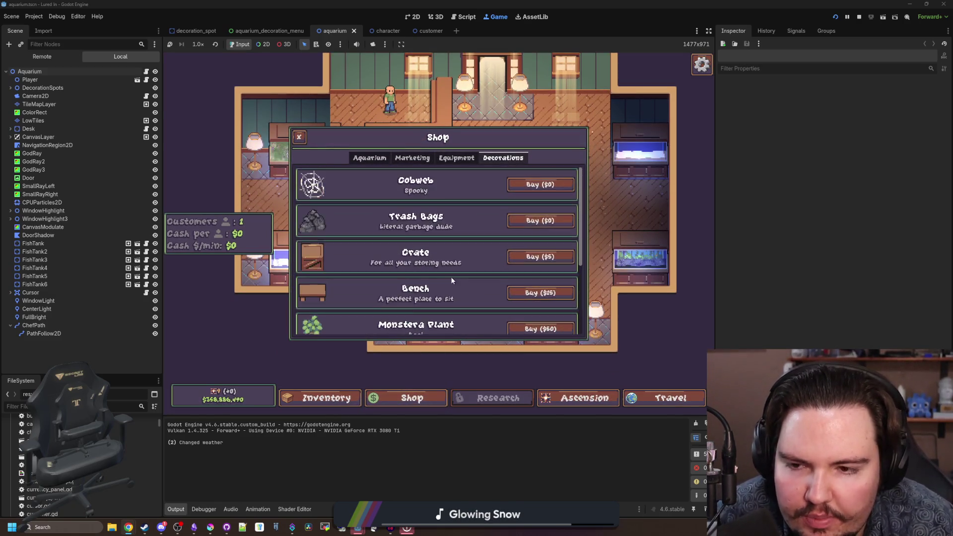
scroll(383, 269, down, 4)
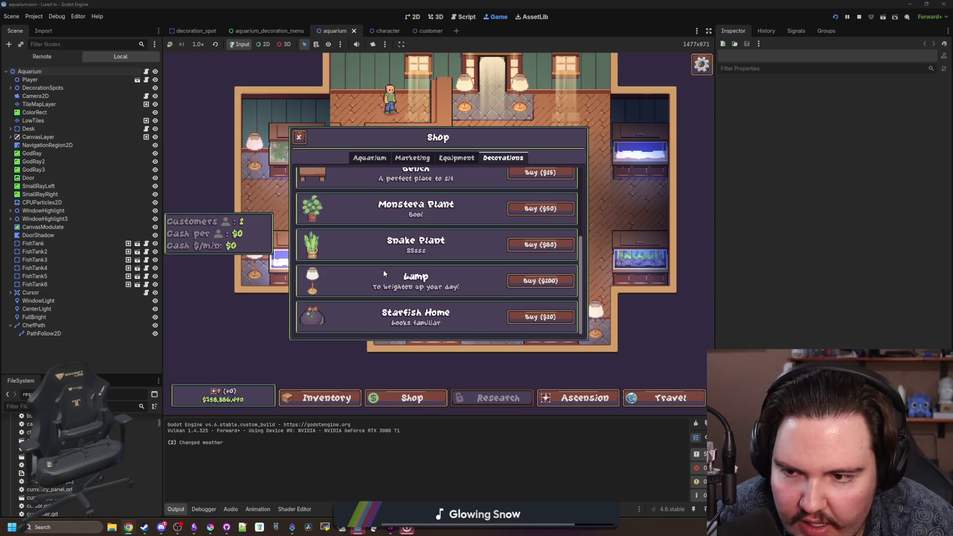
click(210, 527)
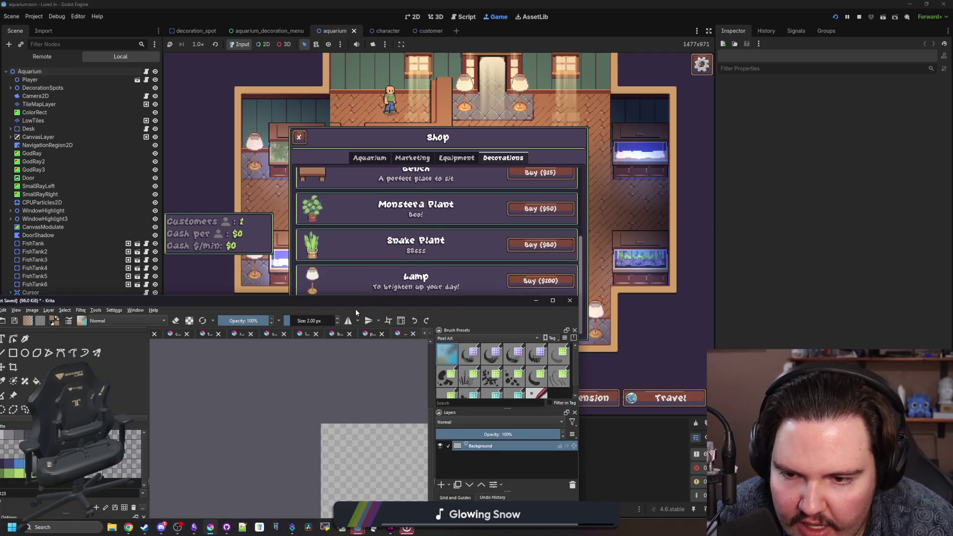
Maximize Krita and create a new 24 × 24 pixel image.
double_click(356, 301)
click(7, 12)
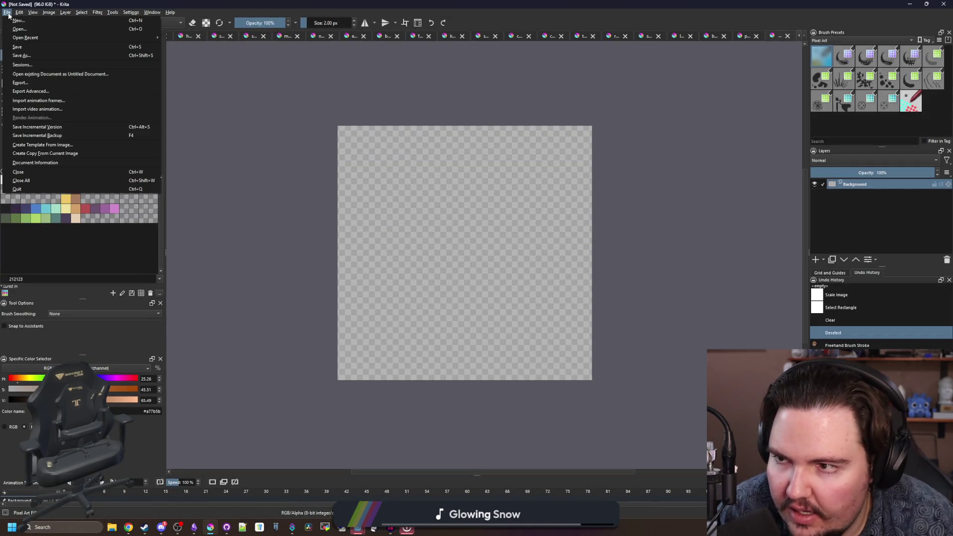
click(15, 20)
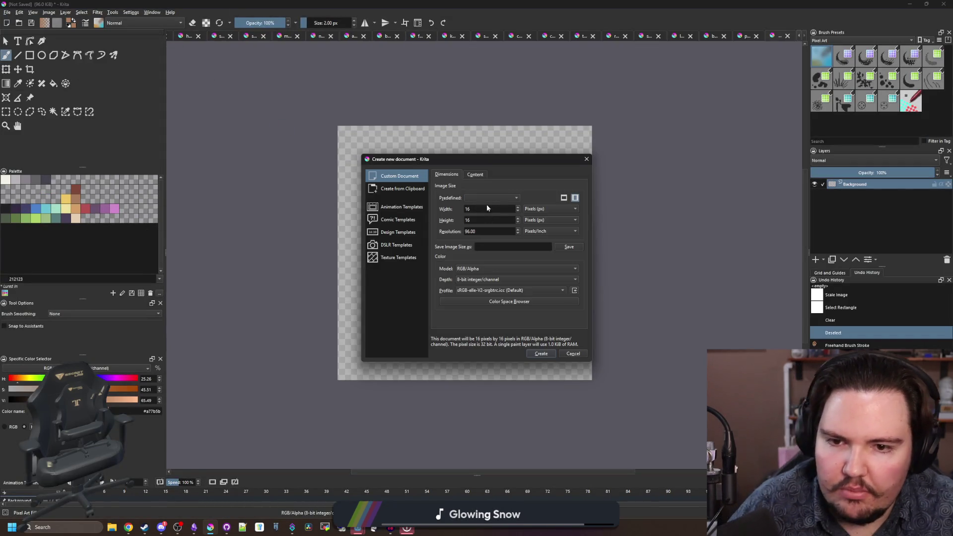
click(487, 208)
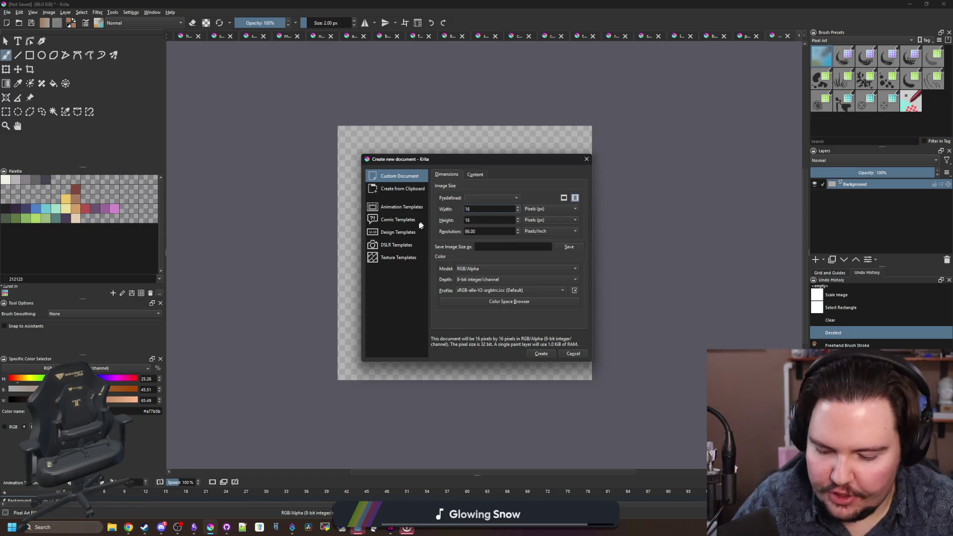
text(2424)
key(Tab)
text(24)
click(541, 354)
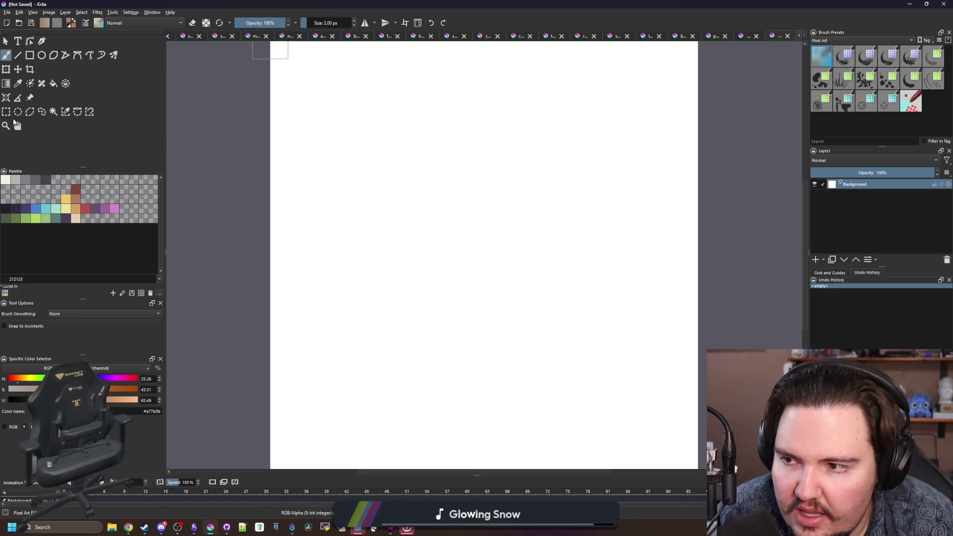
Resize the canvas to a taller 24 × 32 px using Image > Resize Canvas.
key(ctrl+r)
scroll(446, 224, down, 2)
mouse_move(413, 169)
mouse_down()
mouse_move(516, 311)
mouse_move(515, 352)
mouse_up()
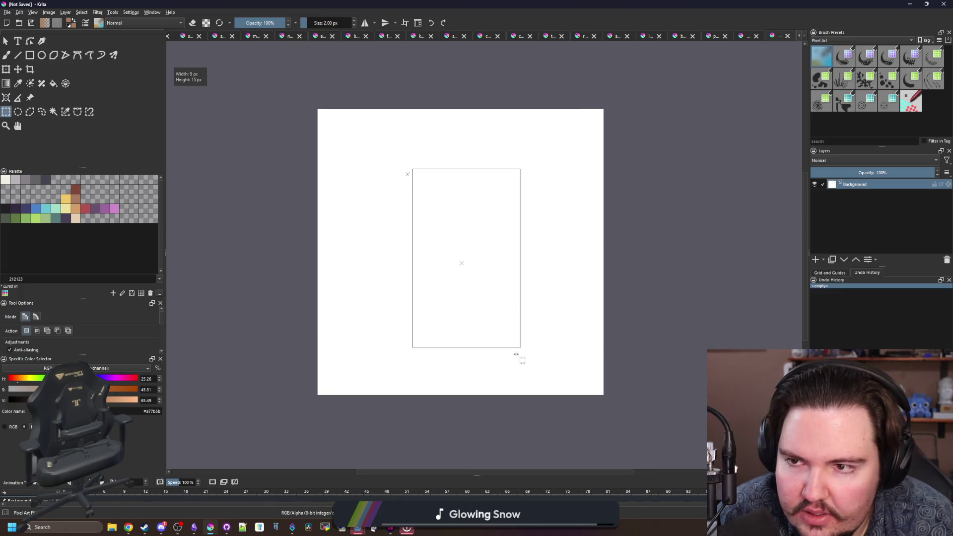
mouse_move(516, 396)
mouse_down()
mouse_move(363, 114)
mouse_move(341, 114)
mouse_up()
click(528, 395)
click(49, 12)
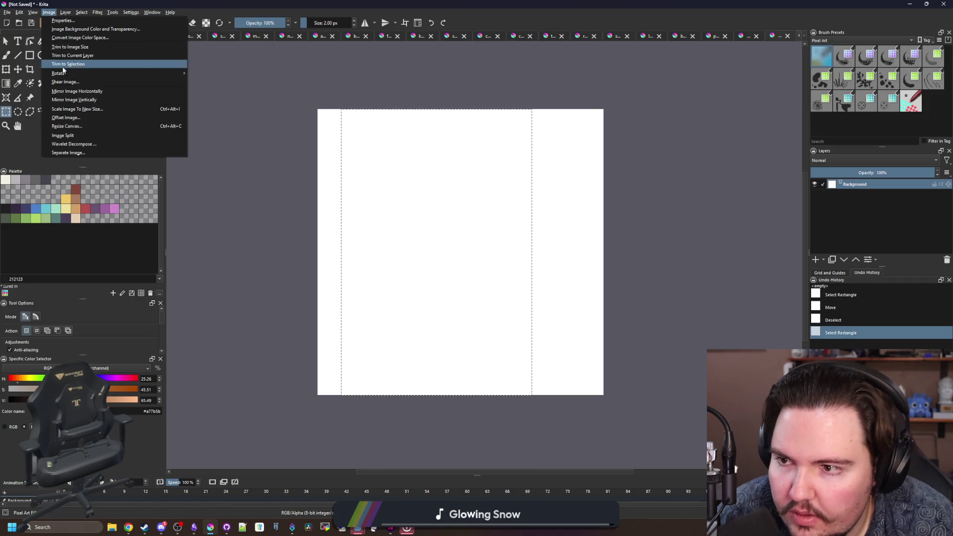
click(80, 126)
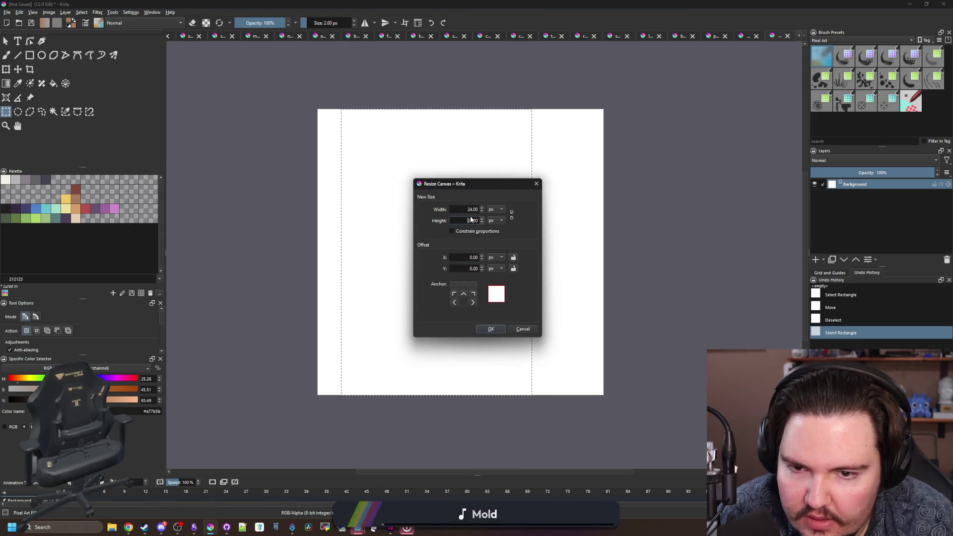
click(490, 329)
scroll(402, 182, up, 1)
mouse_move(446, 374)
mouse_down()
mouse_move(459, 375)
mouse_move(470, 149)
mouse_move(507, 117)
mouse_move(543, 120)
mouse_up()
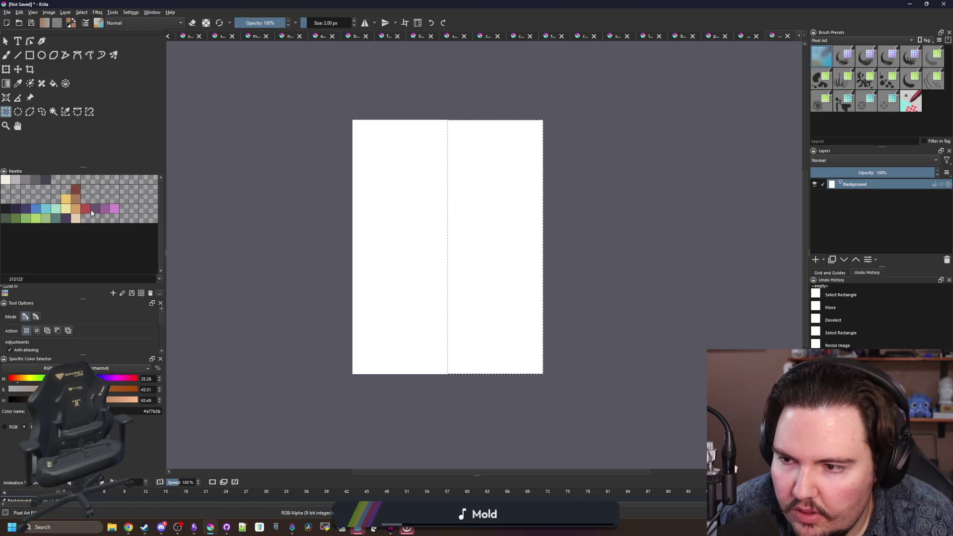
Paint the purple outline and draw a 17 by 22 pixel purple rectangle for the body.
key(b)
mouse_move(491, 192)
mouse_down()
mouse_move(476, 221)
mouse_move(491, 349)
mouse_move(499, 193)
mouse_up()
key(ctrl+shift+a)
scroll(500, 250, up, 1)
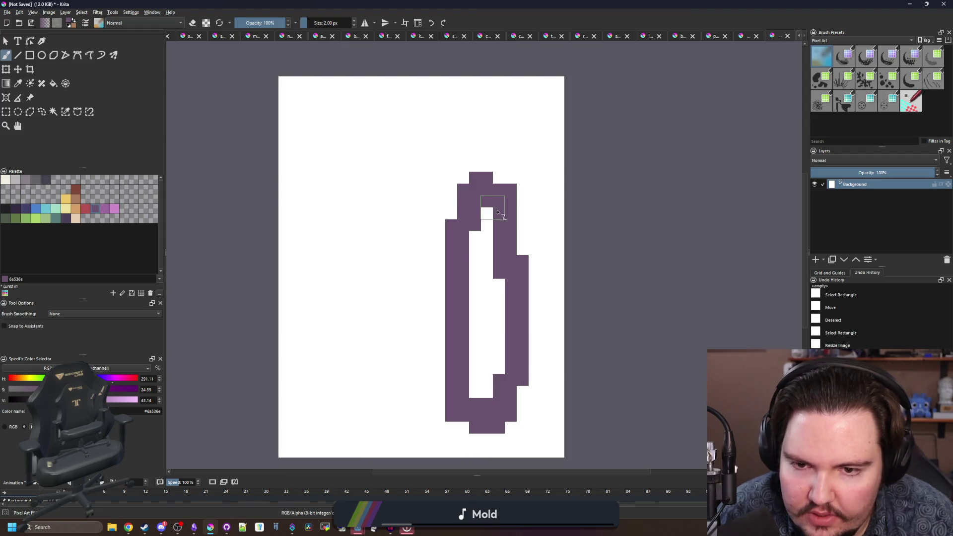
click(458, 195)
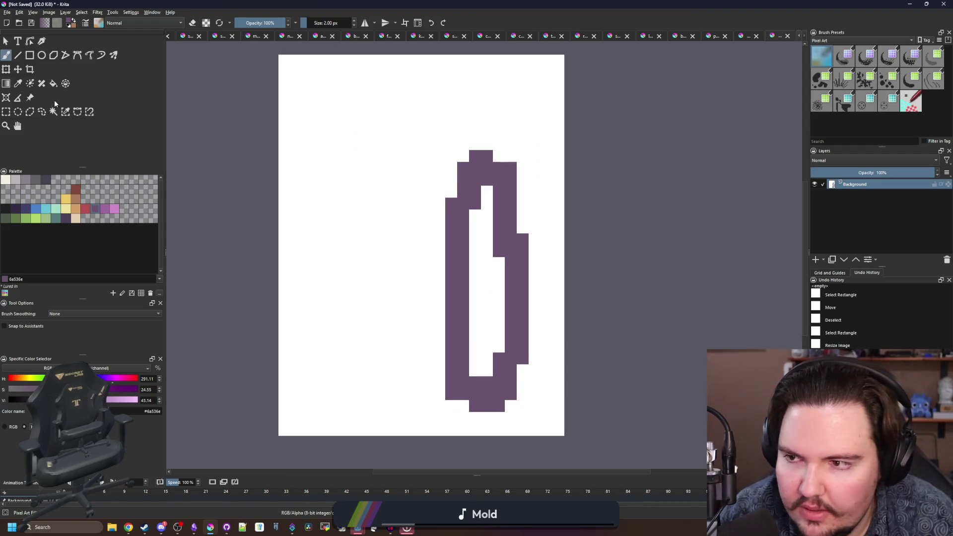
click(28, 56)
key(bracketleft)
mouse_move(528, 154)
mouse_down()
mouse_move(386, 371)
mouse_move(315, 410)
mouse_up()
Fill the strip above the rectangle with purple using the brush.
scroll(368, 144, up, 1)
key(b)
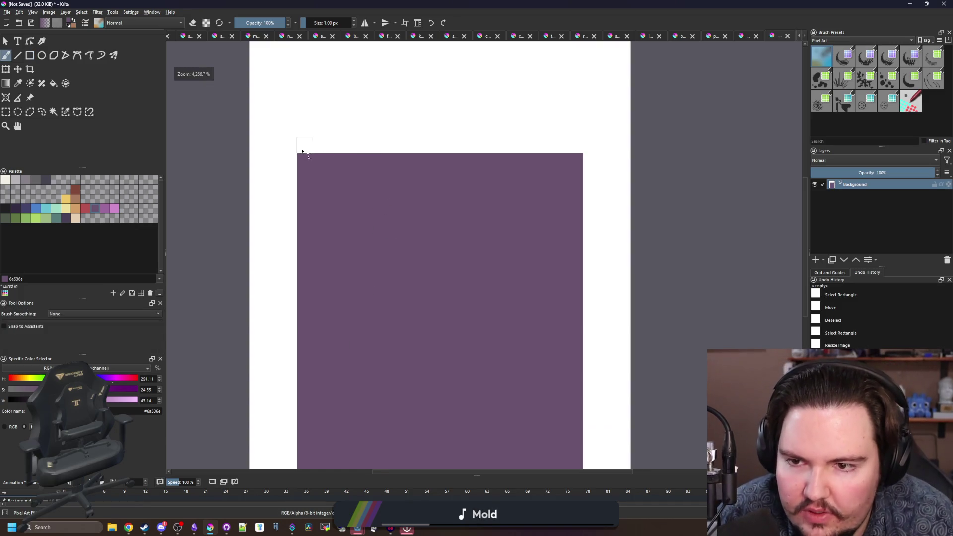
drag(302, 145, 389, 144)
mouse_move(526, 148)
mouse_down()
mouse_move(574, 144)
mouse_move(387, 144)
mouse_up()
scroll(403, 165, down, 2)
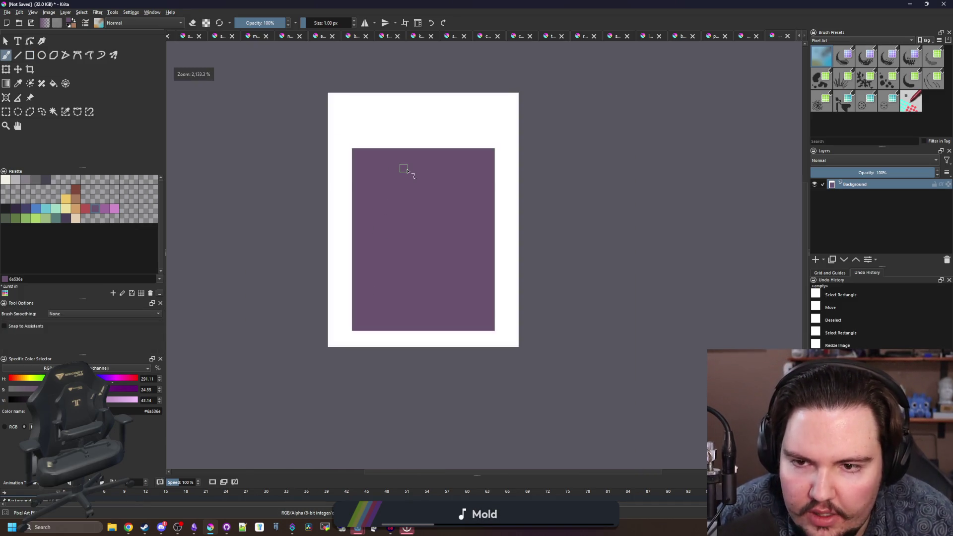
scroll(304, 148, up, 2)
Erase the top-left corner pixel and the purple columns along the left and right edges.
key(e)
click(306, 135)
scroll(439, 211, down, 1)
scroll(354, 282, up, 1)
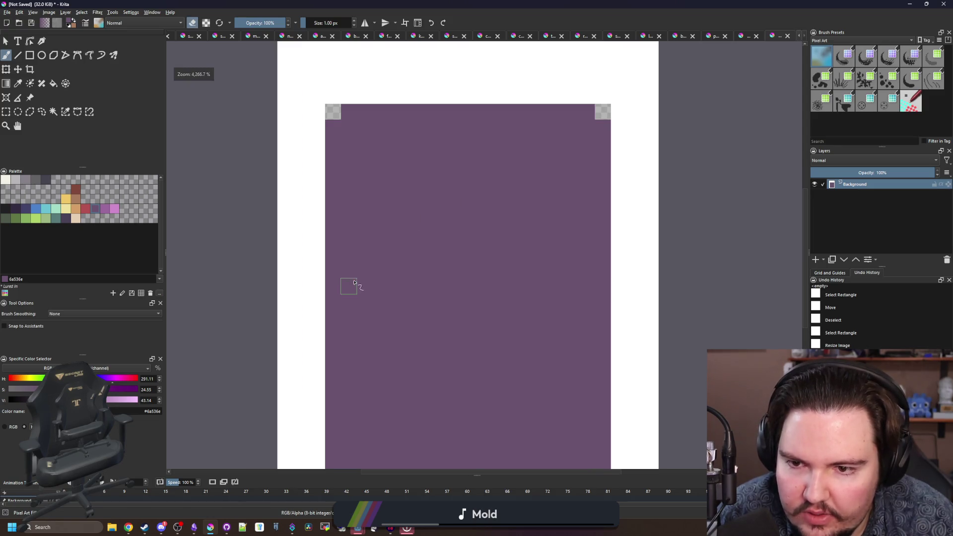
drag(333, 274, 334, 340)
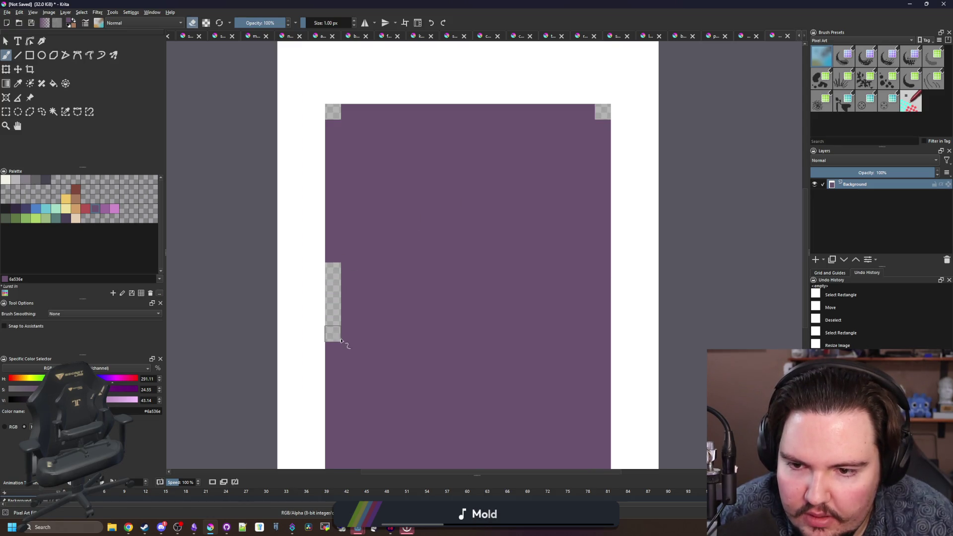
scroll(332, 308, down, 1)
drag(330, 277, 330, 397)
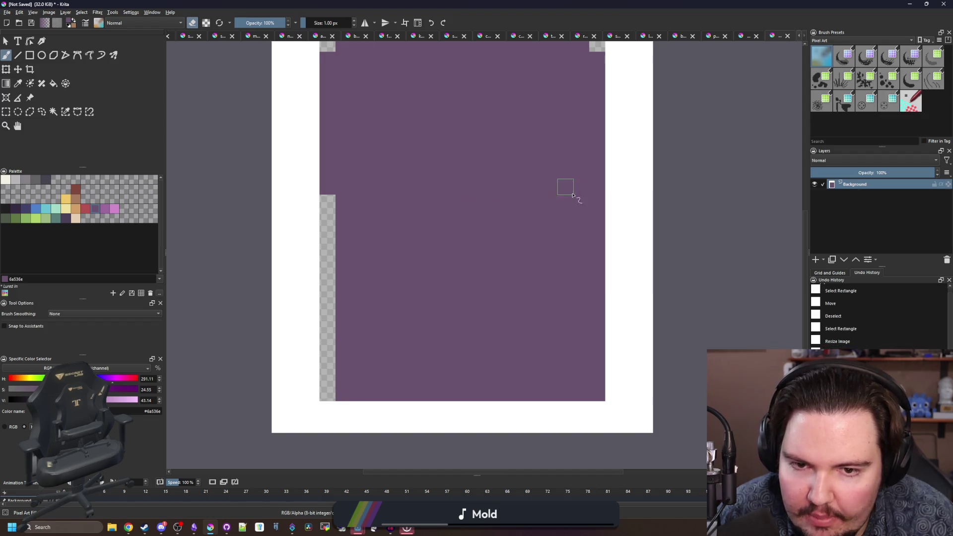
drag(597, 203, 598, 409)
scroll(487, 389, down, 1)
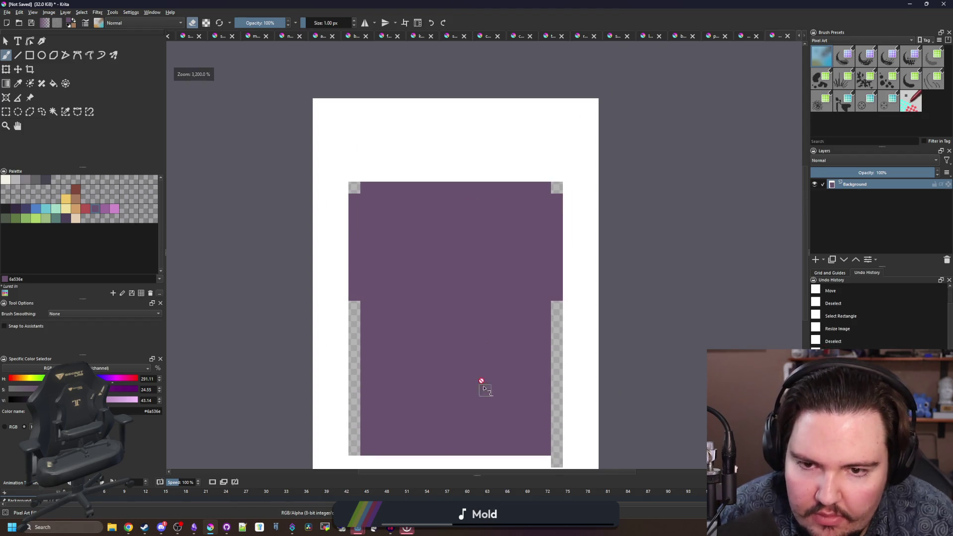
scroll(453, 321, up, 1)
Repaint short purple edge strips, draw a dark rectangle for the opening, then switch to Chrome.
key(p)
key(b)
drag(323, 295, 322, 325)
drag(592, 295, 592, 325)
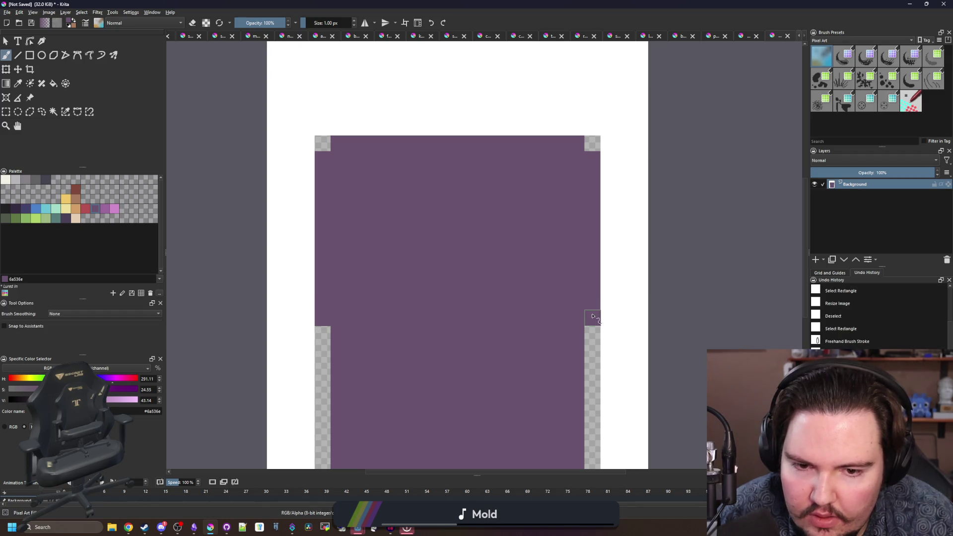
click(8, 206)
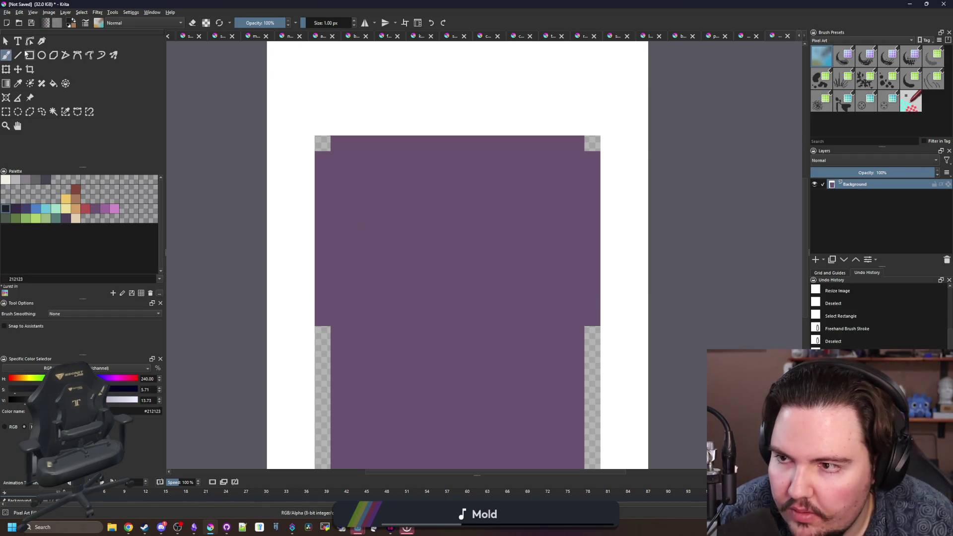
key(u)
mouse_move(351, 177)
mouse_down()
mouse_move(467, 275)
mouse_move(583, 308)
mouse_move(478, 334)
mouse_move(353, 333)
mouse_move(375, 348)
mouse_move(529, 354)
mouse_move(574, 343)
mouse_up()
key(b)
scroll(459, 254, down, 3)
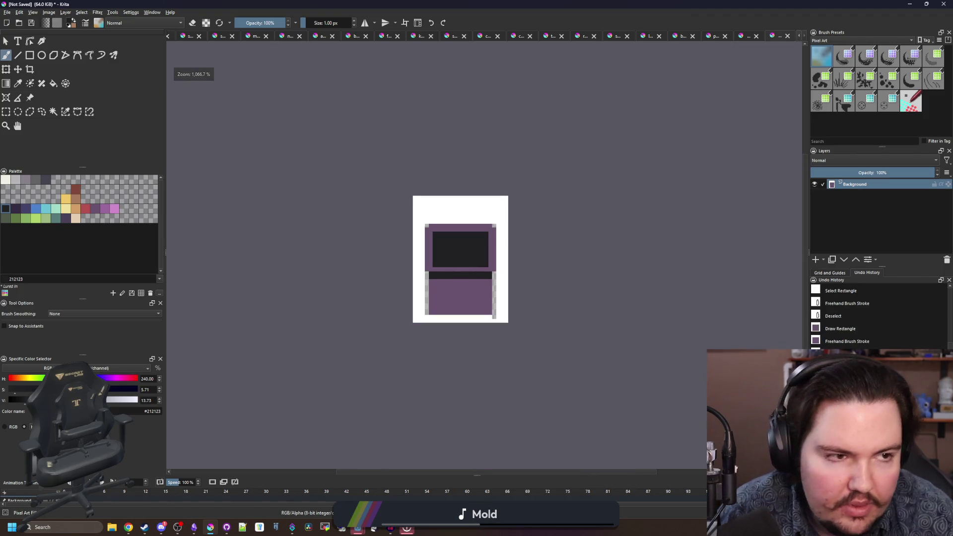
key(alt+Tab)
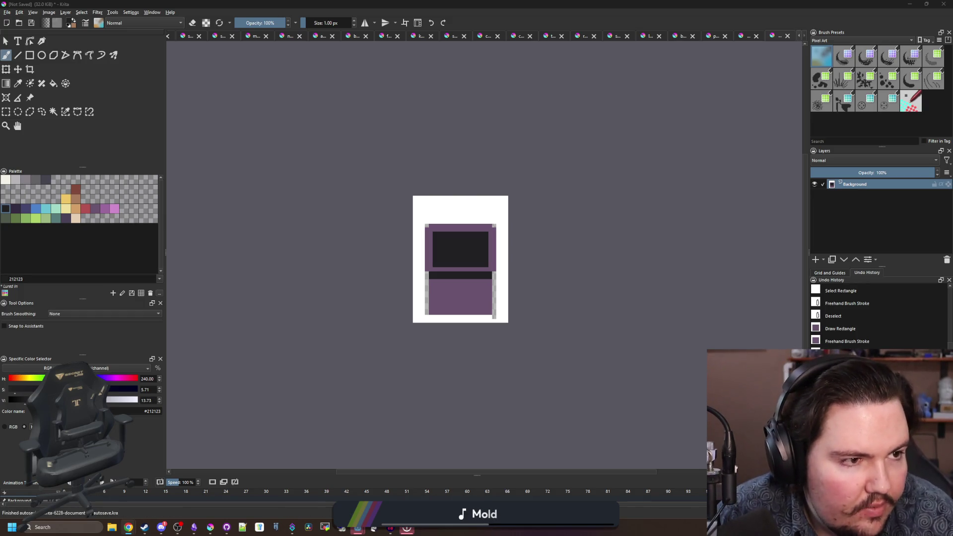
drag(327, 0, 327, 112)
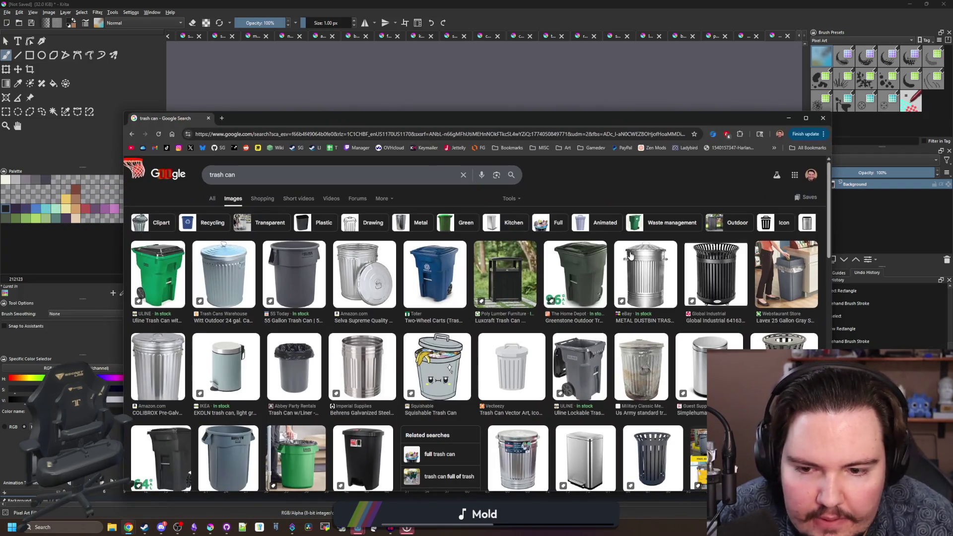
Browse the trash can images, preview the diamond-plate can, then start a 'commercial trash can' search.
scroll(630, 255, down, 4)
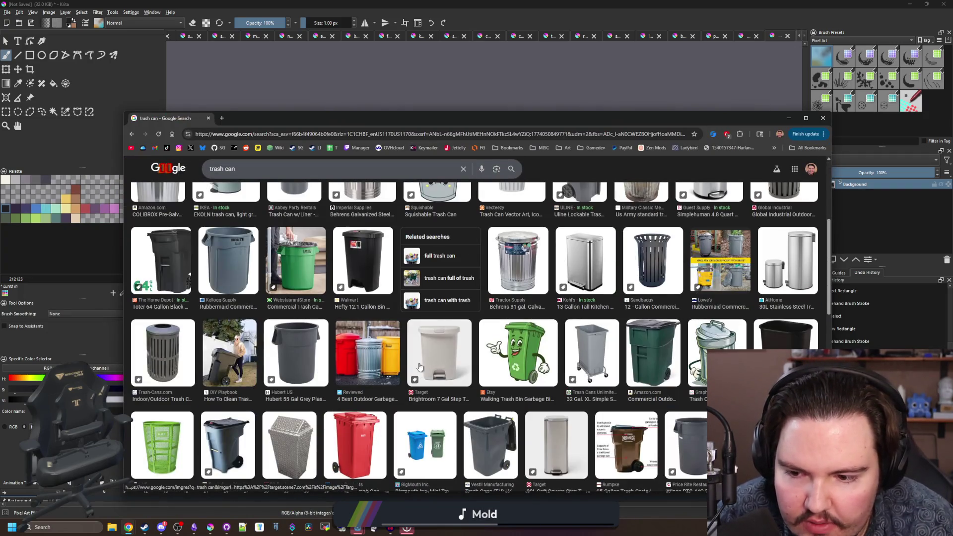
click(305, 434)
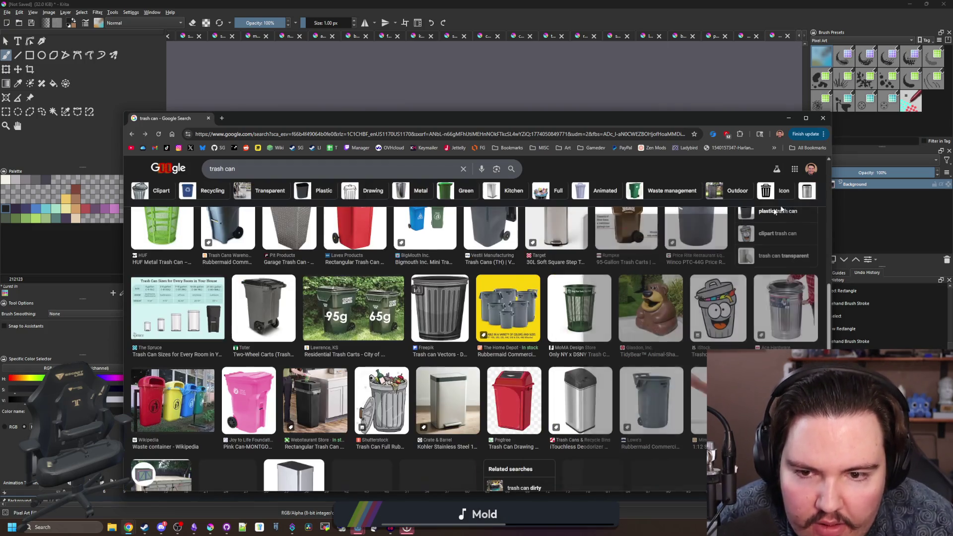
click(798, 200)
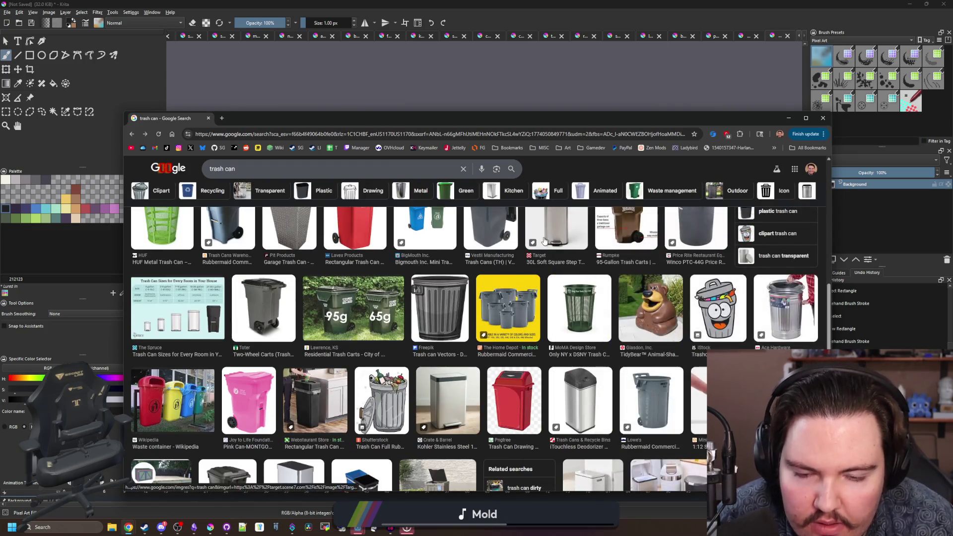
scroll(562, 284, down, 4)
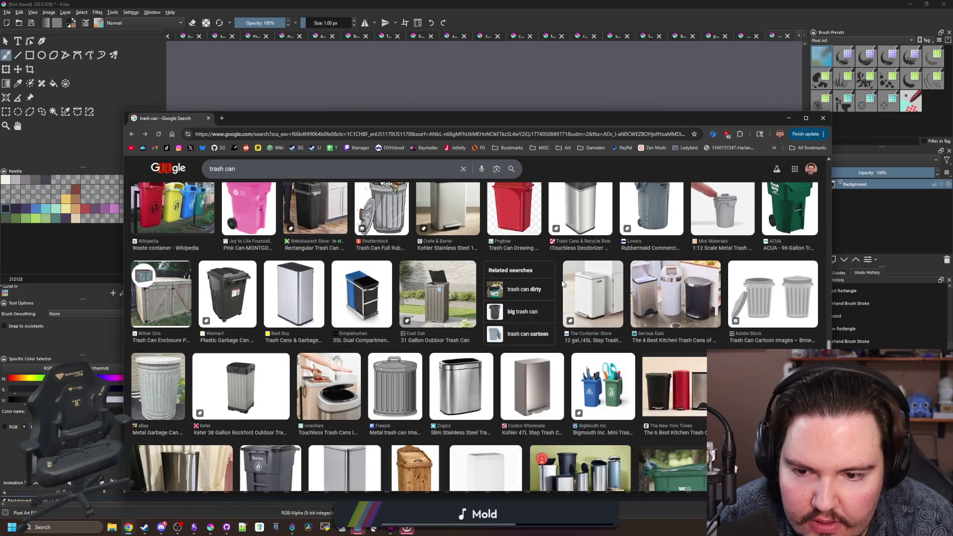
scroll(462, 301, down, 4)
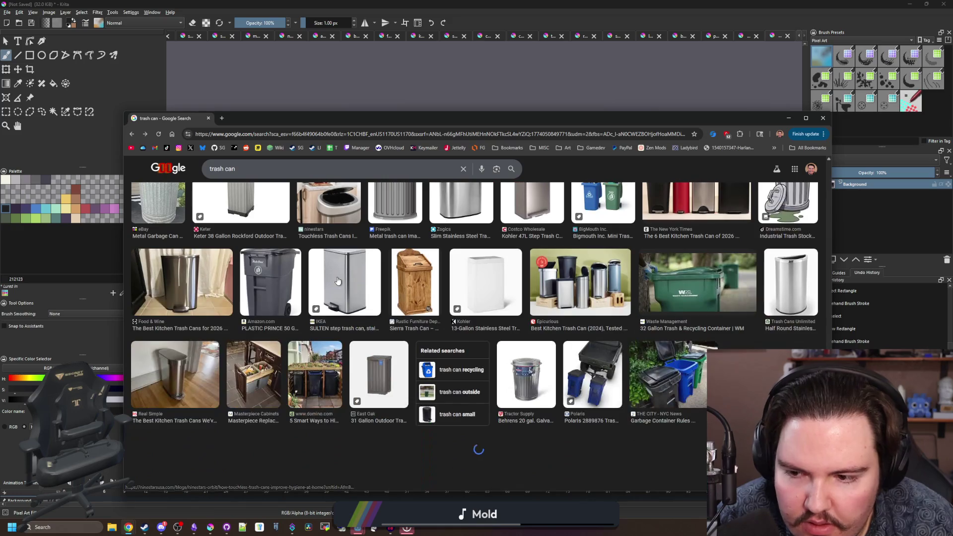
scroll(337, 281, down, 3)
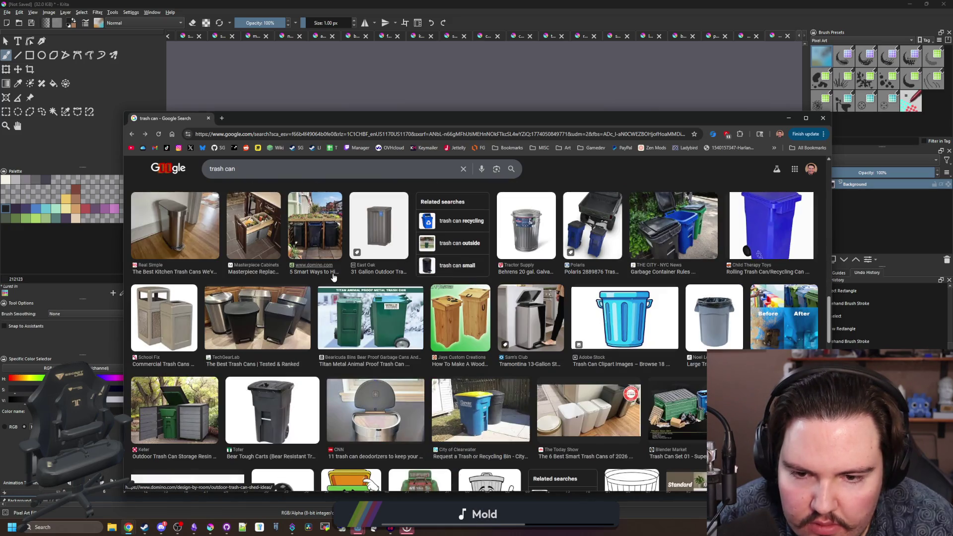
click(355, 134)
Search Google Images for 'commercial trash can' and preview a stone-panel outdoor can.
text(commercial trash can)
key(Return)
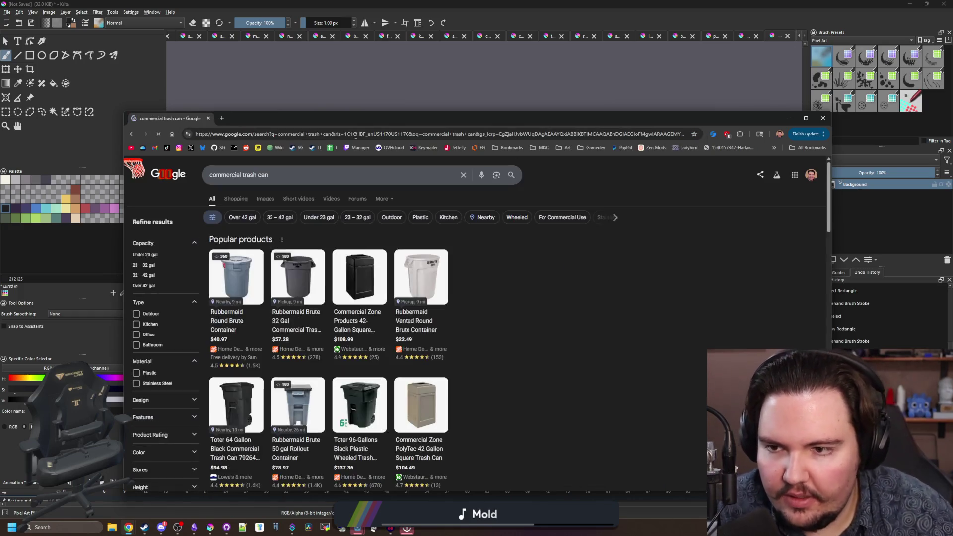
click(260, 198)
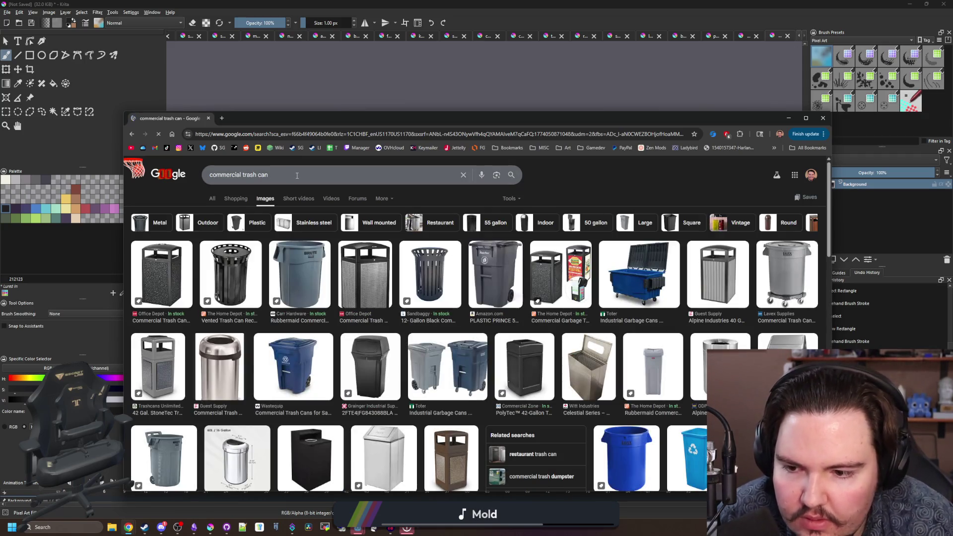
click(144, 291)
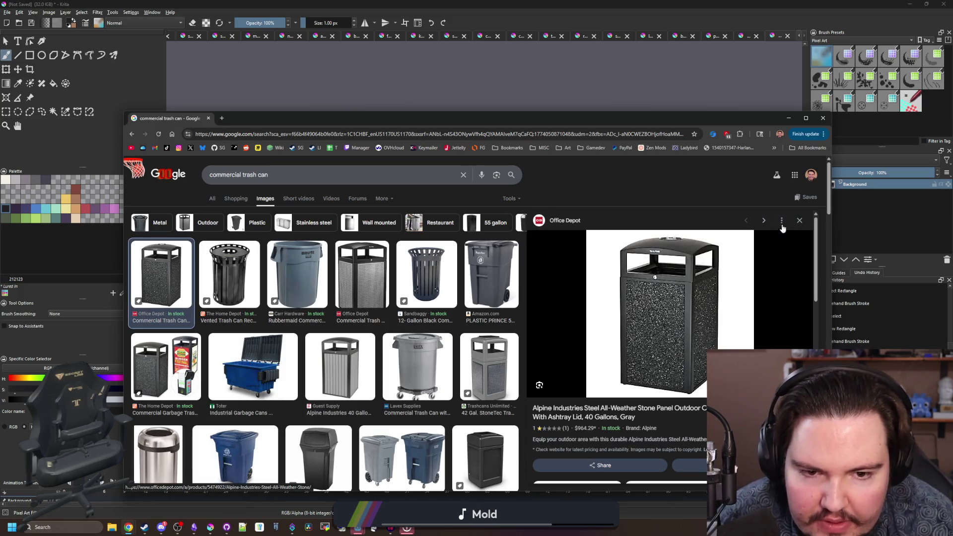
click(799, 220)
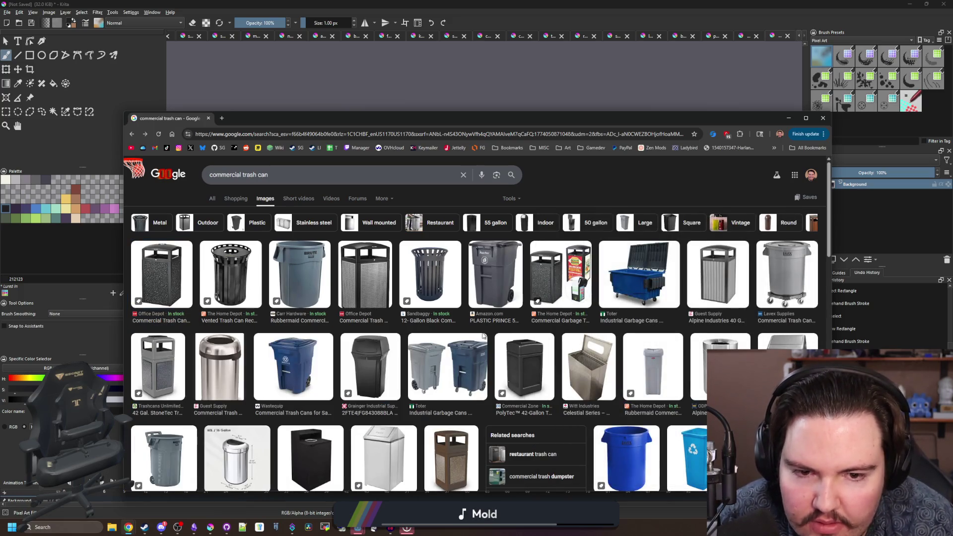
Preview the blue dumpster image in the results, then close it.
click(635, 258)
scroll(649, 415, down, 2)
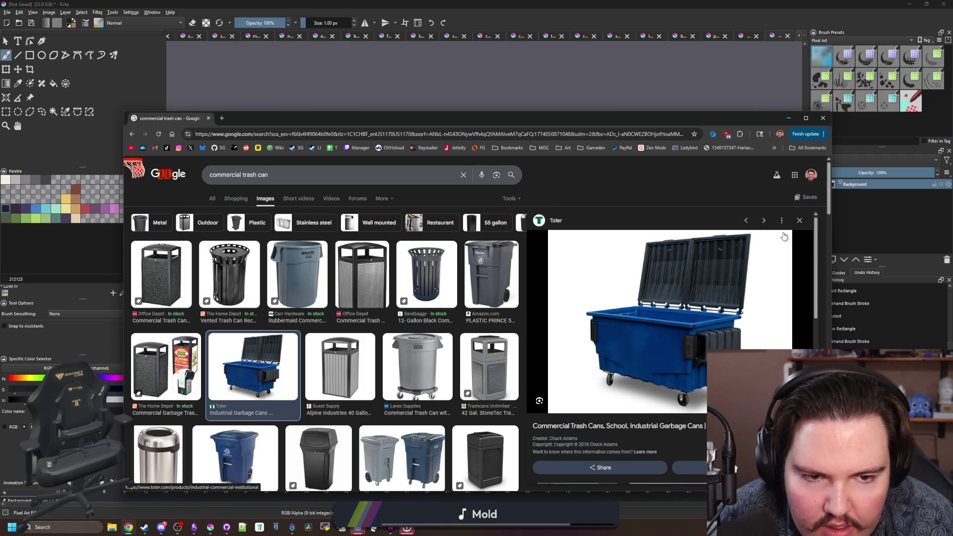
key(Escape)
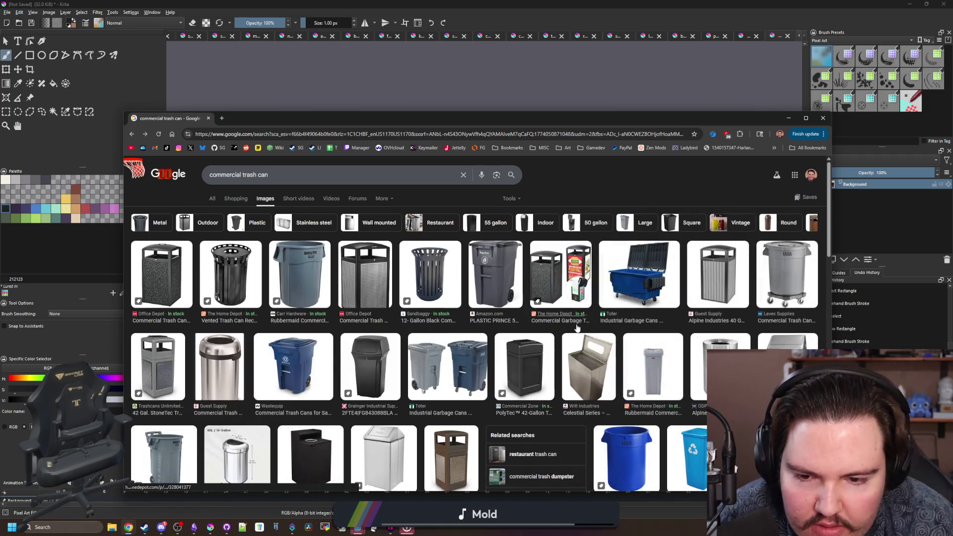
scroll(577, 327, down, 2)
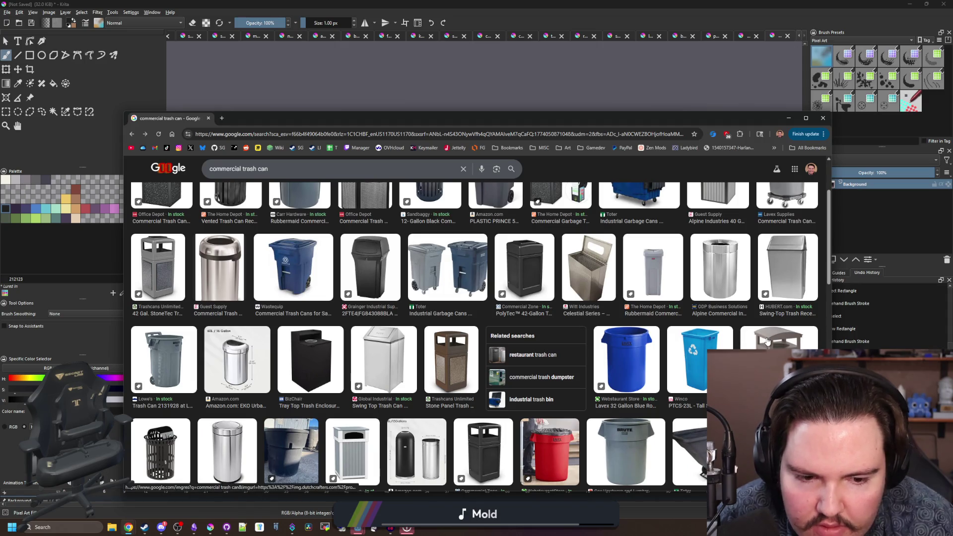
View the stainless swing-top trash can larger, then bring the Krita drawing forward.
click(399, 359)
scroll(712, 257, down, 4)
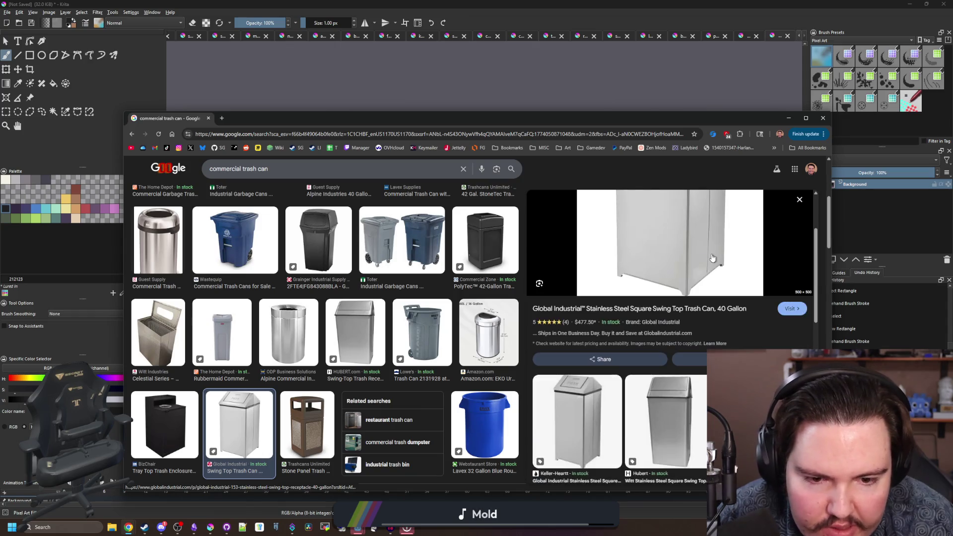
scroll(437, 273, down, 2)
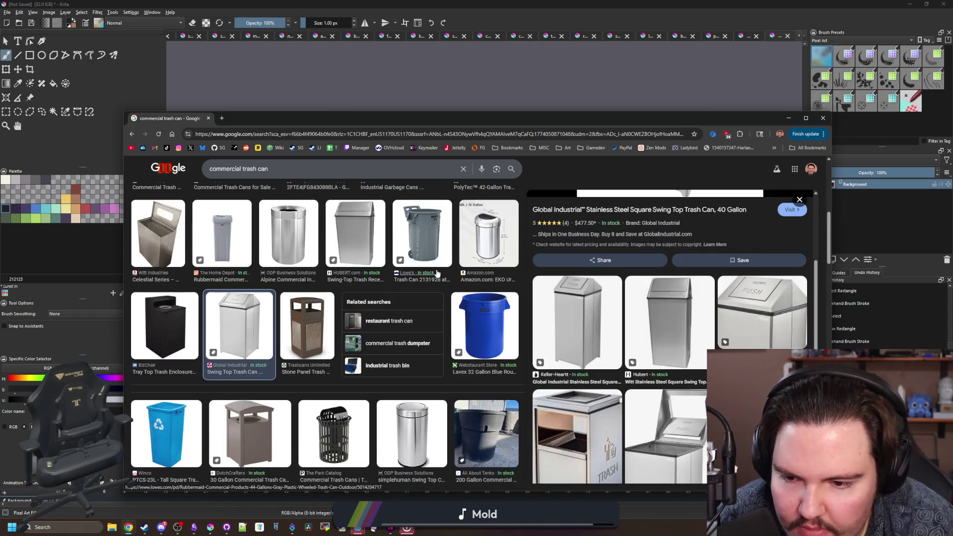
scroll(437, 273, down, 2)
scroll(437, 272, down, 10)
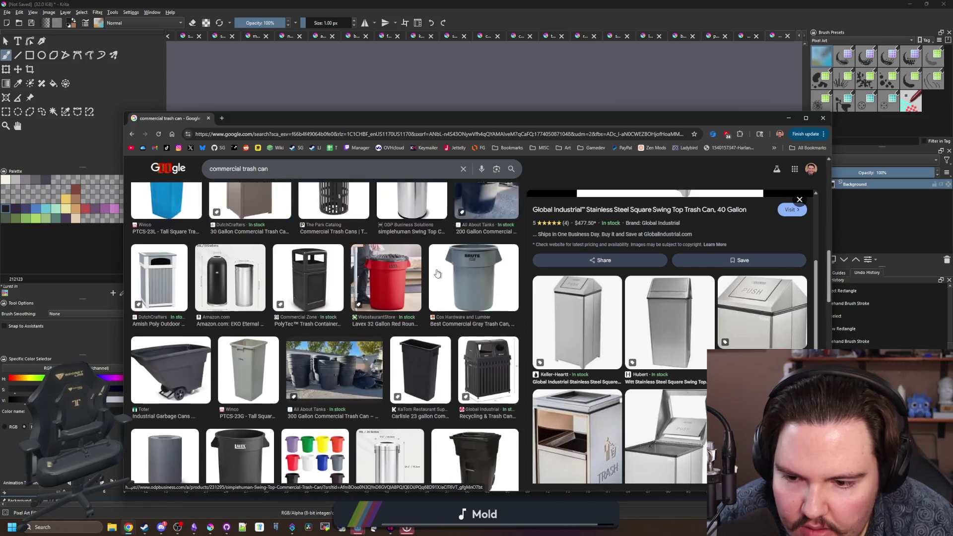
scroll(436, 273, down, 1)
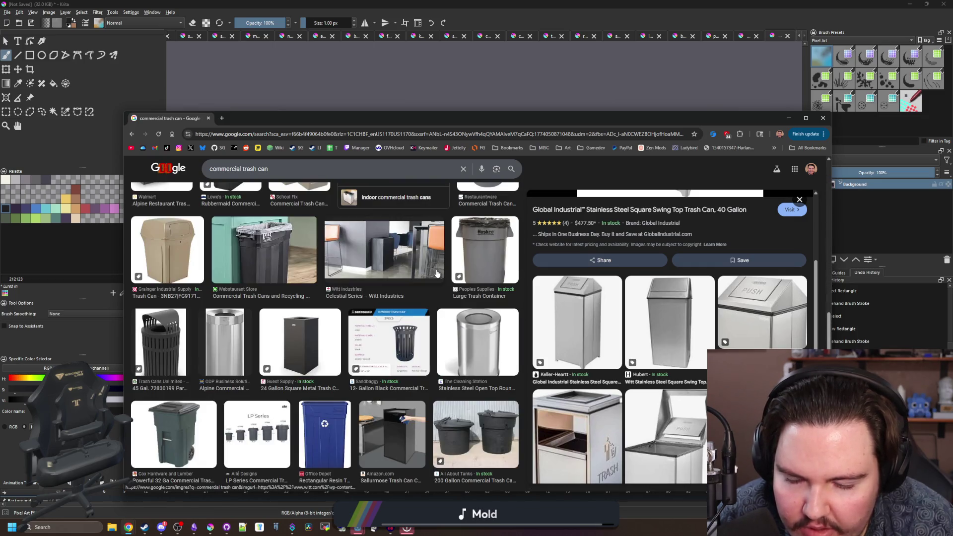
scroll(437, 272, up, 15)
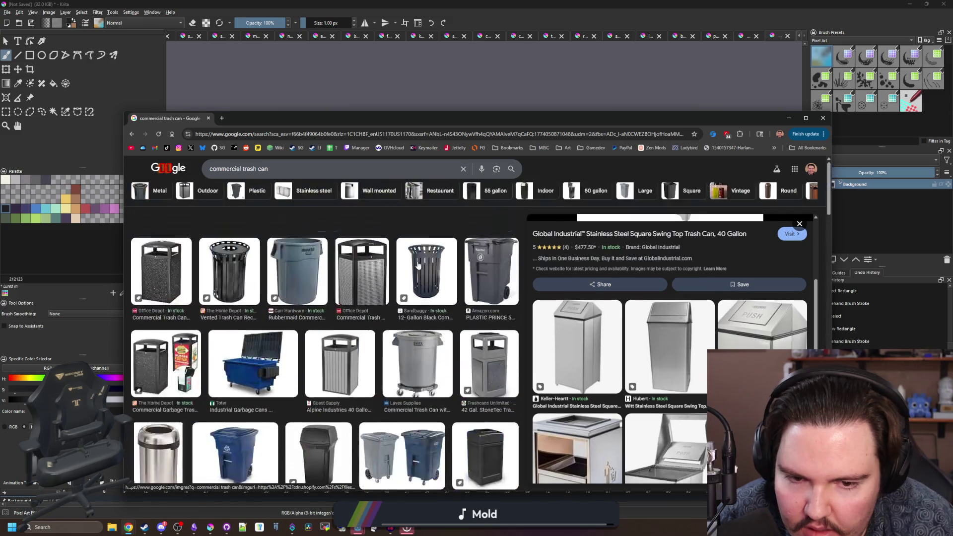
click(630, 338)
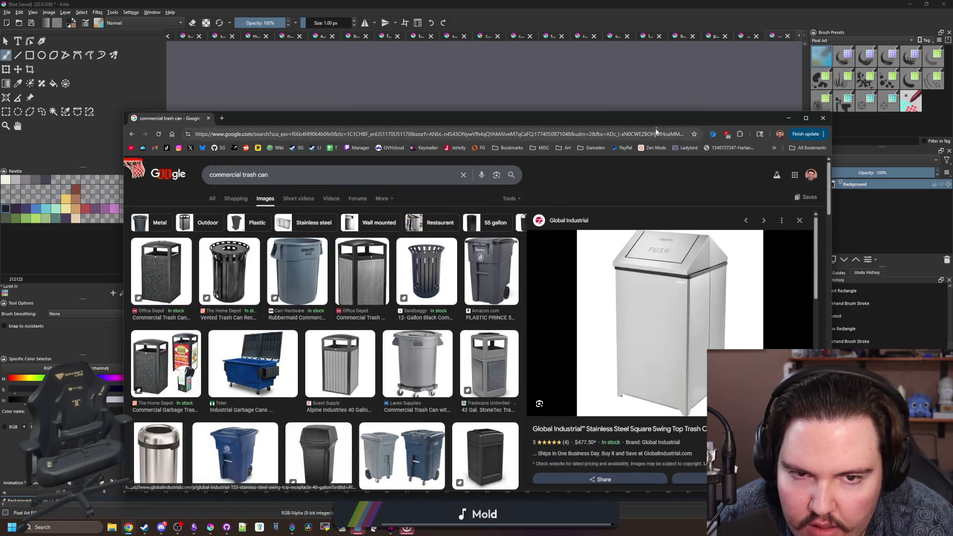
drag(347, 118, 883, 118)
click(481, 275)
Sample the body's dark purple and paint it over the dark panel's bottom and top rows.
scroll(480, 264, up, 4)
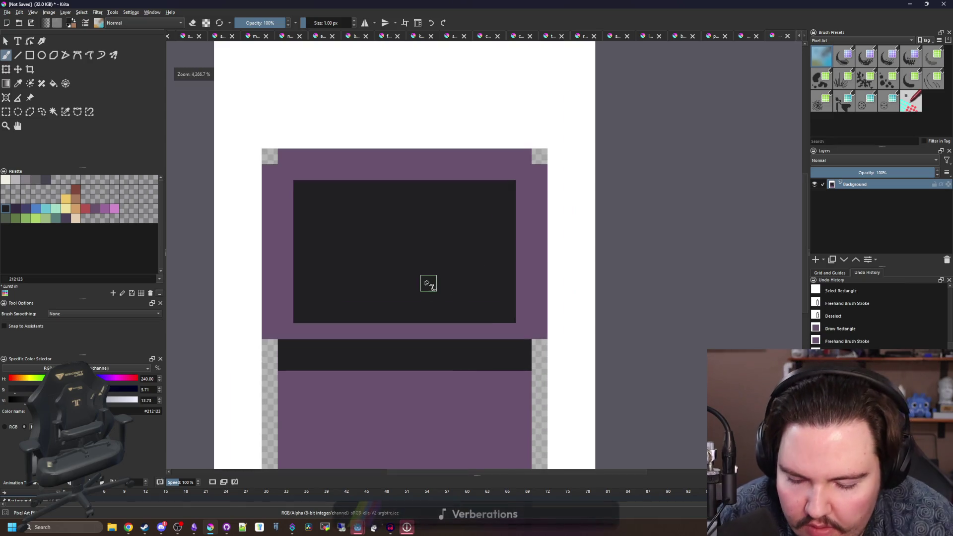
ctrl+click(293, 319)
drag(293, 319, 526, 317)
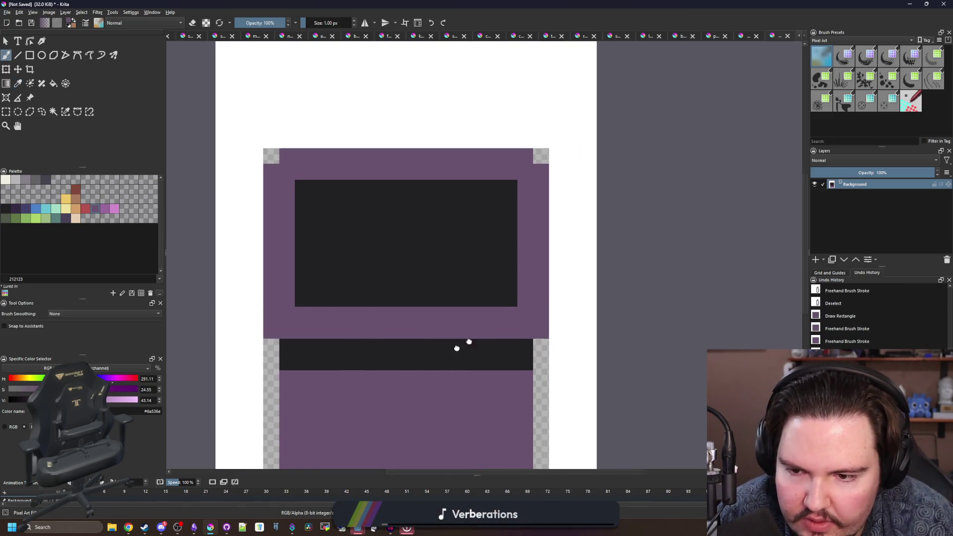
scroll(455, 347, up, 2)
mouse_move(318, 317)
mouse_down()
mouse_move(642, 291)
mouse_move(647, 315)
mouse_move(265, 350)
mouse_up()
Draw a filled light-purple rectangle band across the can with palette colour 30.
click(112, 219)
scroll(195, 234, down, 1)
click(29, 55)
scroll(255, 273, up, 1)
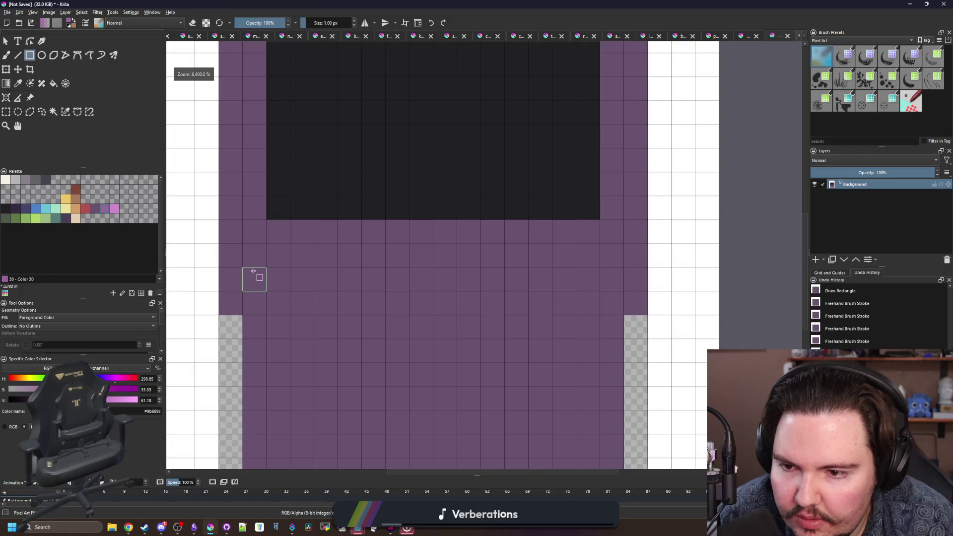
mouse_move(227, 250)
mouse_down()
mouse_move(632, 279)
mouse_move(645, 293)
mouse_up()
scroll(396, 271, down, 1)
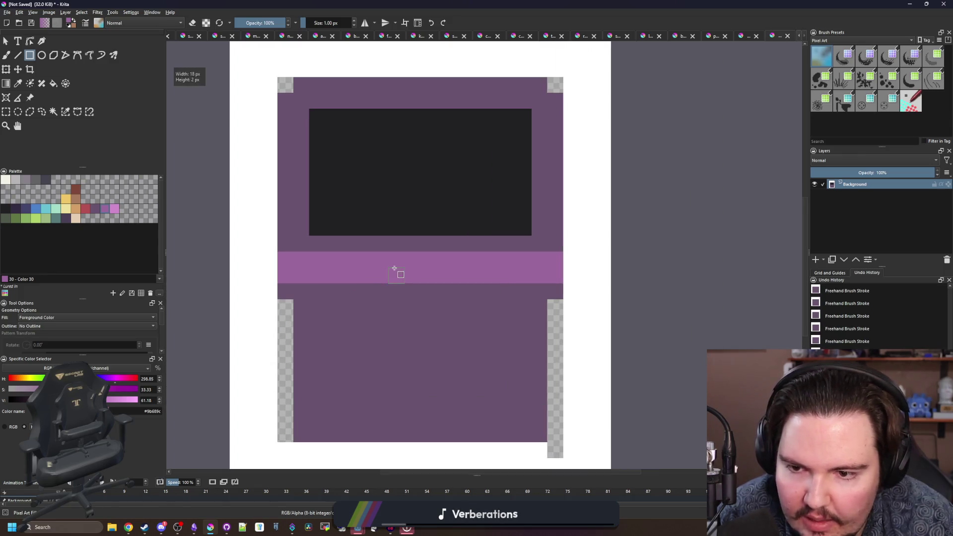
scroll(371, 288, up, 1)
Brush a near-black line under the light band, then return to the trash can image results.
key(b)
ctrl+click(355, 192)
drag(263, 318, 623, 317)
scroll(461, 323, down, 1)
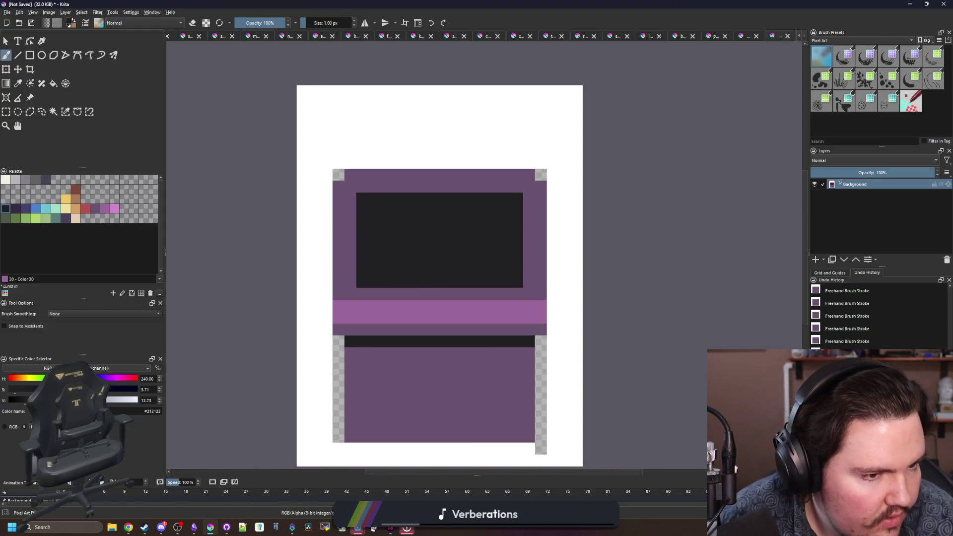
key(alt+Tab)
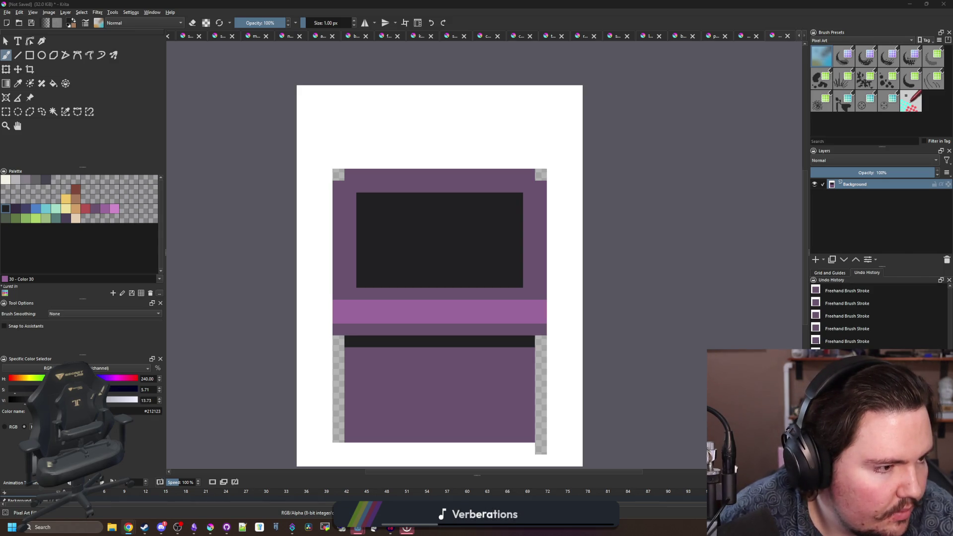
key(alt+Tab)
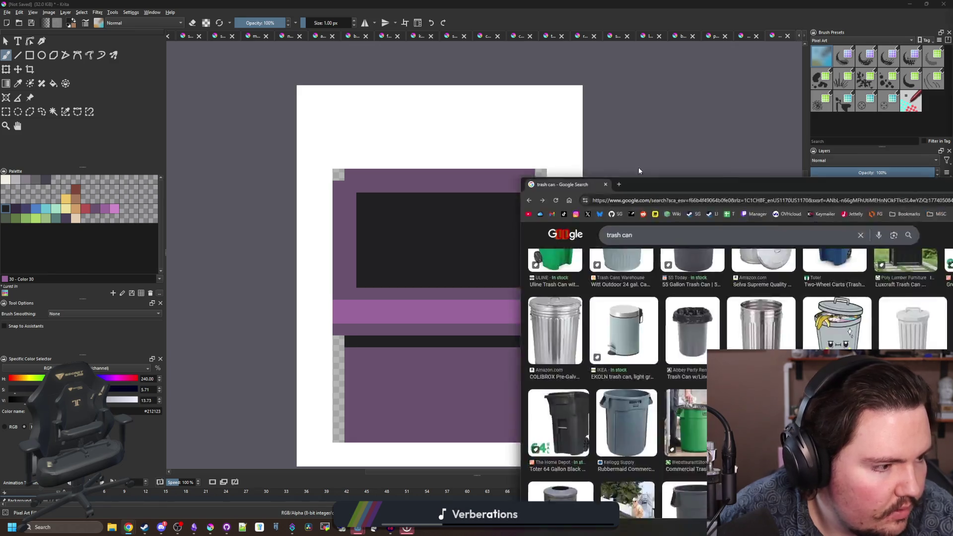
Search images for 'swing top trash can', preview the white Sterilite bin, and return to Krita.
scroll(370, 240, up, 2)
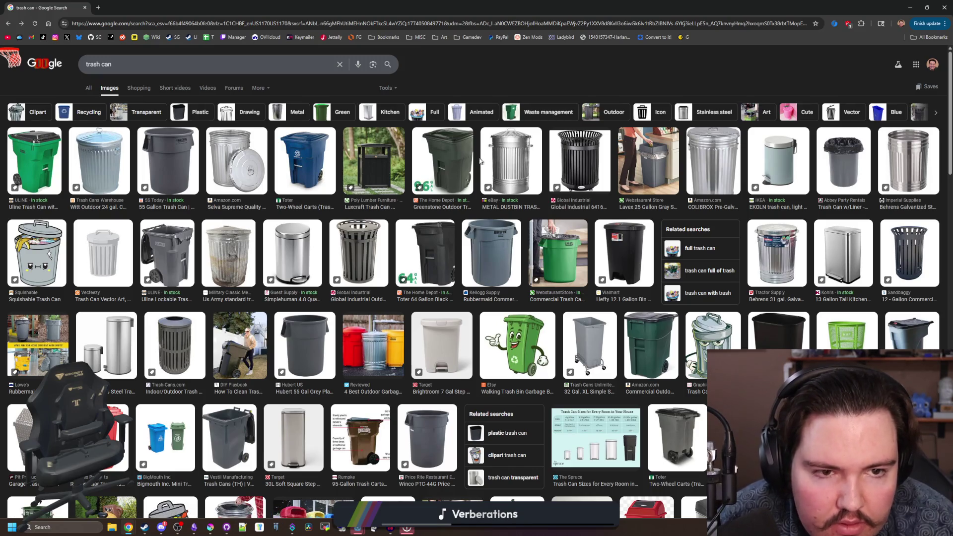
scroll(478, 169, down, 2)
scroll(478, 169, down, 2)
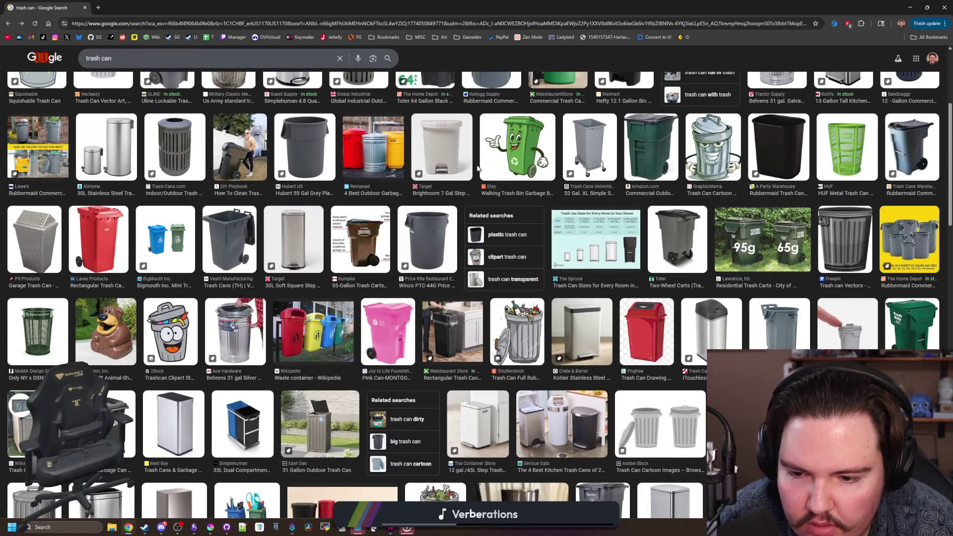
scroll(478, 169, down, 4)
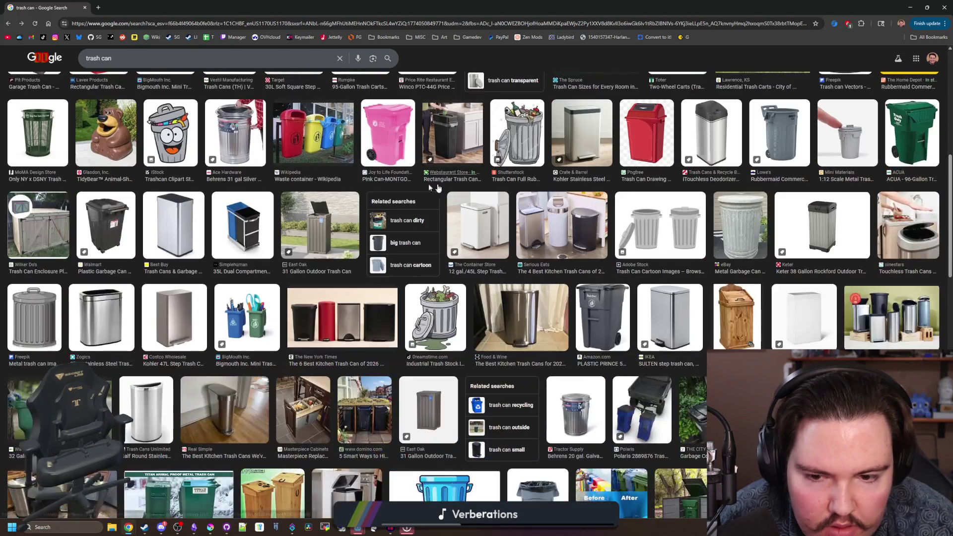
key(ctrl+l)
text(swing top tra)
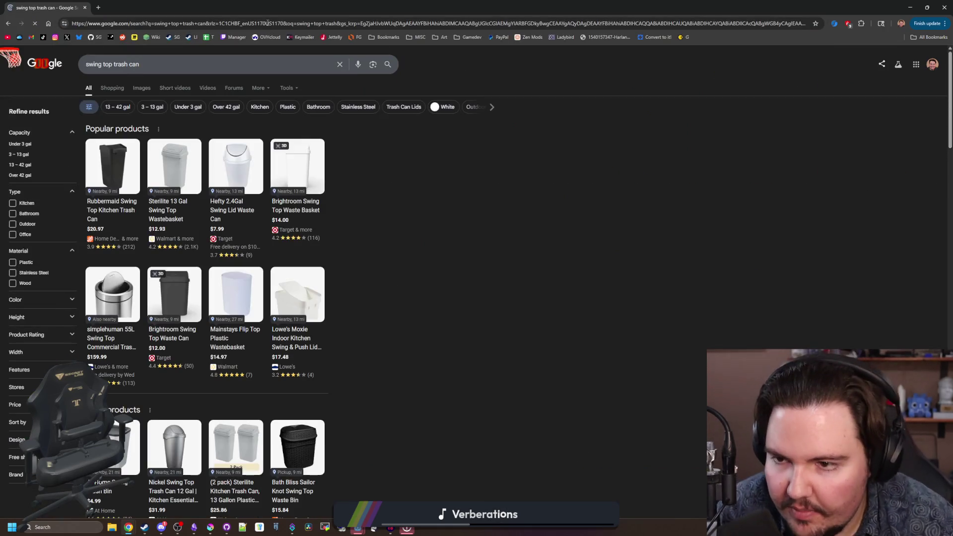
click(142, 88)
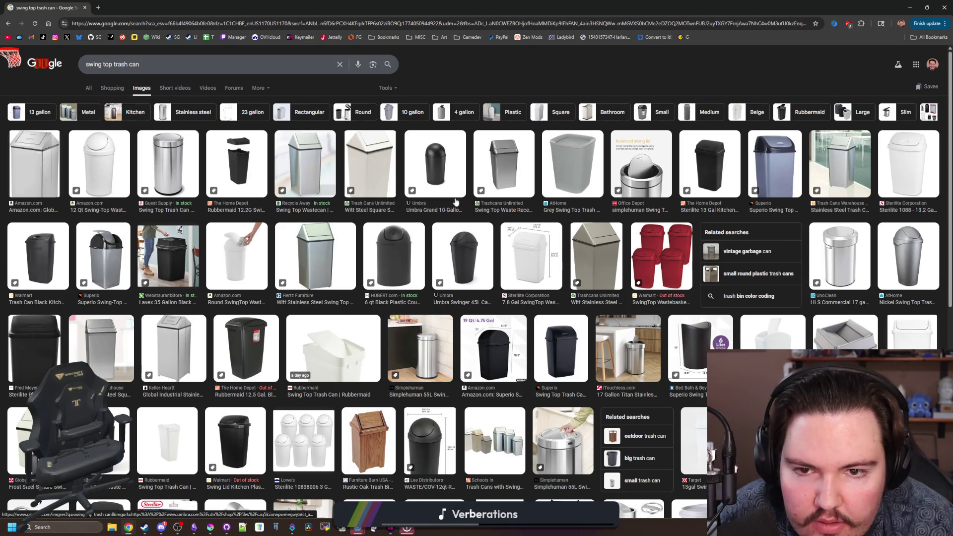
click(543, 237)
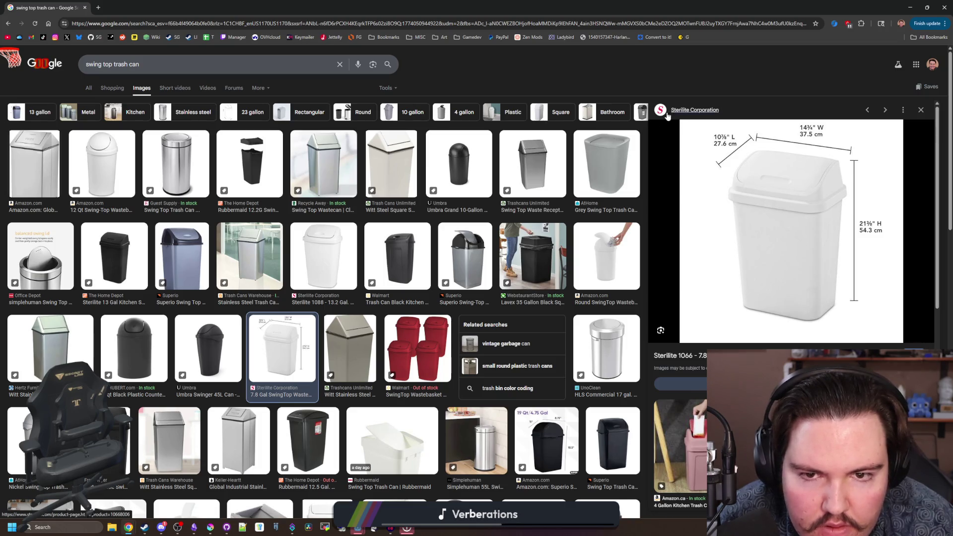
key(alt+Tab)
scroll(491, 251, up, 1)
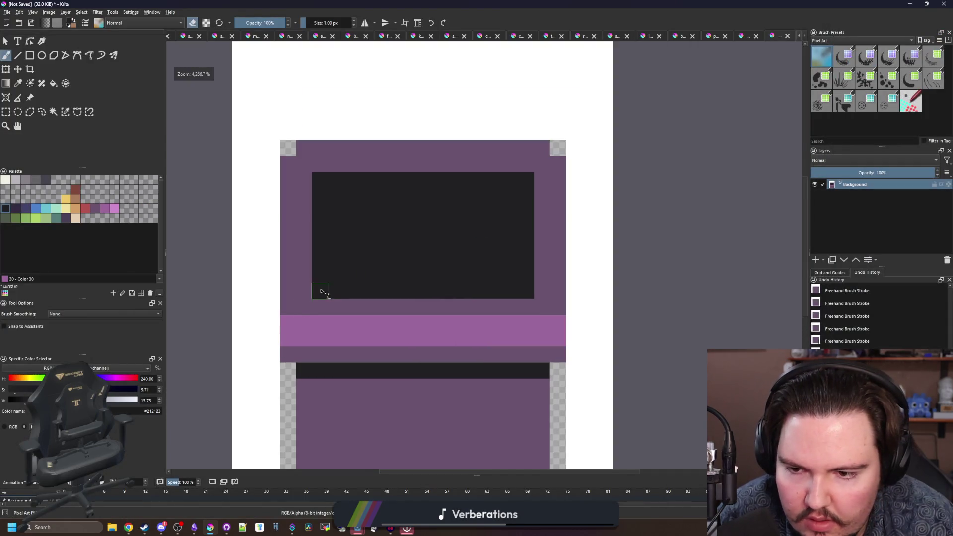
Erase the purple border columns, restore the top-right notch, and repaint both side columns light purple.
drag(288, 307, 281, 164)
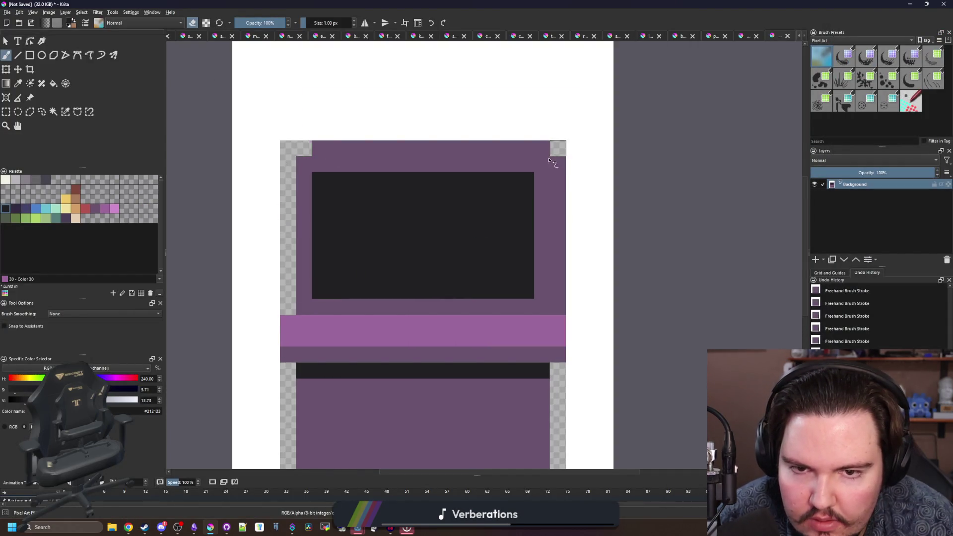
drag(549, 159, 557, 306)
ctrl+click(540, 181)
key(e)
click(542, 164)
ctrl+click(288, 317)
drag(287, 316, 284, 230)
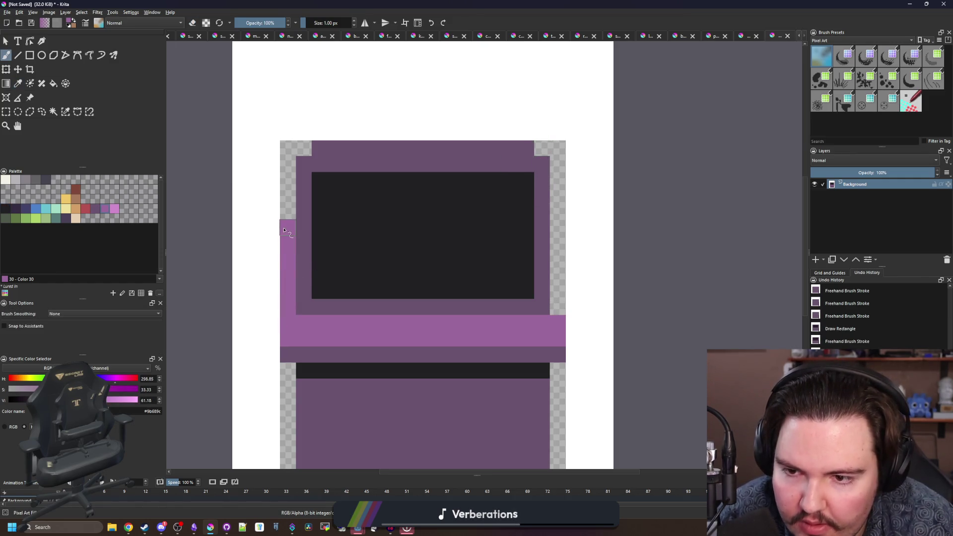
drag(563, 323, 558, 204)
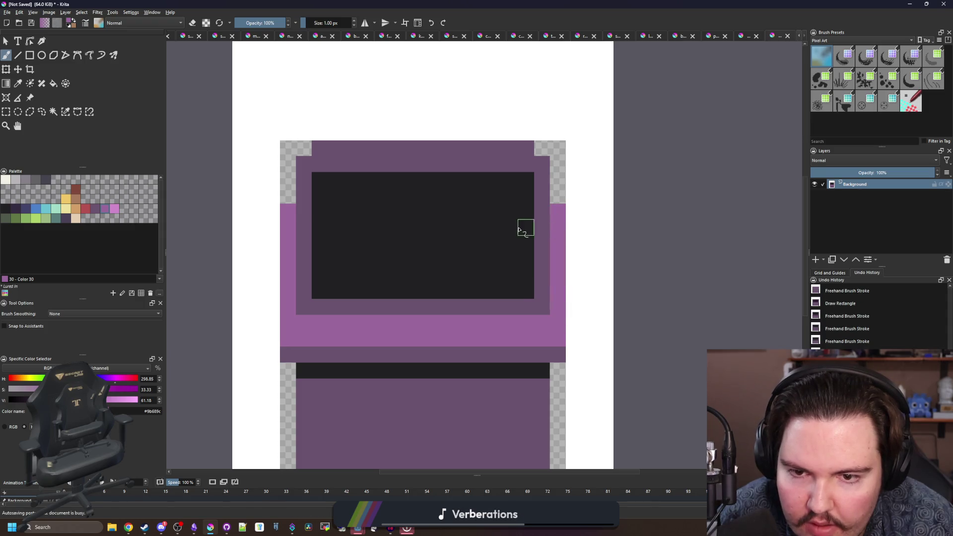
Fill the dark inner rectangle with dark purple #6a536e.
key(f)
ctrl+click(426, 157)
click(404, 207)
key(ctrl+z)
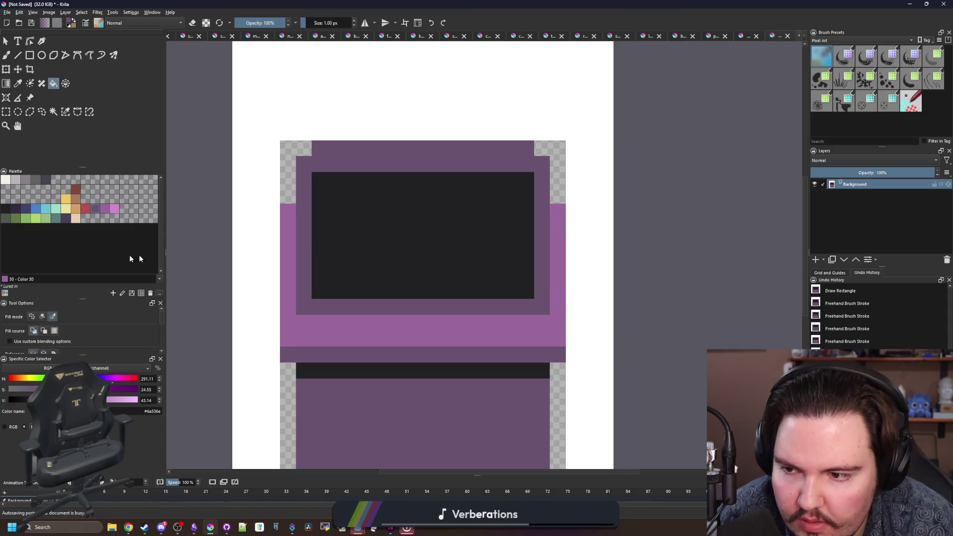
click(416, 245)
Paint light purple #9b689c lid rows across the top, undoing the last stroke.
scroll(433, 179, up, 2)
key(b)
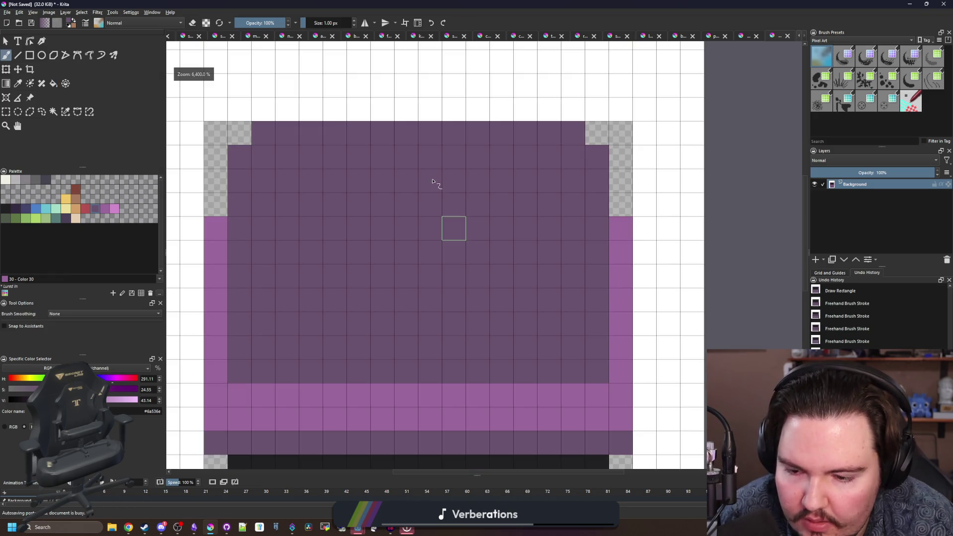
ctrl+click(400, 393)
mouse_move(250, 158)
mouse_down()
mouse_move(596, 157)
mouse_move(263, 180)
mouse_up()
mouse_move(317, 147)
mouse_down()
mouse_move(575, 133)
mouse_move(258, 133)
mouse_up()
scroll(356, 119, down, 3)
scroll(320, 170, up, 4)
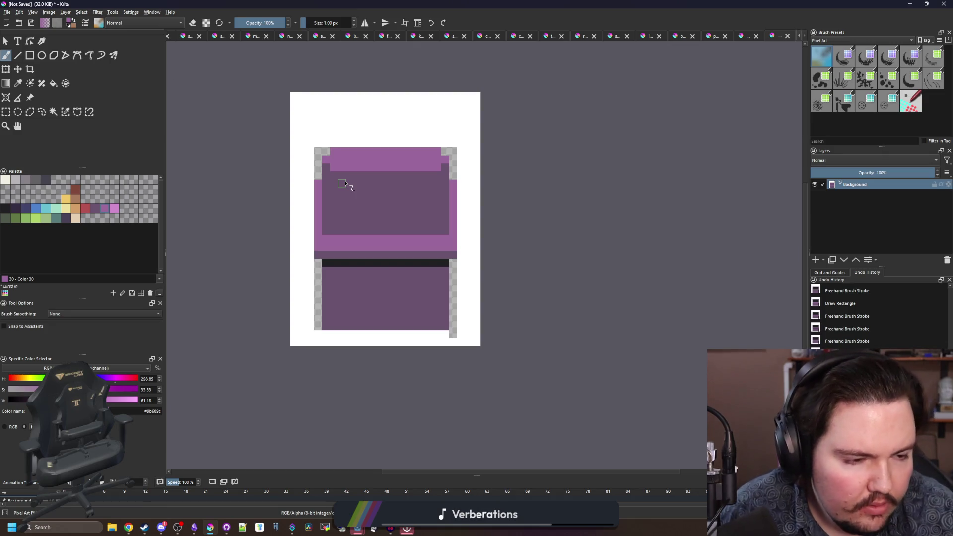
scroll(345, 183, up, 3)
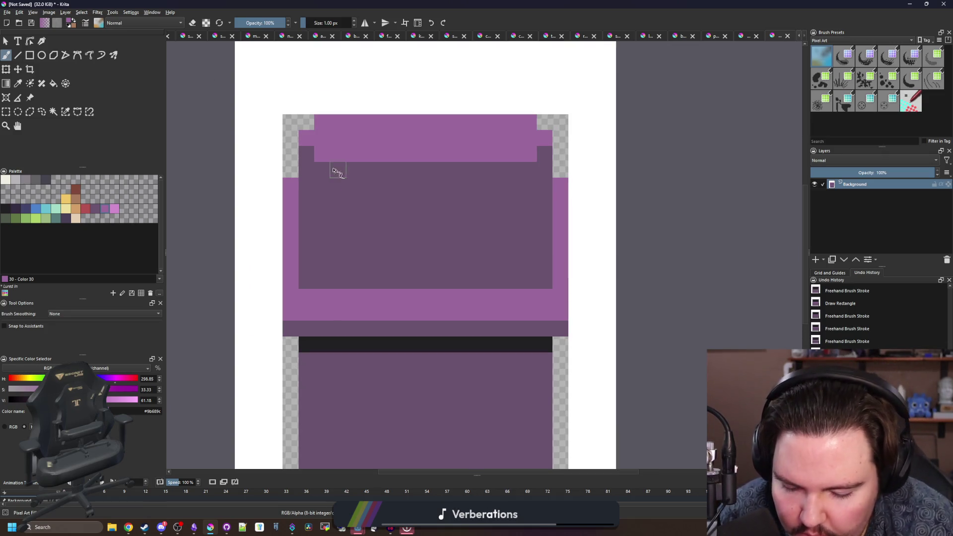
mouse_move(308, 152)
mouse_down()
mouse_move(414, 176)
mouse_move(526, 176)
mouse_move(542, 154)
mouse_up()
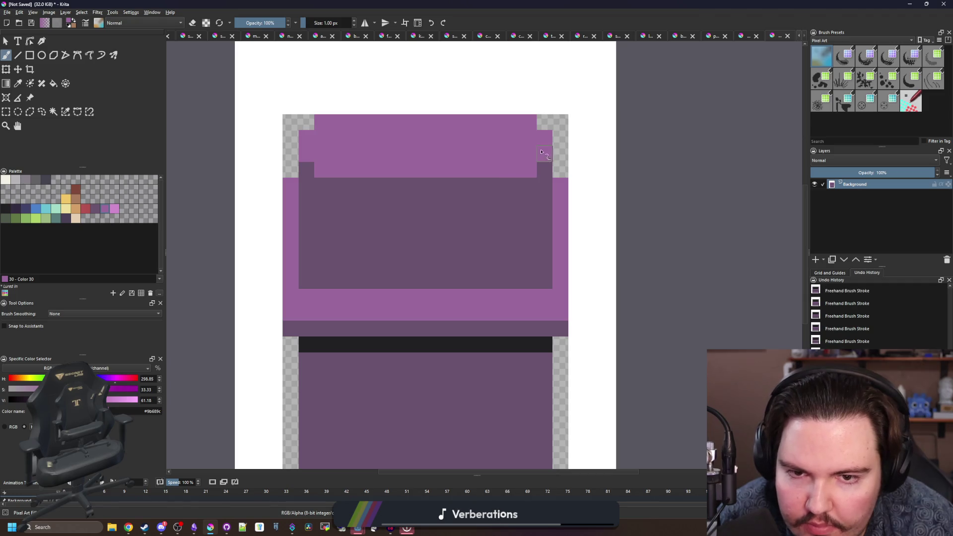
key(ctrl+z)
key(ctrl+z)
key(ctrl+z)
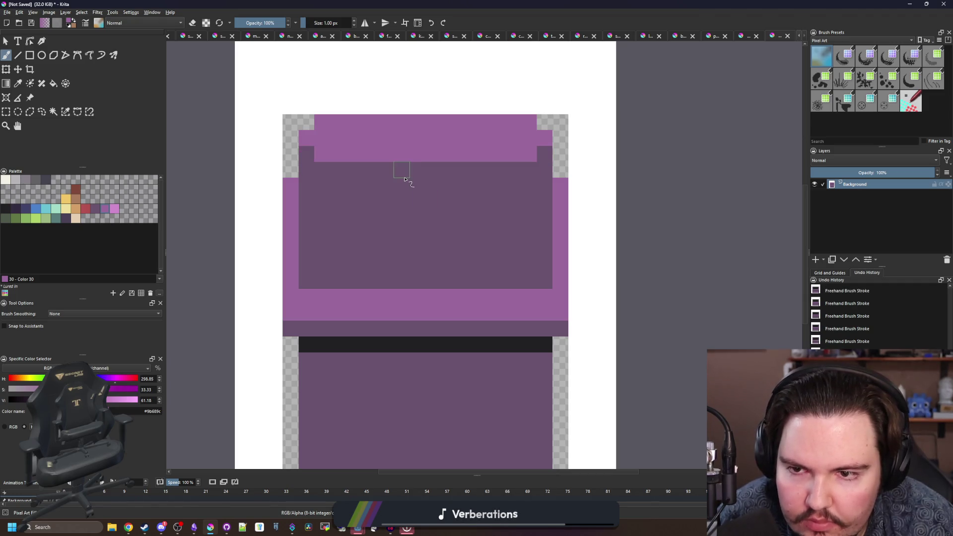
scroll(404, 180, down, 3)
scroll(411, 221, up, 3)
Turn both edge squares dark purple, erase one cell, and paint over the black strip in purple.
ctrl+click(304, 279)
click(284, 269)
click(554, 270)
key(e)
click(554, 284)
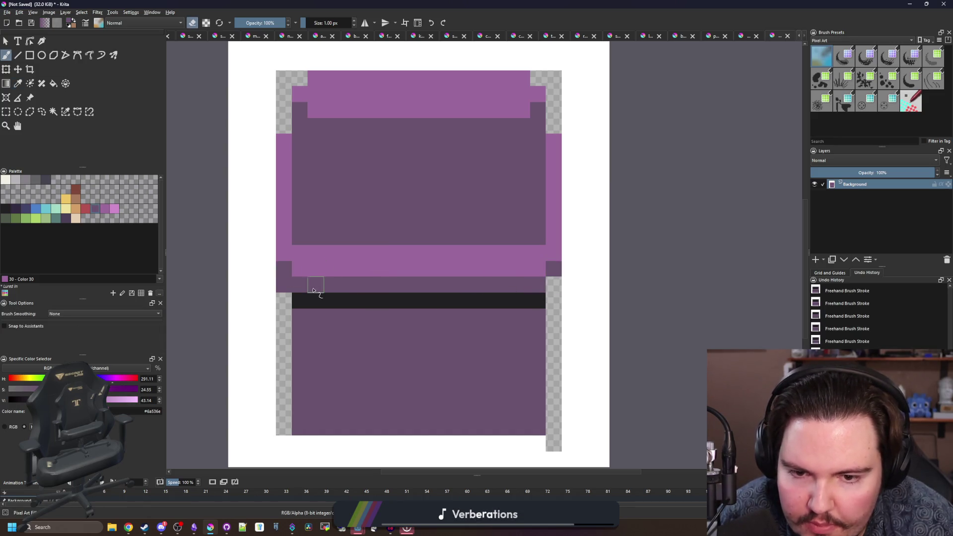
key(e)
mouse_move(286, 285)
mouse_down()
mouse_move(329, 304)
mouse_move(531, 303)
mouse_move(549, 289)
mouse_up()
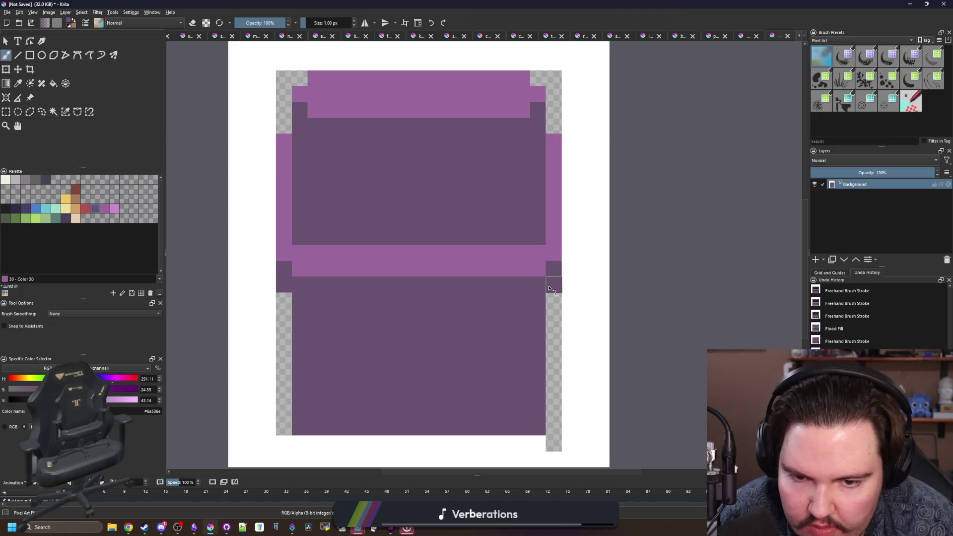
Paint a near-black stripe across the lower band and erase the lower body's left and right columns.
click(6, 208)
drag(303, 316, 536, 315)
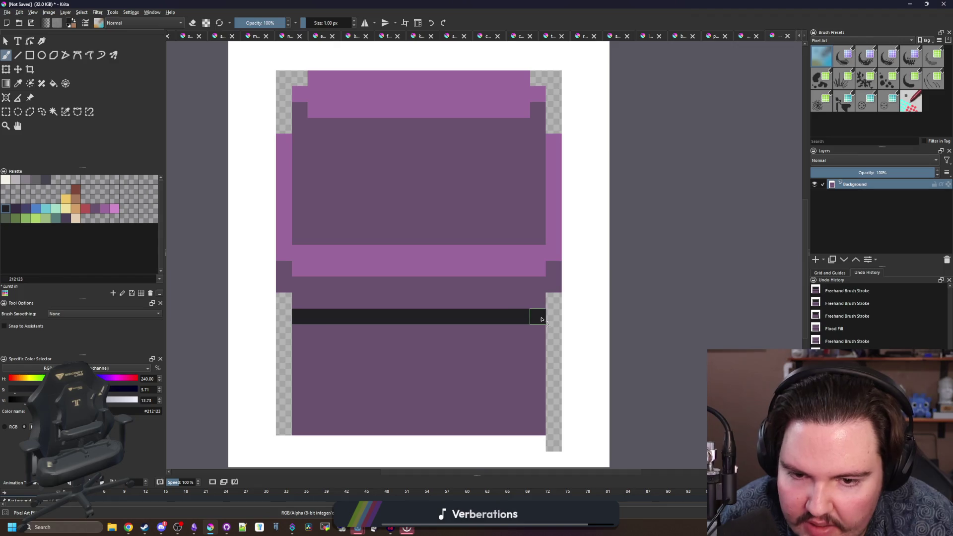
scroll(411, 315, down, 2)
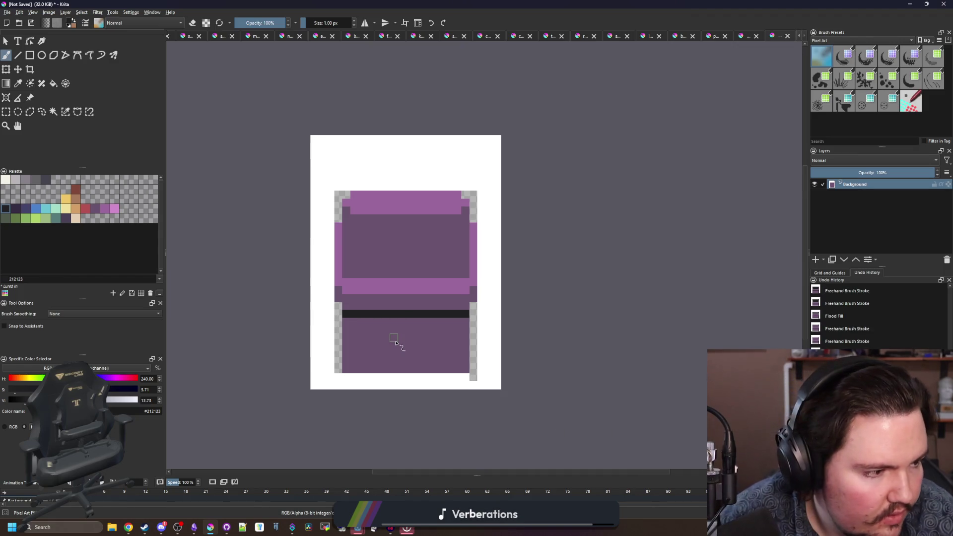
scroll(396, 343, up, 2)
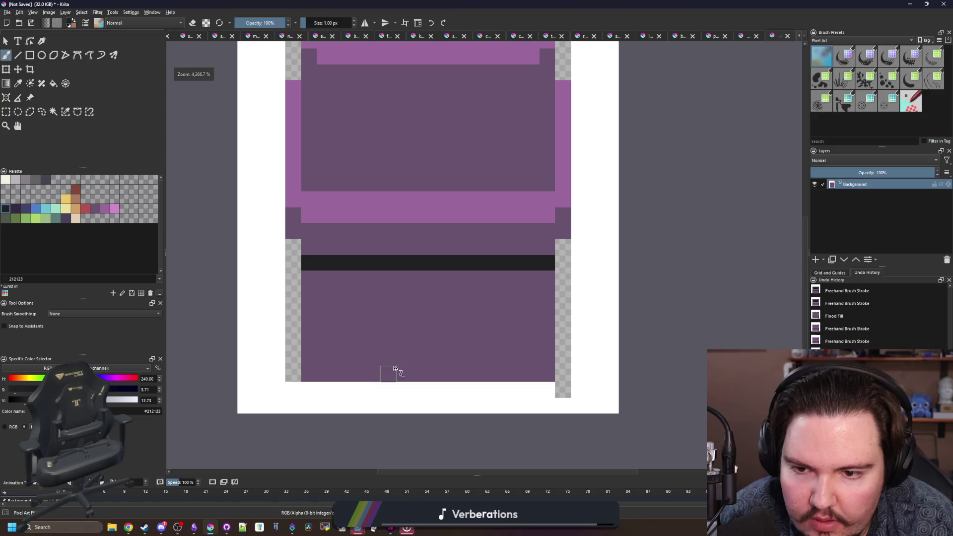
drag(309, 320, 309, 382)
key(e)
drag(309, 320, 309, 394)
drag(546, 325, 546, 389)
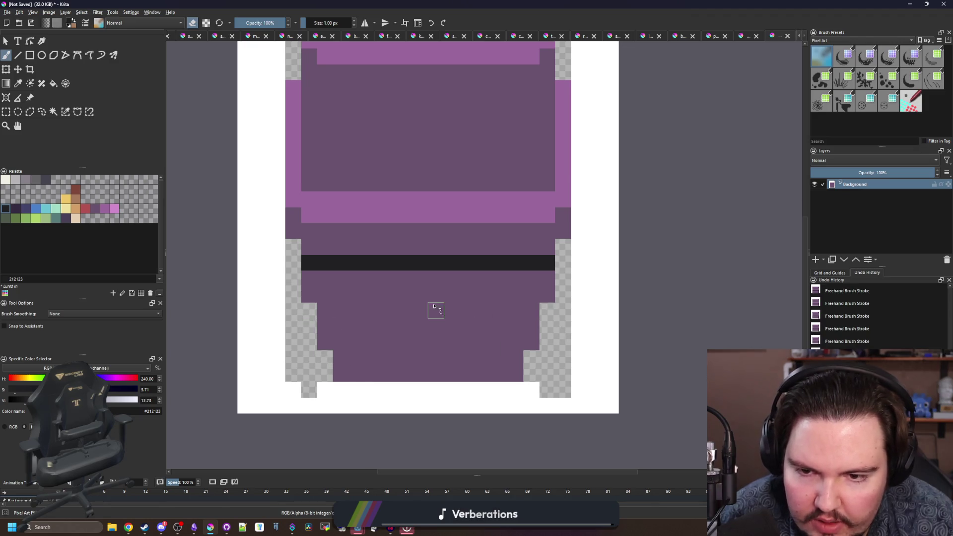
Undo a stray dark block and restore the side pixel columns of the lower body.
scroll(436, 311, down, 6)
scroll(436, 306, up, 5)
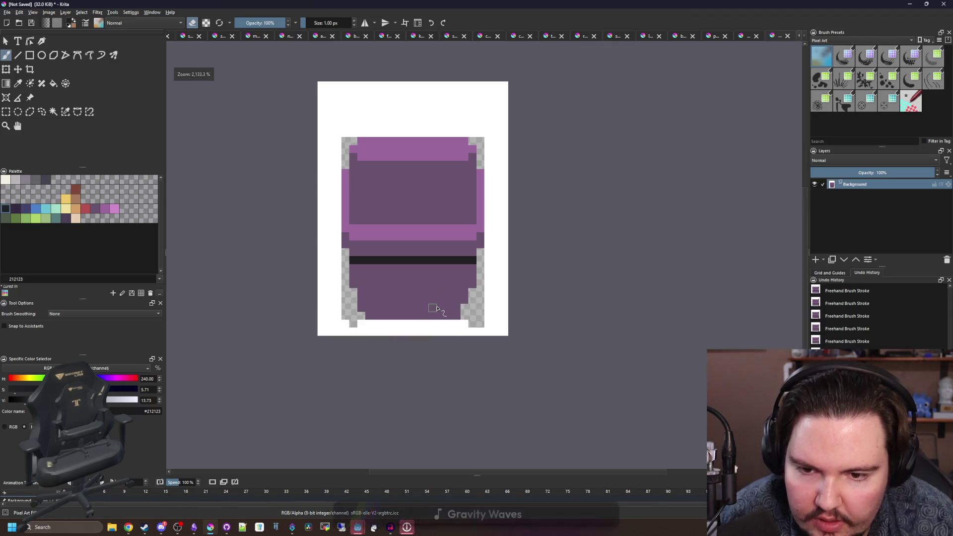
click(459, 322)
key(ctrl+z)
scroll(411, 275, up, 2)
key(ctrl+z)
key(ctrl+z)
key(ctrl+z)
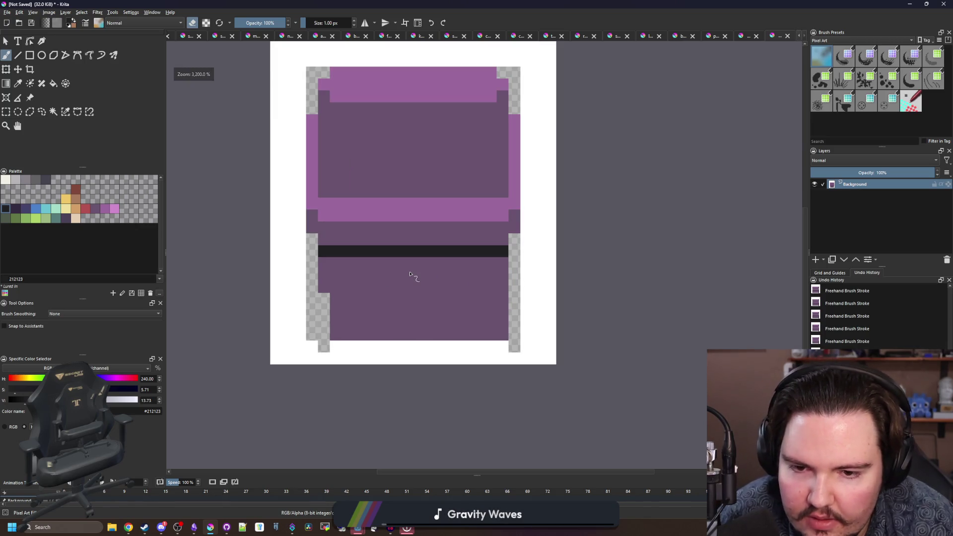
scroll(410, 273, up, 1)
scroll(373, 293, down, 1)
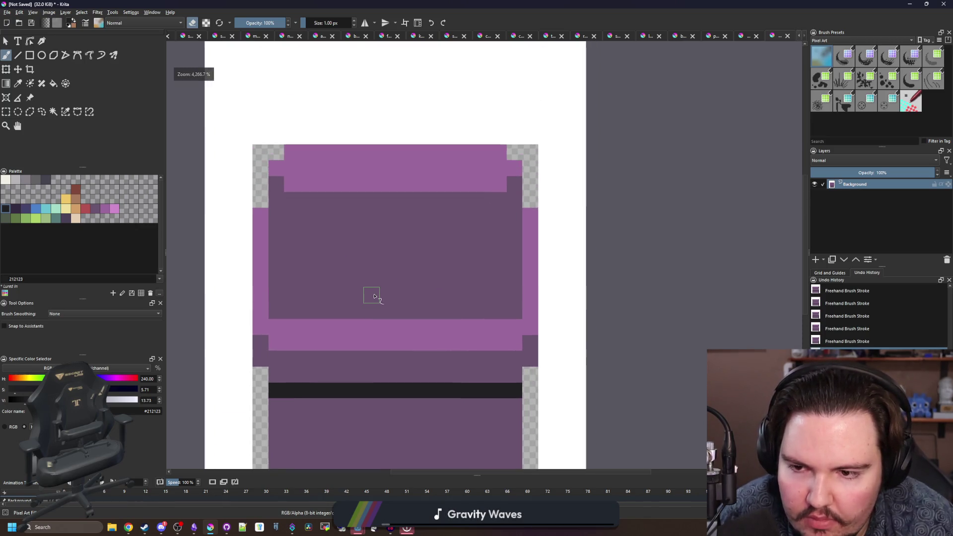
scroll(373, 293, up, 1)
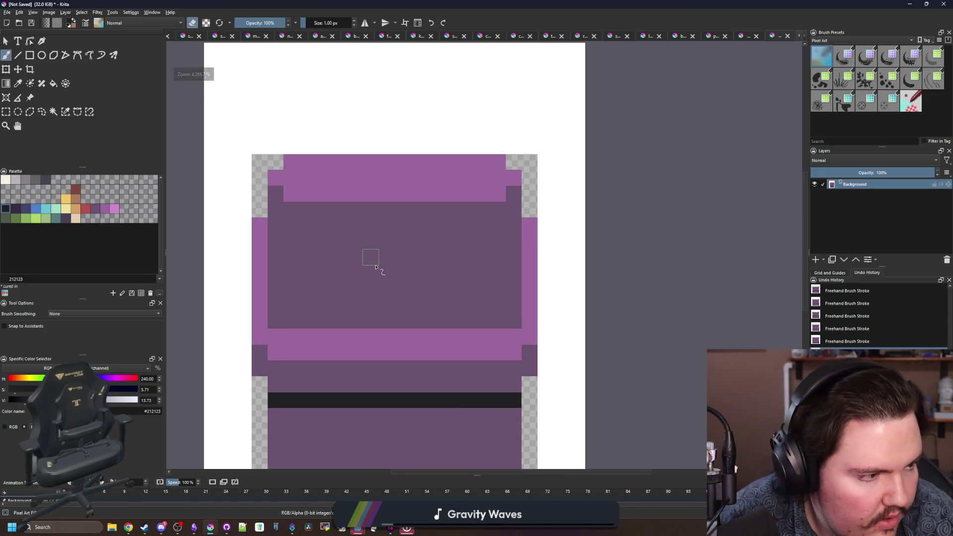
scroll(391, 267, up, 2)
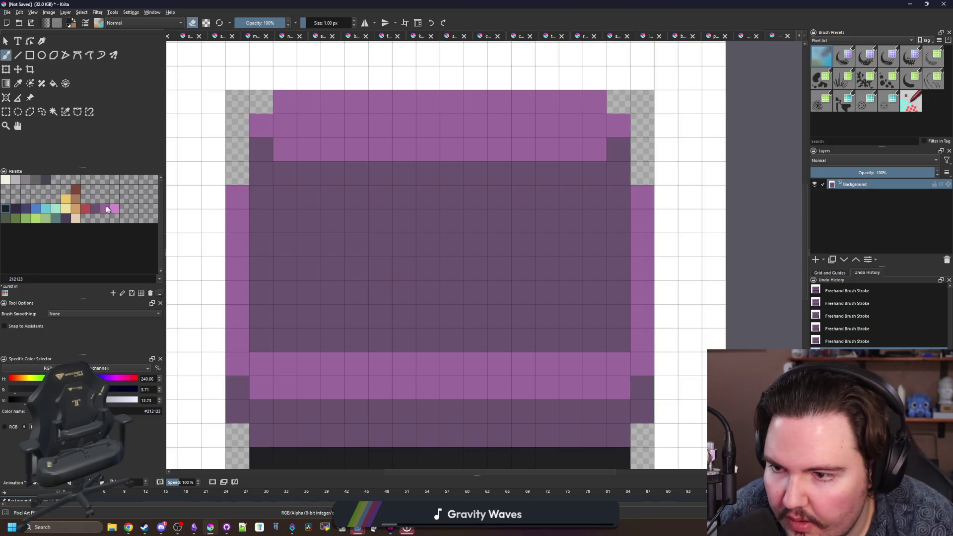
Draw a near-black #212123 L-shaped outline inside the lid and fill it with dark blue #43436a.
click(95, 209)
click(6, 209)
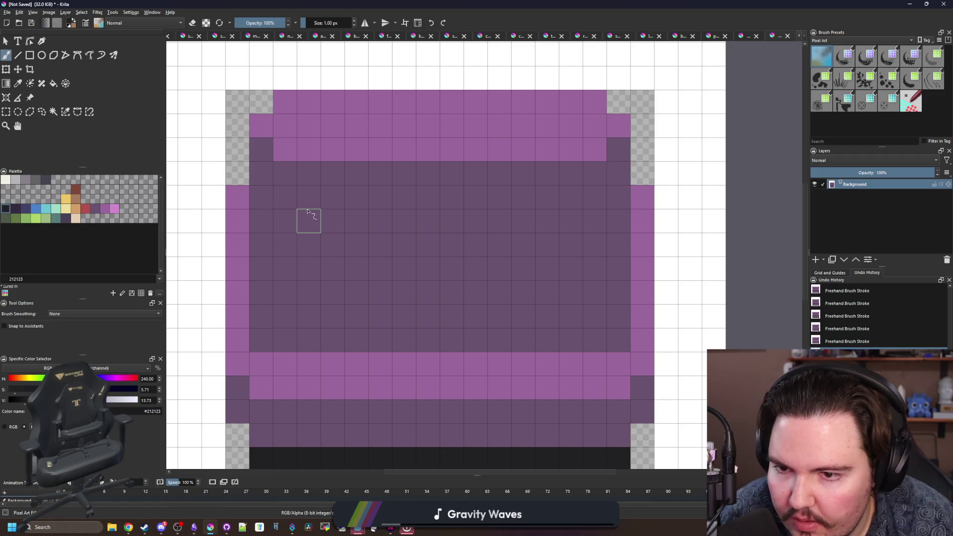
mouse_move(304, 220)
mouse_down()
mouse_move(285, 287)
mouse_move(357, 317)
mouse_move(571, 315)
mouse_move(596, 291)
mouse_move(598, 230)
mouse_up()
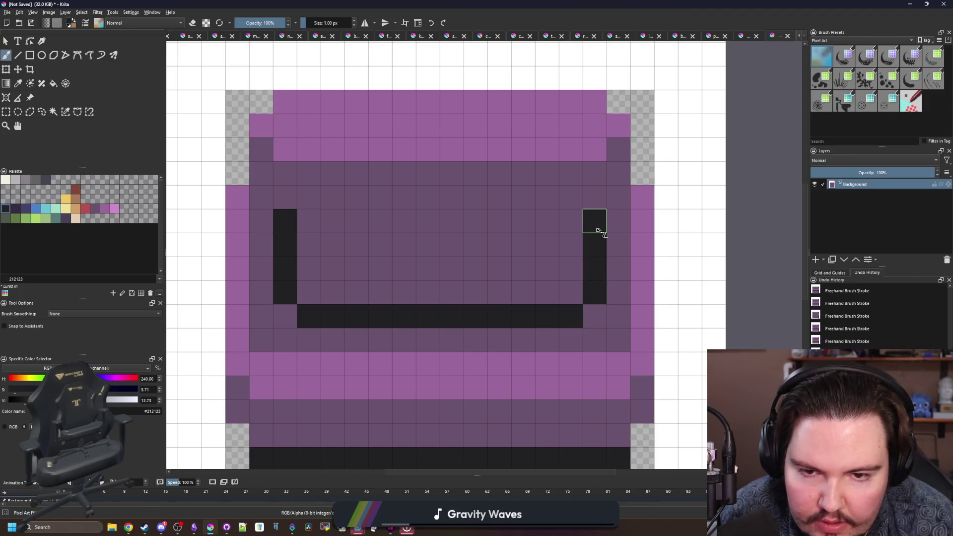
click(26, 209)
key(f)
click(285, 248)
click(362, 315)
click(588, 278)
Paint a short blue bar with a second blue row beneath it inside the lid.
scroll(403, 254, down, 1)
scroll(403, 254, down, 3)
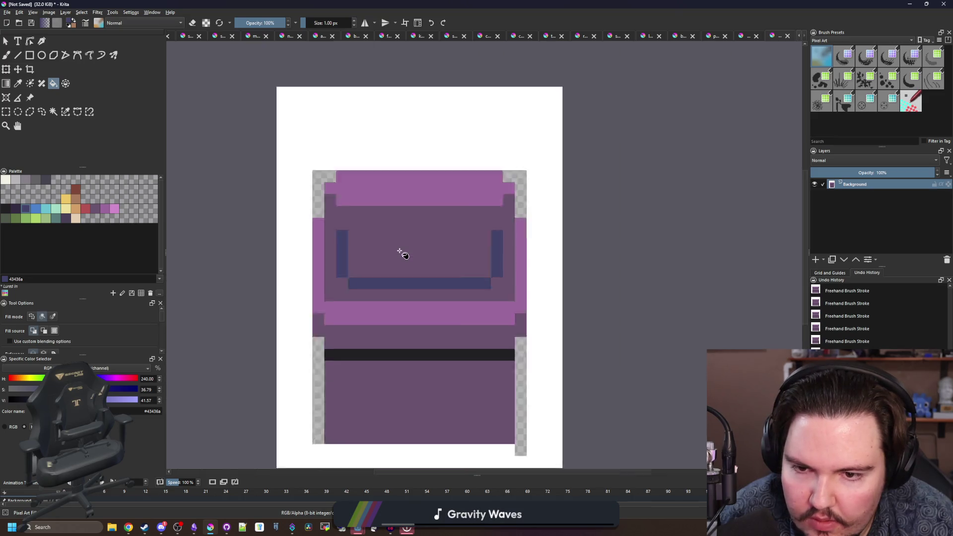
scroll(400, 268, up, 5)
key(b)
mouse_move(333, 277)
mouse_down()
mouse_move(451, 277)
mouse_move(427, 255)
mouse_move(334, 251)
mouse_up()
scroll(397, 211, down, 5)
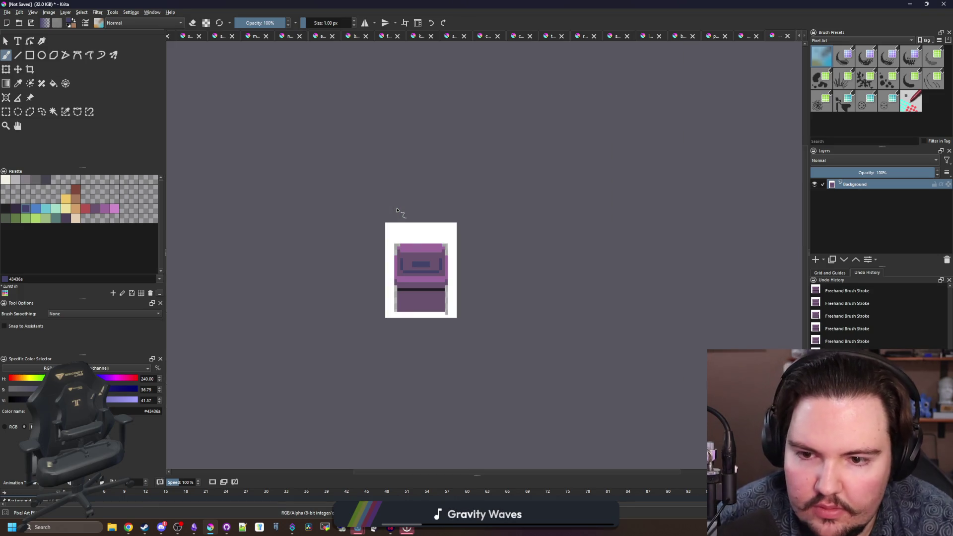
scroll(397, 211, down, 1)
scroll(400, 228, up, 6)
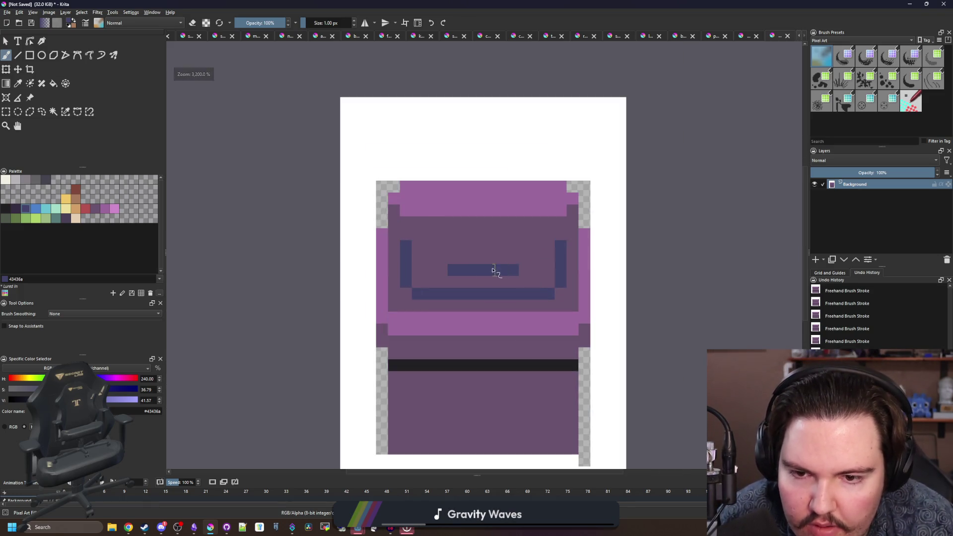
scroll(495, 269, up, 2)
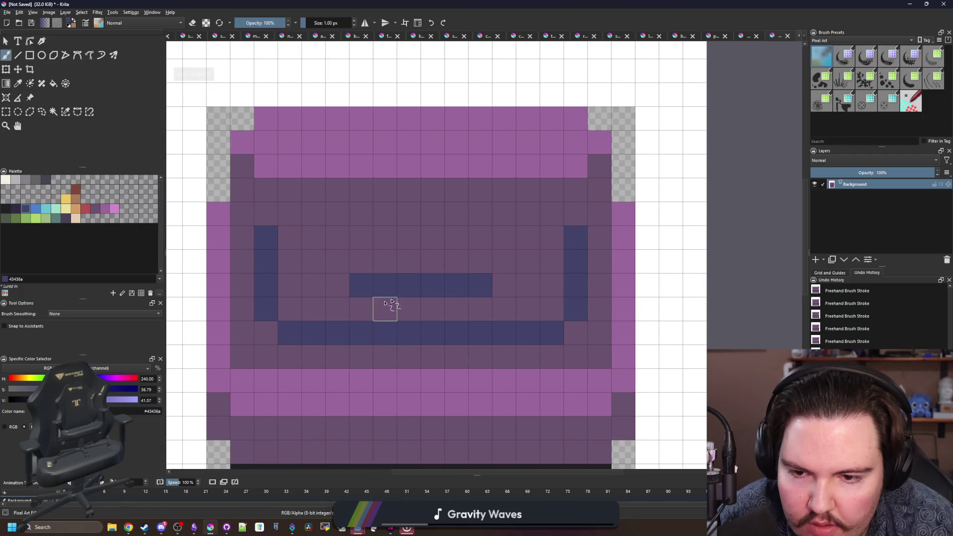
drag(385, 309, 482, 310)
key(p)
click(467, 242)
key(b)
Select the white background by colour and delete it to transparency.
scroll(382, 283, down, 9)
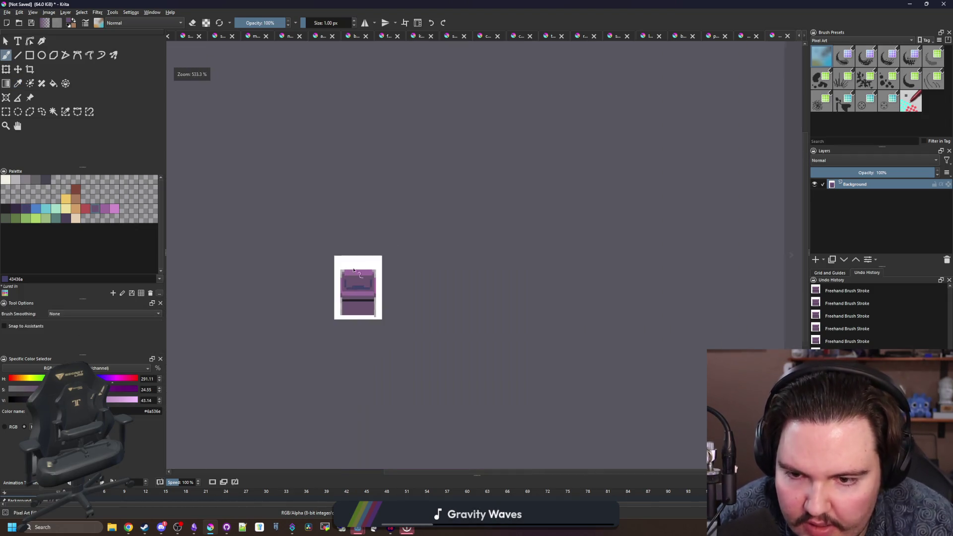
scroll(344, 238, up, 5)
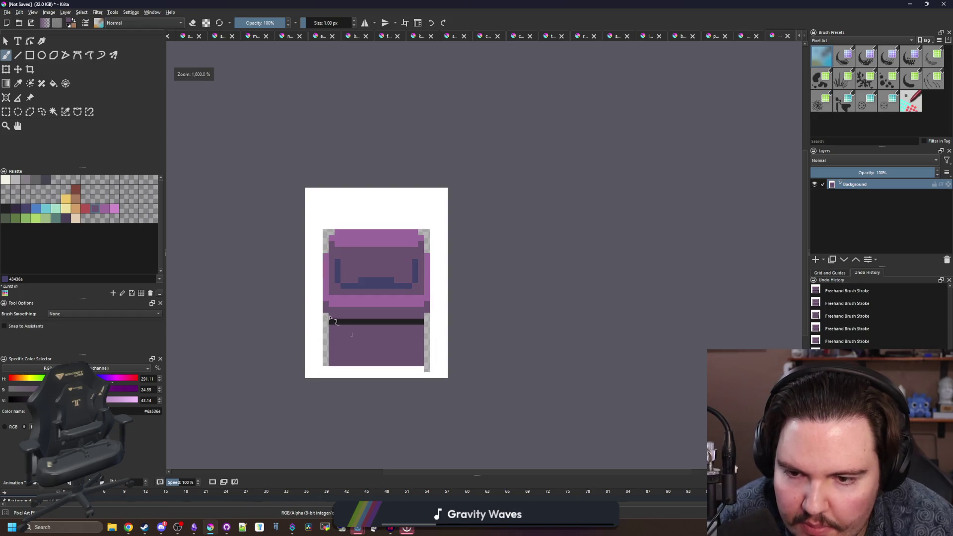
click(53, 111)
click(417, 213)
key(Delete)
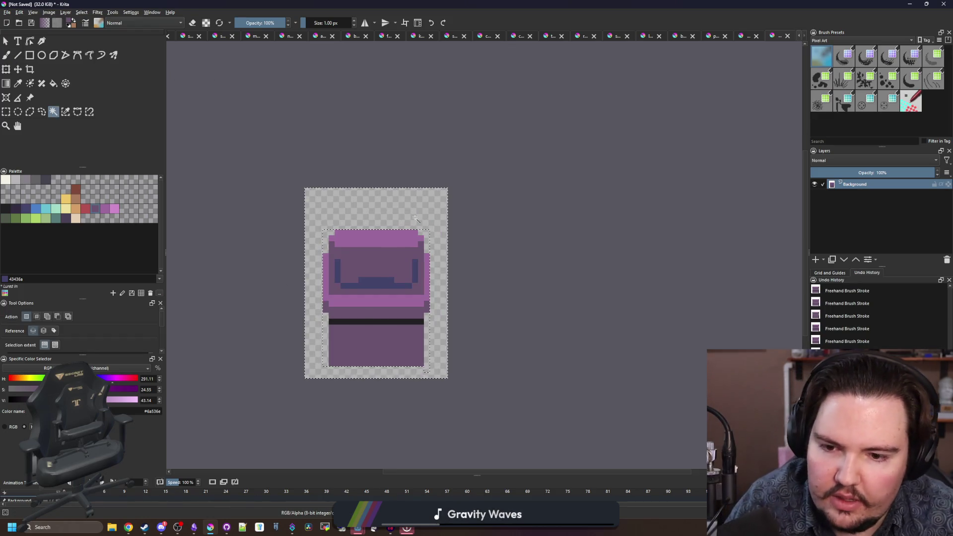
Clear the background selection on the trash can sprite.
scroll(376, 290, up, 1)
key(ctrl+shift+a)
scroll(377, 288, up, 1)
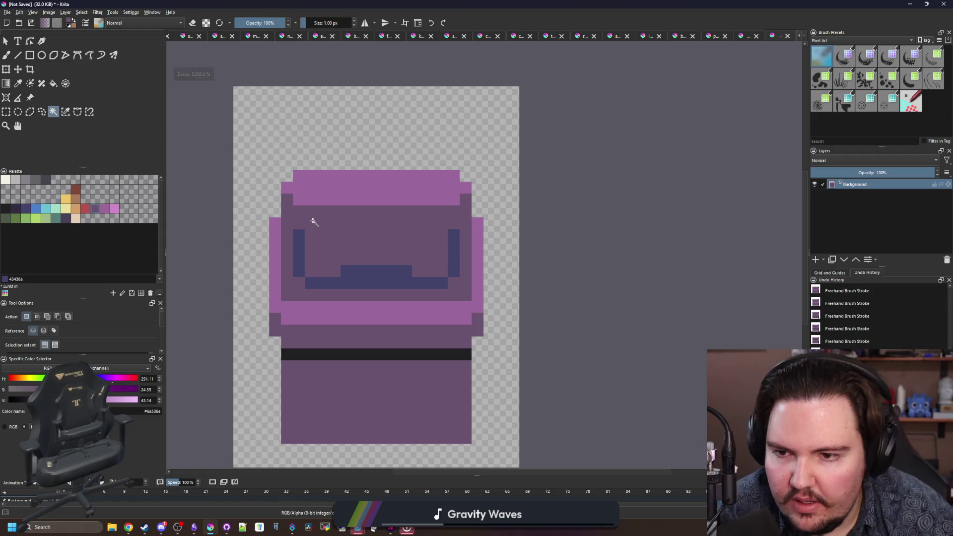
scroll(321, 218, down, 1)
scroll(333, 310, up, 1)
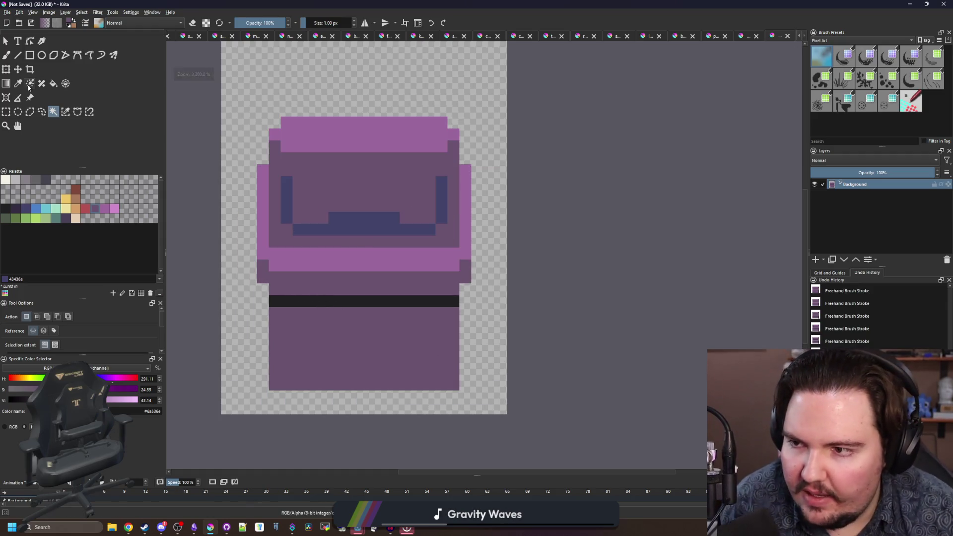
drag(295, 152, 342, 169)
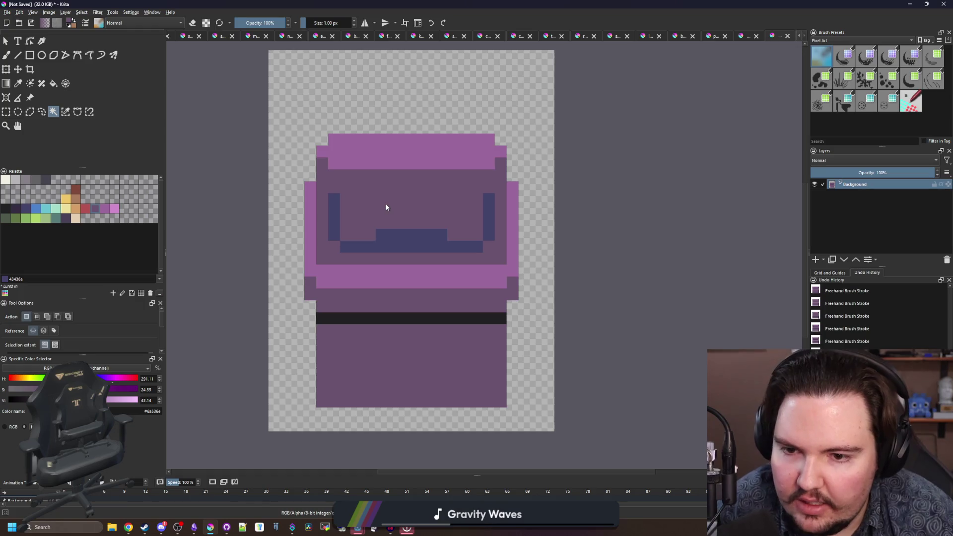
Save the drawing as PNG image trash_can.png in Sprites, accepting the PNG export options.
key(ctrl+s)
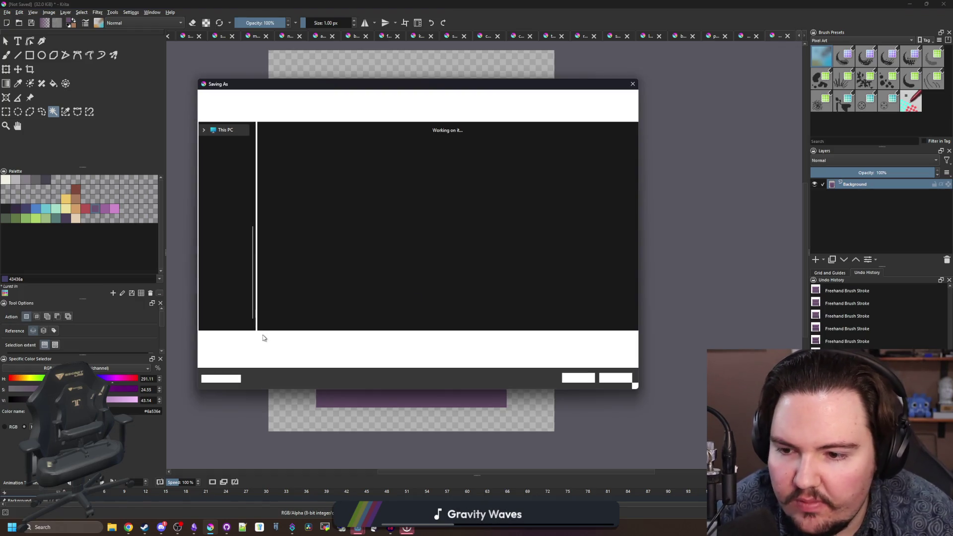
click(305, 348)
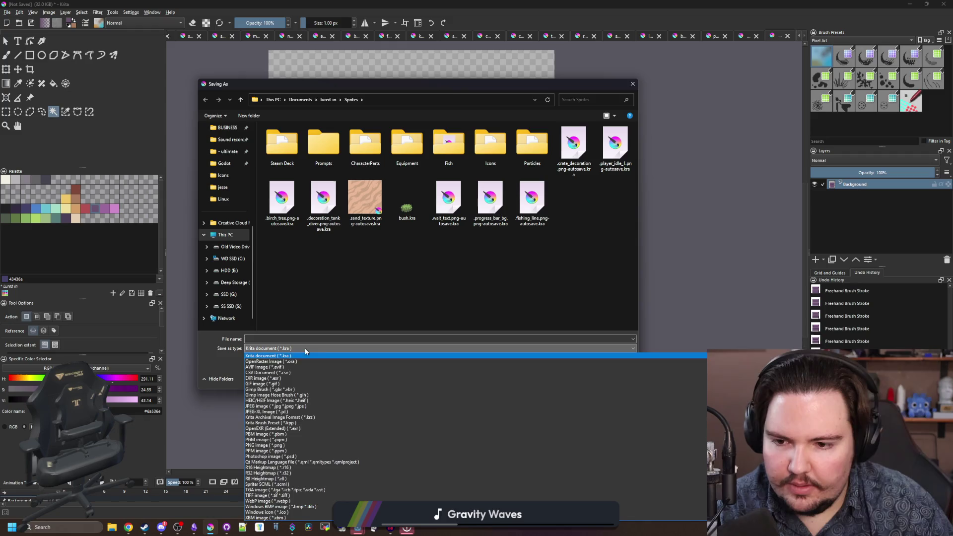
click(297, 451)
right_click(291, 339)
click(287, 339)
text(trash_can)
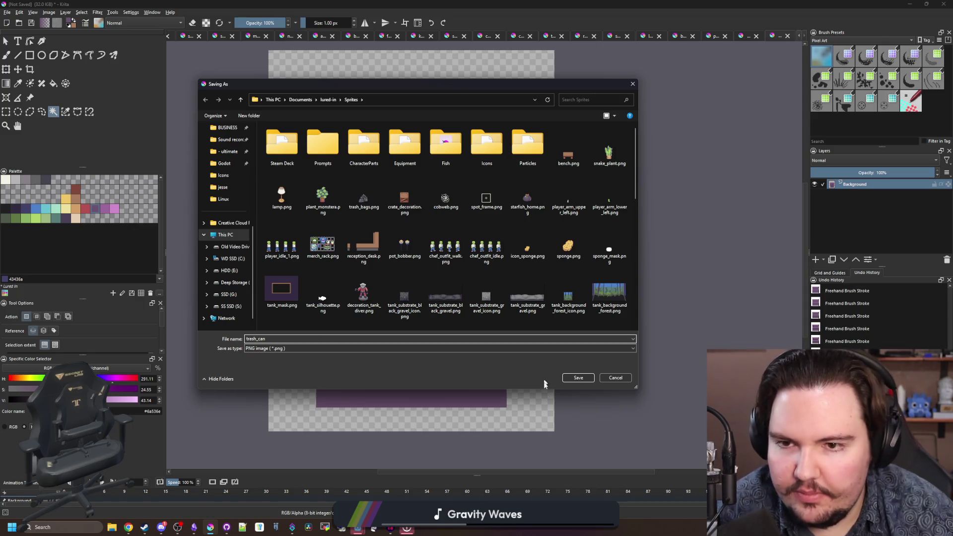
click(578, 378)
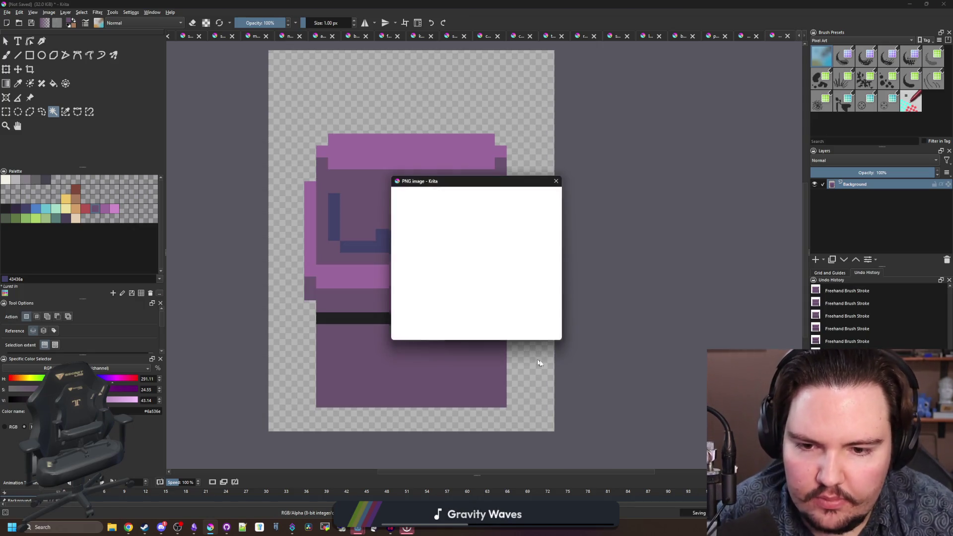
key(Return)
click(909, 4)
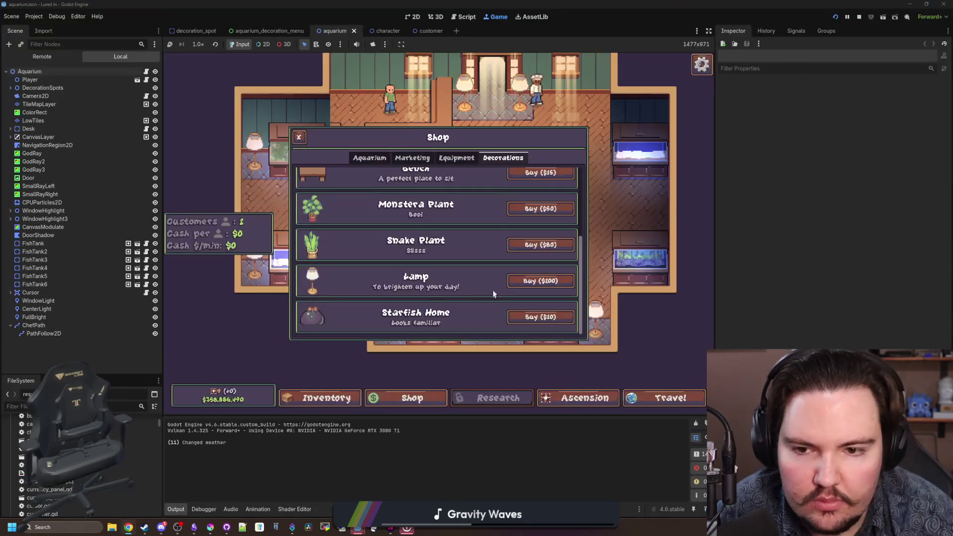
Stop the running game and open the decorations_table.gd script.
click(859, 17)
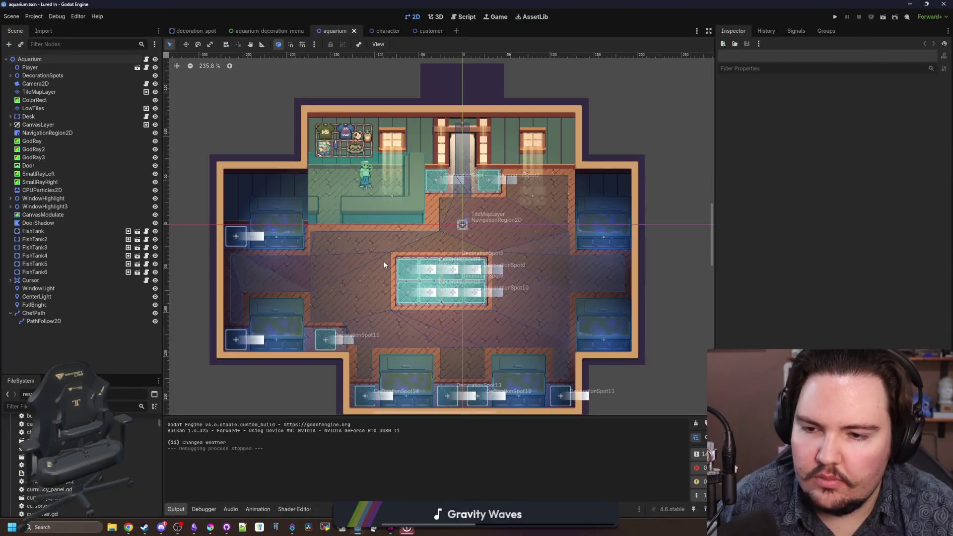
click(130, 407)
text(decorati)
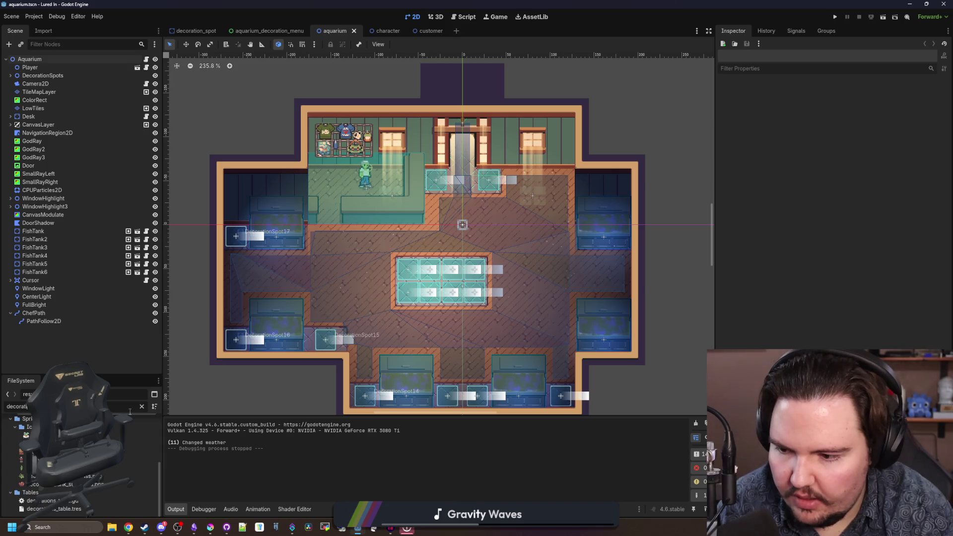
double_click(66, 484)
Duplicate the lamp entry by pasting a copy of it below the original.
scroll(447, 223, down, 5)
drag(340, 313, 260, 159)
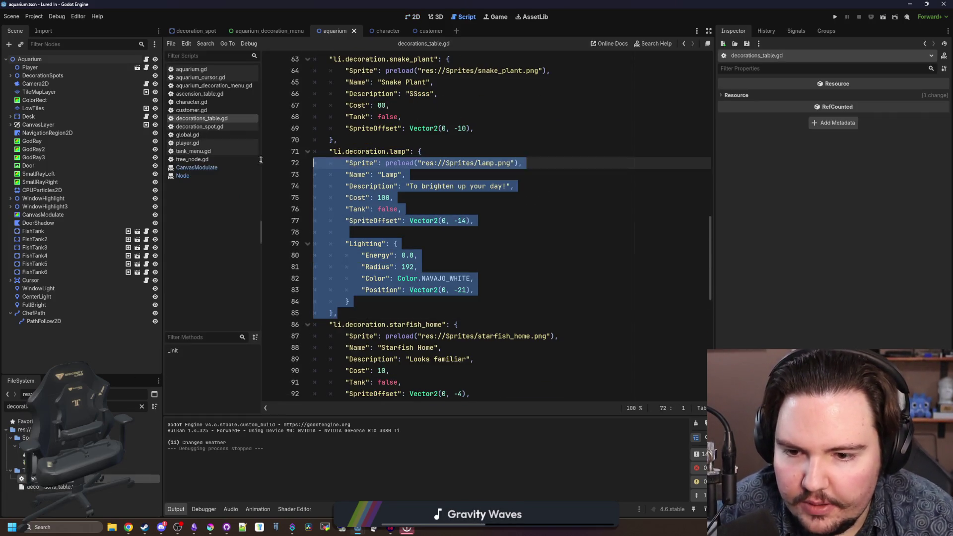
click(351, 303)
click(343, 314)
key(Return)
key(ctrl+v)
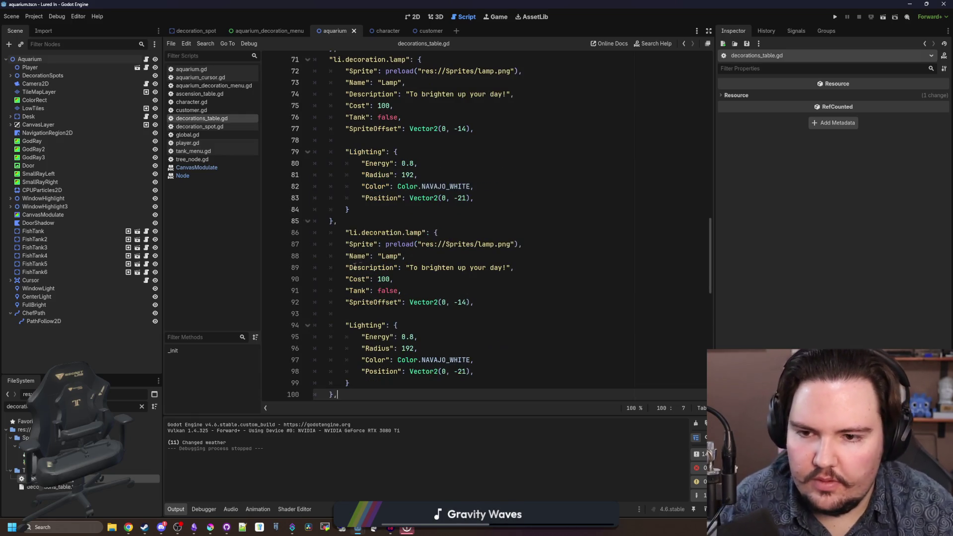
Raise Starfish Home's cost to 1000.
scroll(342, 233, down, 5)
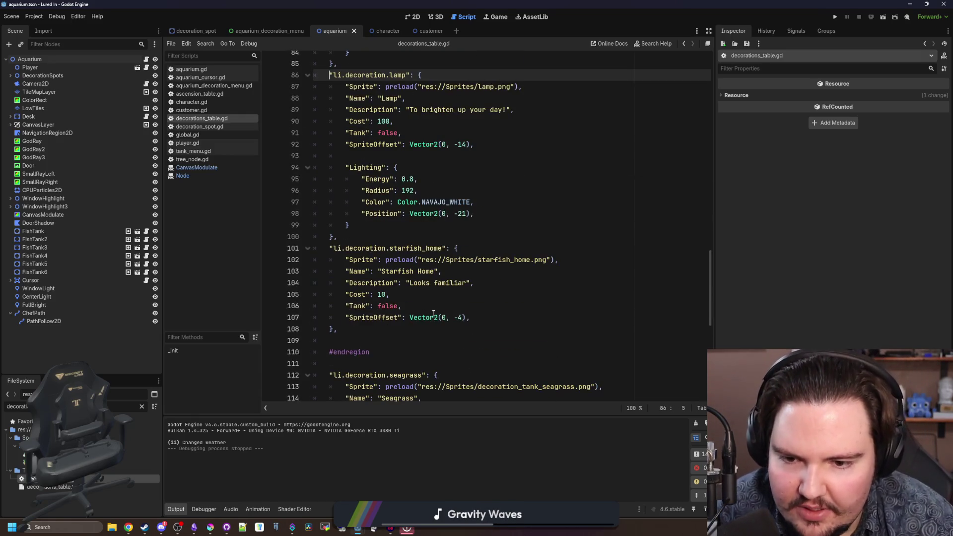
click(417, 295)
click(386, 301)
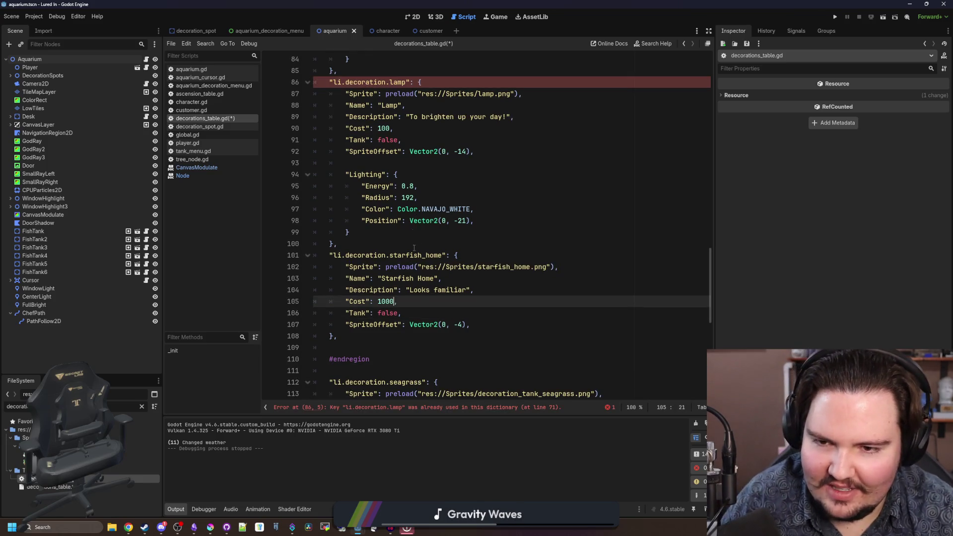
scroll(412, 244, up, 2)
Rename the copy to trash_can with sprite trash_can.png, name Trash Can, description 'Perhaps a can, for trash'.
double_click(399, 152)
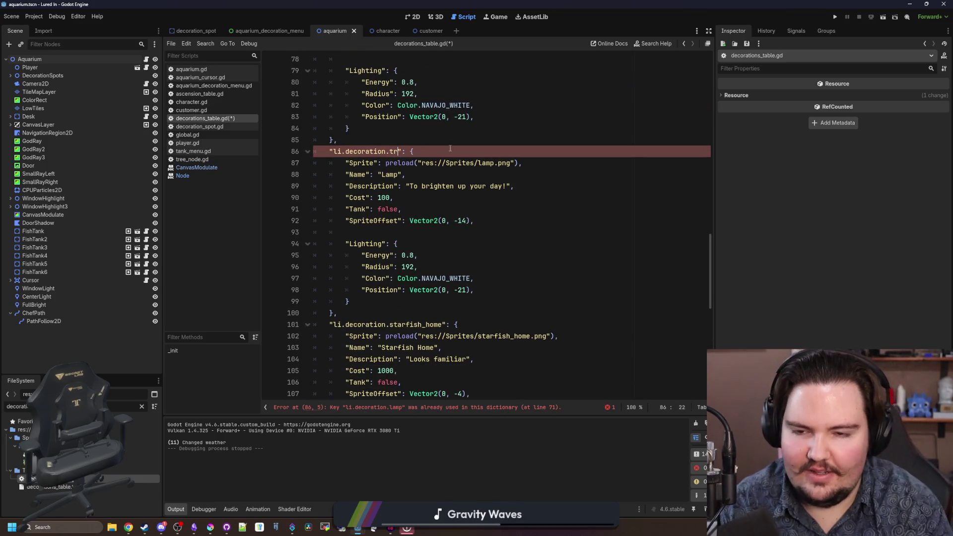
click(494, 162)
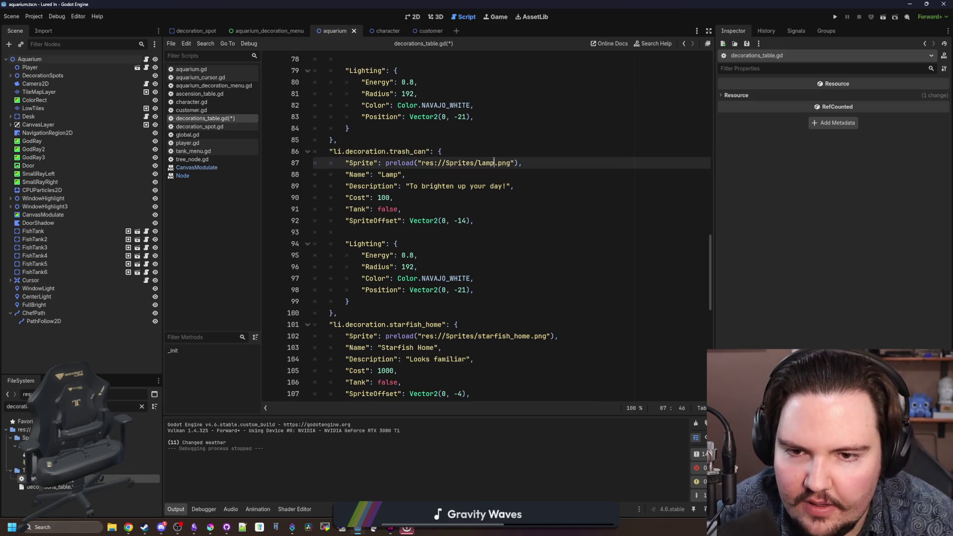
text(rash_can)
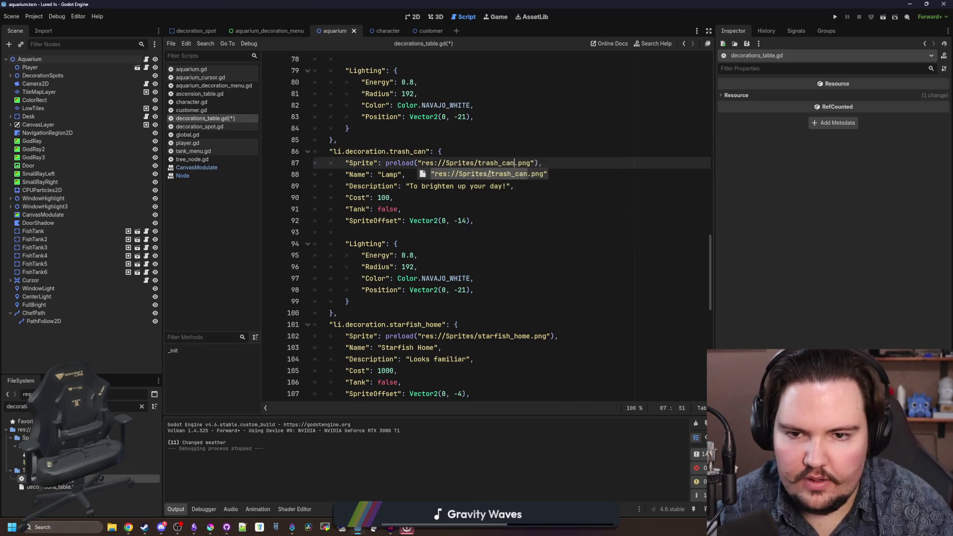
double_click(389, 174)
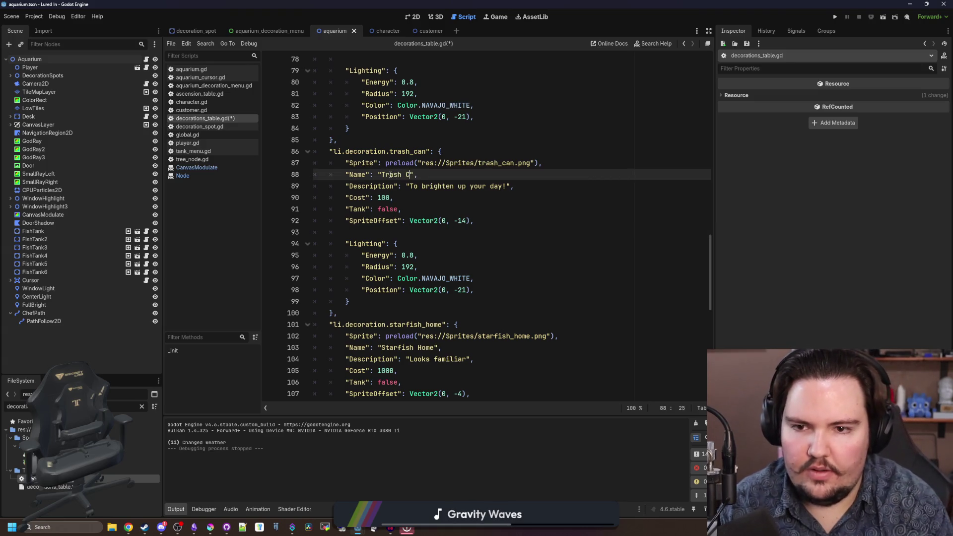
text(an)
click(462, 221)
drag(505, 186, 410, 185)
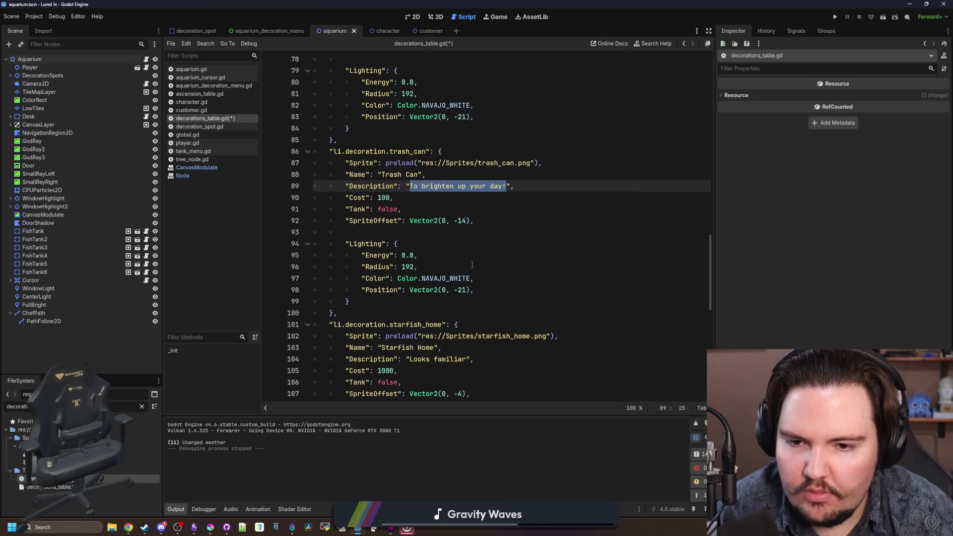
key(BackSpace)
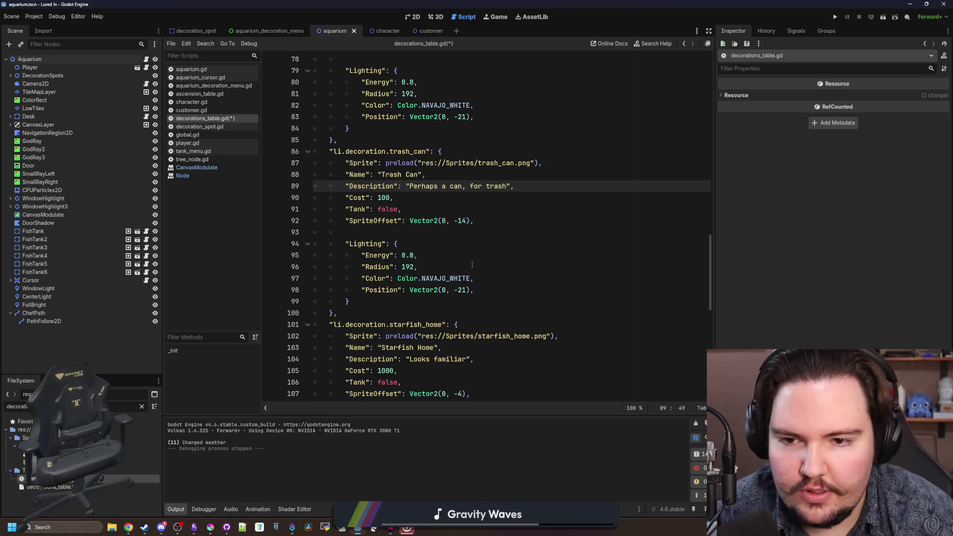
Set the Trash Can's cost to 150 and delete its Lighting block.
click(394, 196)
scroll(387, 198, up, 3)
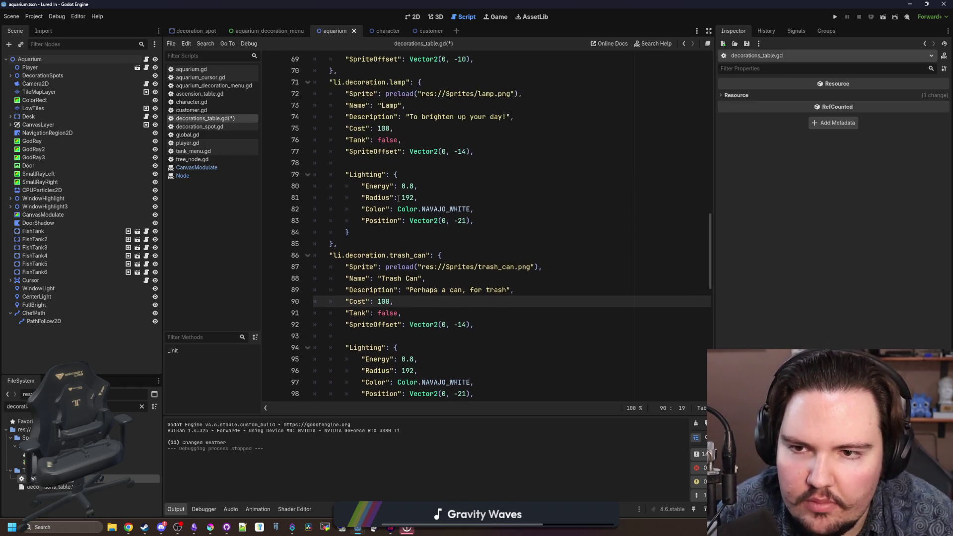
scroll(395, 206, down, 2)
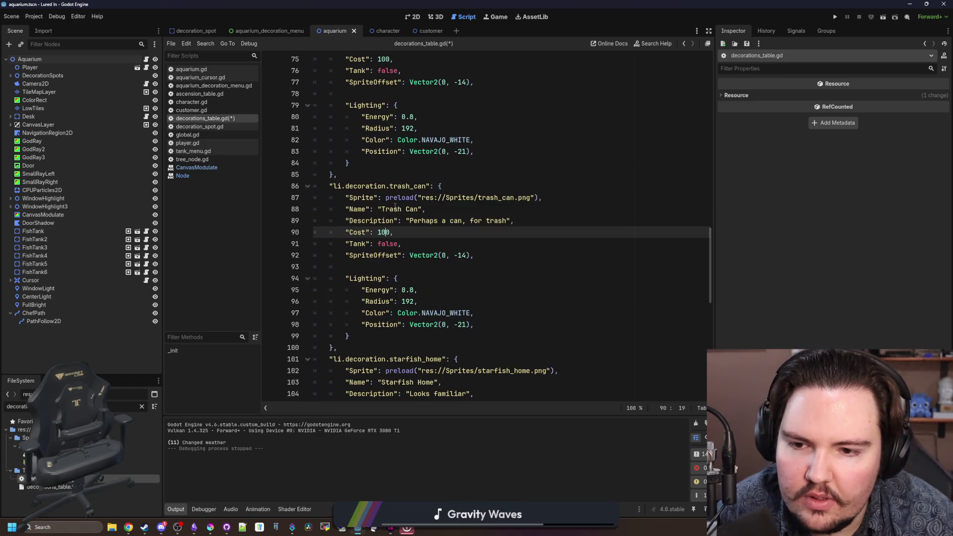
click(500, 306)
click(480, 258)
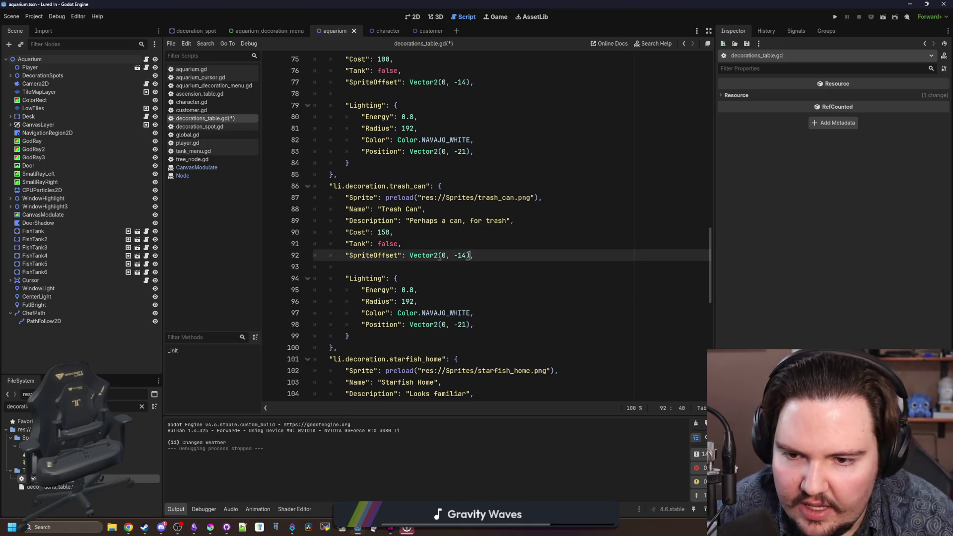
click(444, 239)
click(428, 264)
drag(399, 337, 258, 266)
key(BackSpace)
key(BackSpace)
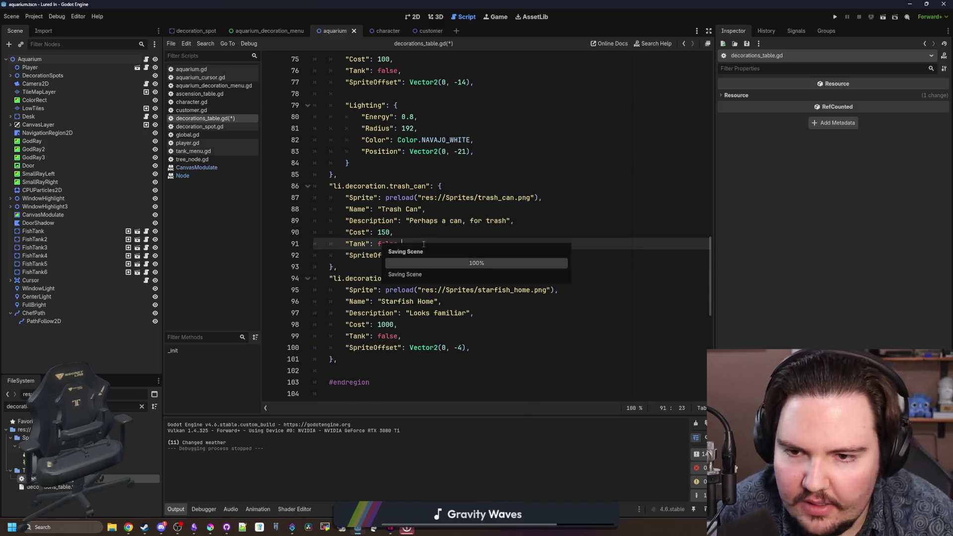
Relaunch the game, buy the Trash Can for $150 and place it between two tanks.
click(835, 17)
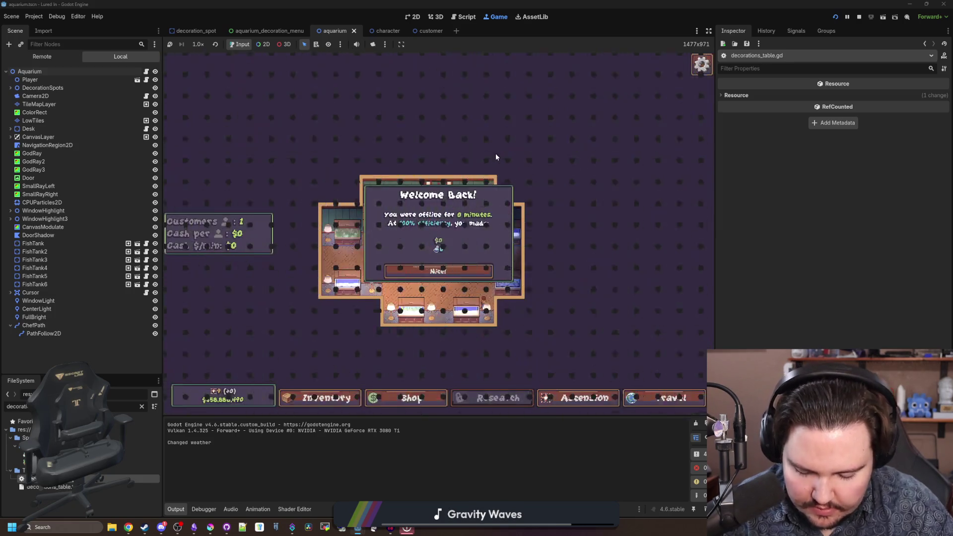
click(456, 271)
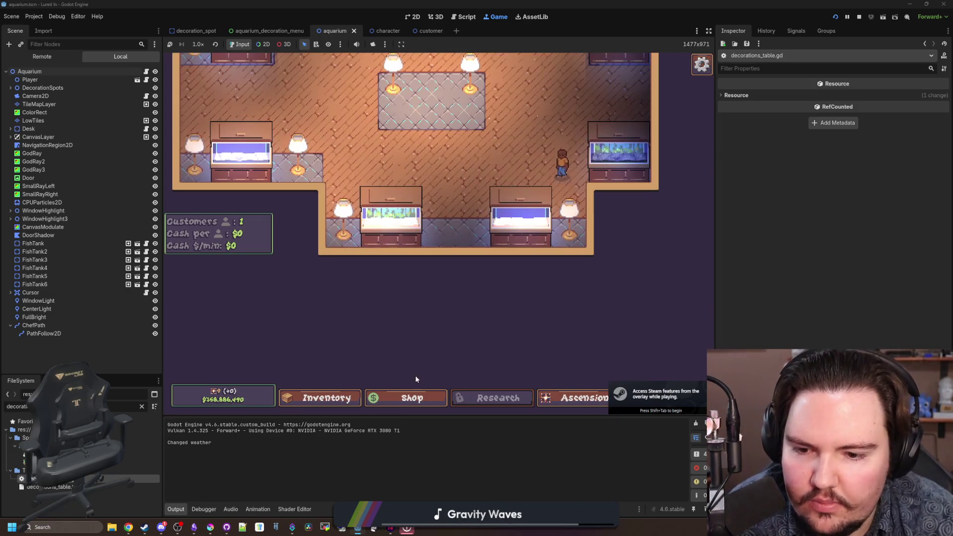
click(412, 398)
scroll(507, 270, down, 5)
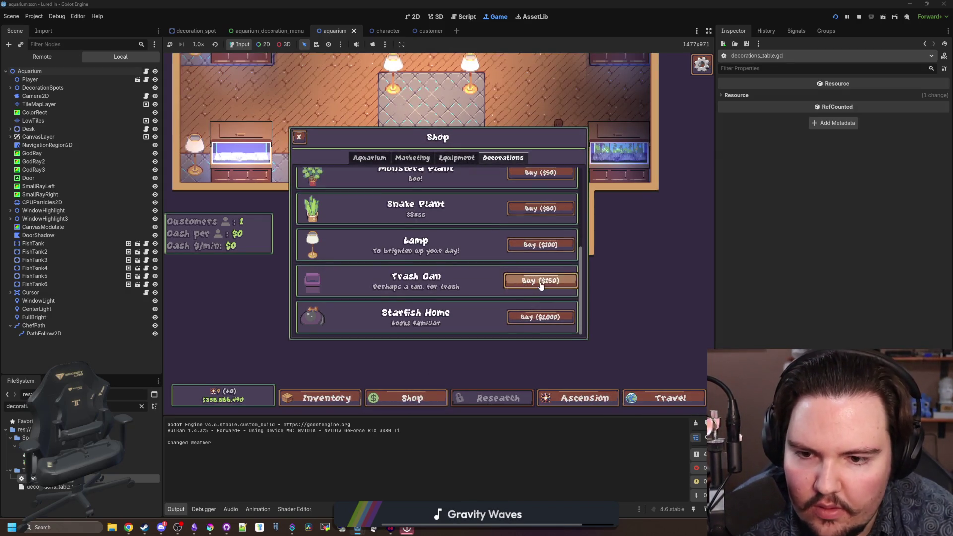
click(536, 280)
click(438, 234)
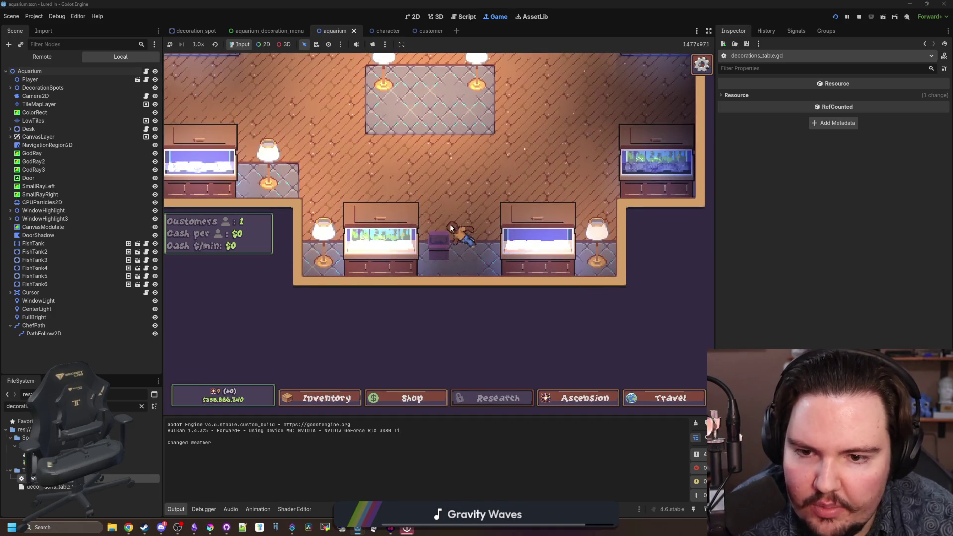
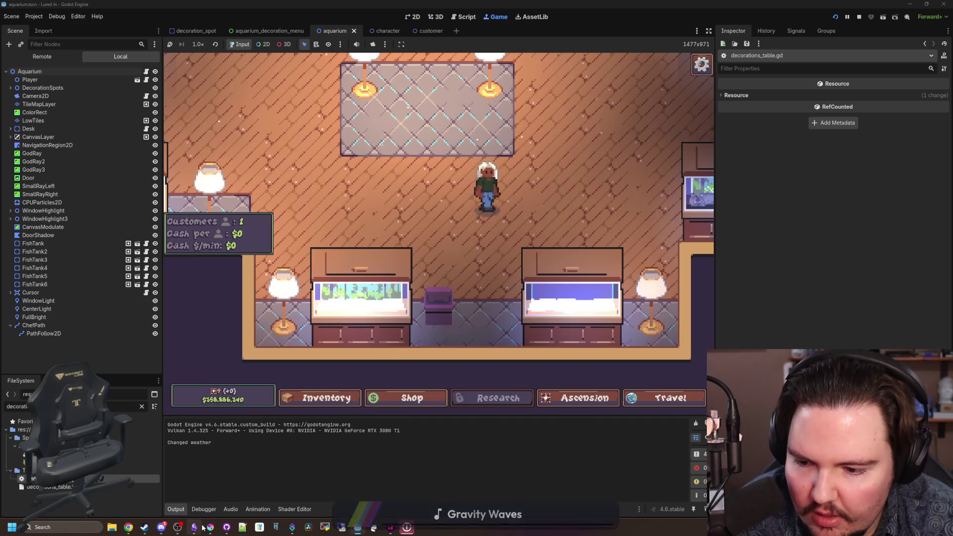
Switch from the running aquarium game to trash_can.png in Krita.
click(210, 527)
scroll(377, 213, up, 2)
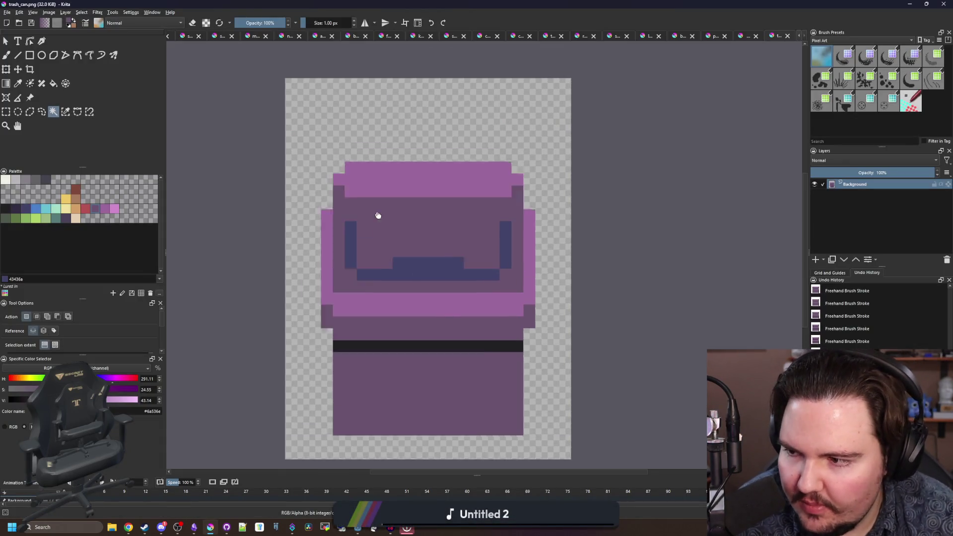
Sample the lid's light purple and nudge the bin's left half one pixel left.
key(p)
click(314, 241)
scroll(349, 257, down, 2)
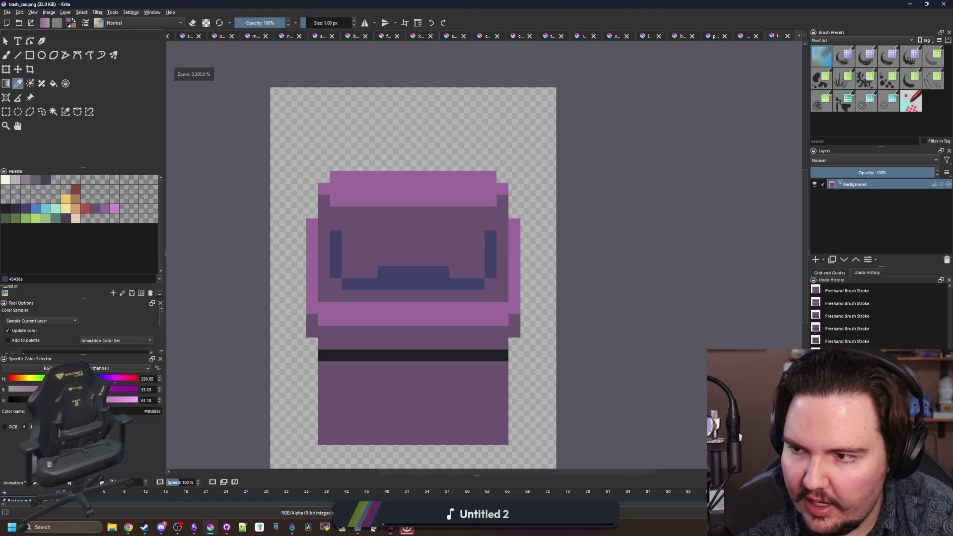
key(ctrl+r)
drag(415, 366, 298, 161)
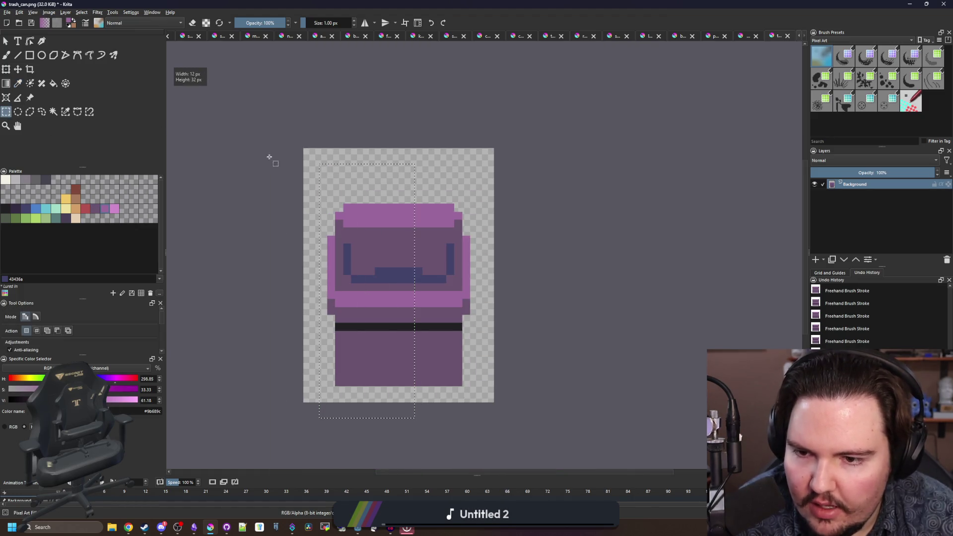
key(t)
scroll(366, 266, up, 2)
key(Left)
key(Left)
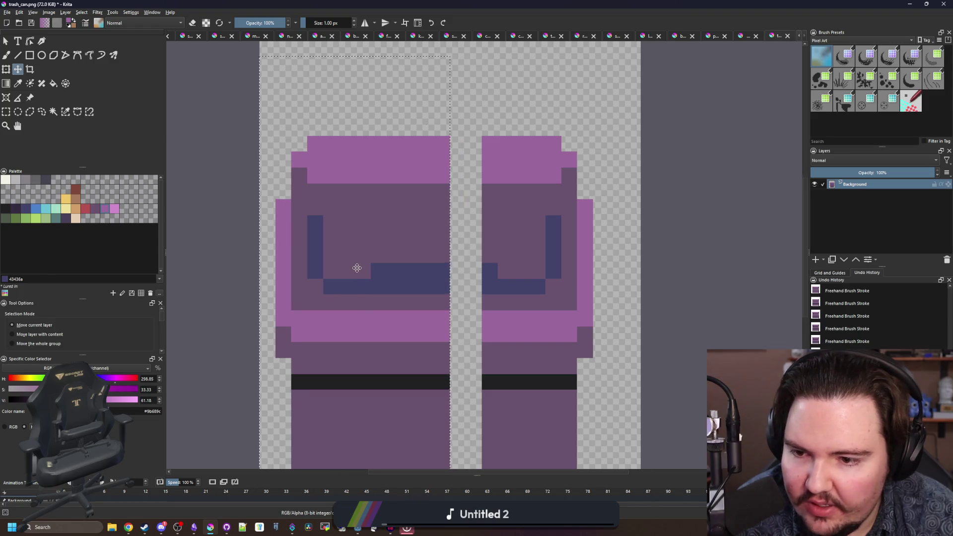
scroll(355, 267, down, 2)
Shift the bin's right half further right and nudge it into line.
key(ctrl+r)
drag(517, 410, 424, 159)
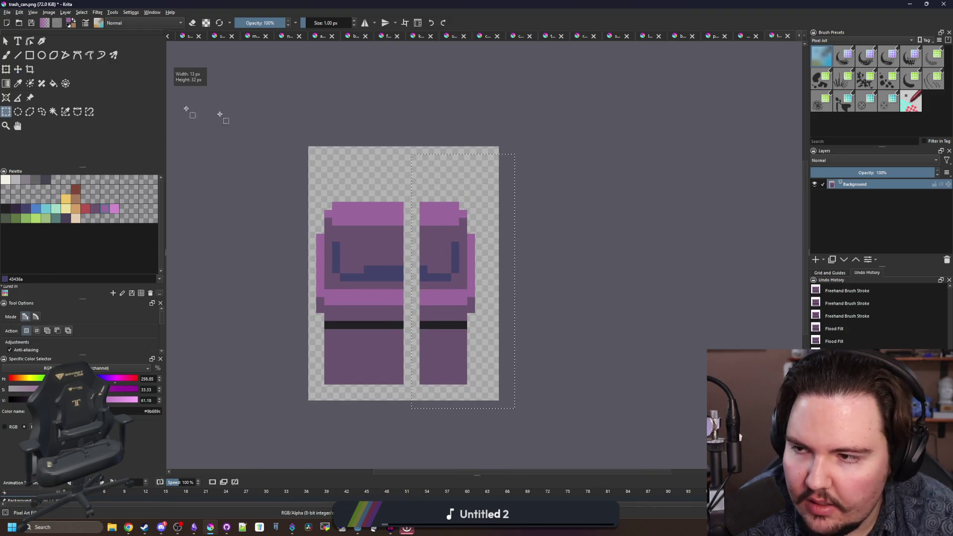
key(t)
drag(457, 271, 465, 279)
key(Up)
key(Right)
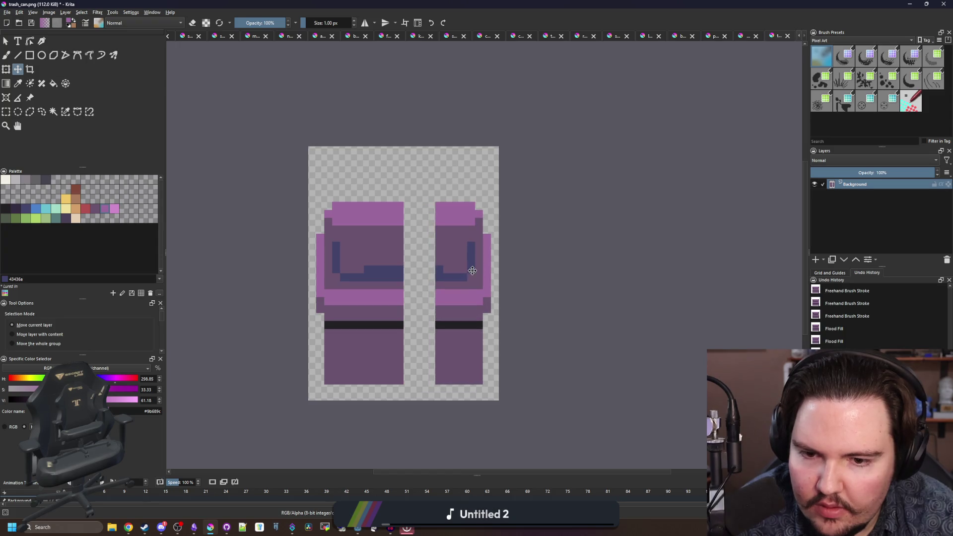
Raise the upper parts of both halves about six pixels.
key(ctrl+r)
drag(221, 106, 578, 329)
click(18, 69)
key(Up)
key(Up)
key(Up)
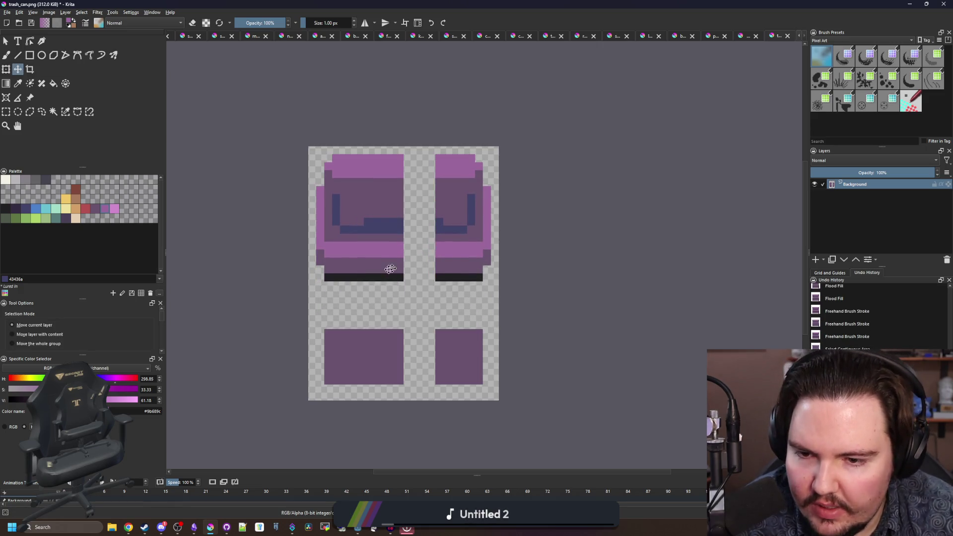
scroll(392, 268, up, 1)
Stretch a one-pixel column across the gap to join the two halves.
key(ctrl+r)
mouse_move(412, 435)
mouse_down()
mouse_move(420, 254)
mouse_move(401, 97)
mouse_up()
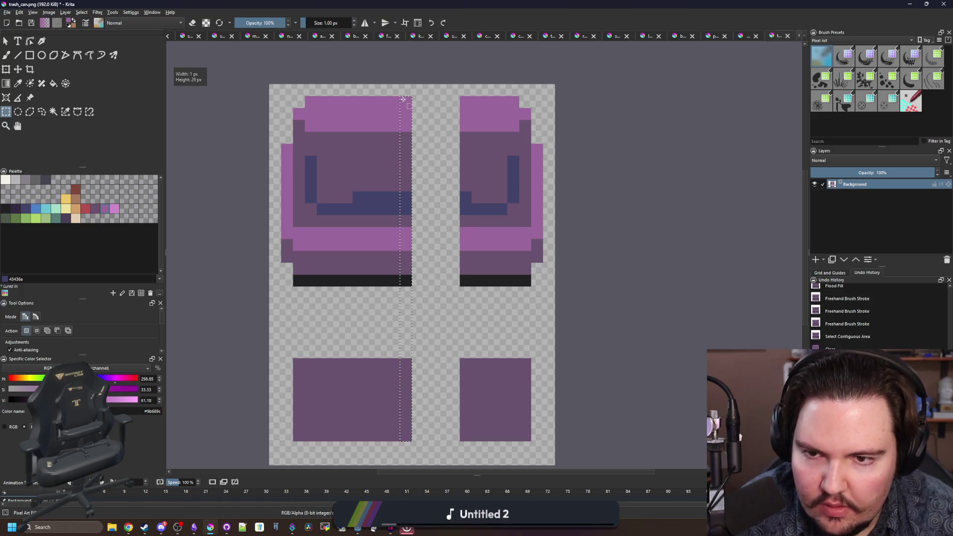
key(ctrl+t)
drag(412, 270, 462, 269)
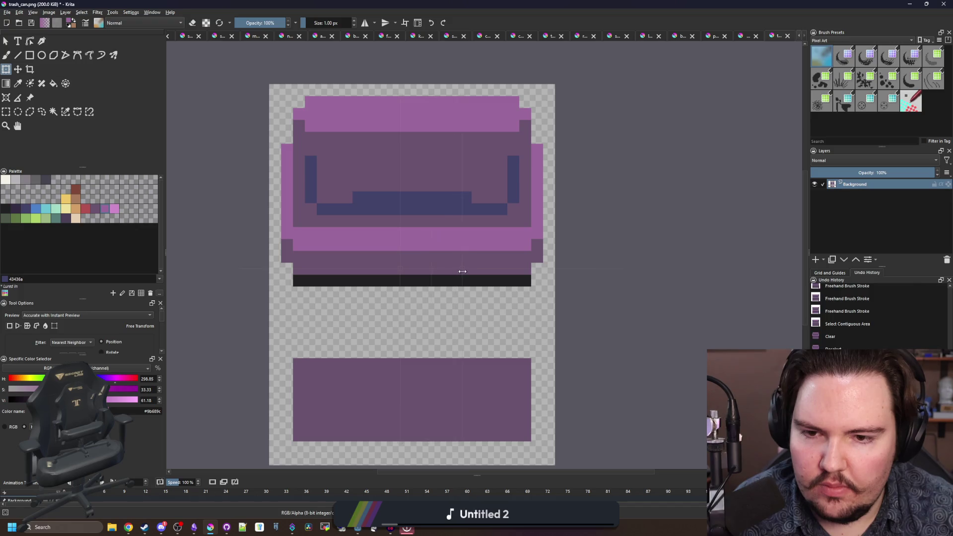
click(6, 112)
click(336, 300)
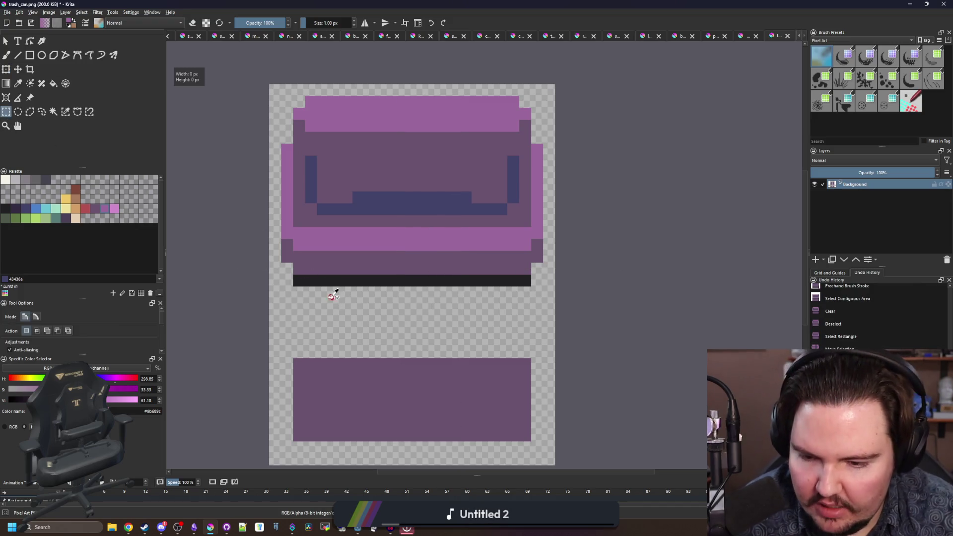
Fill the empty lower body with the body purple, including edge strips and bottom row.
key(b)
ctrl+click(315, 383)
drag(299, 356, 299, 301)
drag(527, 349, 525, 290)
key(f)
click(412, 322)
key(b)
scroll(402, 283, down, 1)
scroll(341, 387, up, 3)
mouse_move(290, 397)
mouse_down()
mouse_move(554, 401)
mouse_move(274, 388)
mouse_up()
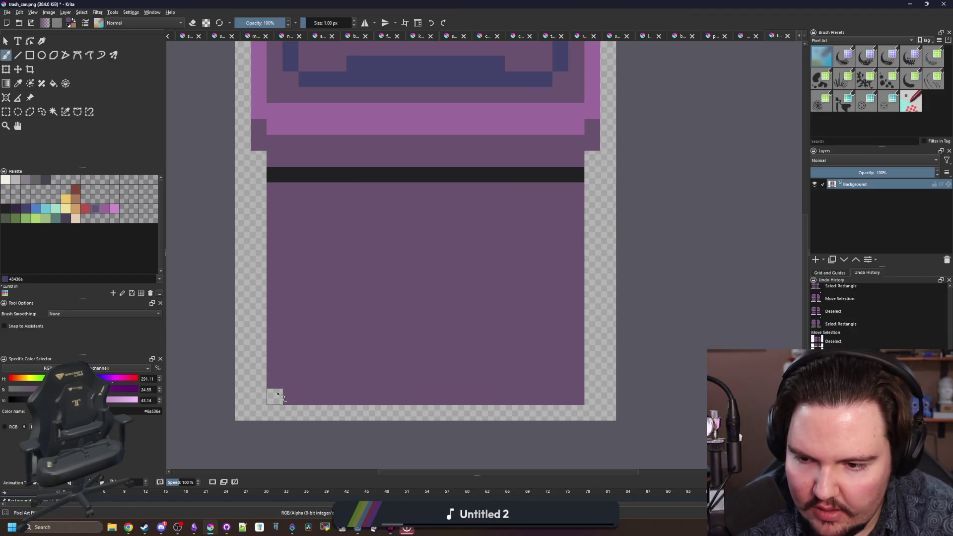
key(2)
Save the sprite as PNG and return to the running game.
key(ctrl+s)
key(Return)
key(alt+Tab)
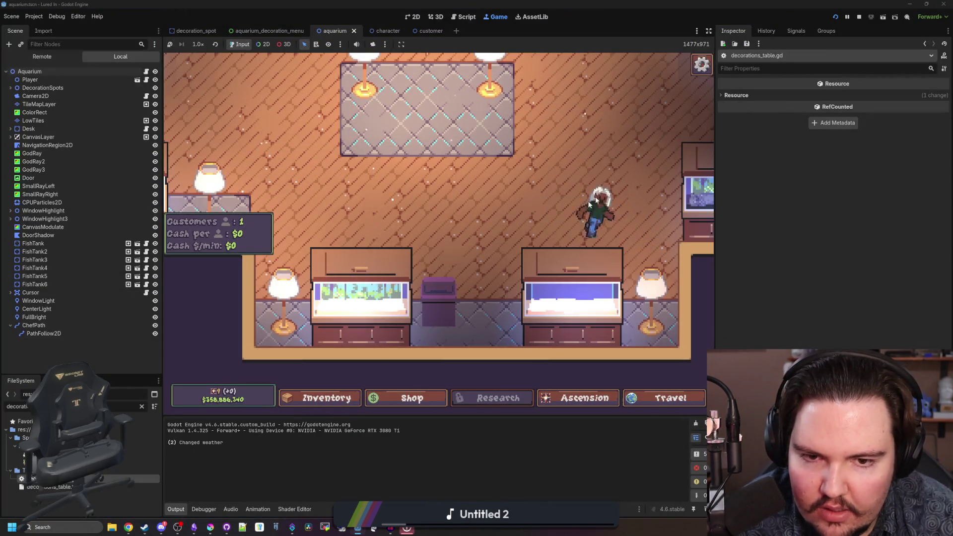
Delete the old trash can from the aquarium.
scroll(449, 293, down, 3)
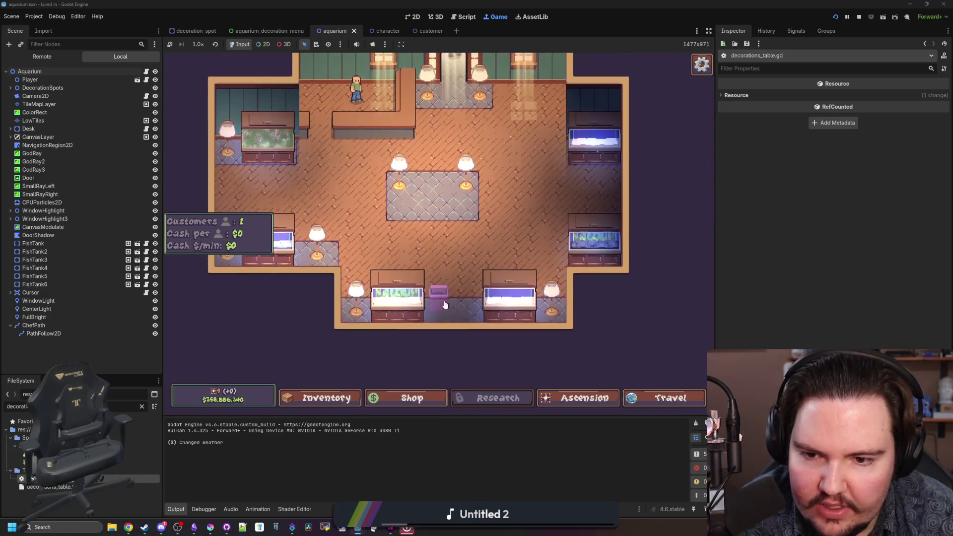
click(439, 302)
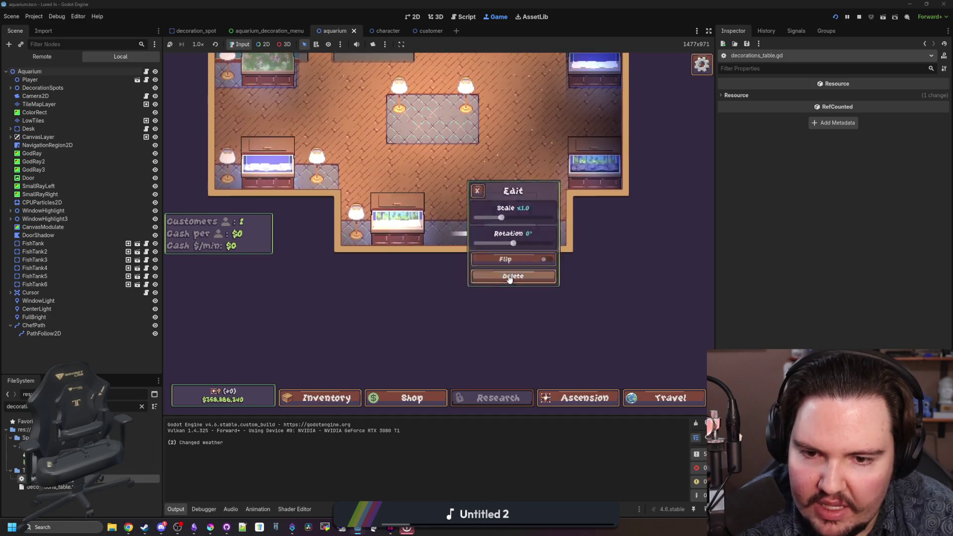
click(509, 278)
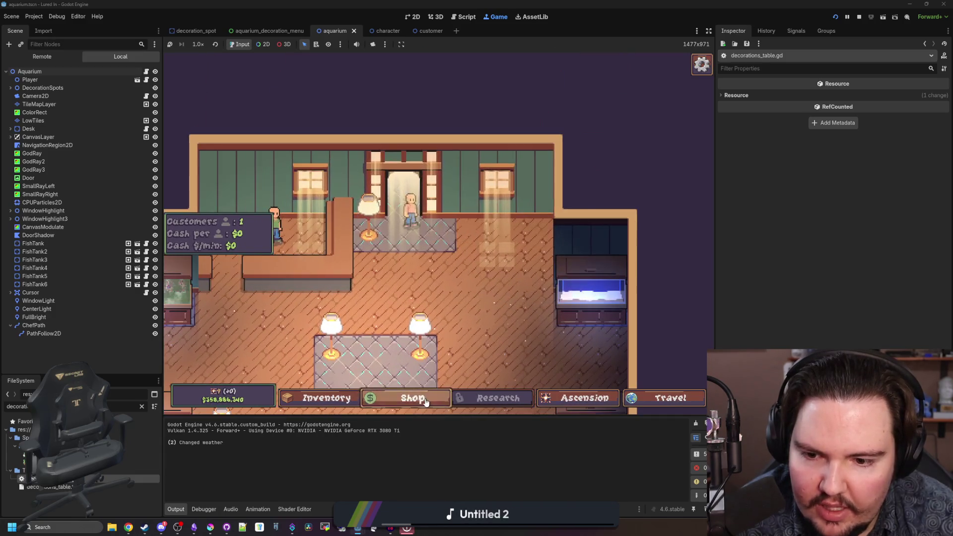
Buy a new trash can in the Shop and place it beside the entrance.
click(425, 401)
click(481, 261)
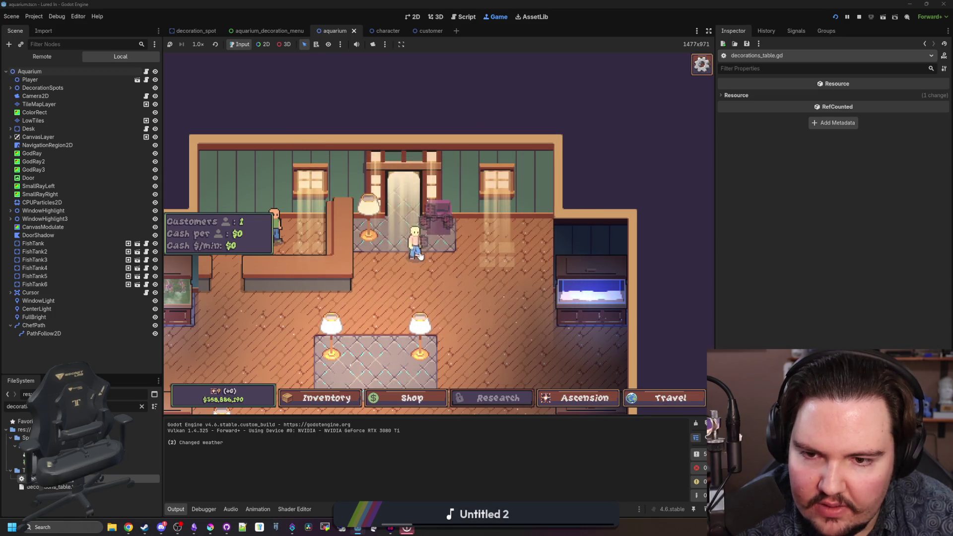
scroll(461, 240, up, 2)
click(457, 242)
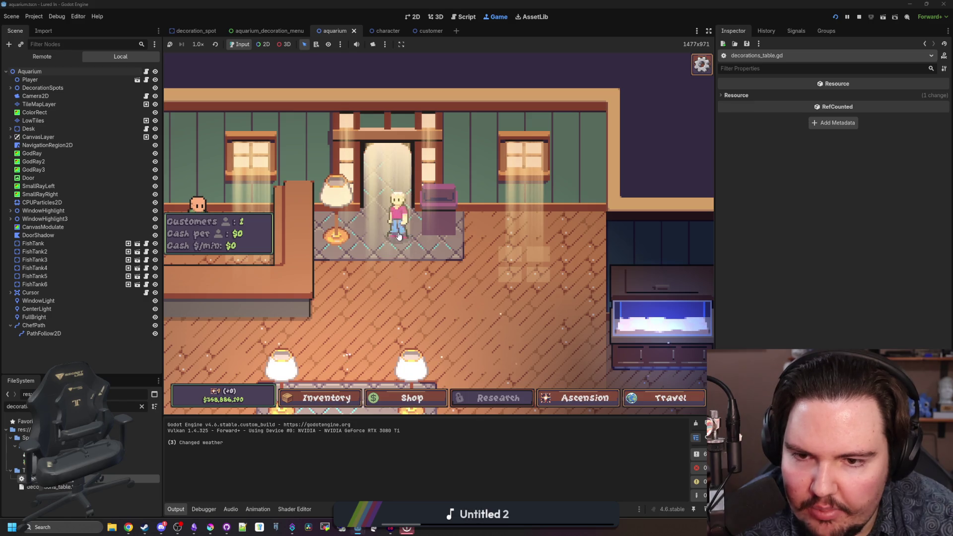
click(210, 528)
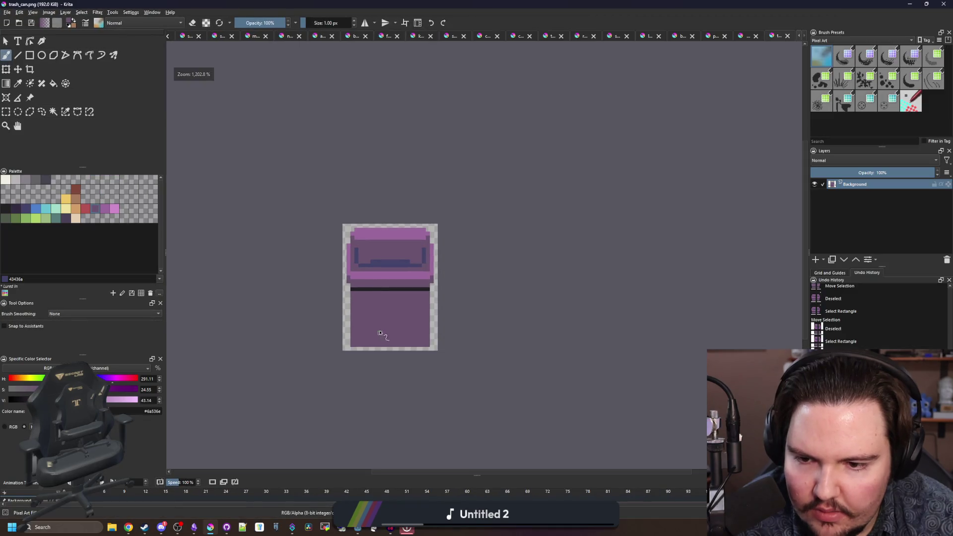
Select the top part of the can and lower it by one pixel.
scroll(382, 330, up, 4)
click(6, 112)
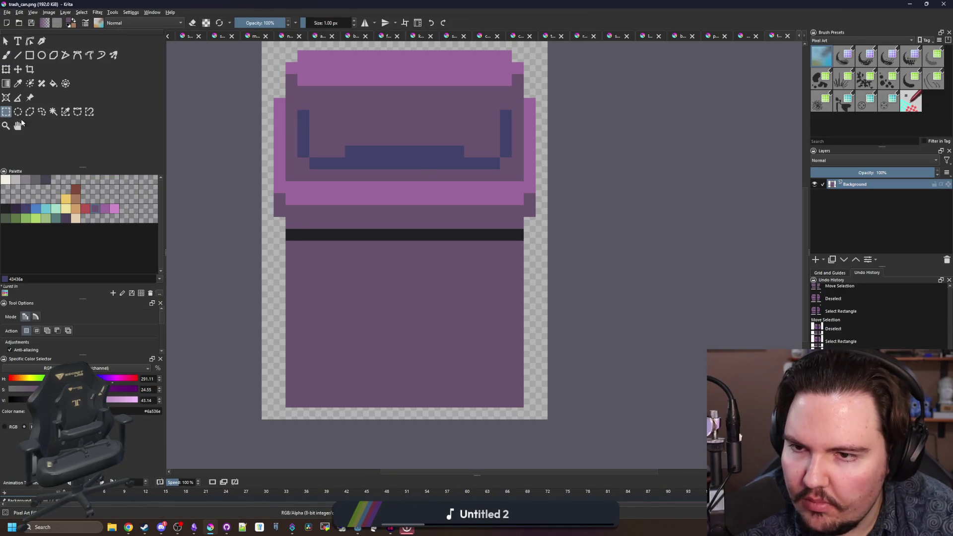
scroll(298, 223, down, 1)
drag(245, 104, 556, 256)
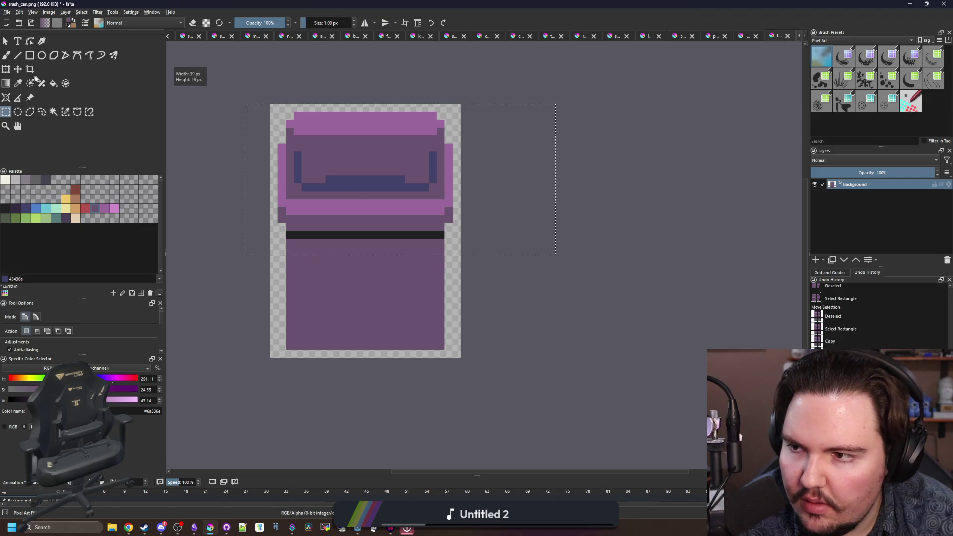
click(18, 69)
drag(342, 175, 344, 183)
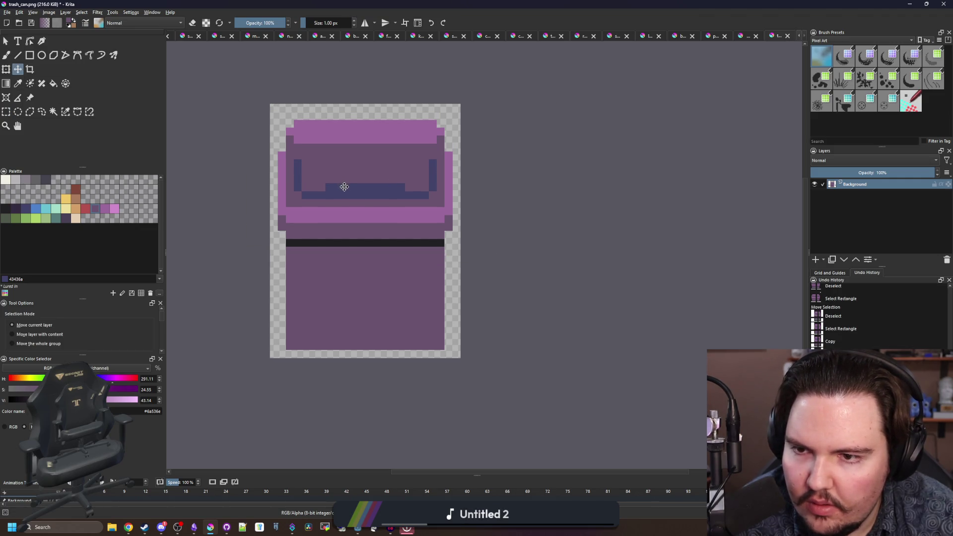
key(ctrl+shift+a)
Try erasing the body's leftmost and rightmost pixel columns, then undo it.
key(b)
key(e)
scroll(292, 260, up, 2)
drag(281, 229, 281, 415)
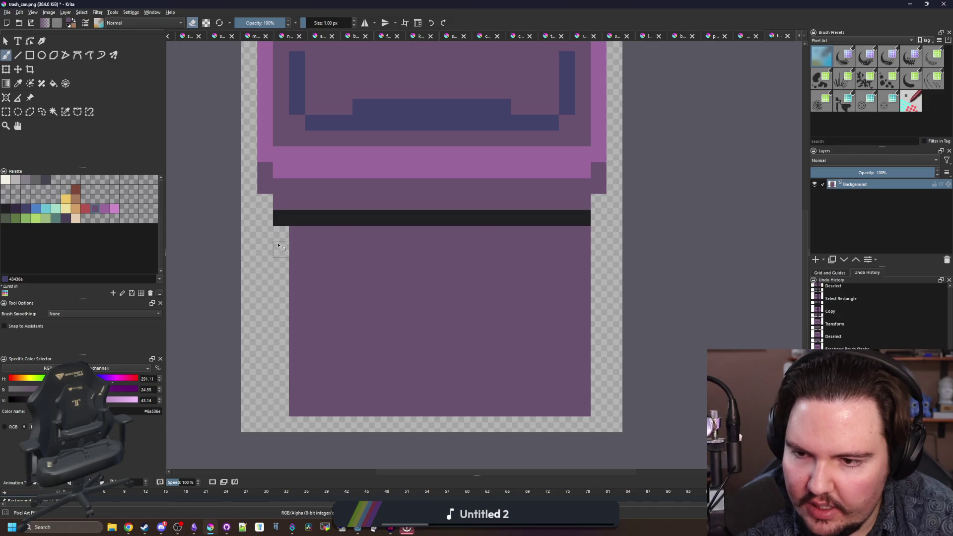
drag(582, 211, 582, 427)
scroll(449, 299, down, 3)
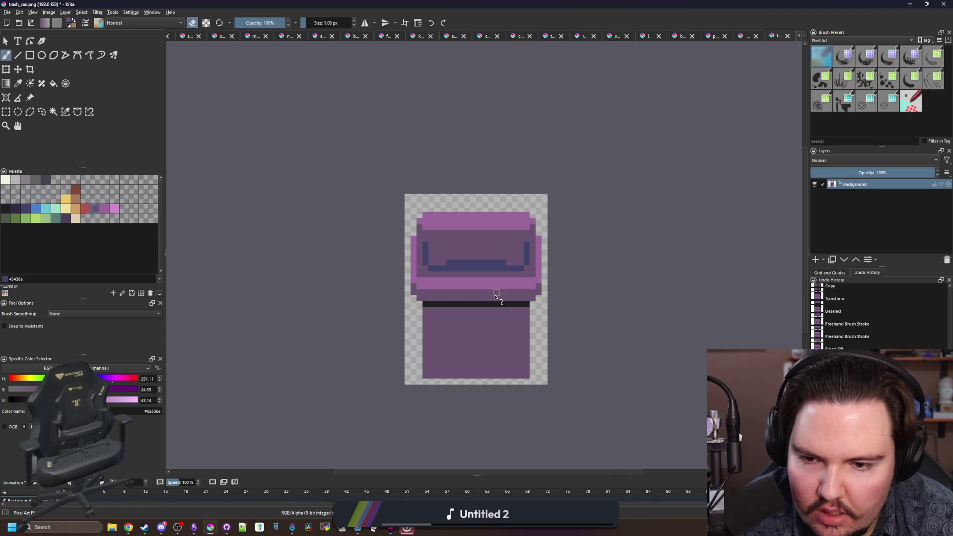
key(ctrl+z)
key(ctrl+z)
key(ctrl+z)
scroll(497, 298, up, 2)
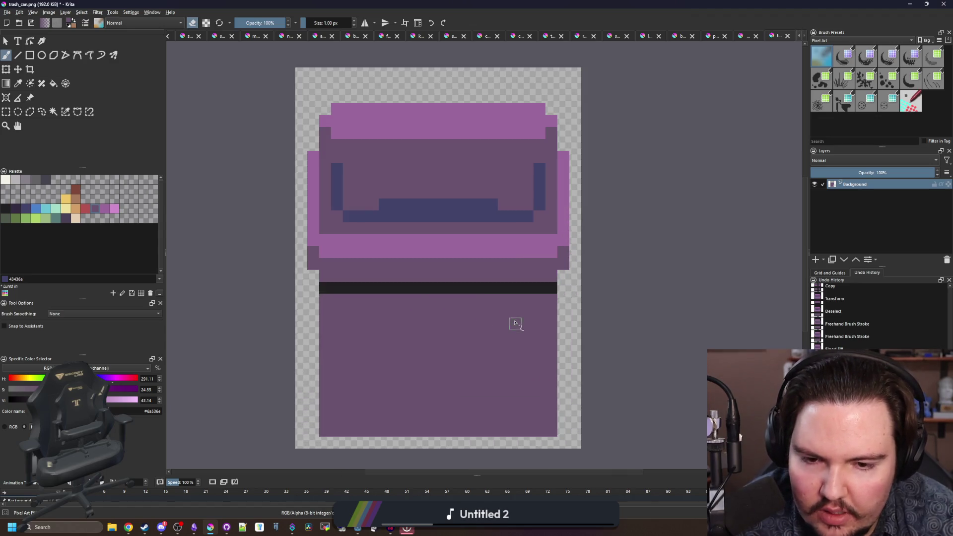
scroll(461, 206, up, 3)
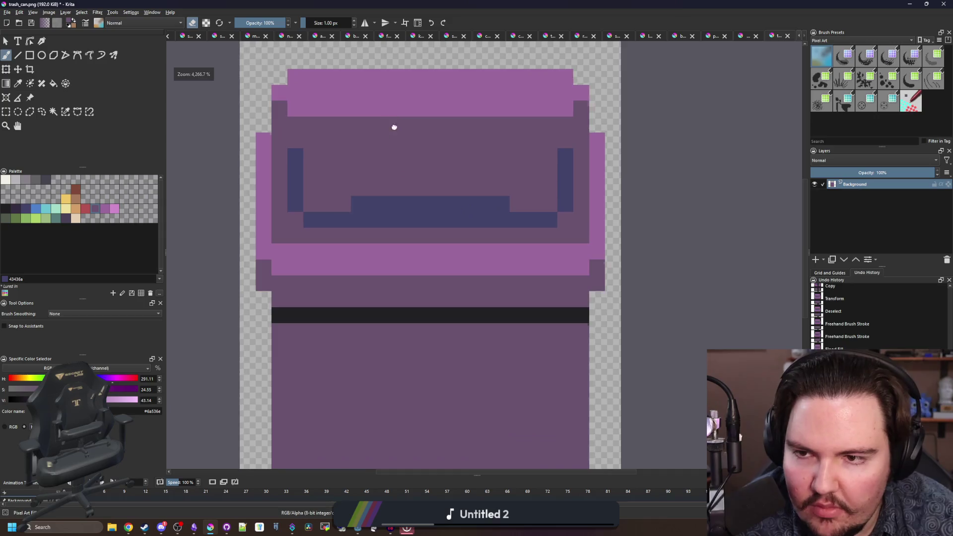
Switch to the colour sampler and bring the lid's top-left corner into view.
key(p)
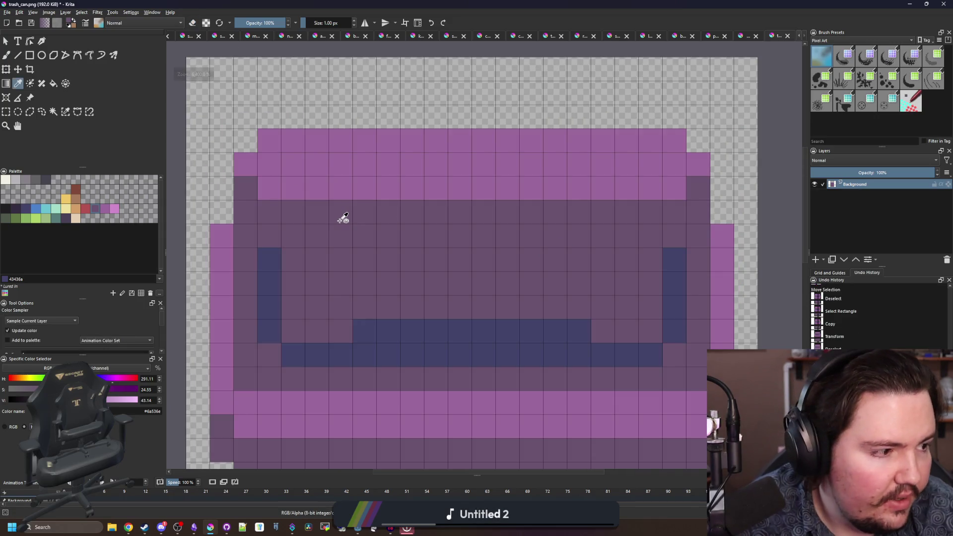
drag(309, 195, 286, 173)
scroll(287, 186, down, 1)
scroll(286, 193, up, 1)
scroll(278, 189, down, 1)
Round the lid's top corners by erasing three pixels on each side.
key(b)
key(e)
click(241, 153)
click(258, 169)
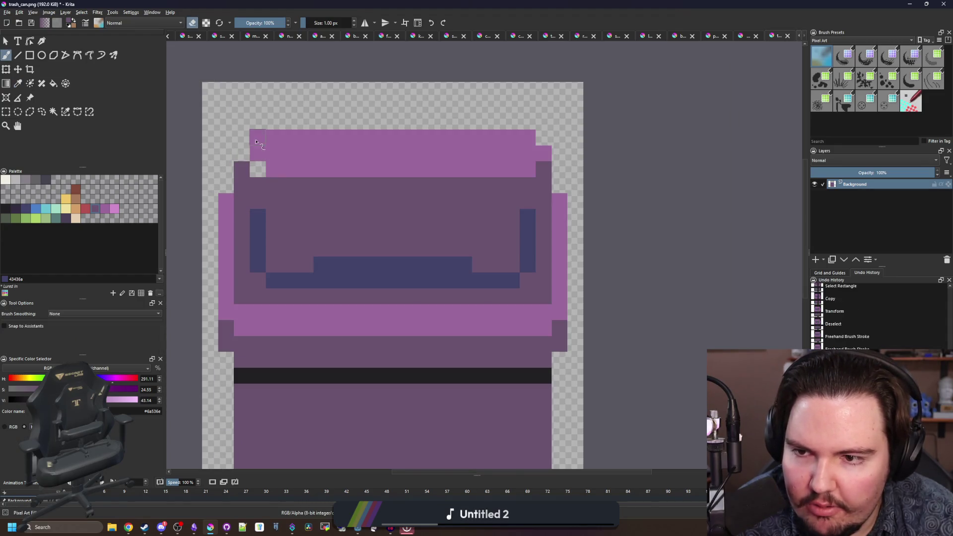
click(257, 137)
click(527, 169)
click(544, 153)
click(527, 137)
drag(515, 164, 491, 156)
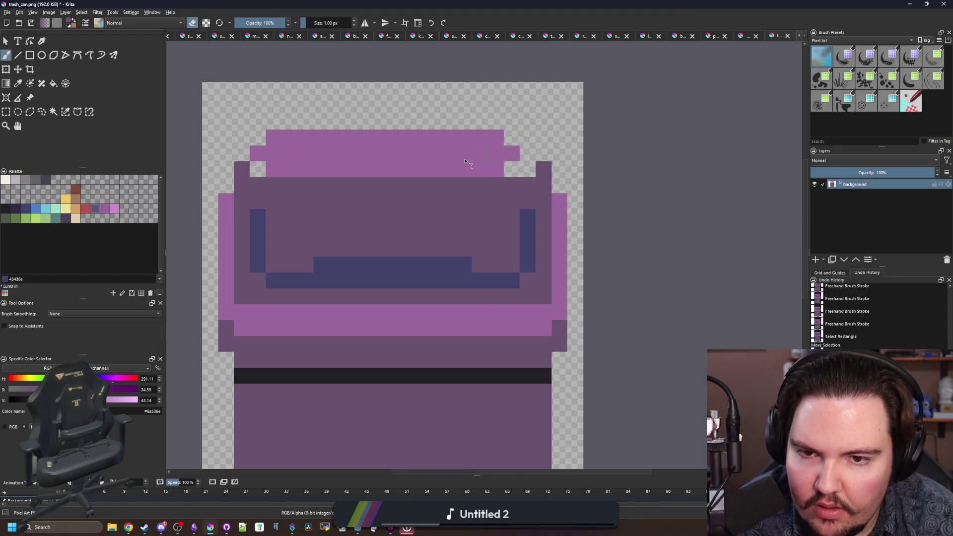
Fill the lid gaps with dark purple, then erase the left dark column.
key(e)
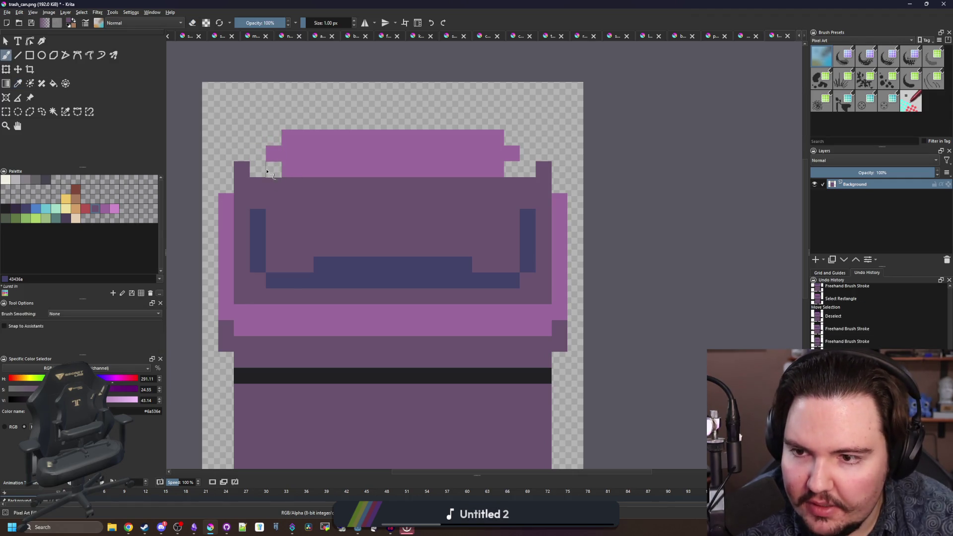
drag(273, 169, 257, 169)
mouse_move(511, 169)
mouse_down()
mouse_move(527, 169)
mouse_move(550, 192)
mouse_move(546, 231)
mouse_up()
key(e)
mouse_move(240, 171)
mouse_down()
mouse_move(241, 218)
mouse_move(259, 186)
mouse_up()
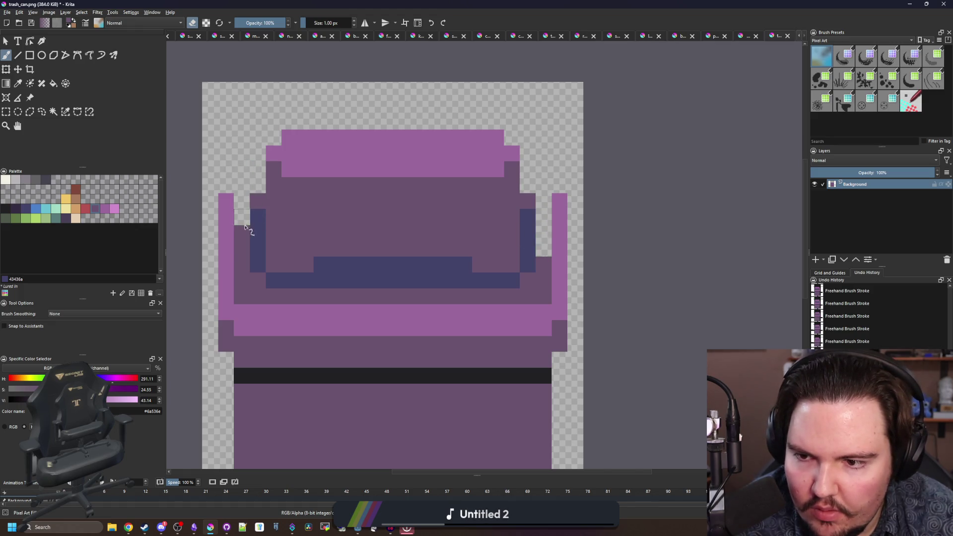
Repaint the inner blue columns mauve and fill the side gaps with the lid's pink.
key(e)
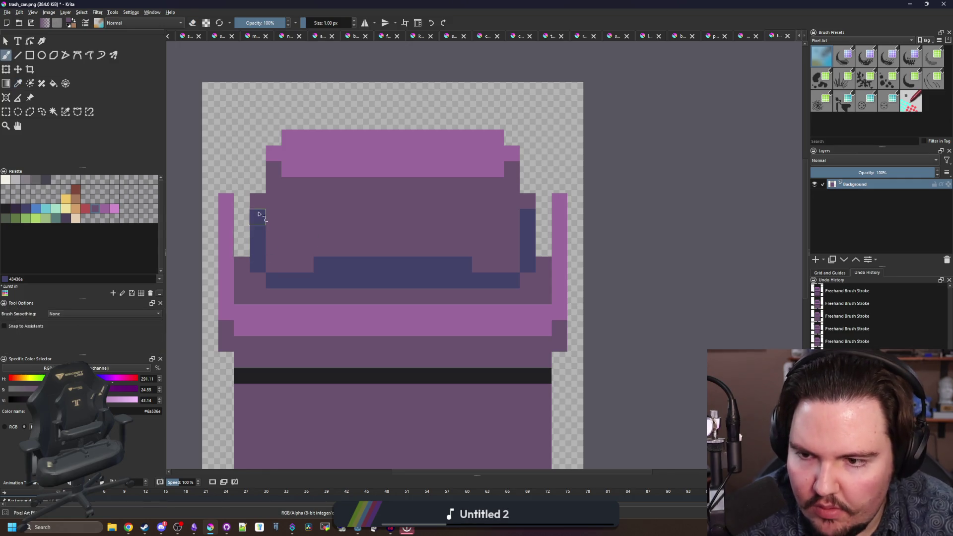
drag(256, 213, 258, 265)
drag(531, 247, 526, 212)
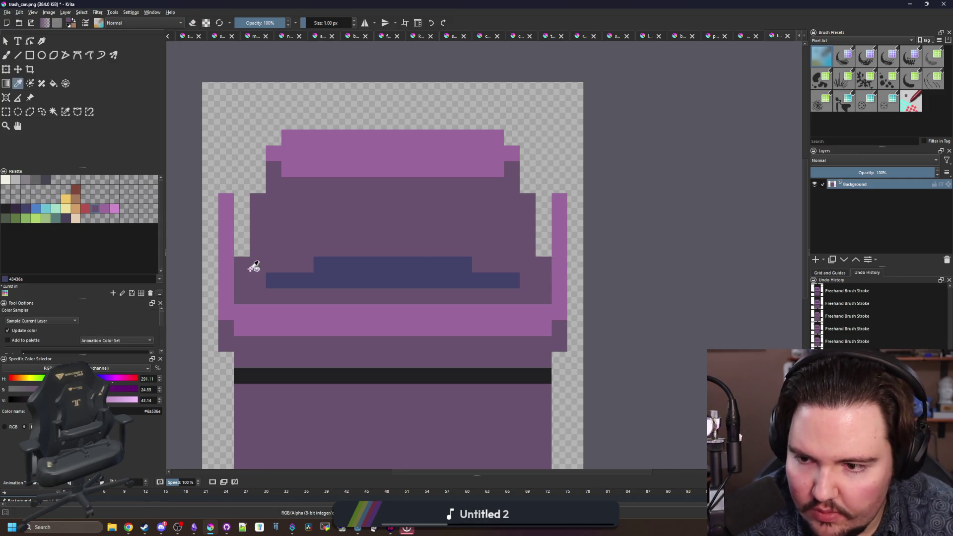
ctrl+click(231, 259)
mouse_move(240, 253)
mouse_down()
mouse_move(242, 184)
mouse_move(260, 185)
mouse_up()
mouse_move(526, 185)
mouse_down()
mouse_move(544, 196)
mouse_move(544, 250)
mouse_up()
scroll(319, 249, down, 2)
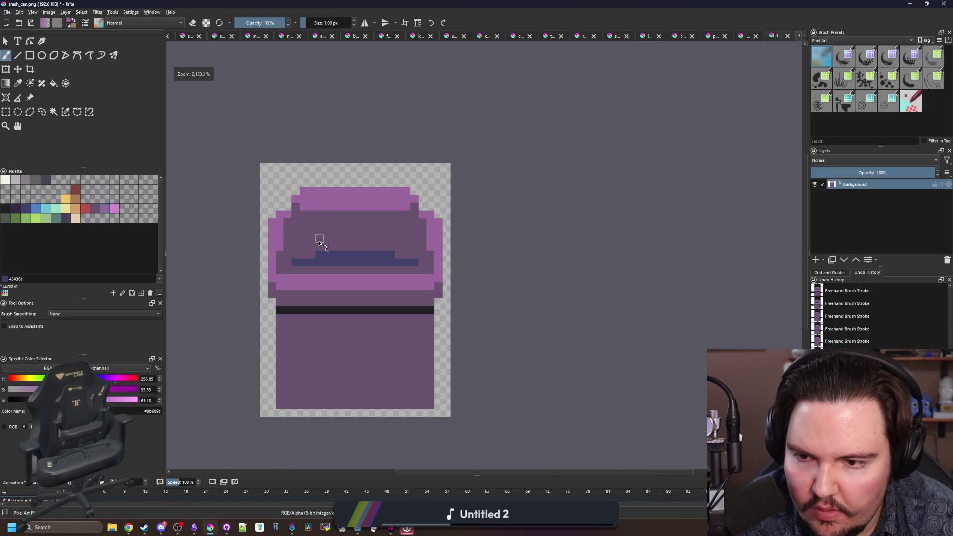
scroll(320, 225, up, 4)
Paint dark-blue outline strips up the lid's left and right edges.
ctrl+click(319, 320)
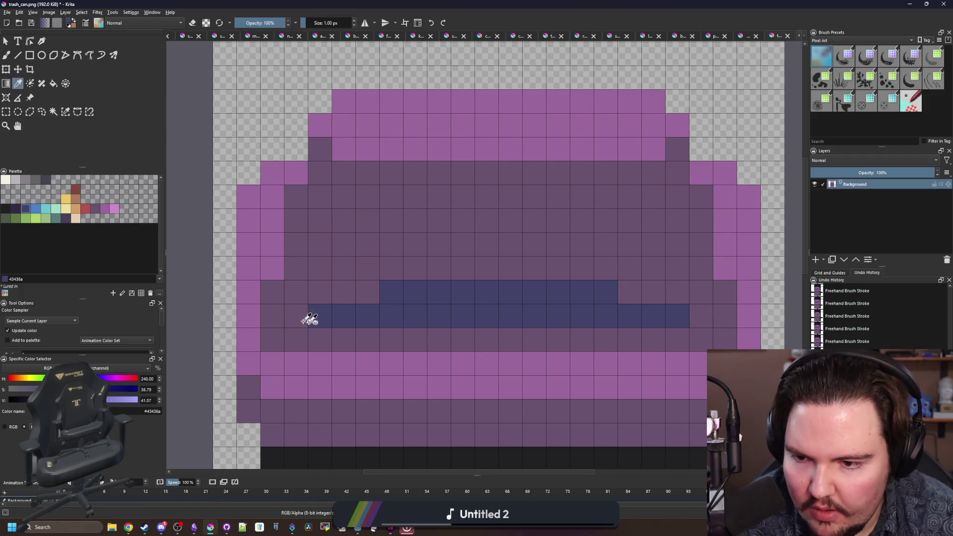
click(272, 340)
key(ctrl+z)
drag(272, 316, 272, 293)
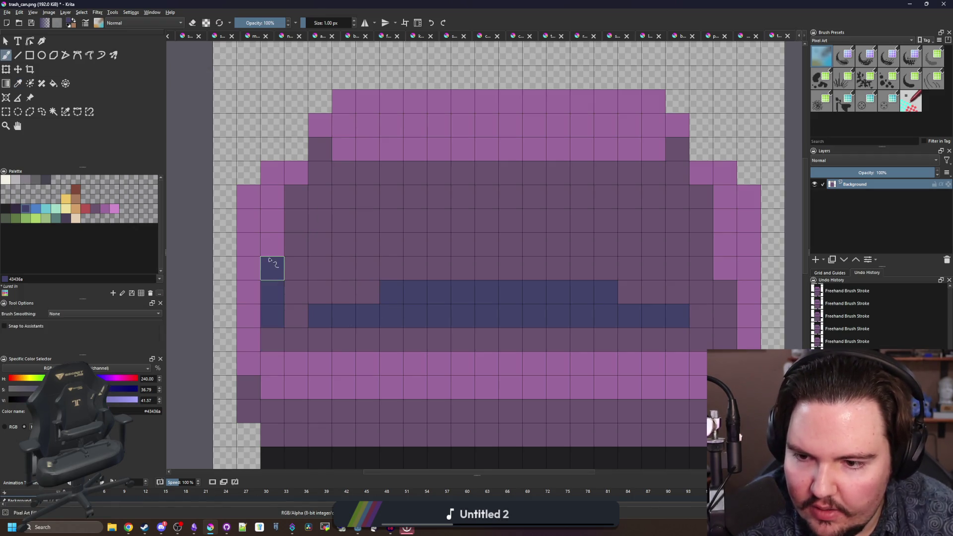
drag(295, 227, 298, 157)
drag(281, 228, 273, 244)
scroll(272, 218, down, 1)
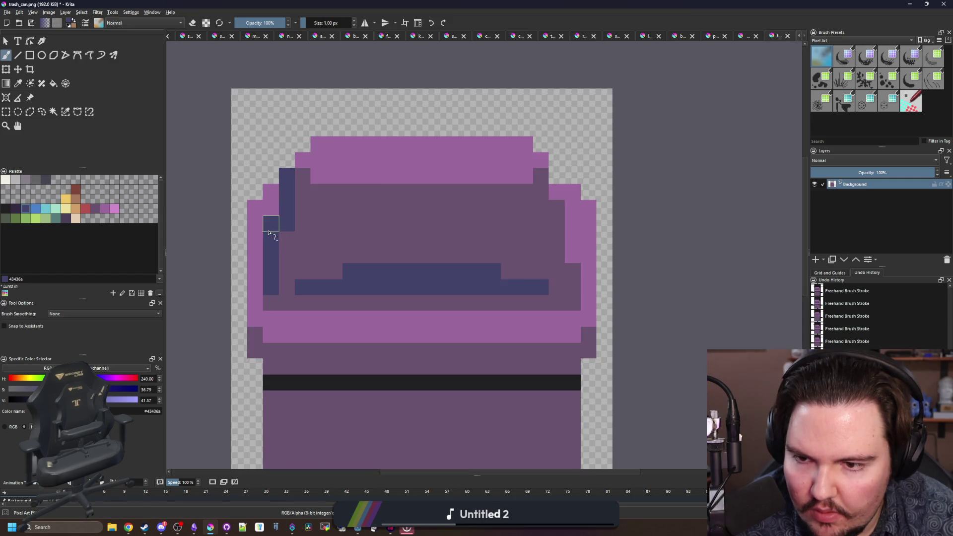
drag(558, 220, 560, 191)
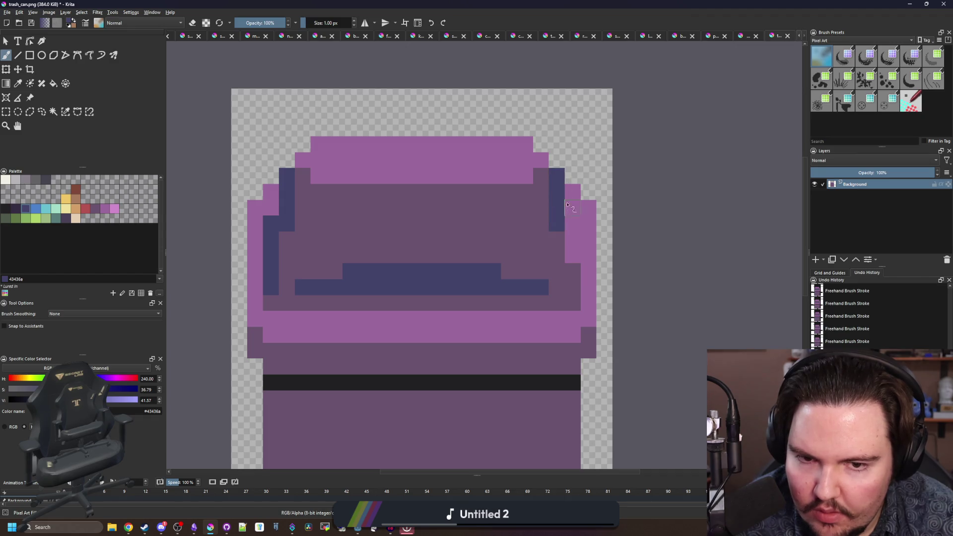
drag(575, 263, 571, 245)
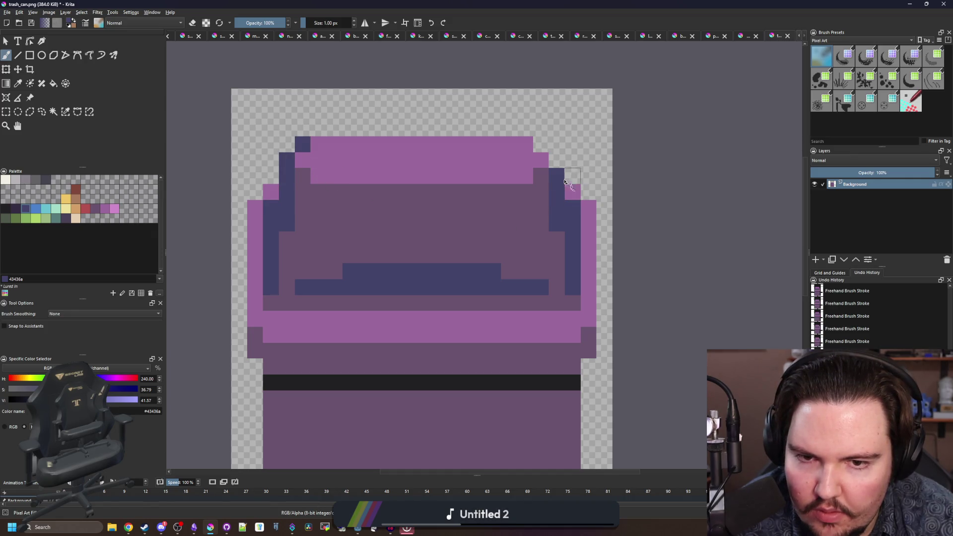
scroll(362, 195, down, 5)
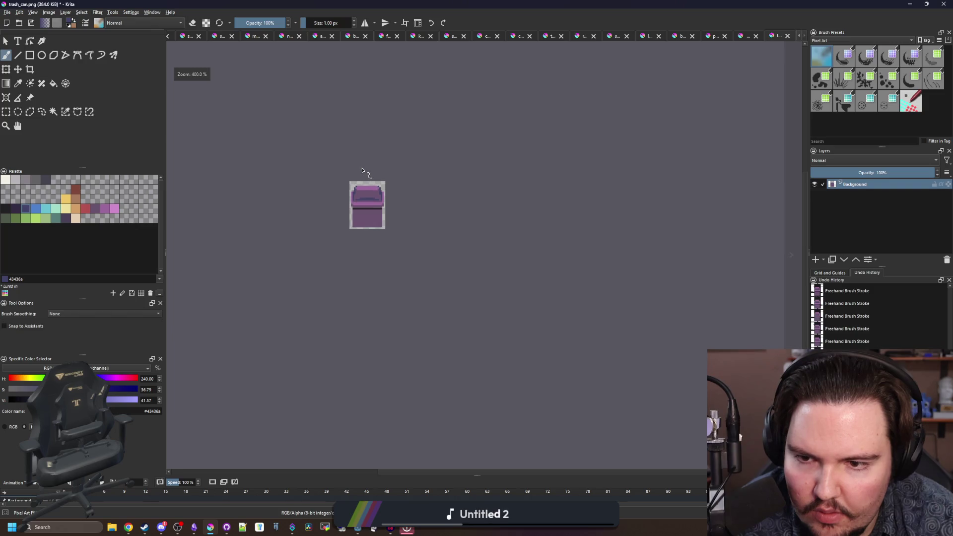
scroll(362, 169, up, 8)
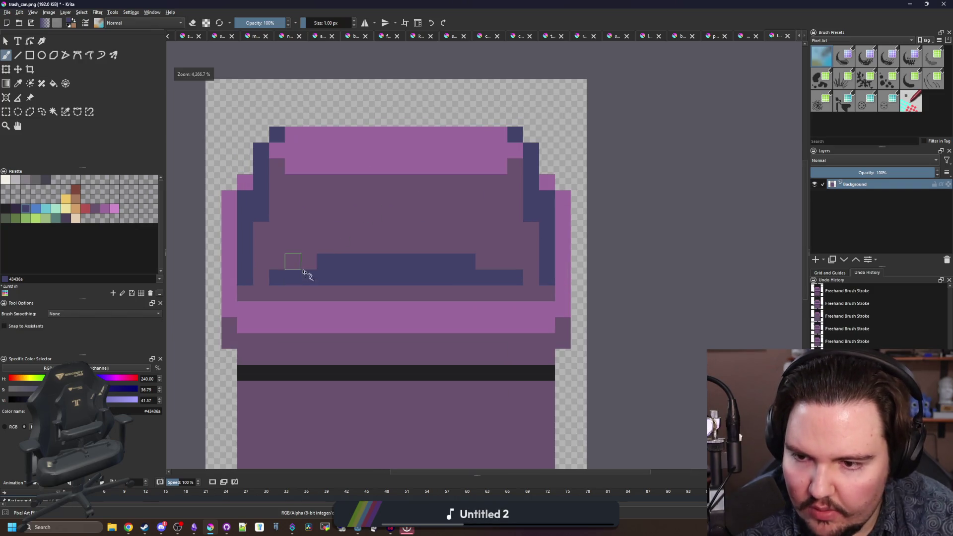
Paint over the inner blue strip in purple and darken the light-purple band.
key(p)
key(b)
ctrl+click(315, 240)
drag(273, 277, 516, 273)
drag(314, 262, 510, 266)
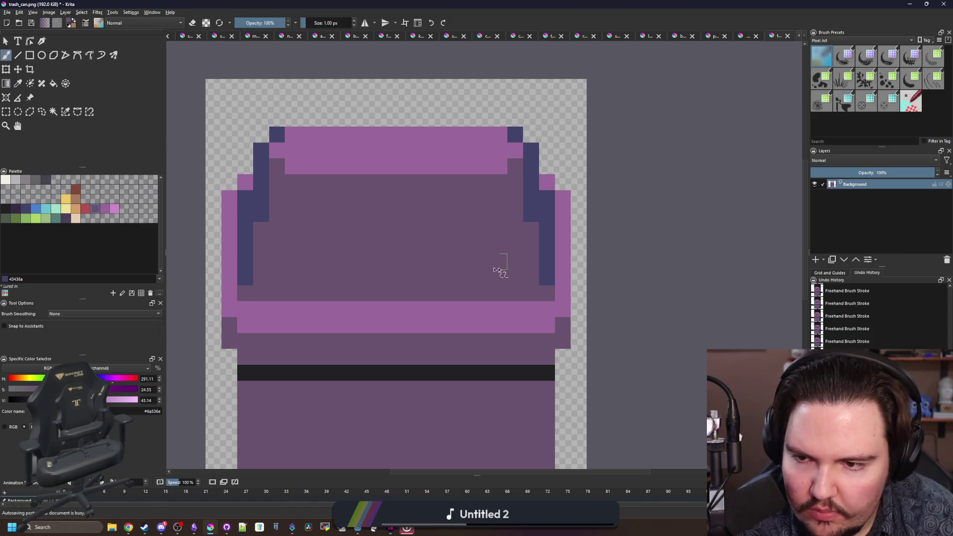
scroll(398, 269, down, 6)
scroll(416, 279, up, 4)
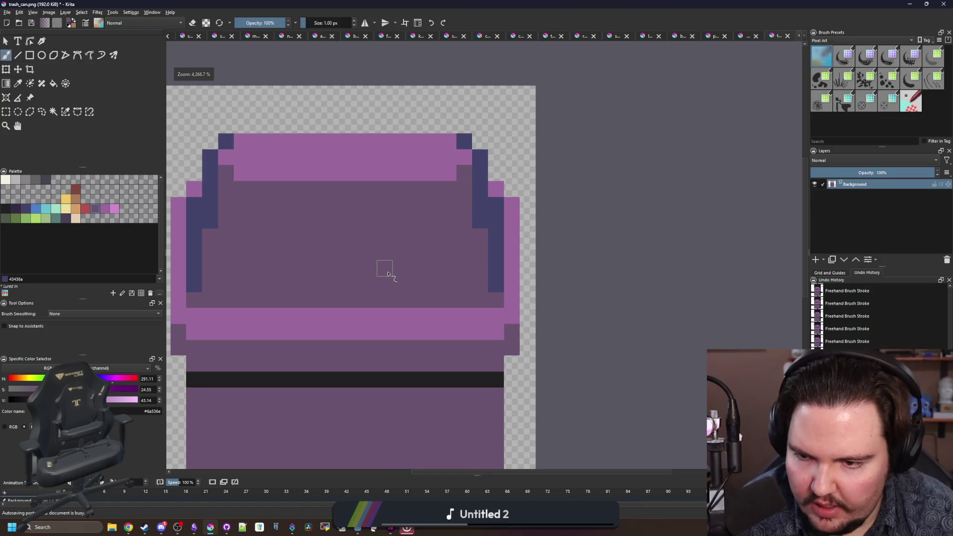
scroll(338, 272, up, 2)
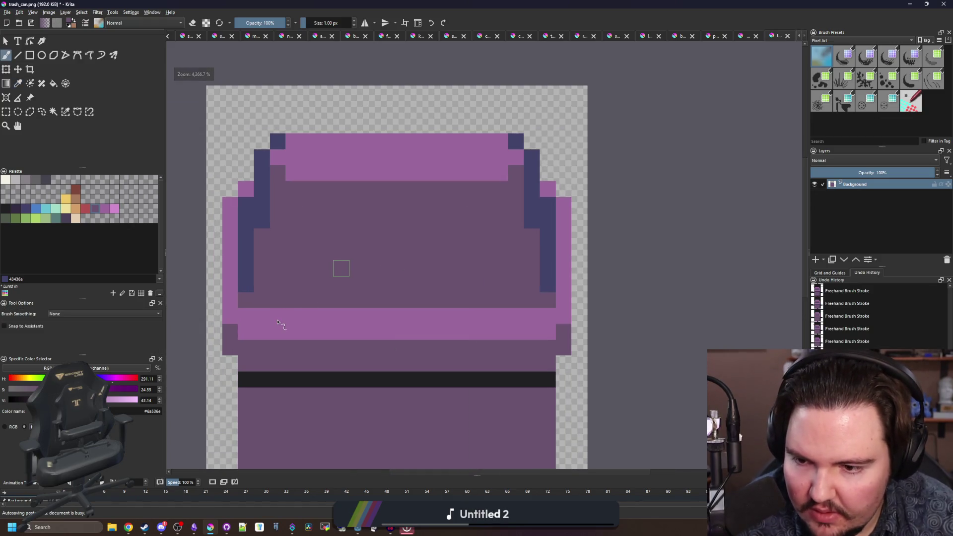
drag(306, 316, 538, 317)
scroll(374, 273, down, 7)
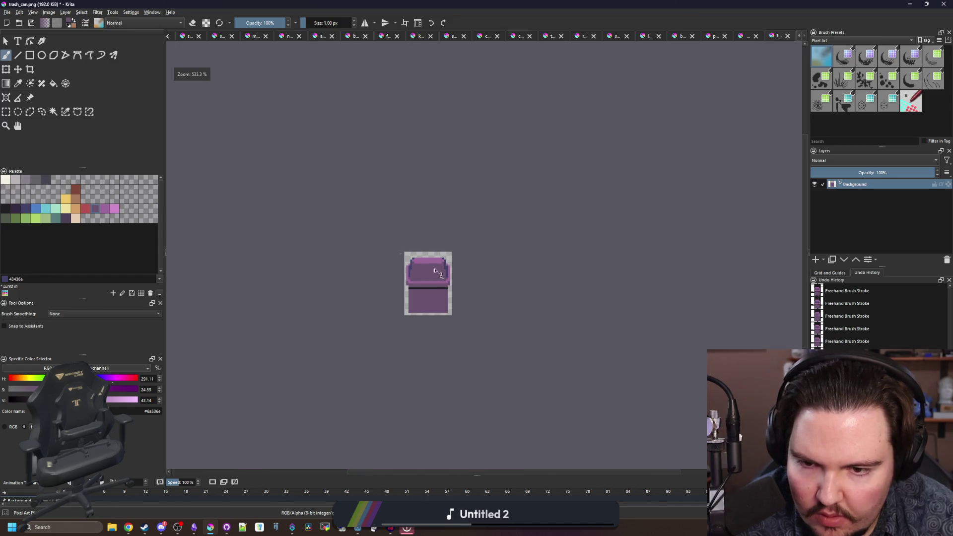
scroll(426, 272, up, 5)
Add a dark-blue pixel at the lid's right edge.
ctrl+click(557, 250)
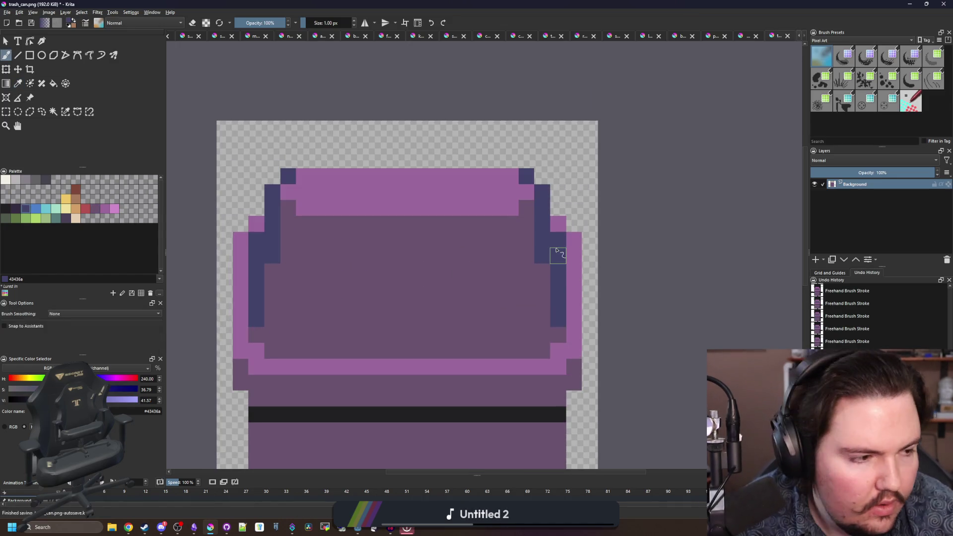
click(557, 251)
scroll(334, 288, up, 1)
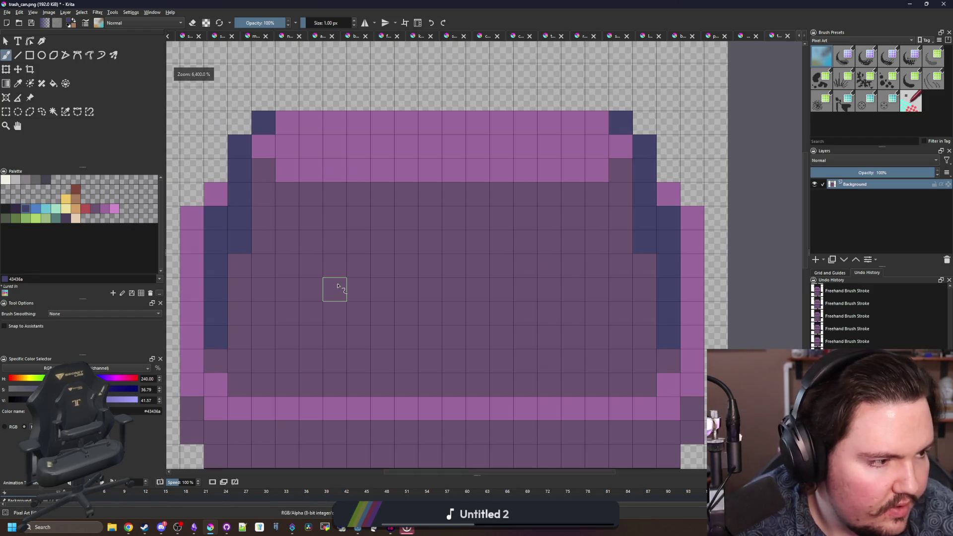
scroll(351, 288, down, 1)
scroll(377, 319, up, 1)
scroll(352, 232, down, 1)
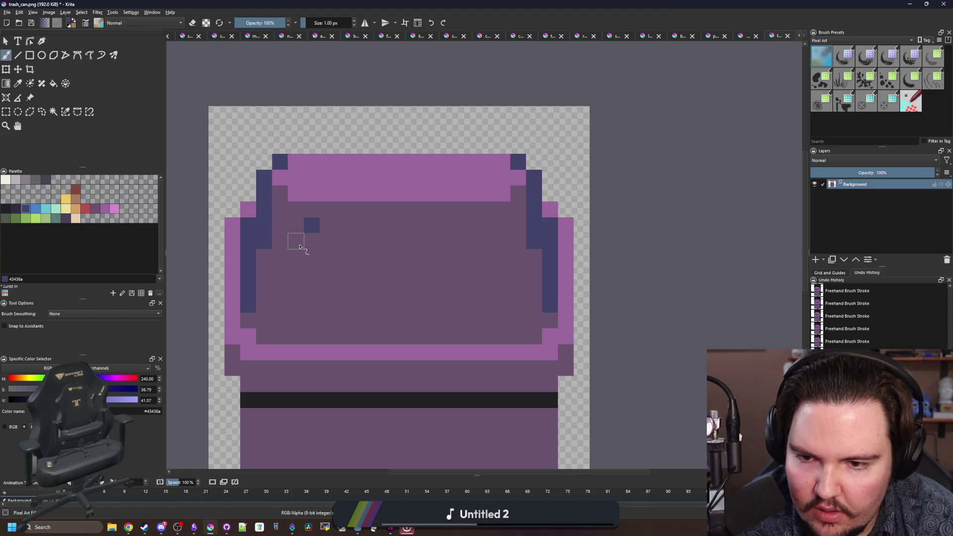
Draw the rectangle's left side and bottom line in dark blue, undoing a misplaced handle stroke.
drag(300, 247, 301, 280)
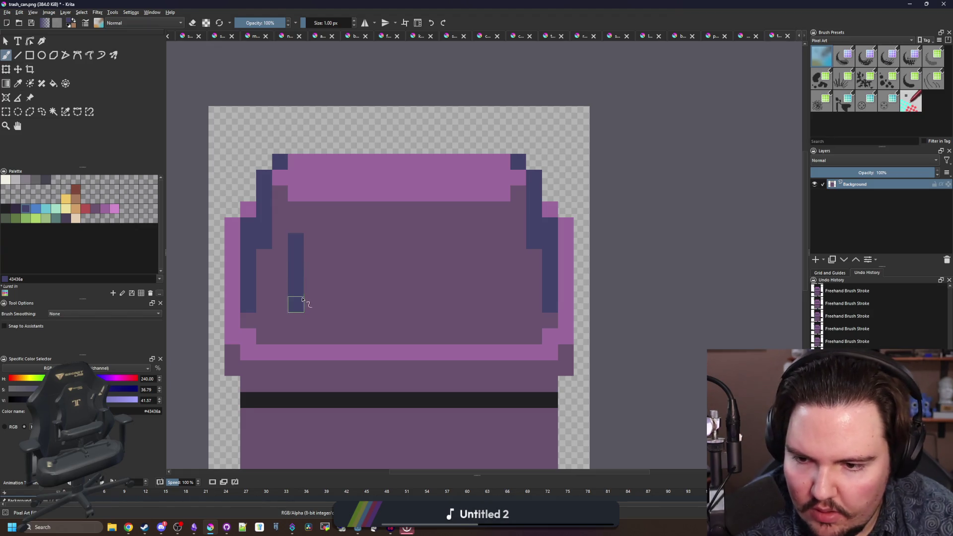
mouse_move(327, 322)
mouse_down()
mouse_move(460, 327)
mouse_move(505, 288)
mouse_move(502, 240)
mouse_up()
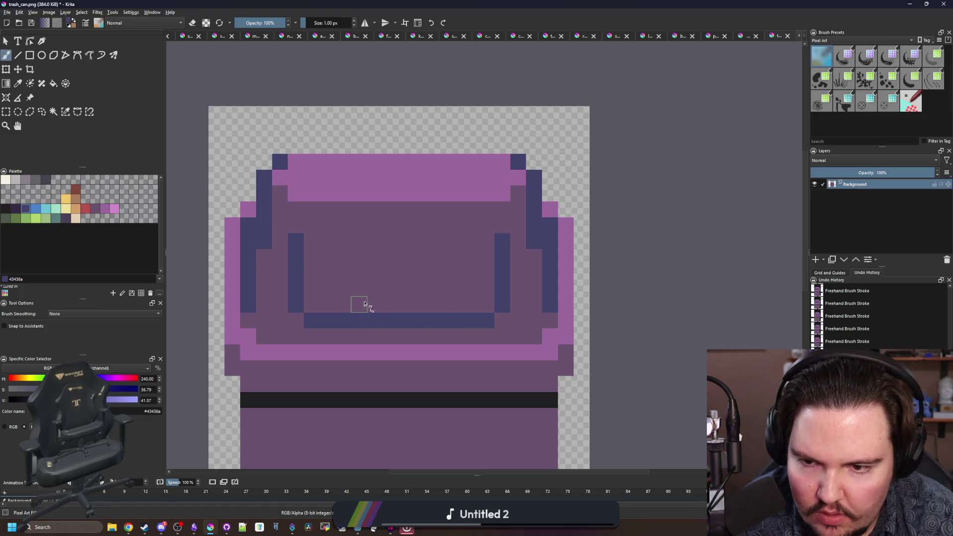
mouse_move(362, 289)
mouse_down()
mouse_move(438, 288)
mouse_move(376, 276)
mouse_up()
key(ctrl+z)
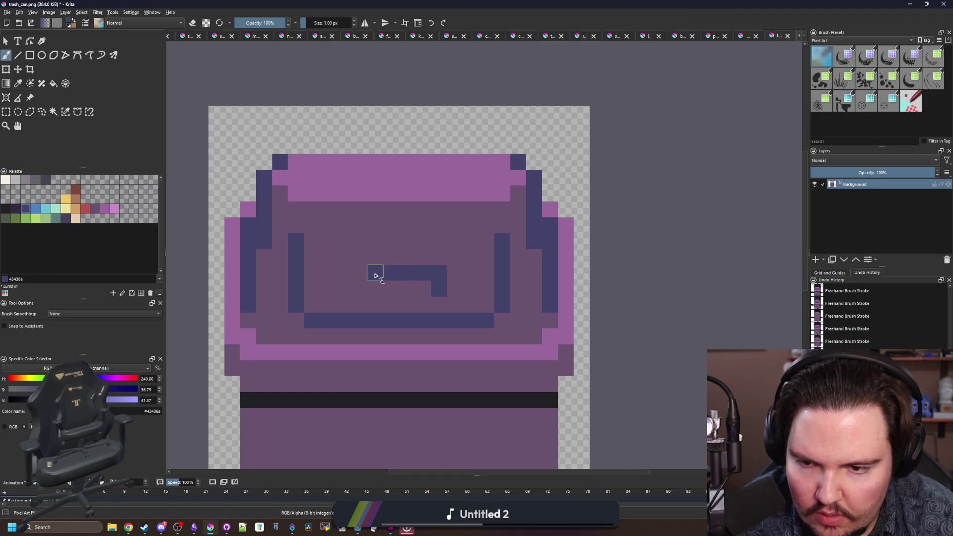
scroll(391, 321, down, 5)
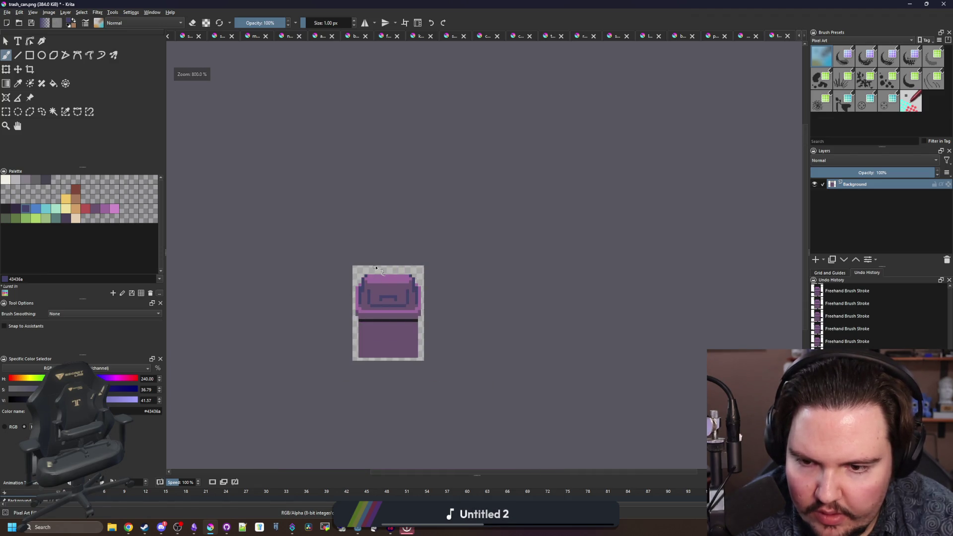
scroll(356, 228, down, 2)
scroll(378, 277, up, 8)
Draw the dark-blue rectangle's top edge across the lid.
drag(250, 230, 561, 226)
scroll(355, 243, down, 4)
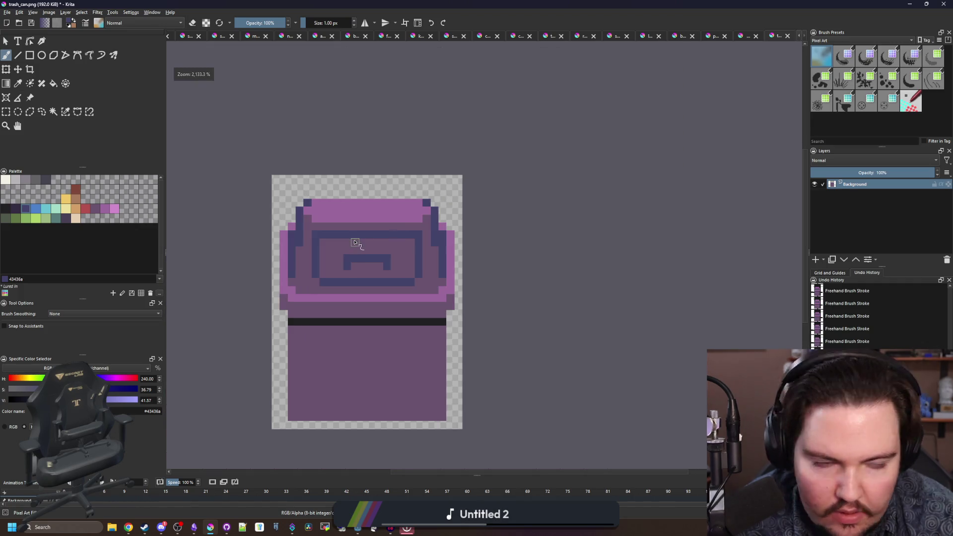
scroll(356, 243, up, 2)
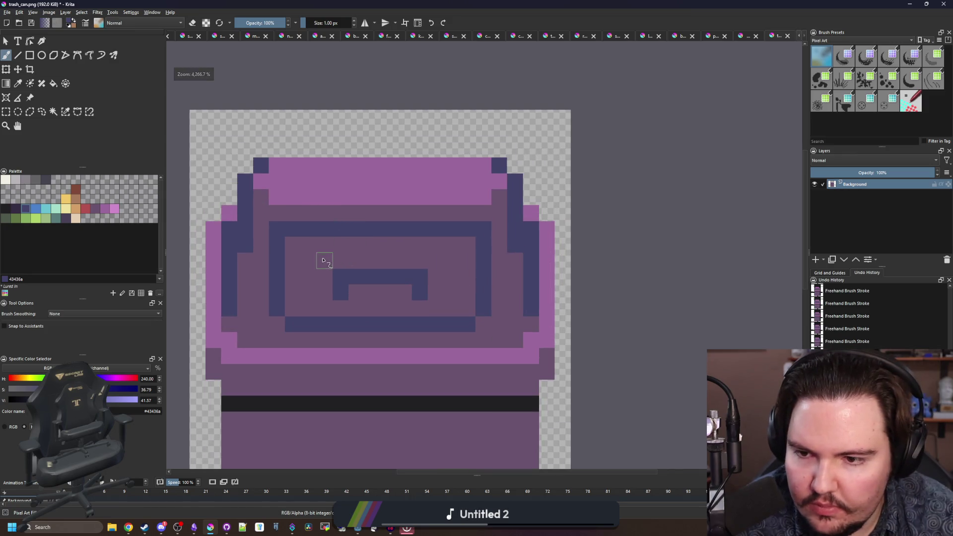
scroll(322, 258, up, 1)
scroll(309, 257, down, 1)
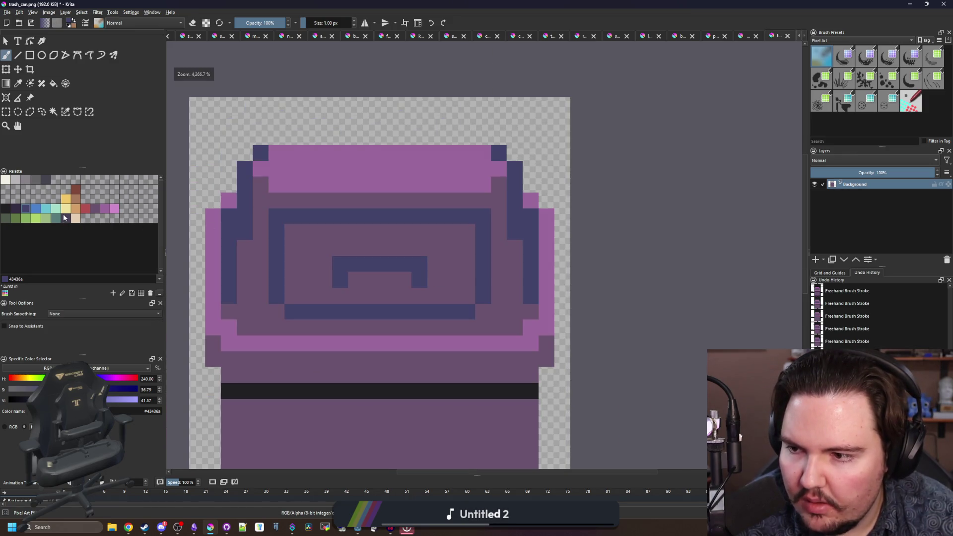
click(37, 219)
Test several green fills on the lid and can, ending with the lid top and rim green.
key(f)
click(320, 177)
key(ctrl+z)
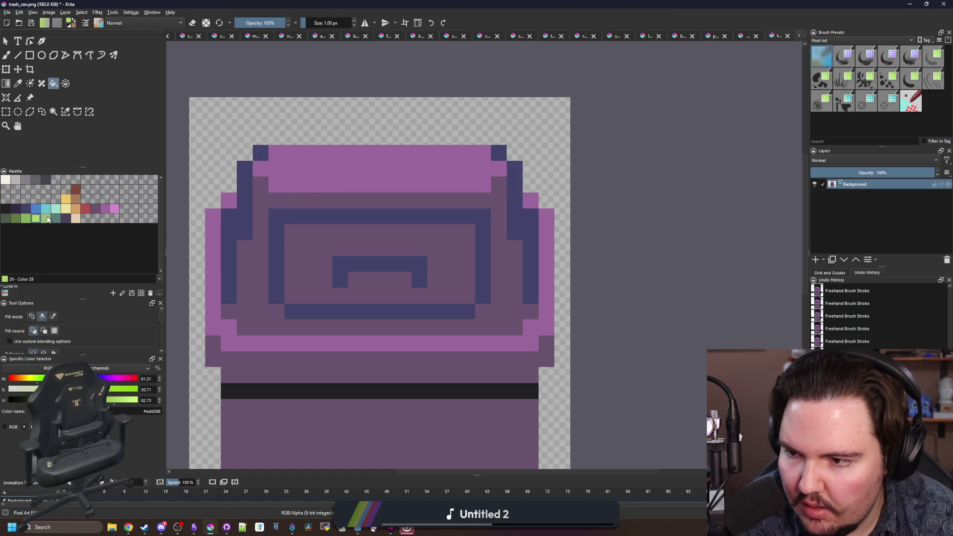
click(48, 219)
click(358, 185)
key(ctrl+z)
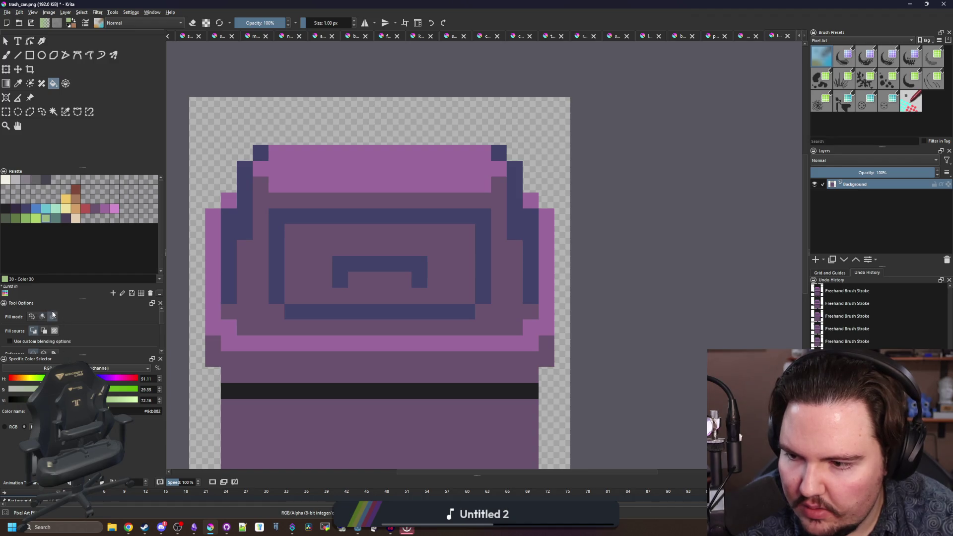
click(53, 315)
click(323, 174)
click(26, 218)
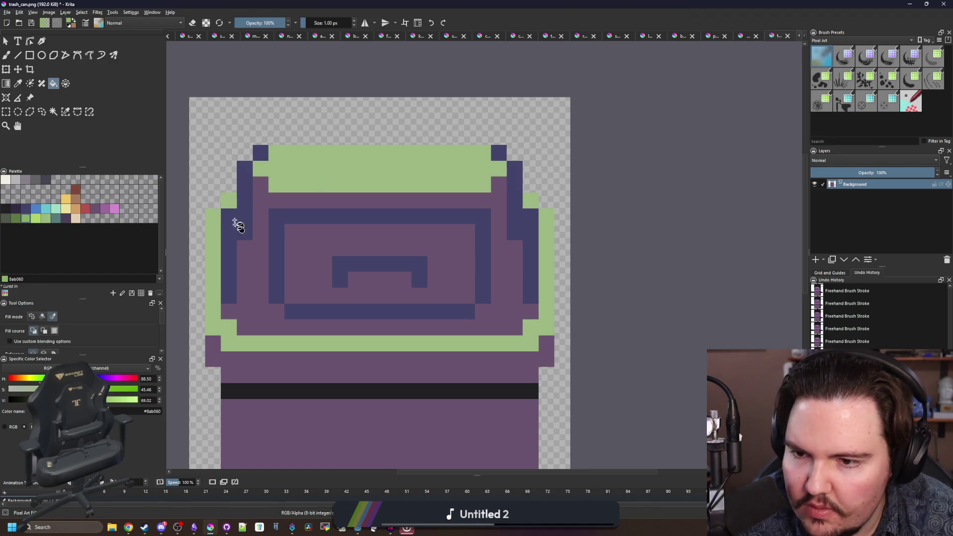
click(259, 321)
key(ctrl+z)
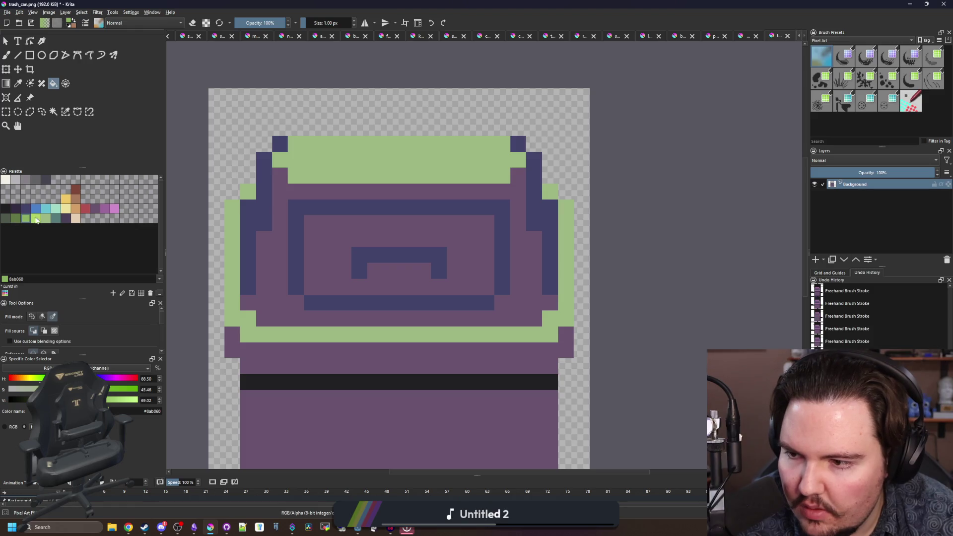
Fill the can's purple areas dark green, recolour them teal, and give the outlines a dark purple-grey.
click(14, 220)
click(266, 297)
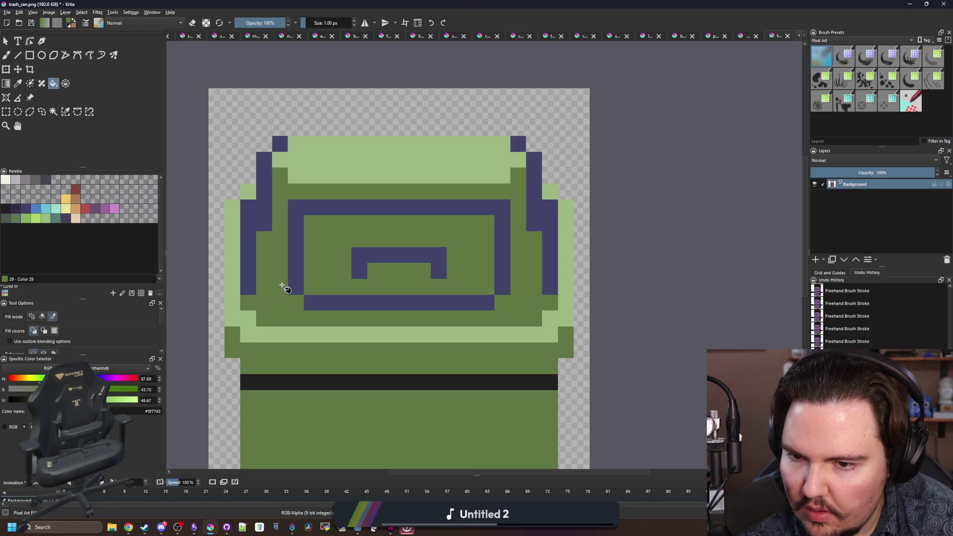
click(250, 211)
scroll(281, 209, down, 5)
scroll(277, 253, up, 7)
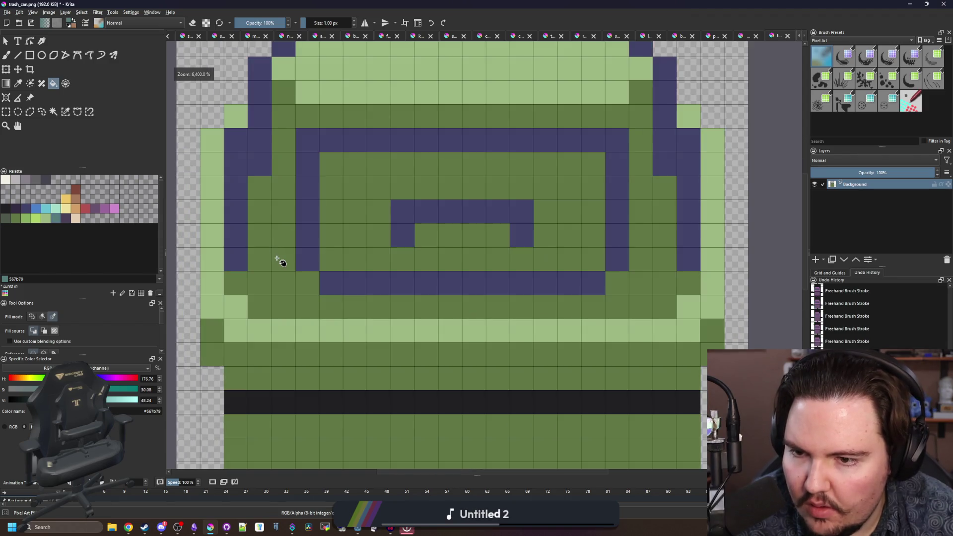
click(66, 219)
click(309, 240)
Brush a six-pixel light-green row inside the lid and paint the flanking purple pixels teal.
scroll(317, 246, down, 5)
key(b)
scroll(330, 245, up, 4)
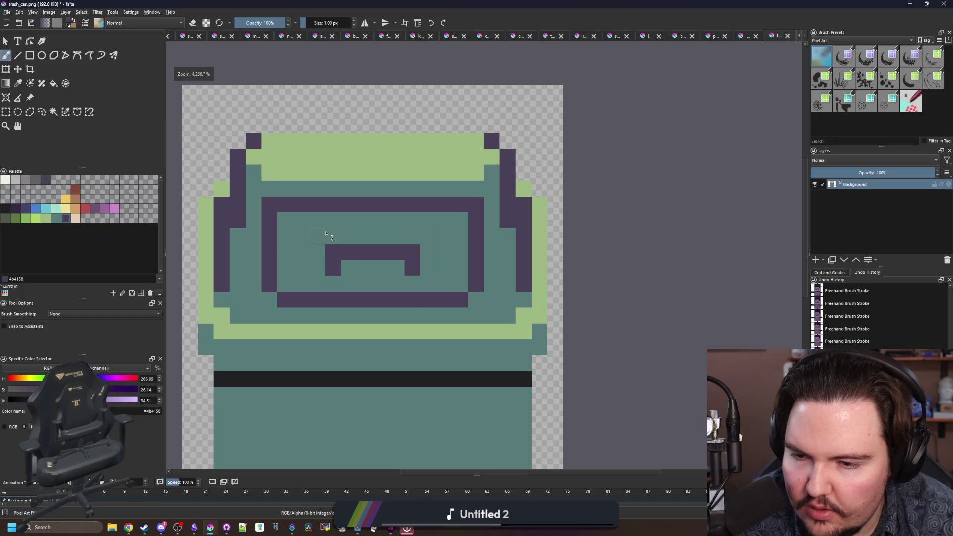
scroll(326, 234, down, 2)
scroll(326, 233, up, 2)
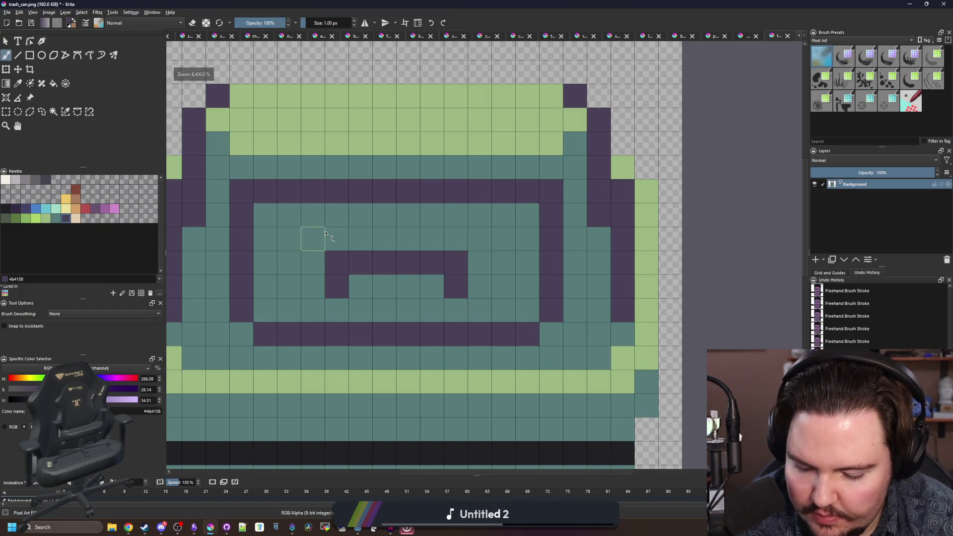
scroll(328, 231, down, 3)
scroll(347, 248, up, 3)
key(x)
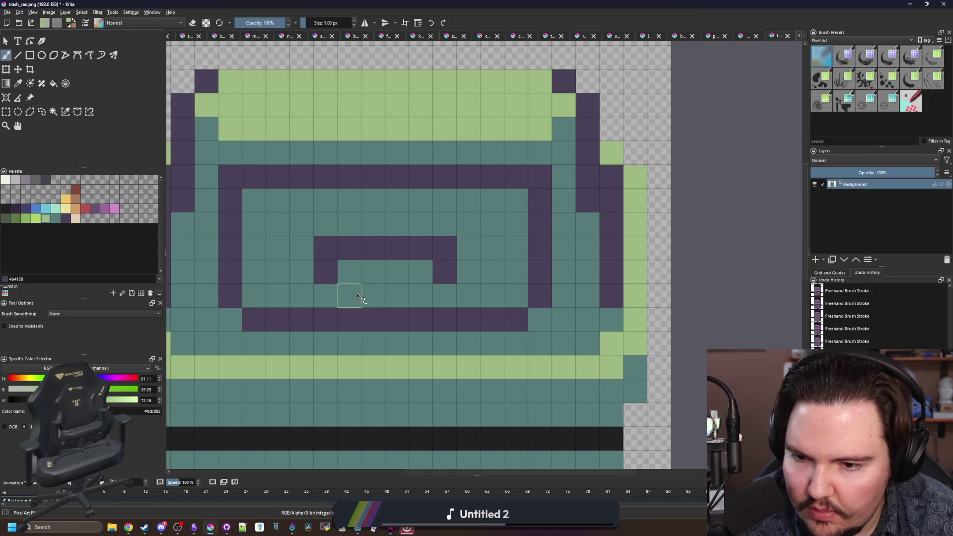
drag(354, 293, 422, 296)
scroll(377, 288, down, 5)
scroll(365, 291, up, 5)
mouse_move(341, 301)
mouse_down()
mouse_move(467, 303)
mouse_move(326, 270)
mouse_up()
ctrl+click(476, 276)
scroll(326, 270, down, 5)
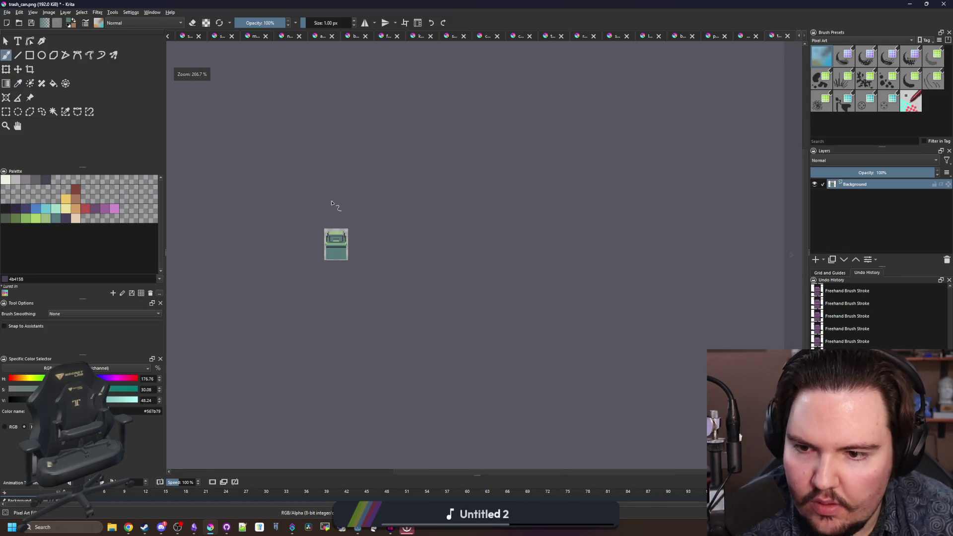
scroll(326, 237, up, 5)
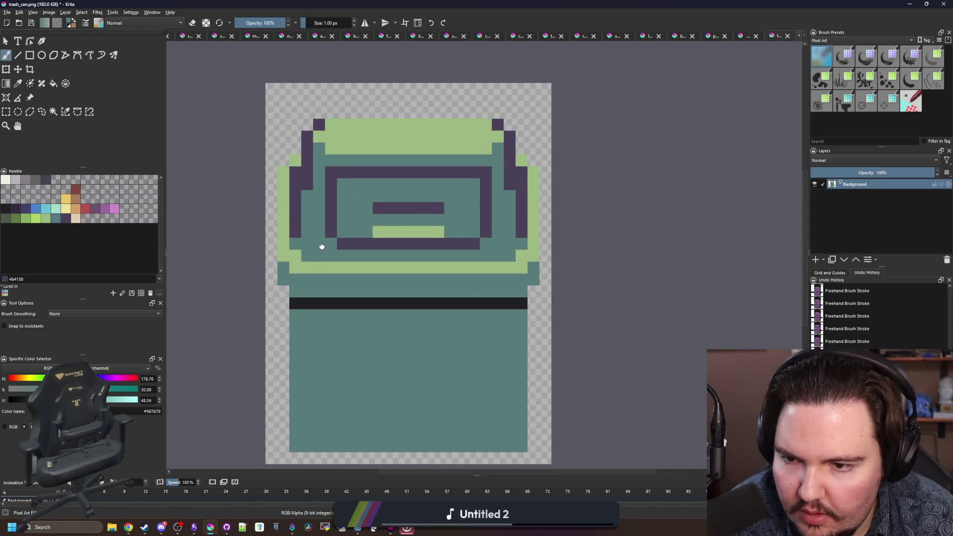
Fill the black band across the can with the dark purple.
key(f)
key(x)
click(327, 305)
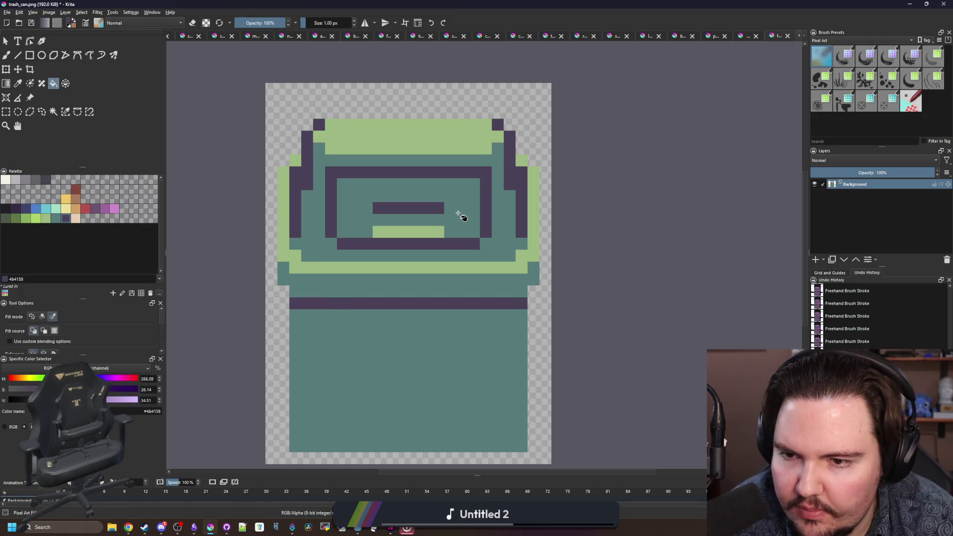
scroll(459, 214, up, 2)
key(b)
scroll(329, 218, up, 3)
scroll(305, 226, down, 1)
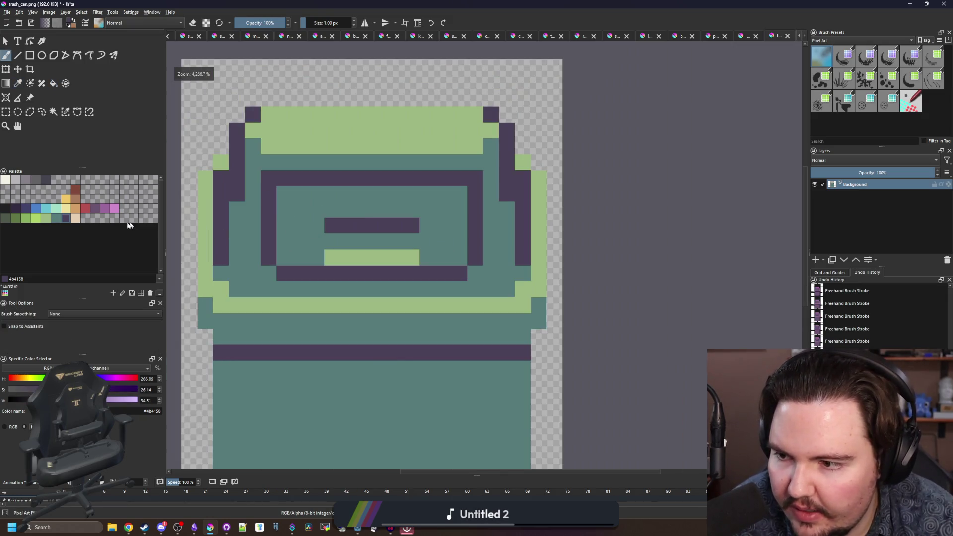
Paint mid-grey shading on the lid's purple columns and on two pixels at each lid corner.
click(36, 179)
mouse_move(274, 239)
mouse_down()
mouse_move(275, 257)
mouse_move(355, 273)
mouse_move(457, 272)
mouse_move(475, 244)
mouse_up()
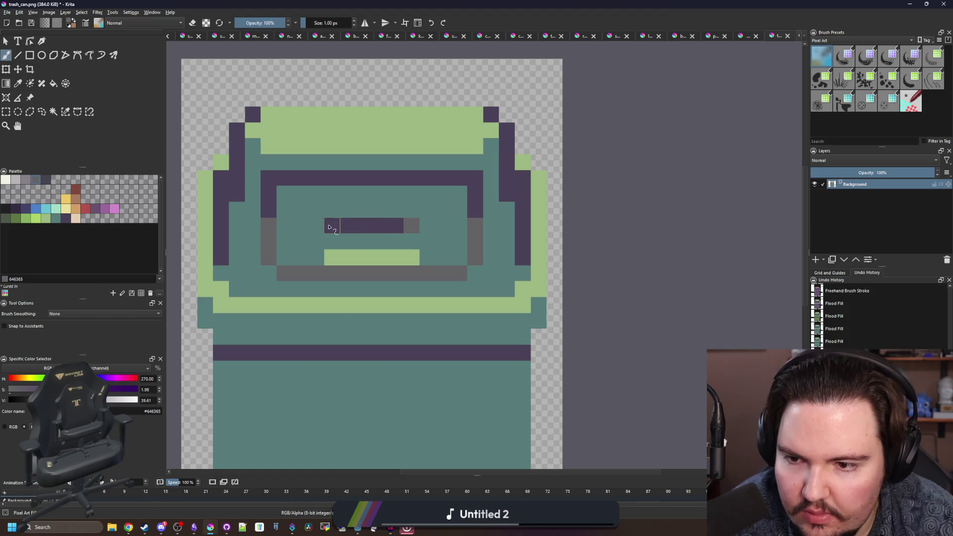
drag(231, 191, 236, 211)
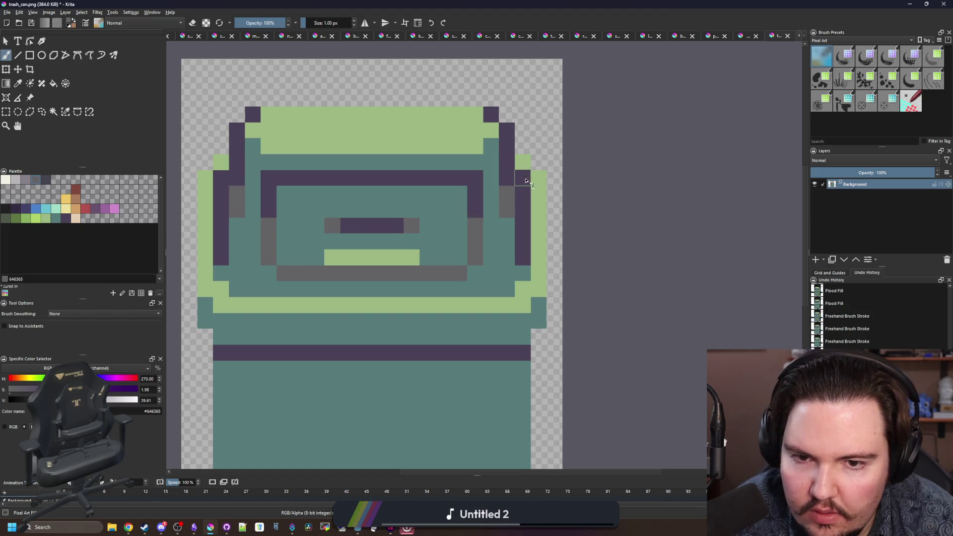
click(252, 114)
click(236, 130)
click(491, 115)
click(507, 130)
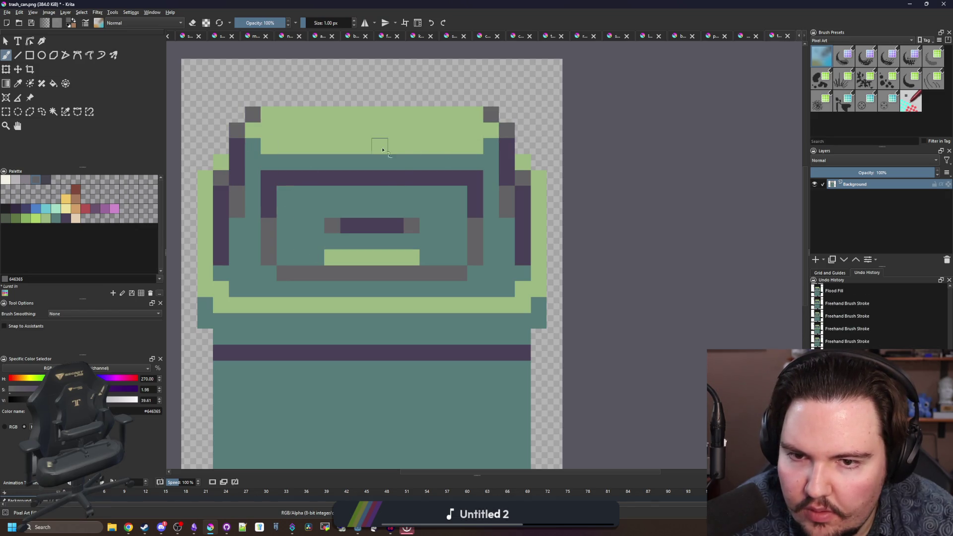
drag(338, 168, 353, 233)
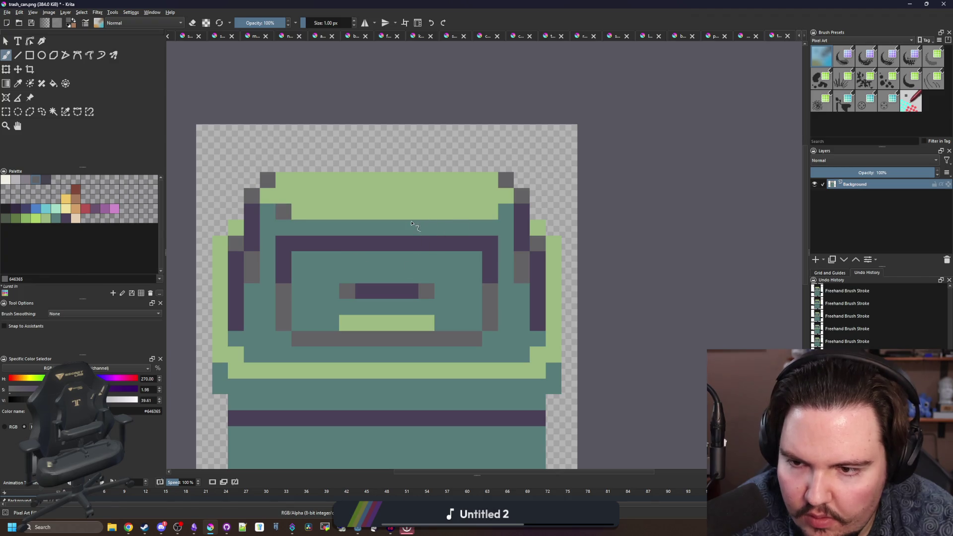
scroll(397, 224, down, 3)
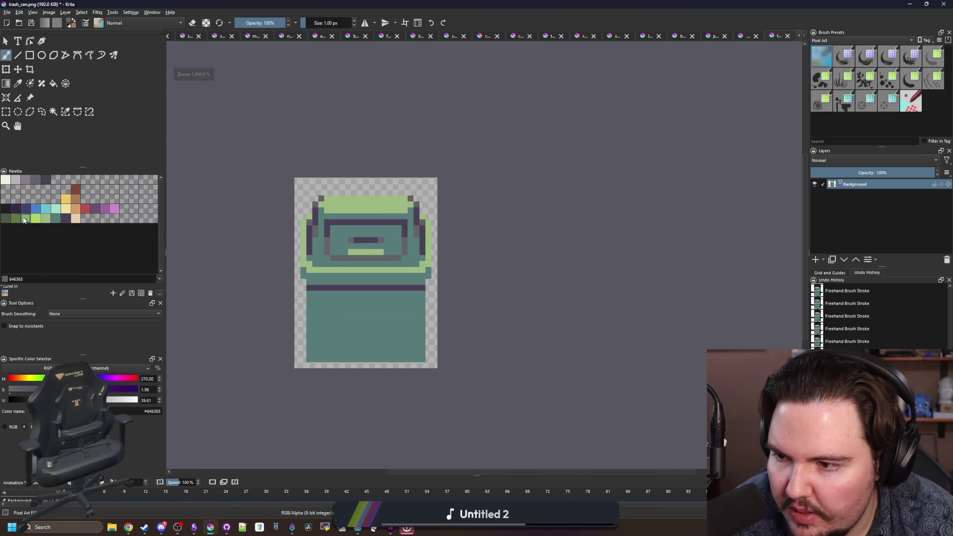
click(23, 219)
scroll(348, 224, up, 2)
Try grey, mauve, pale yellow, blue-purple and blue palette colours as lid test pixels.
click(328, 200)
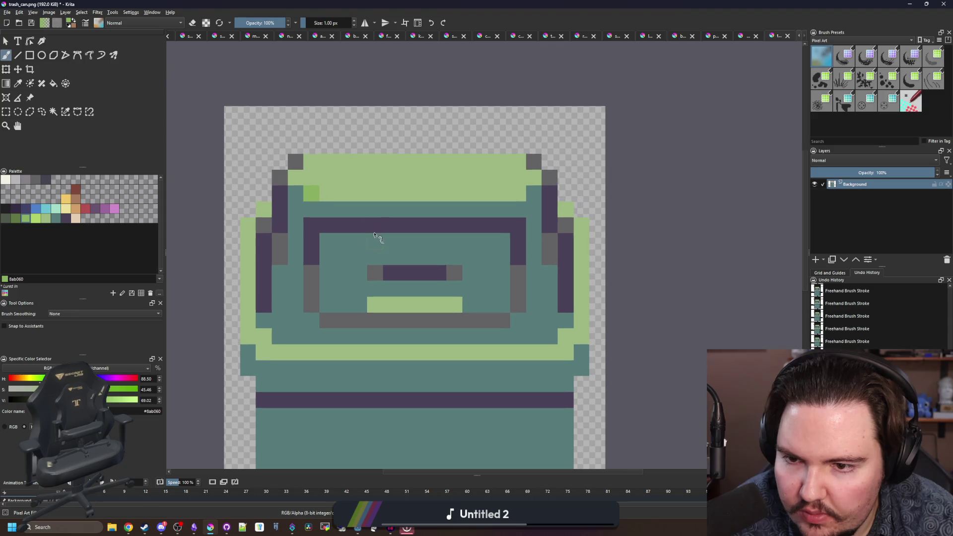
click(46, 219)
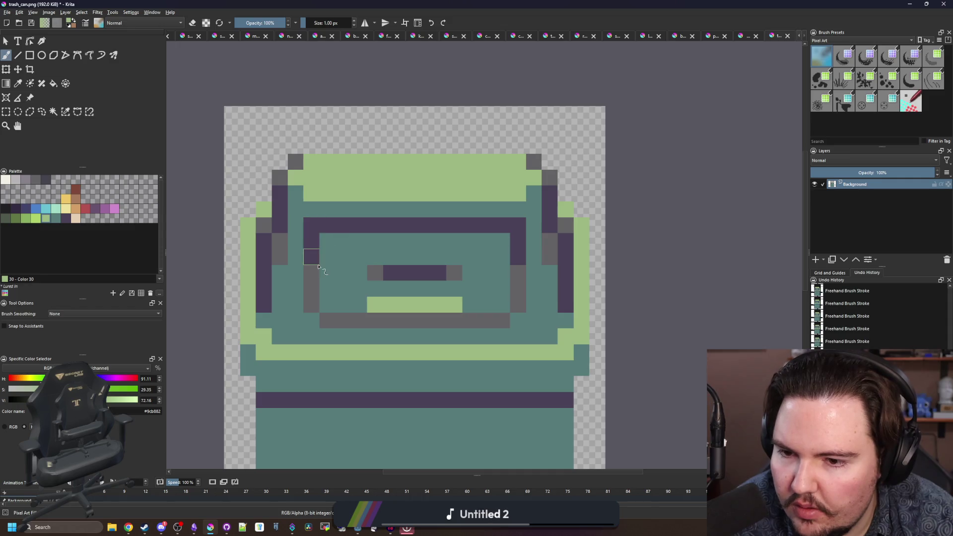
click(25, 180)
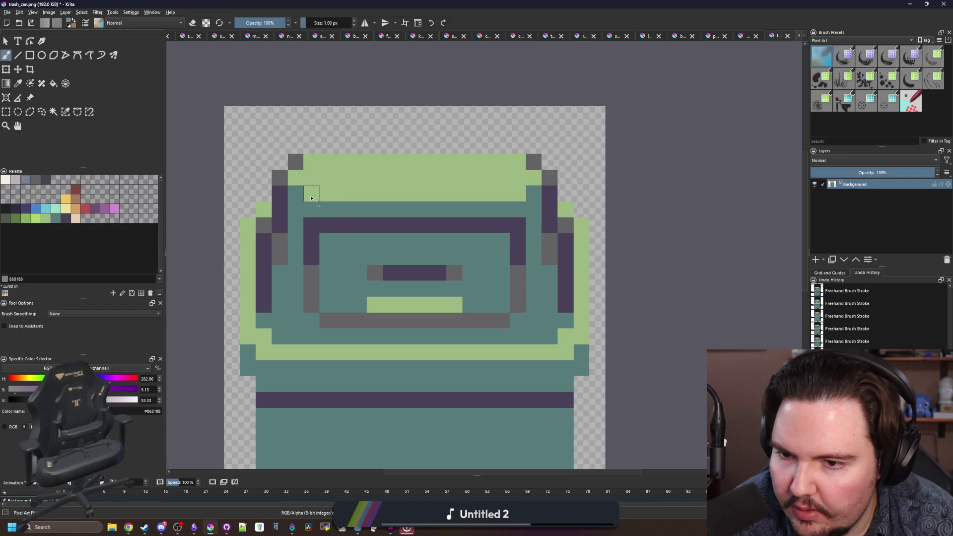
click(18, 179)
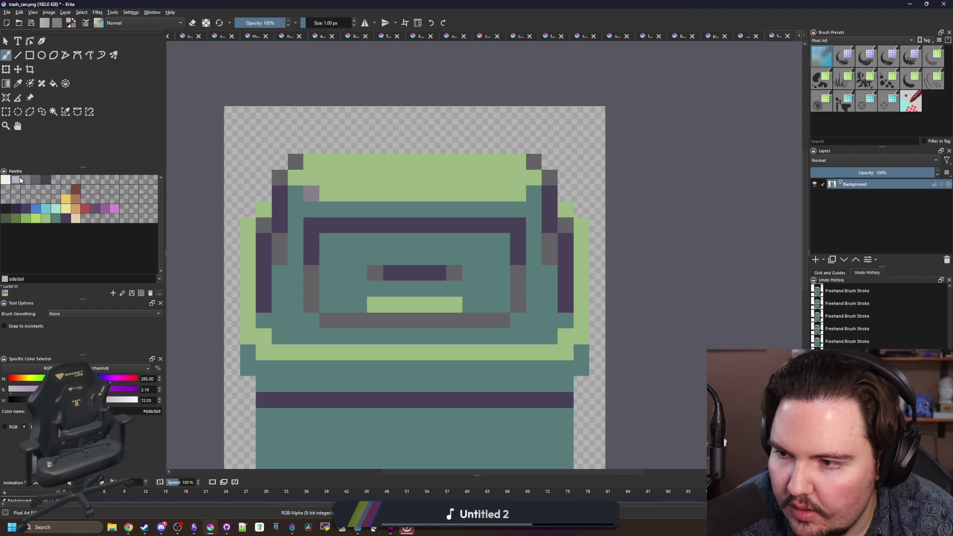
key(ctrl+z)
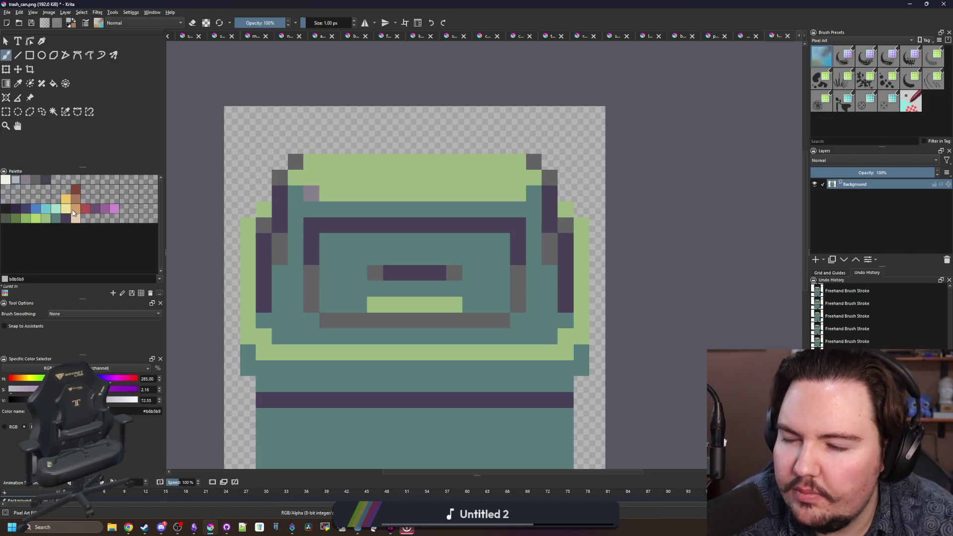
click(107, 211)
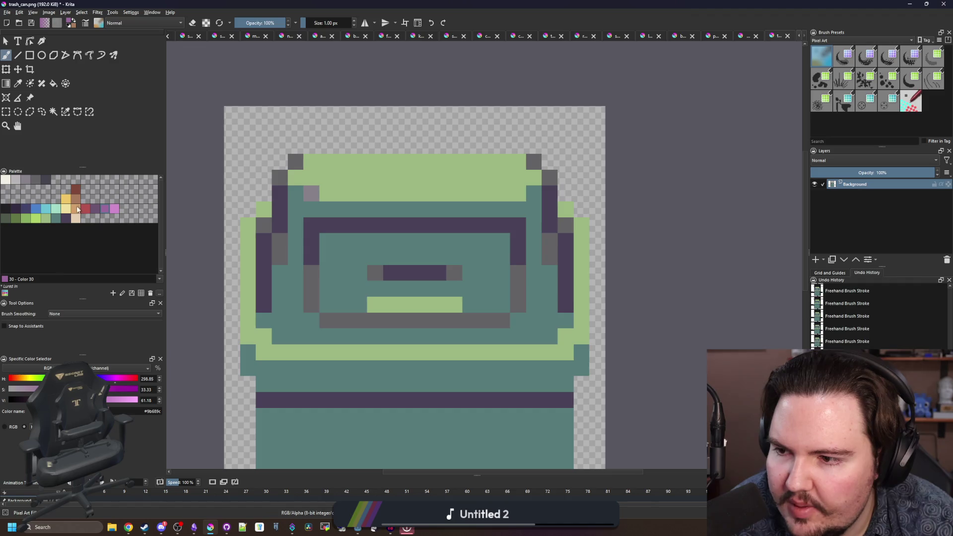
click(68, 208)
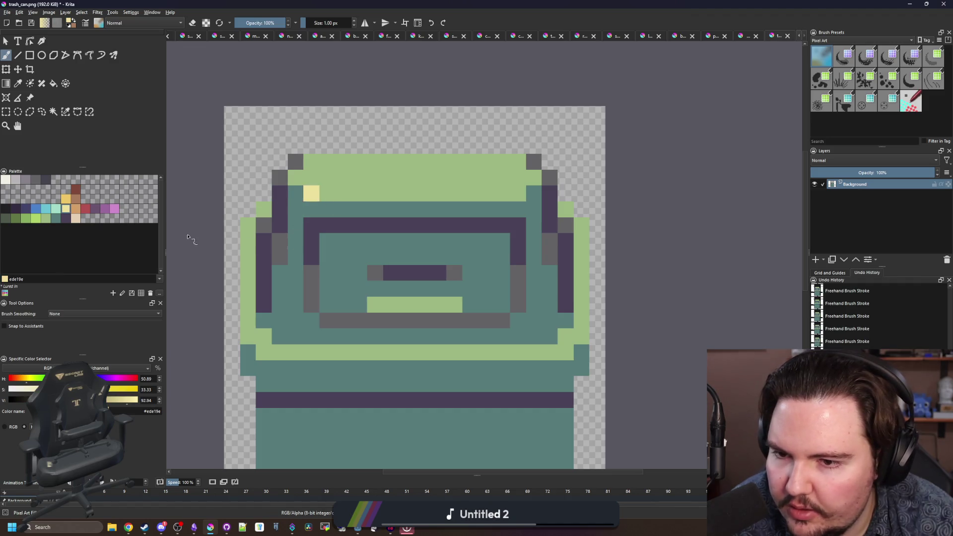
click(25, 208)
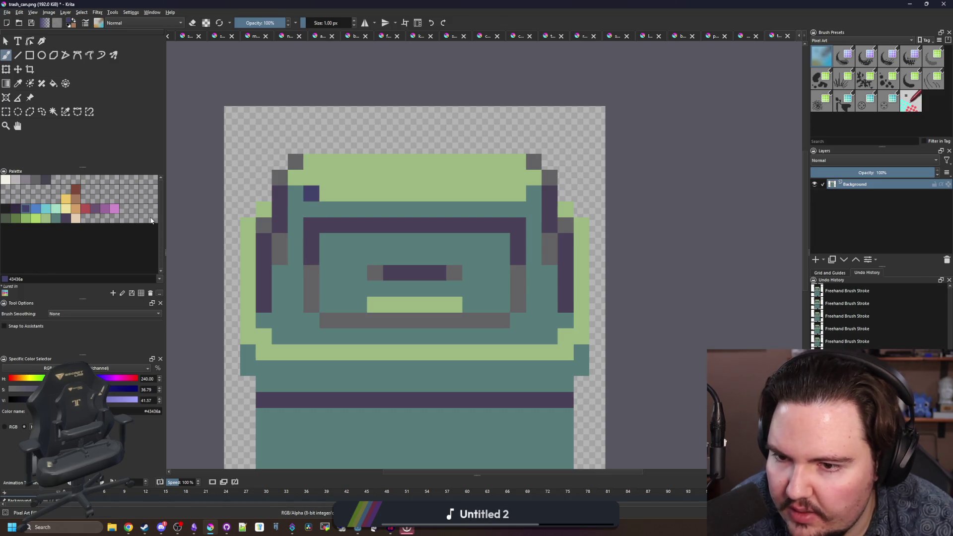
click(37, 211)
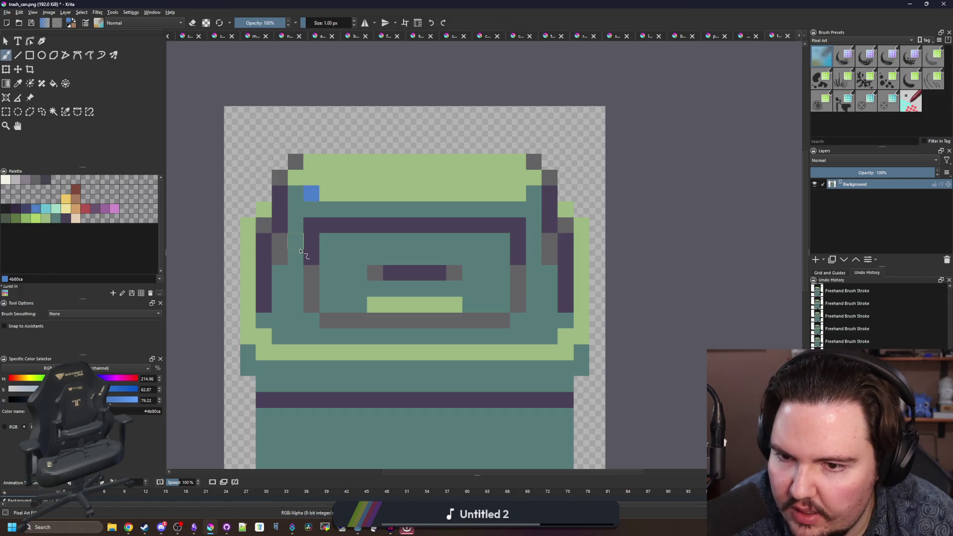
Add a blue accent pixel on the lid, then restore it to the lid's green.
click(516, 199)
scroll(516, 199, down, 5)
scroll(397, 198, up, 3)
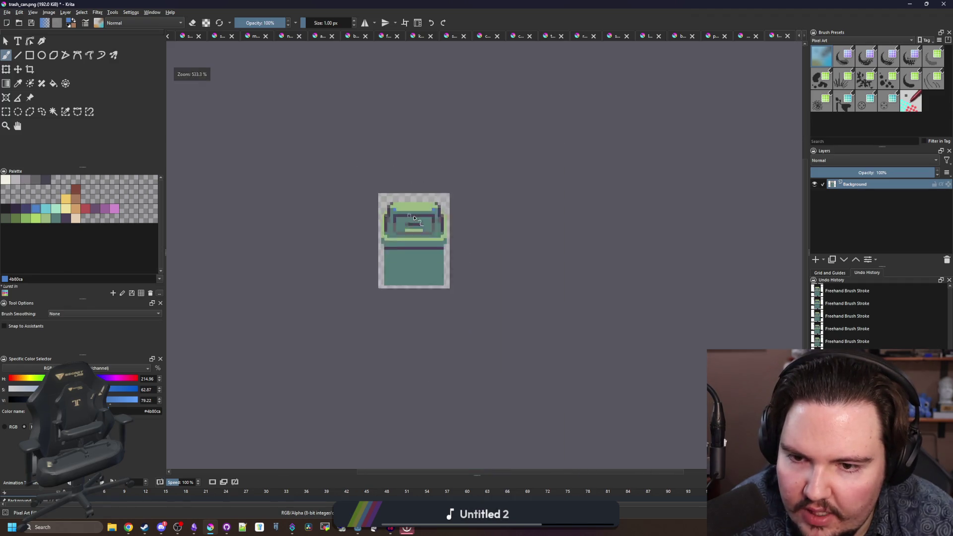
scroll(421, 205, up, 2)
ctrl+click(366, 184)
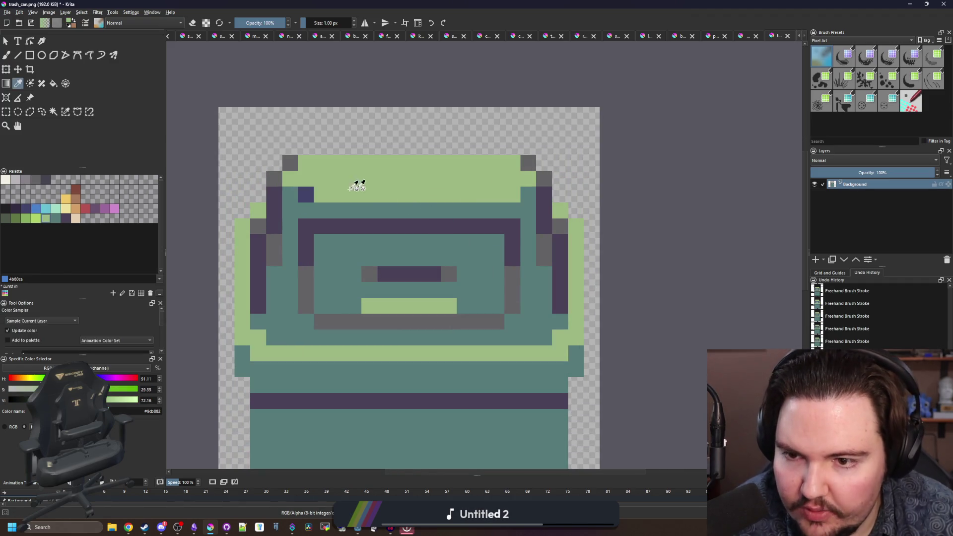
click(306, 194)
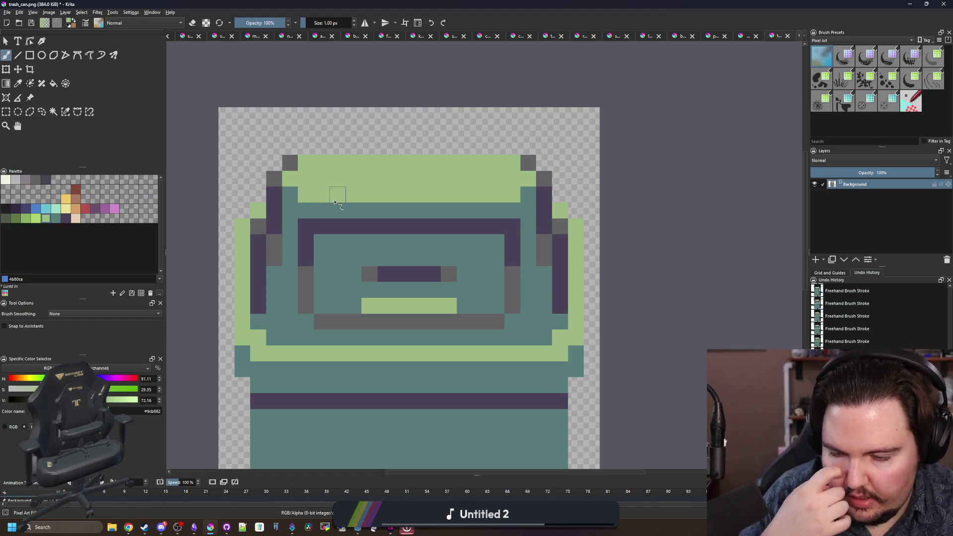
Sample the band's purple and thicken the band to two rows.
key(p)
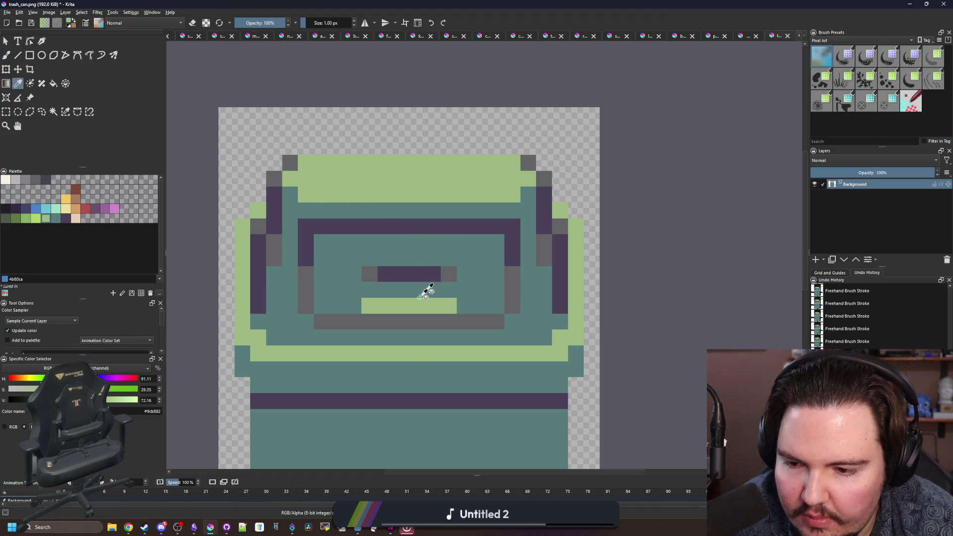
scroll(432, 286, down, 1)
click(298, 333)
key(b)
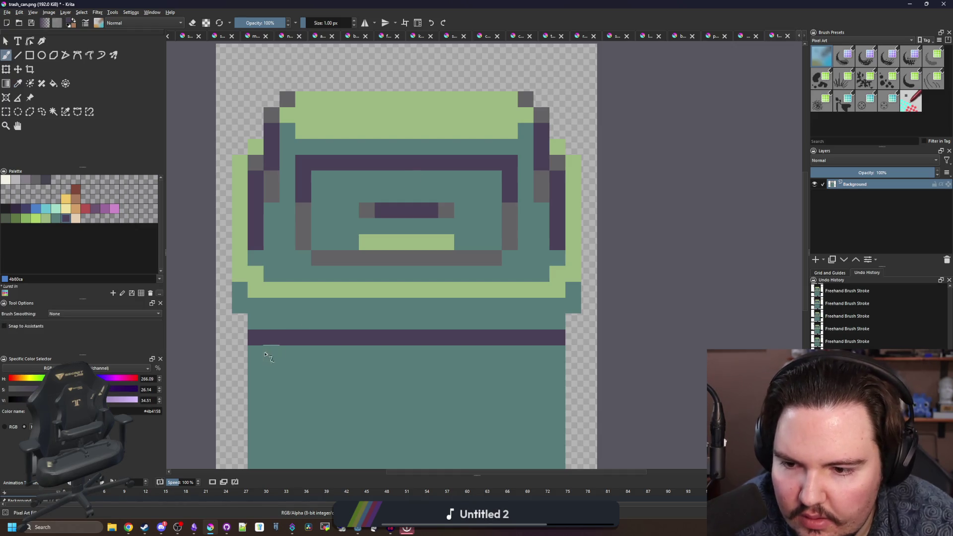
drag(256, 356, 351, 349)
key(ctrl+z)
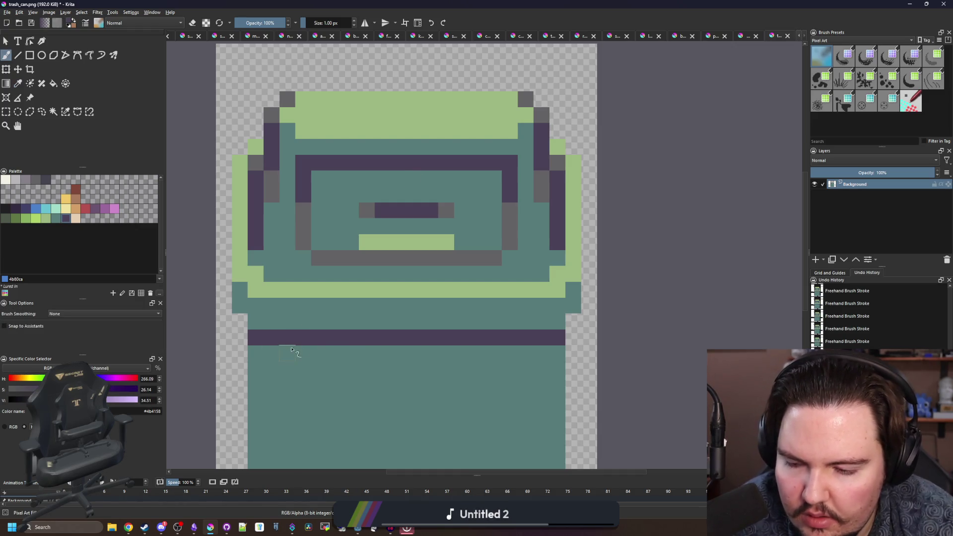
drag(259, 355, 554, 354)
Bring the can's lower body into view and choose a near-black outline colour.
drag(440, 359, 446, 252)
key(p)
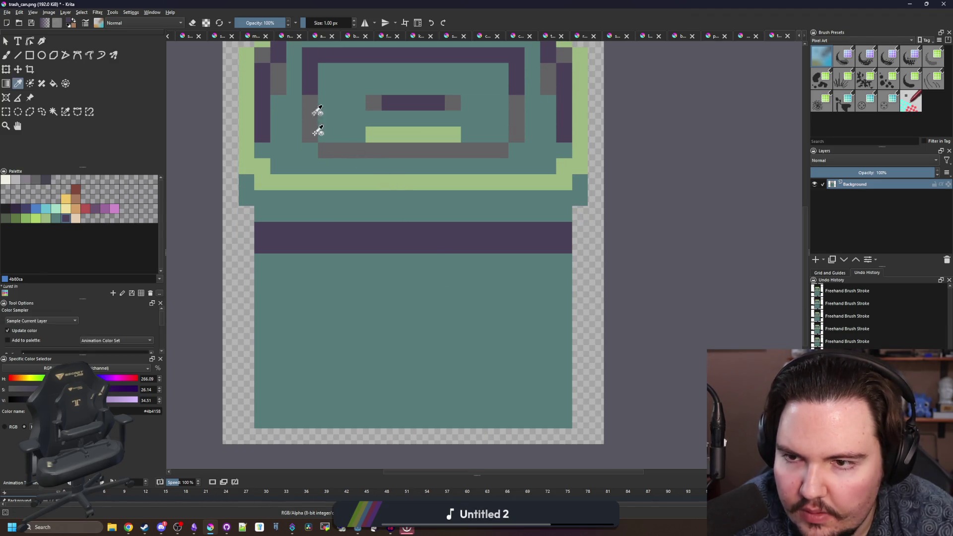
key(b)
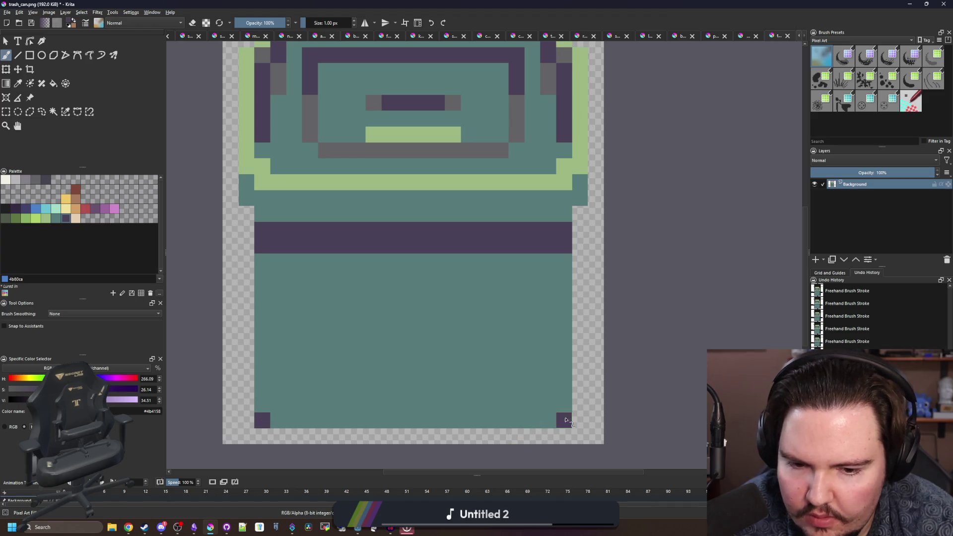
click(6, 210)
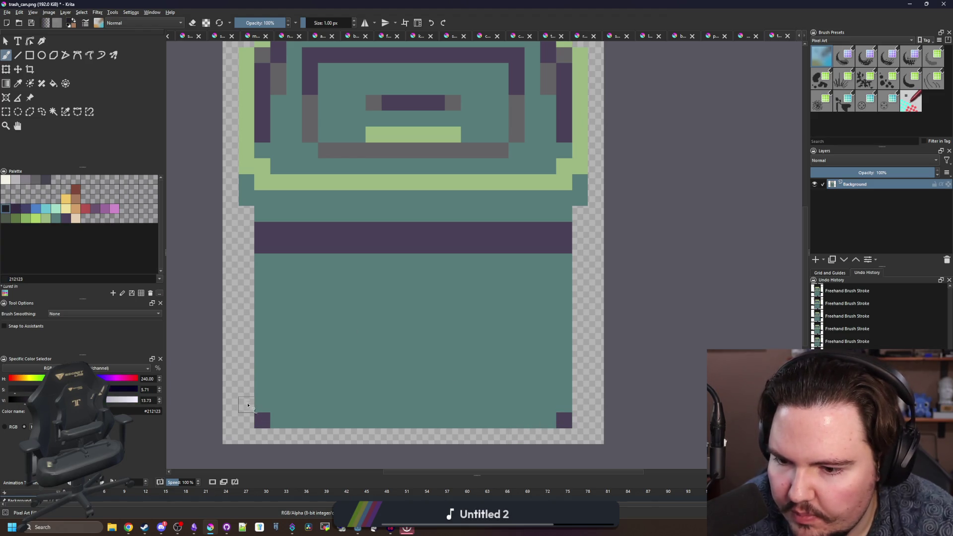
drag(246, 405, 247, 207)
mouse_move(246, 207)
mouse_down()
mouse_move(241, 342)
mouse_move(228, 366)
mouse_move(225, 219)
mouse_up()
mouse_move(250, 185)
mouse_down()
mouse_move(268, 151)
mouse_move(526, 134)
mouse_up()
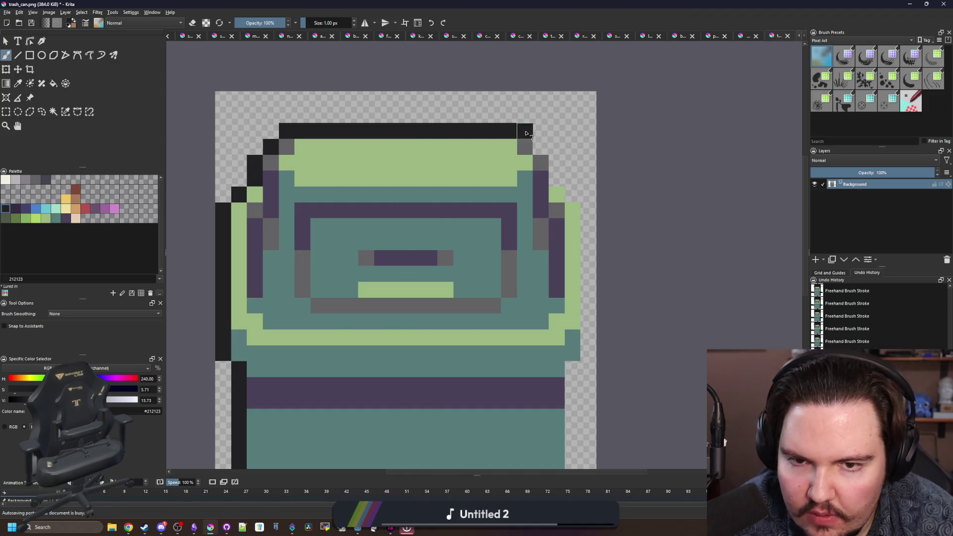
mouse_move(562, 168)
mouse_down()
mouse_move(588, 231)
mouse_move(571, 417)
mouse_up()
scroll(571, 347, down, 3)
drag(561, 236, 567, 376)
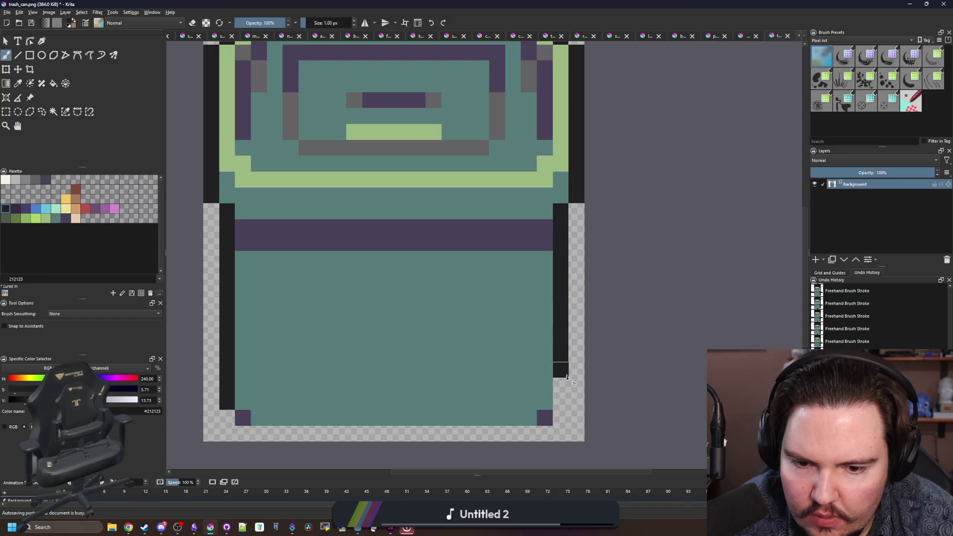
scroll(408, 325, down, 5)
scroll(403, 312, up, 5)
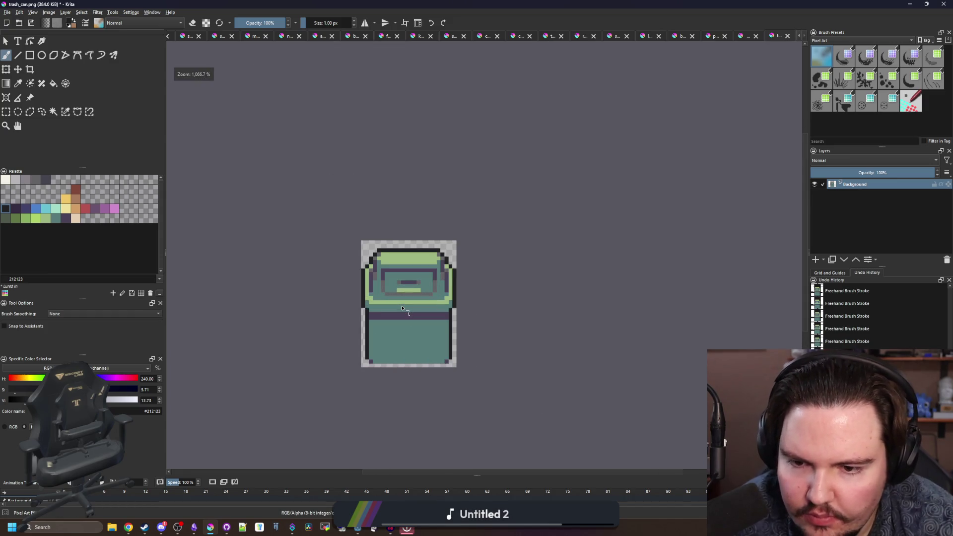
Shift the right half of the trash can two pixels left.
click(6, 112)
scroll(299, 132, down, 1)
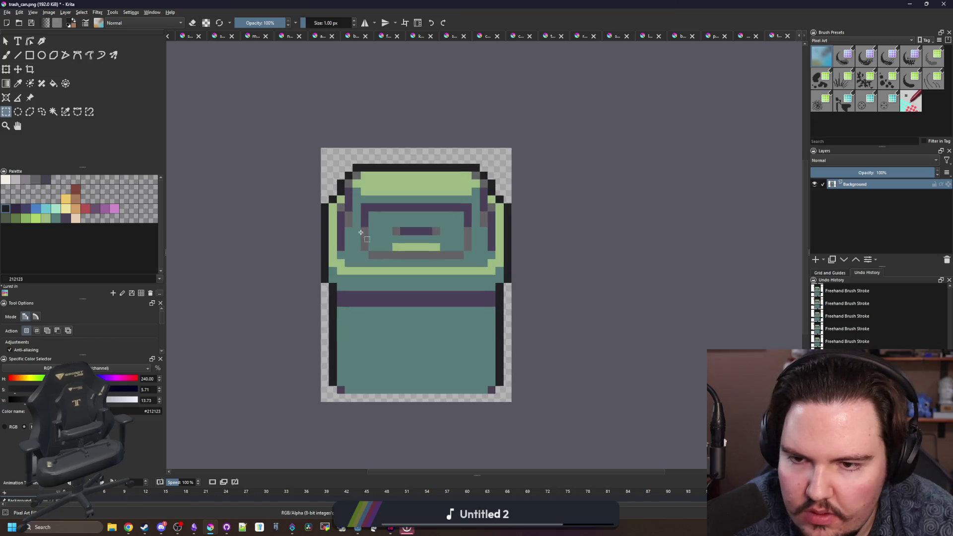
mouse_move(551, 435)
mouse_down()
mouse_move(455, 151)
mouse_move(416, 124)
mouse_up()
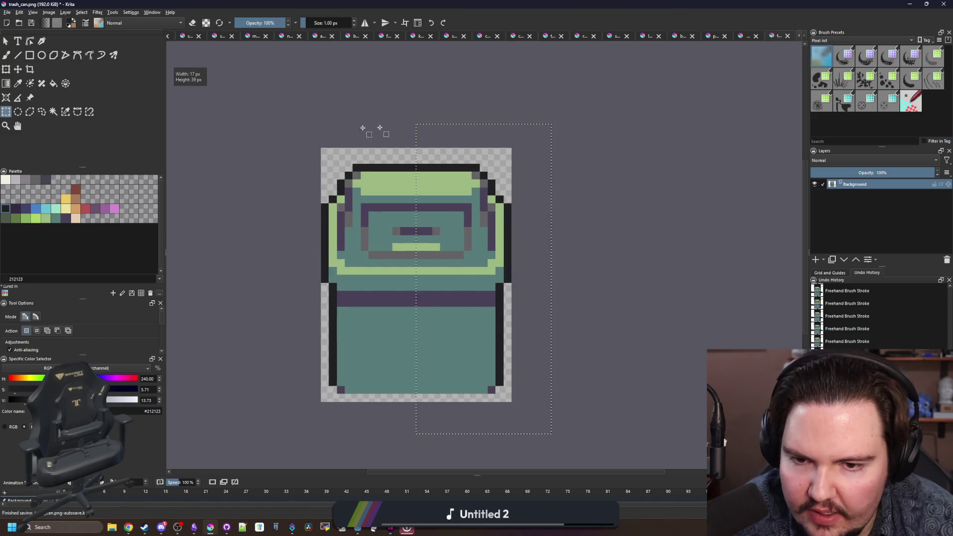
key(t)
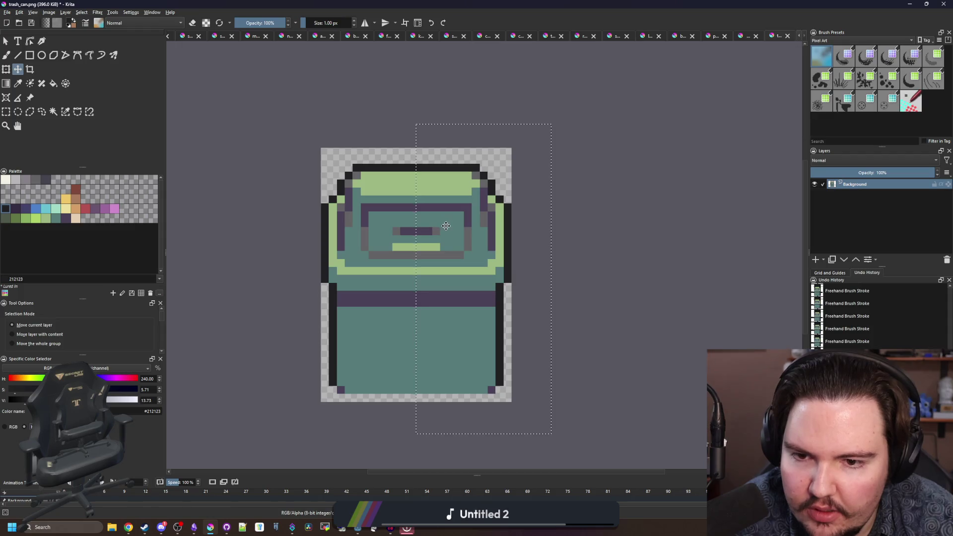
key(Left)
key(Left)
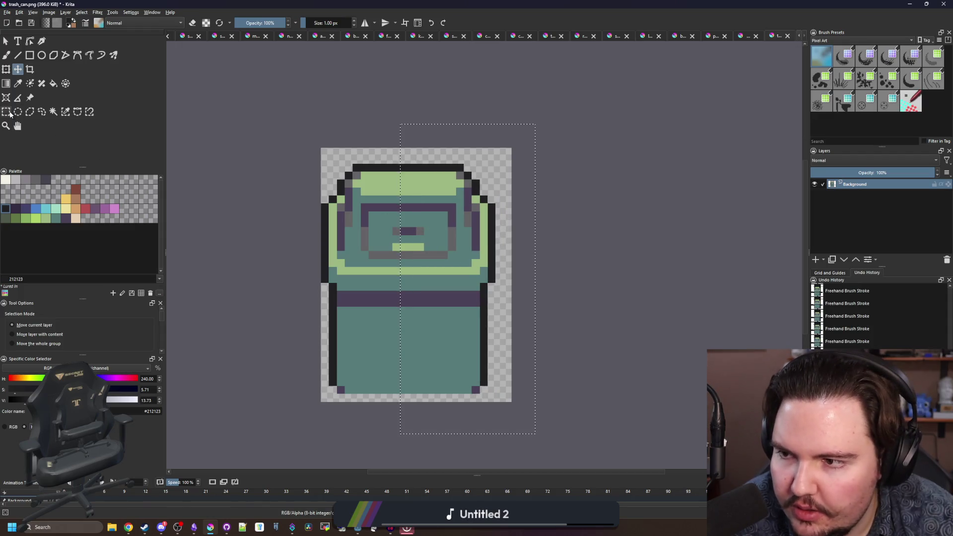
Lower the lid by one pixel and move the sprite one pixel right.
click(6, 112)
drag(248, 114, 552, 319)
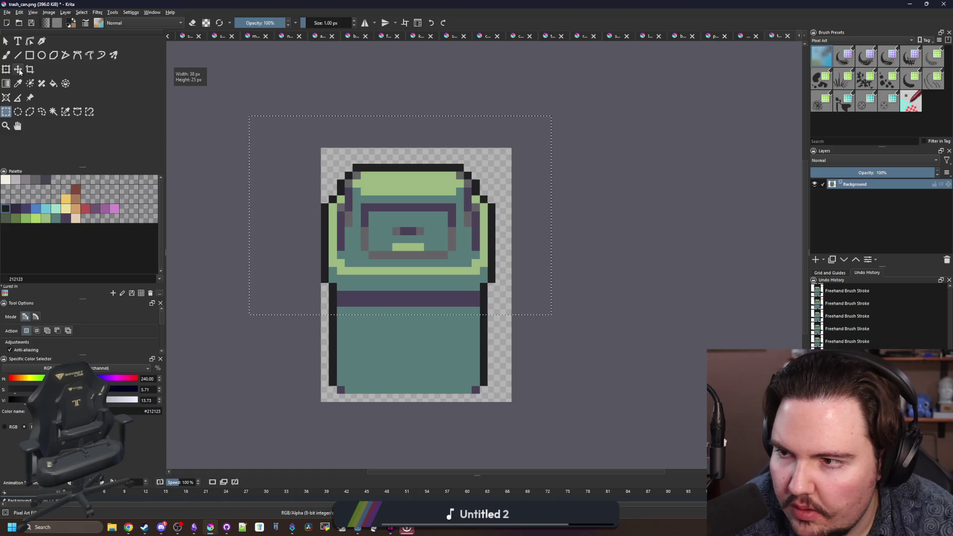
key(t)
key(Down)
key(Right)
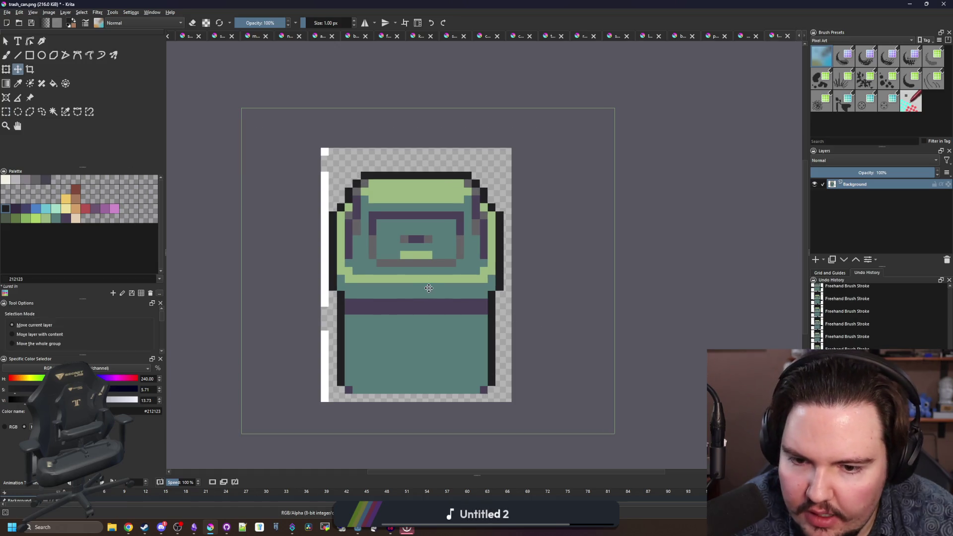
Clean up the leftover left-edge strip and save trash_can.png as a PNG.
key(ctrl+r)
mouse_move(241, 101)
mouse_down()
mouse_move(257, 213)
mouse_move(329, 410)
mouse_up()
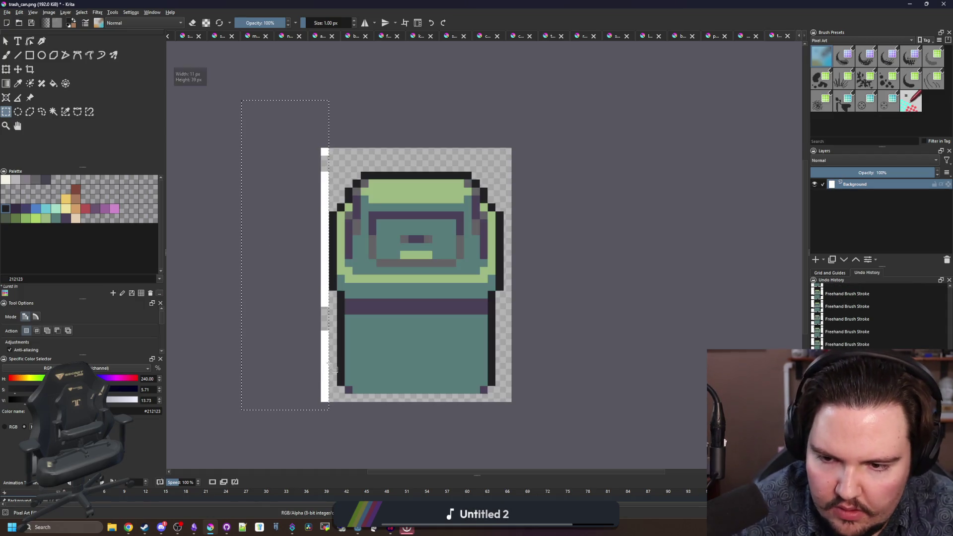
click(384, 361)
key(ctrl+s)
key(Return)
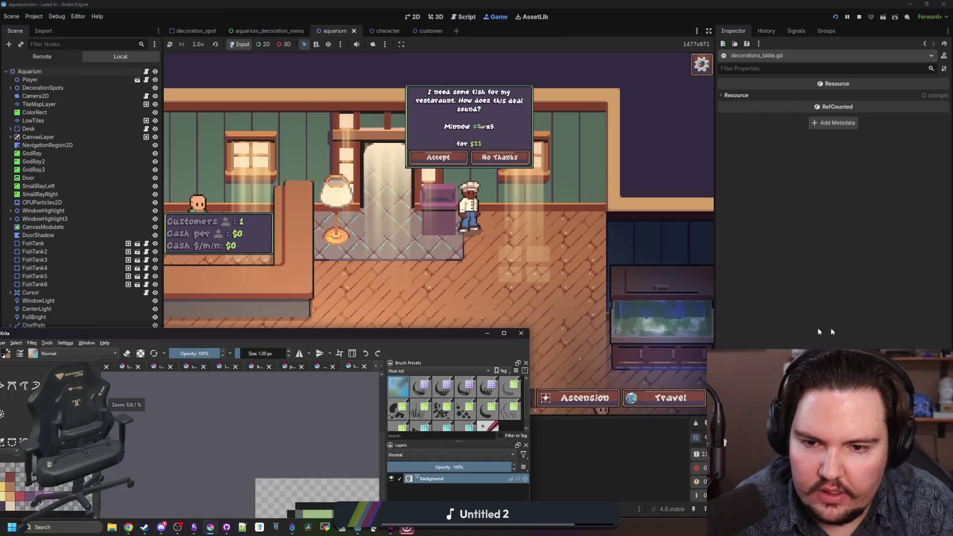
click(818, 332)
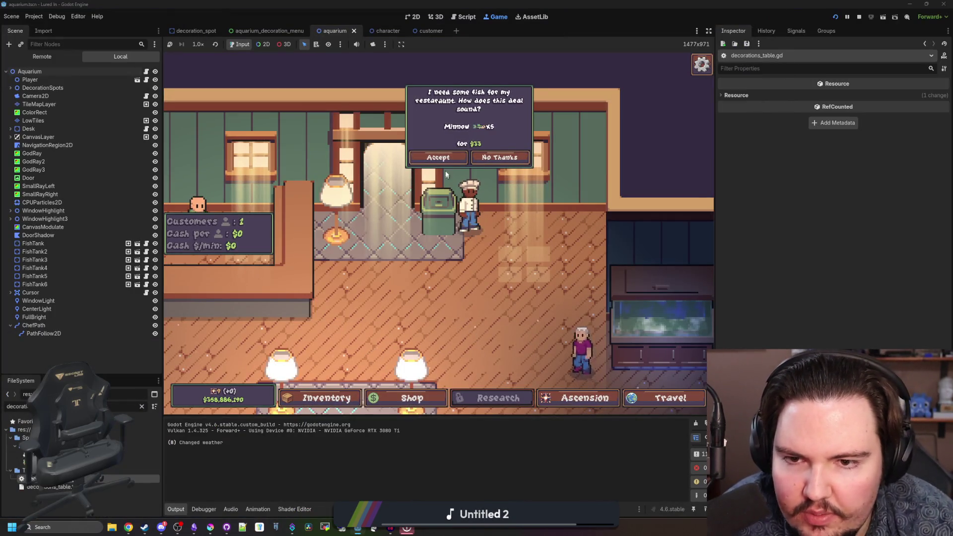
Accept the chef's fish deal in the game, then return to trash_can.png in Krita.
click(439, 158)
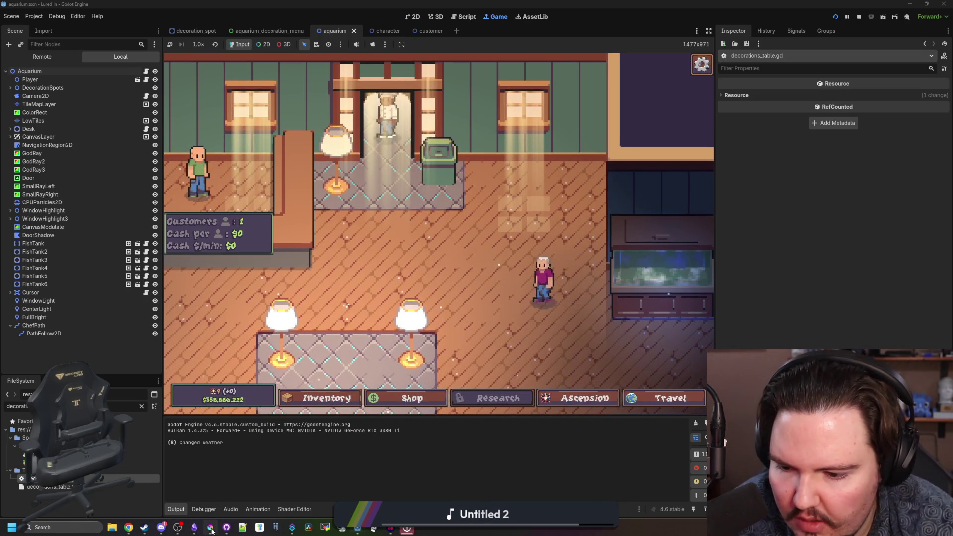
click(210, 528)
scroll(422, 218, up, 2)
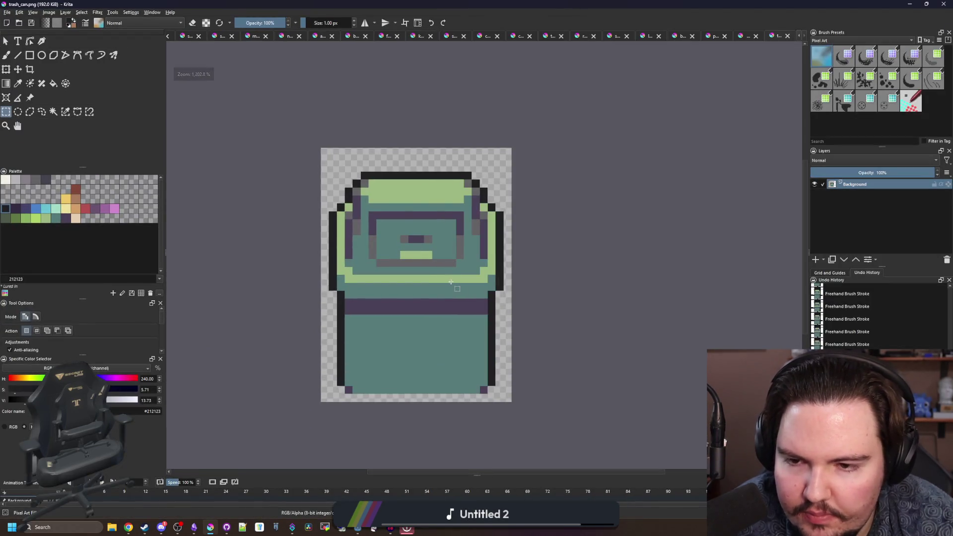
Zoom in on the can's lower body and sample its dark grey.
scroll(395, 265, up, 1)
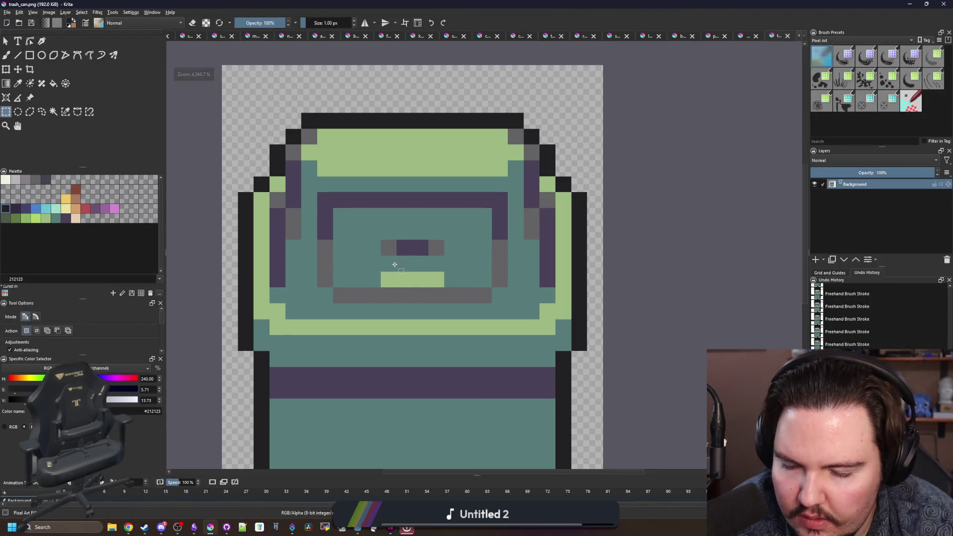
drag(410, 255, 394, 185)
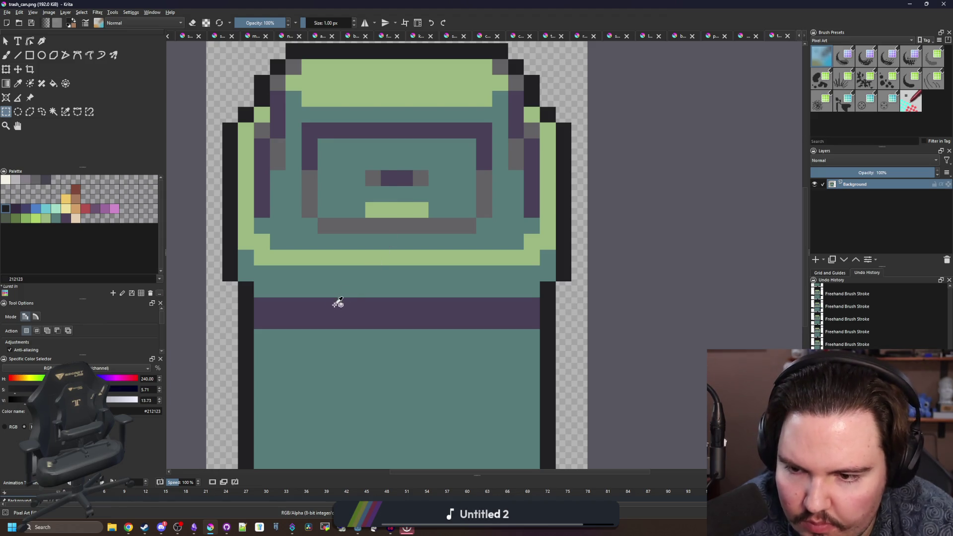
key(p)
scroll(328, 312, down, 5)
scroll(345, 366, up, 5)
click(409, 174)
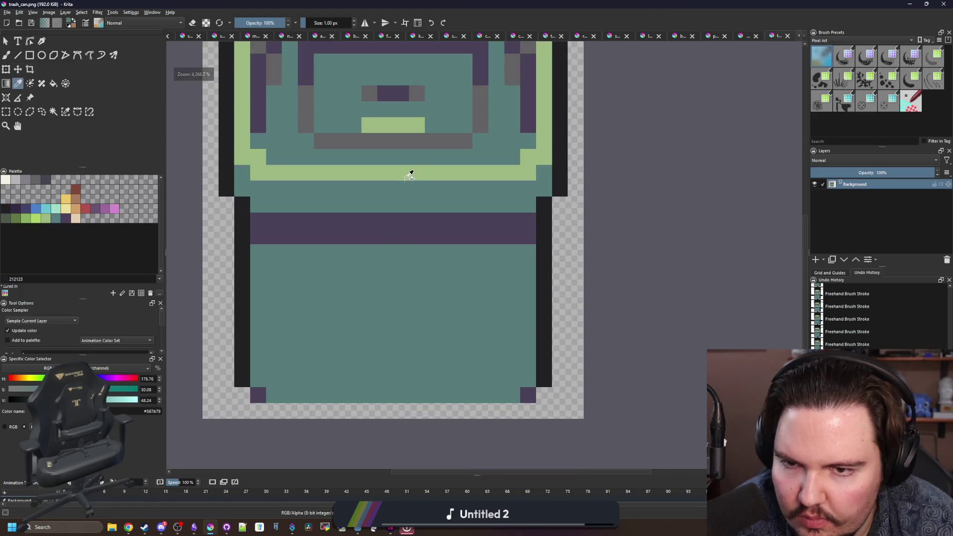
click(437, 141)
key(b)
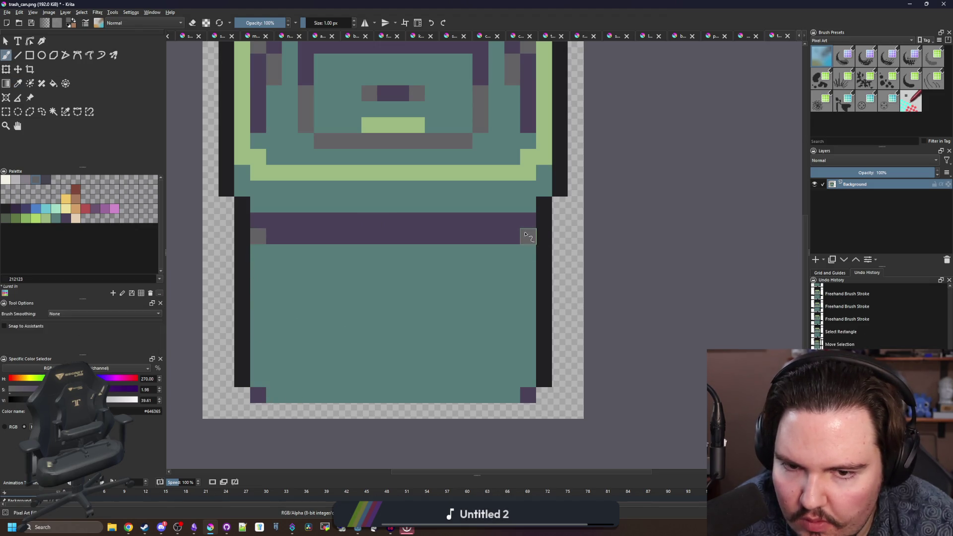
Paint a dark-grey shadow row directly beneath the purple band.
scroll(333, 208, down, 5)
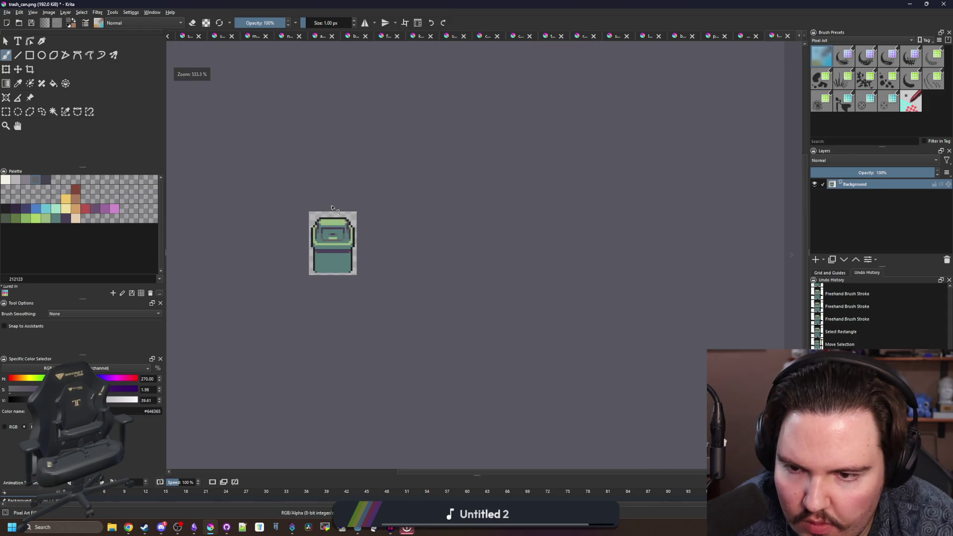
scroll(315, 235, up, 5)
drag(233, 217, 391, 215)
scroll(354, 288, down, 6)
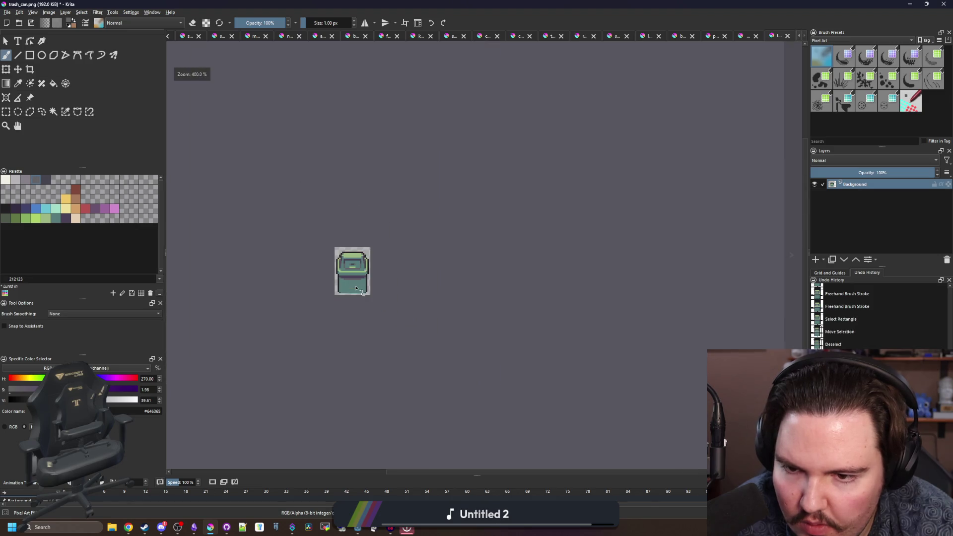
scroll(360, 298, up, 3)
scroll(432, 297, up, 3)
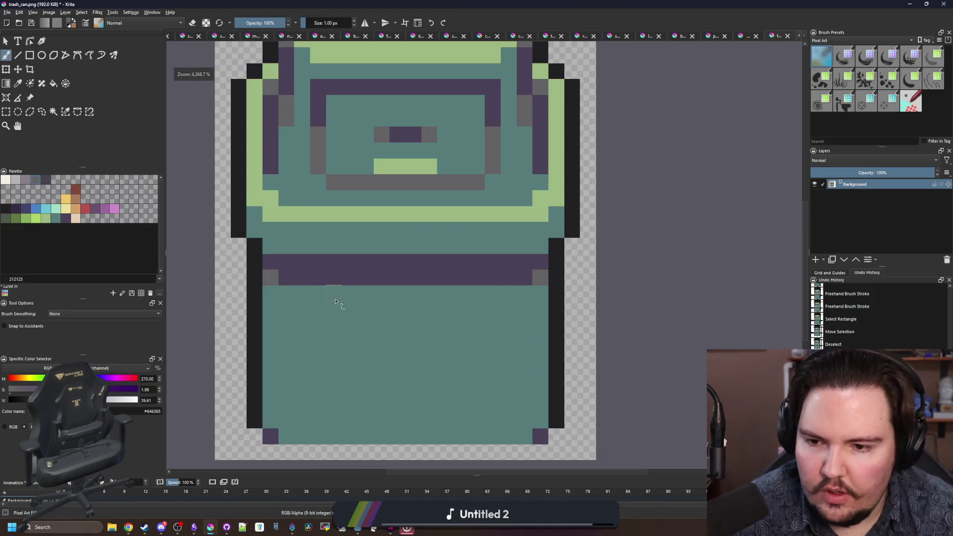
drag(328, 293, 455, 297)
scroll(384, 316, down, 5)
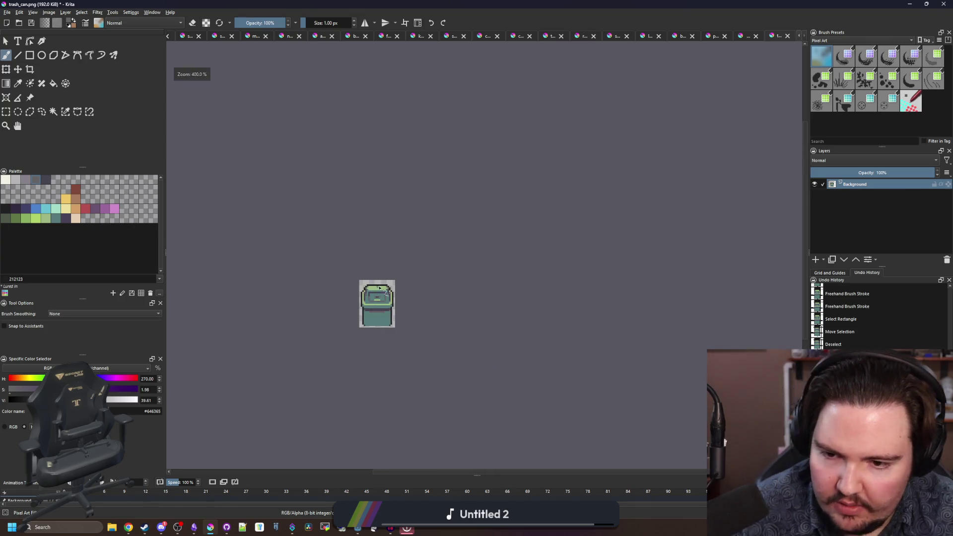
scroll(374, 301, up, 8)
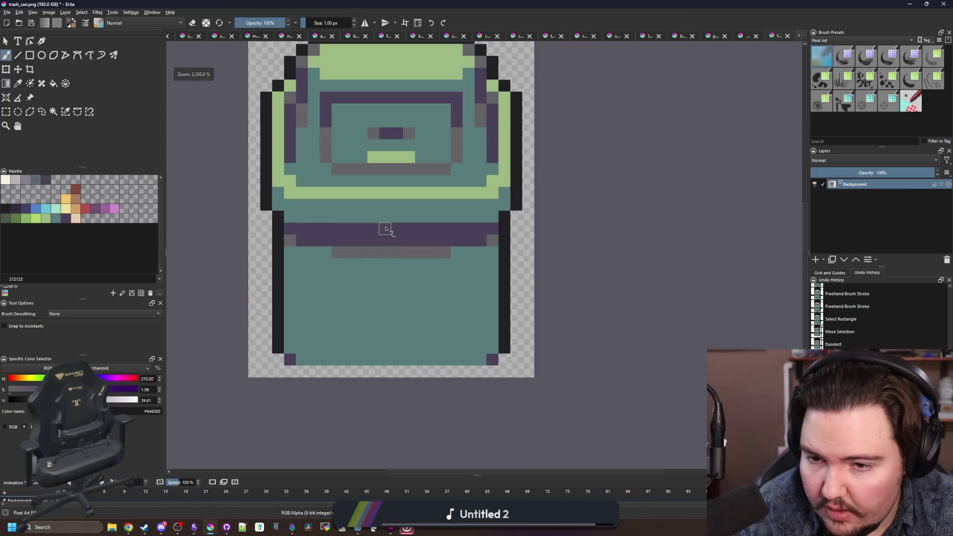
Add grey shadow pixels under the left and right sides of the lid.
drag(248, 237, 247, 253)
drag(533, 269, 550, 237)
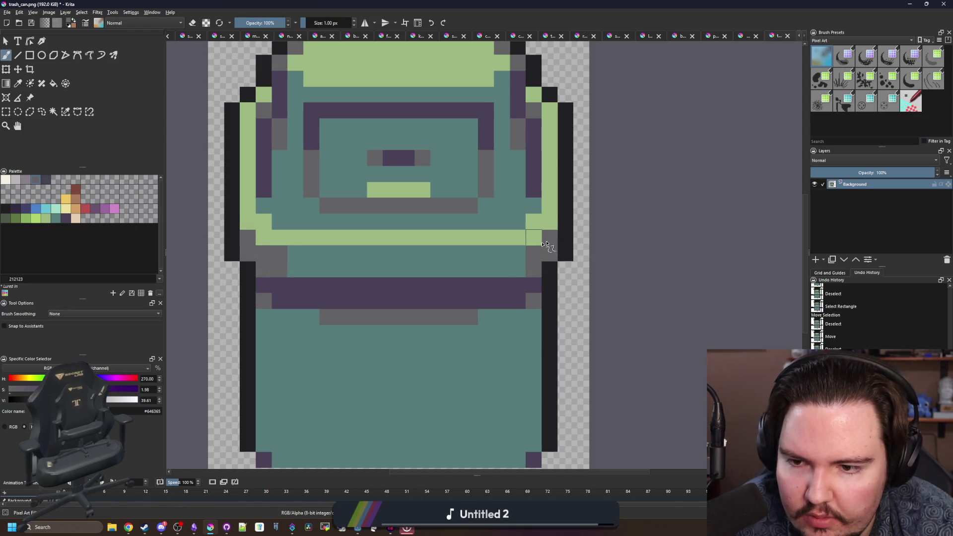
scroll(365, 248, down, 6)
scroll(376, 266, up, 6)
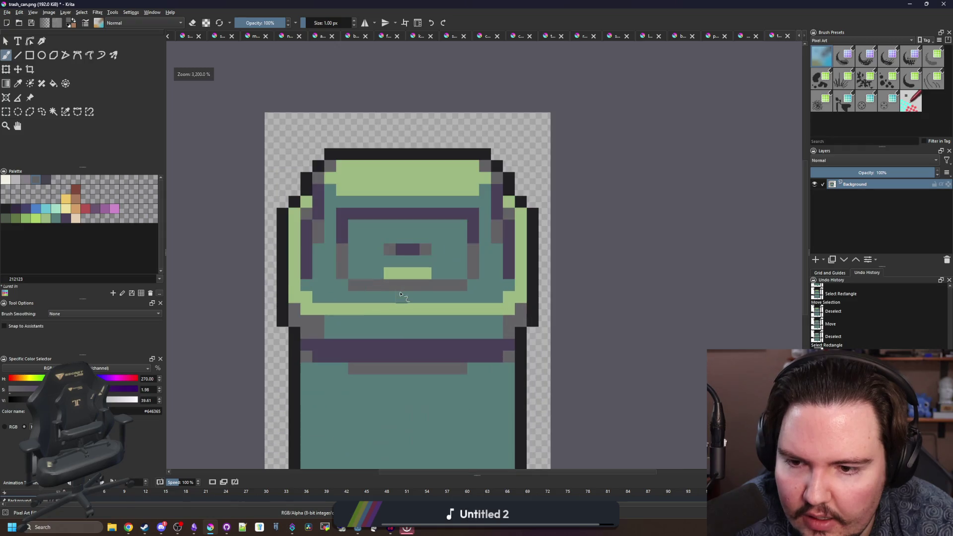
scroll(276, 243, down, 1)
Recolour the lid's green edge pixels teal using the sampled body colour.
ctrl+click(277, 243)
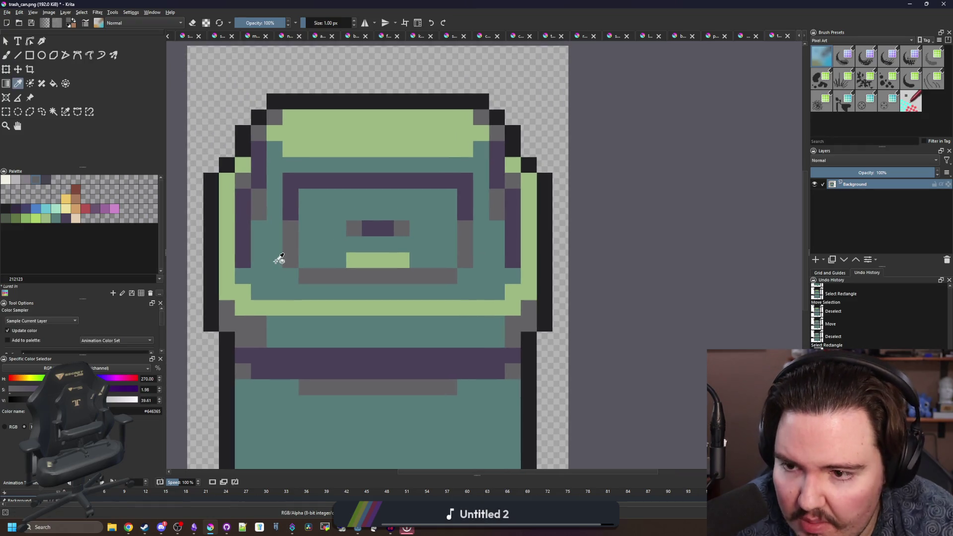
drag(227, 182, 226, 214)
click(243, 165)
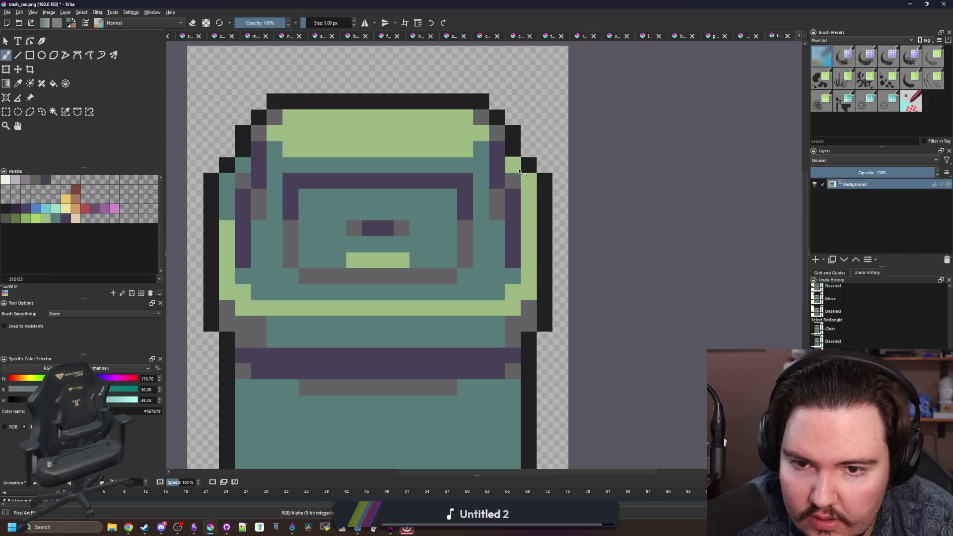
drag(517, 171, 531, 201)
click(530, 210)
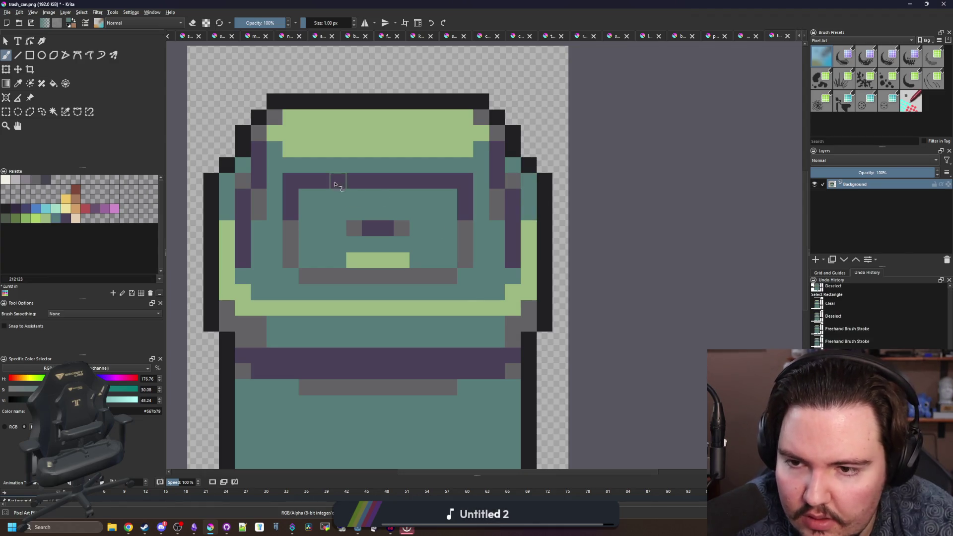
scroll(337, 182, down, 6)
scroll(332, 128, up, 6)
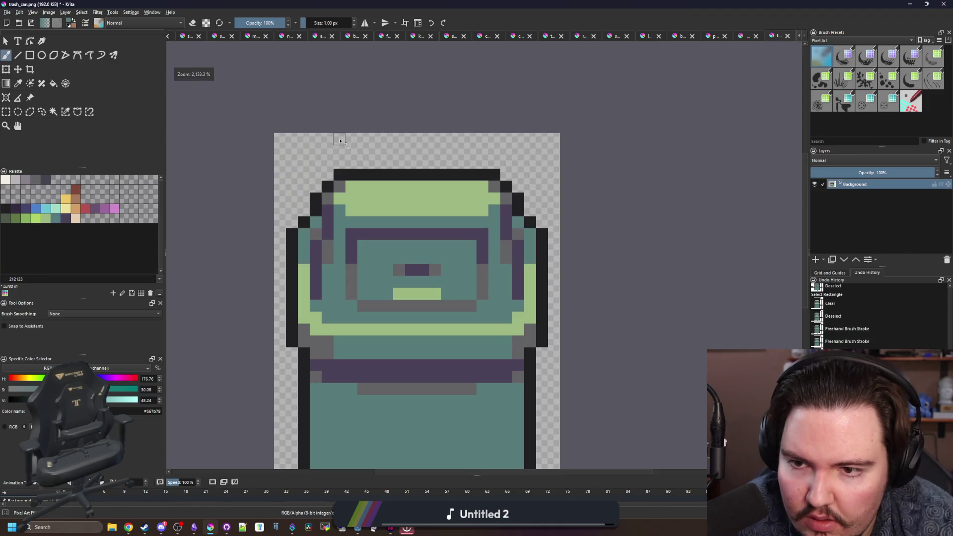
click(306, 270)
click(530, 282)
scroll(370, 253, down, 6)
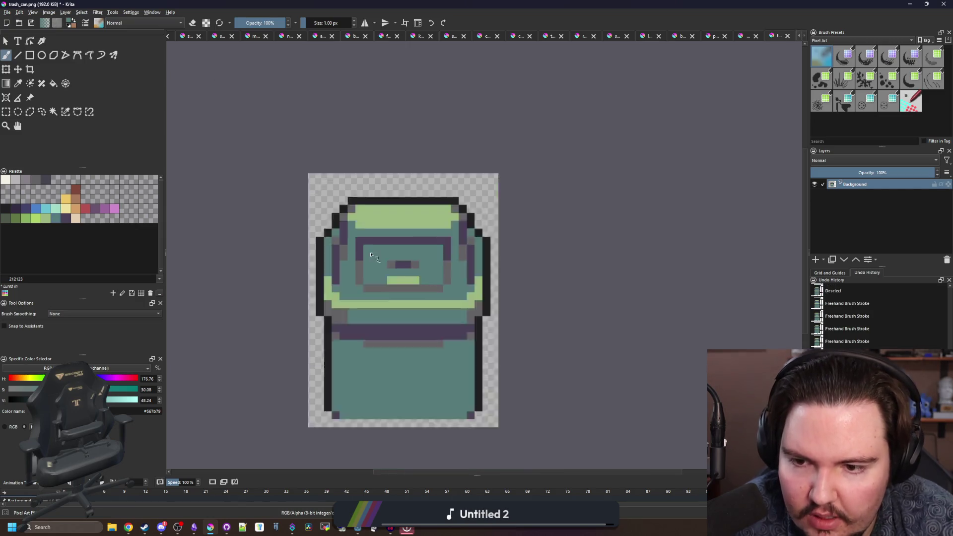
scroll(384, 264, up, 7)
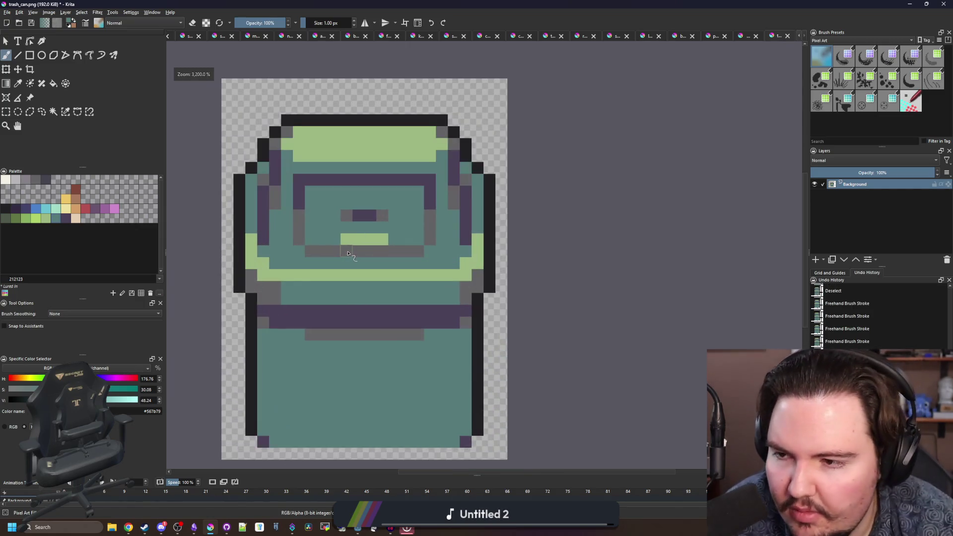
scroll(349, 252, up, 2)
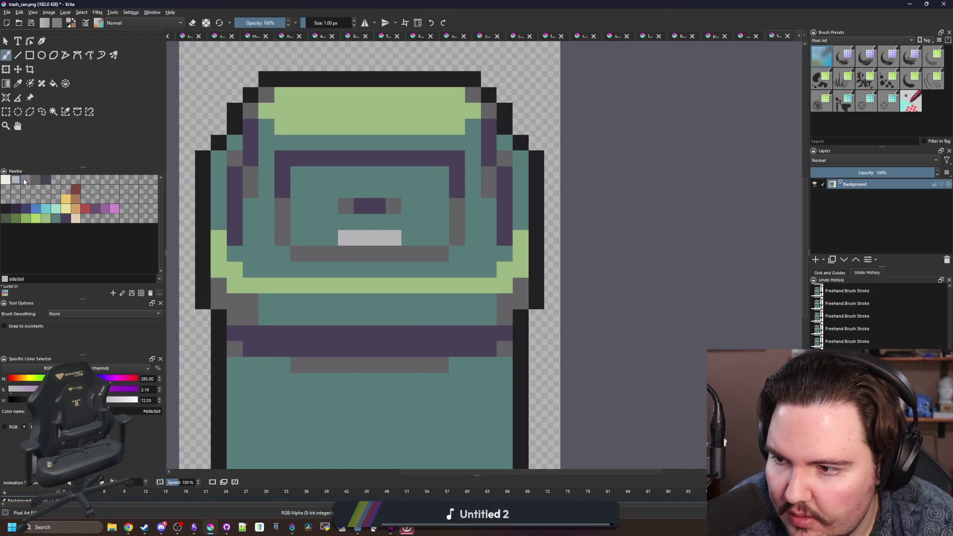
Darken the light grey slot on the lid with a darker palette grey.
click(24, 182)
drag(345, 239, 381, 242)
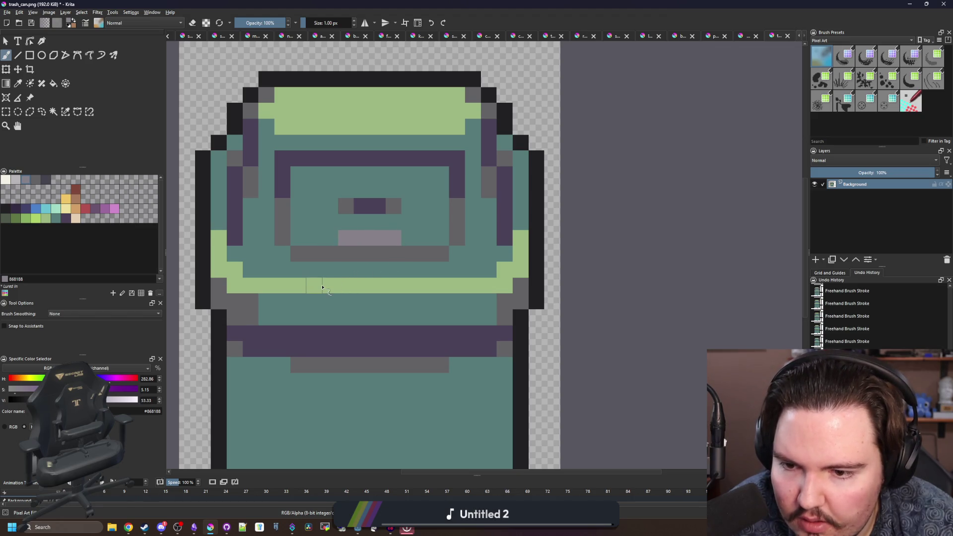
scroll(332, 275, down, 8)
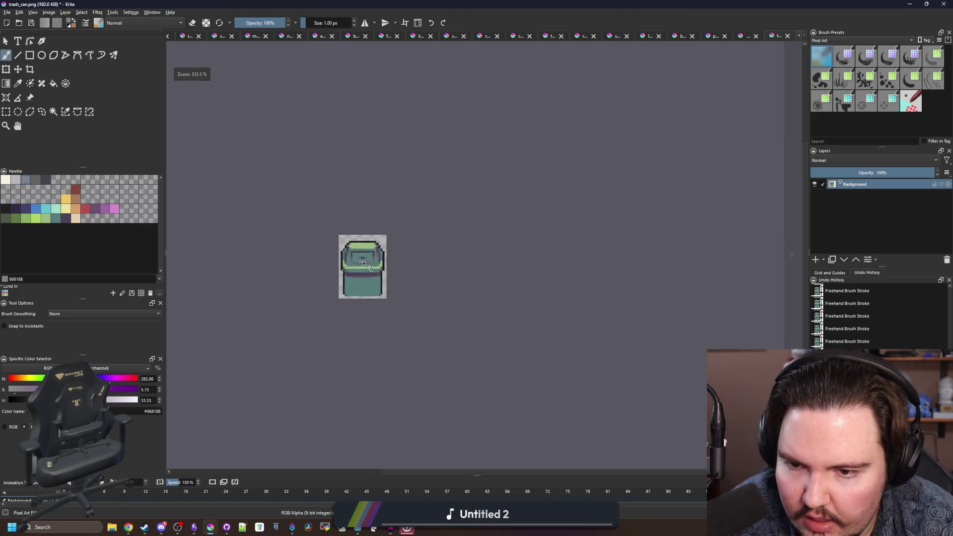
scroll(364, 264, up, 8)
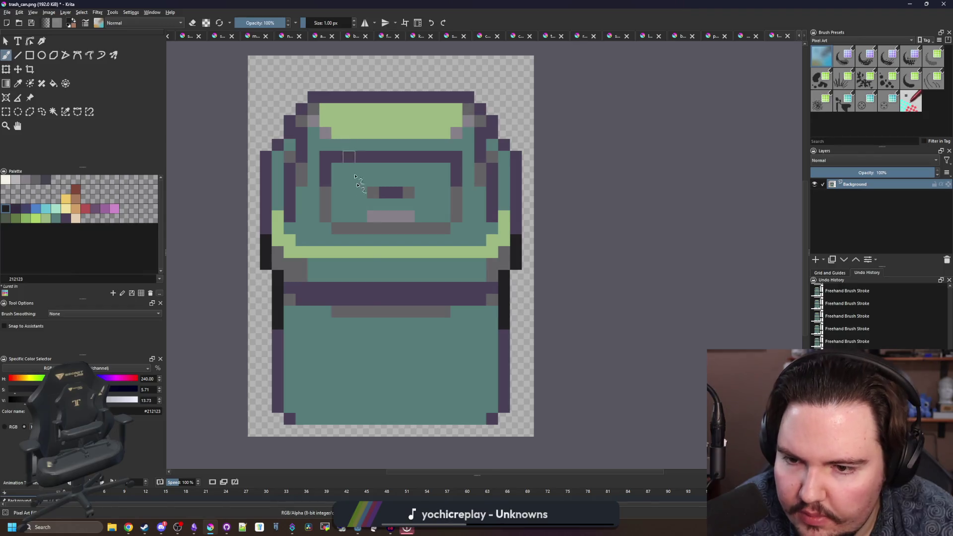
Paint the lid's whole top row in sampled teal and re-export the sprite as PNG.
ctrl+click(347, 319)
scroll(347, 207, up, 1)
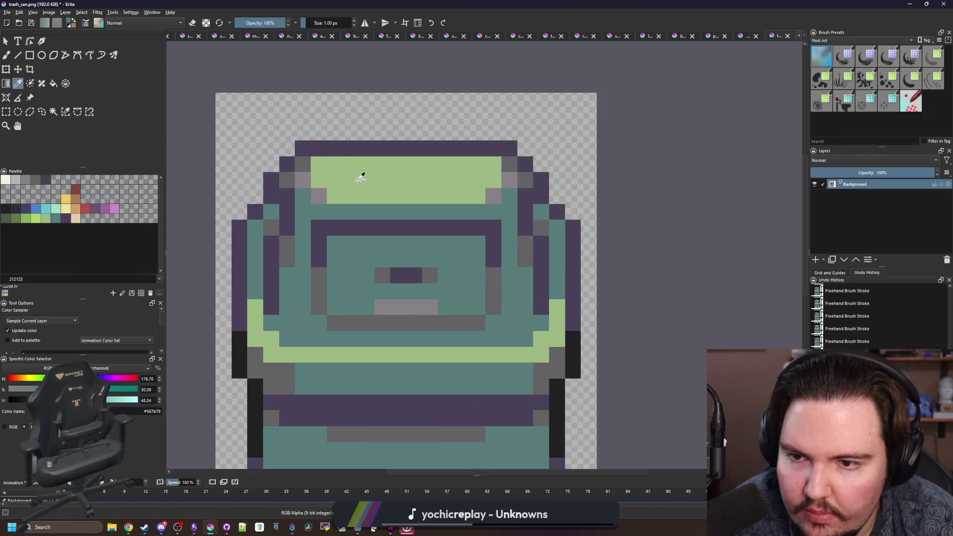
click(352, 149)
drag(354, 153, 449, 149)
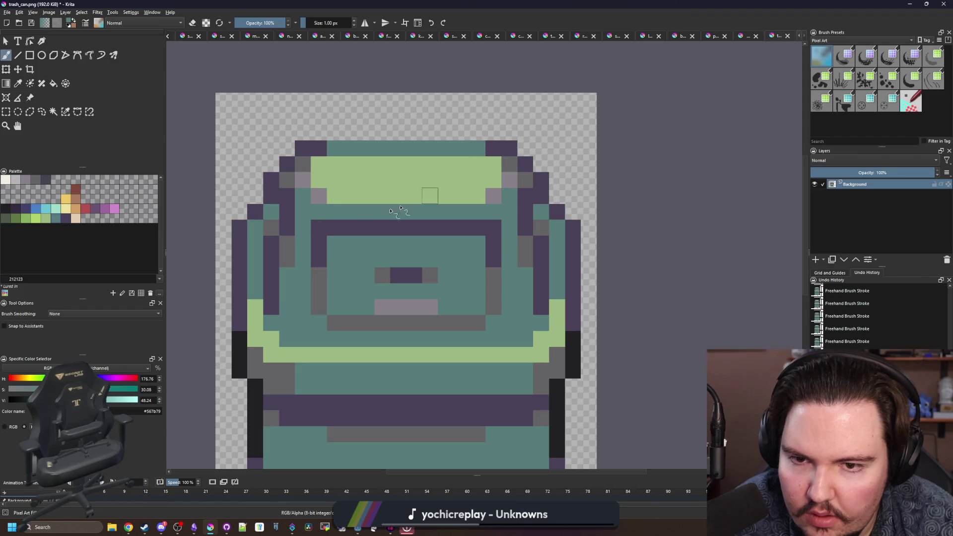
scroll(323, 217, down, 10)
scroll(322, 224, up, 5)
key(ctrl+s)
click(507, 330)
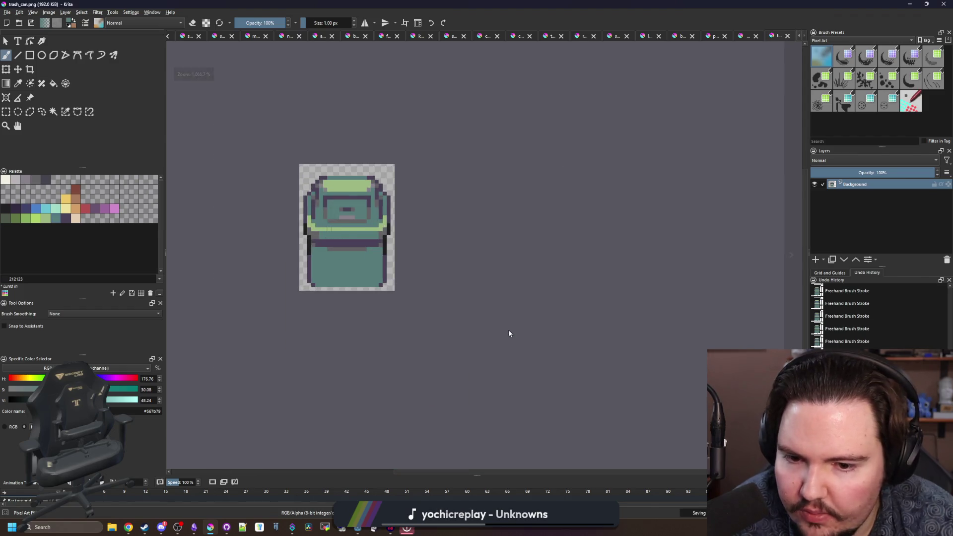
Check the running game, then re-export the trash can sprite as PNG from maximised Krita.
click(210, 527)
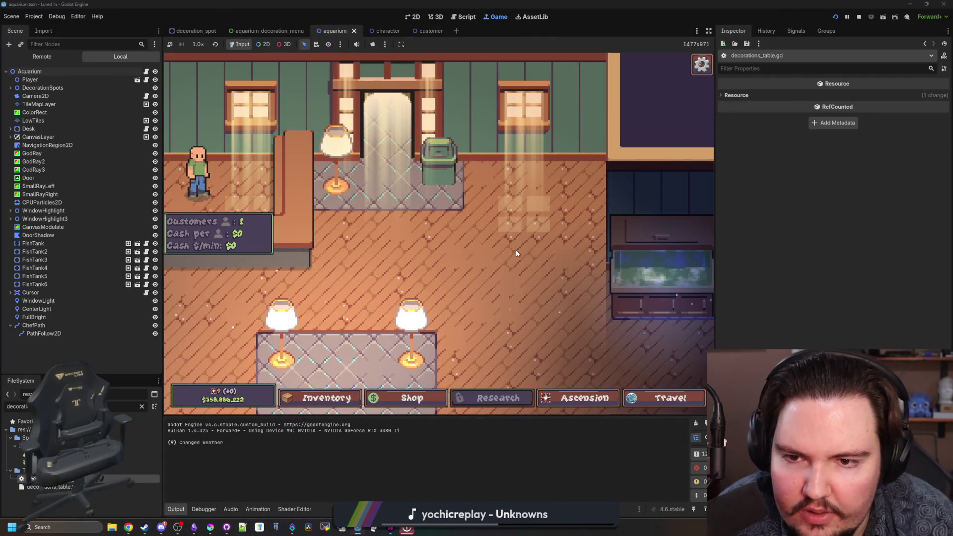
scroll(516, 251, down, 3)
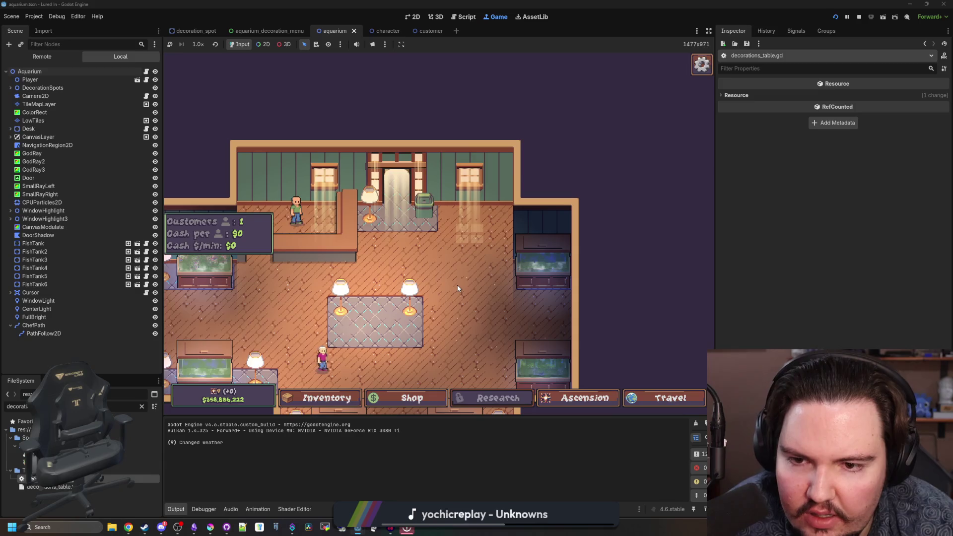
scroll(431, 228, up, 3)
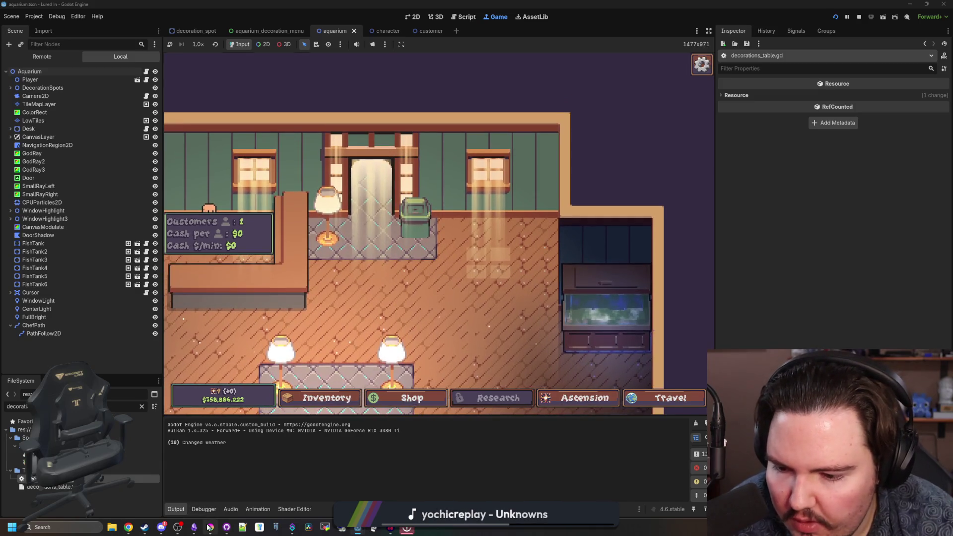
click(211, 527)
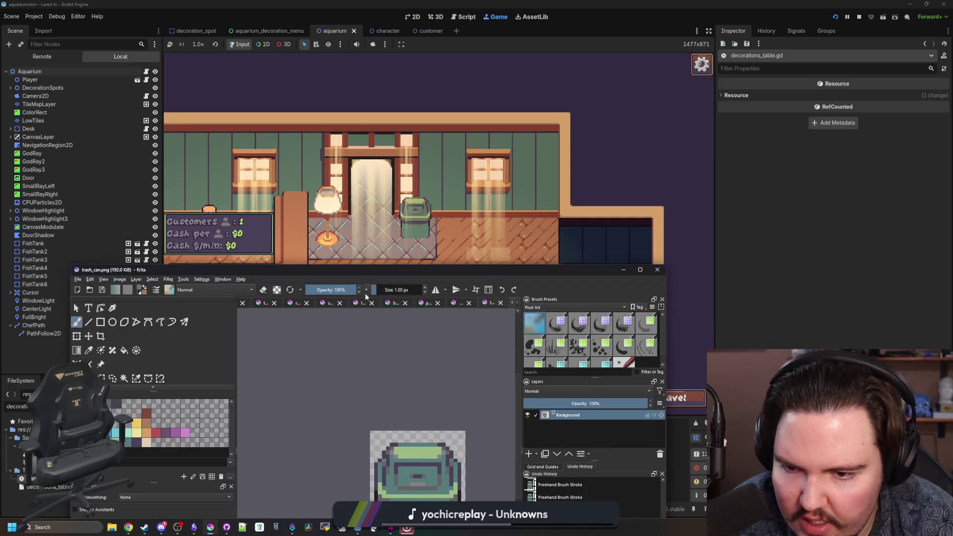
double_click(392, 273)
scroll(348, 223, up, 10)
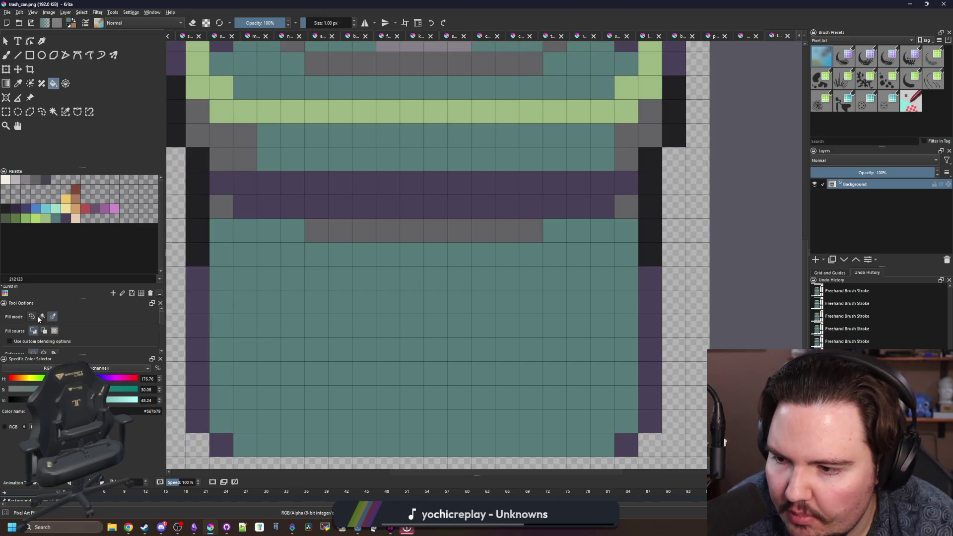
scroll(348, 244, down, 5)
key(ctrl+s)
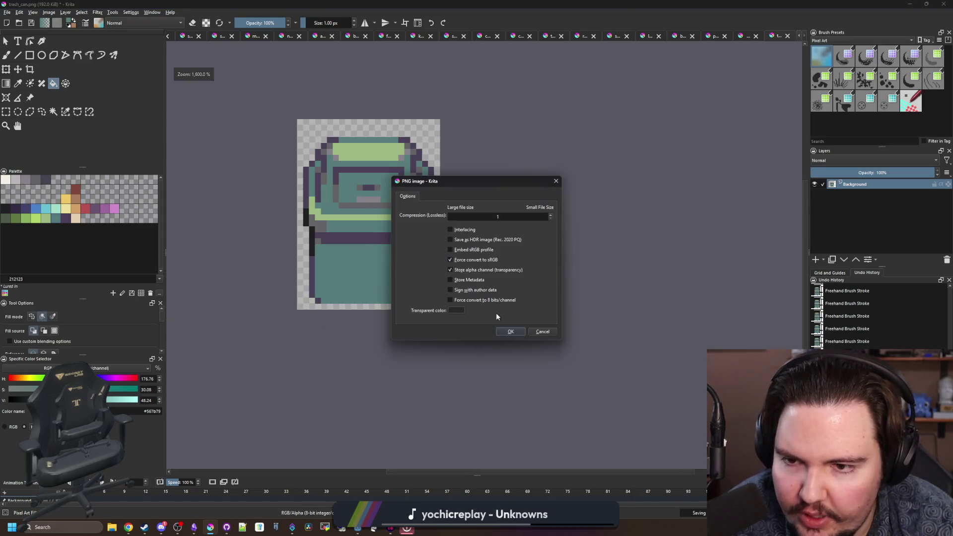
click(513, 332)
Buy Trash Cans in the shop and place two in the slots between the bottom tanks.
key(alt+Tab)
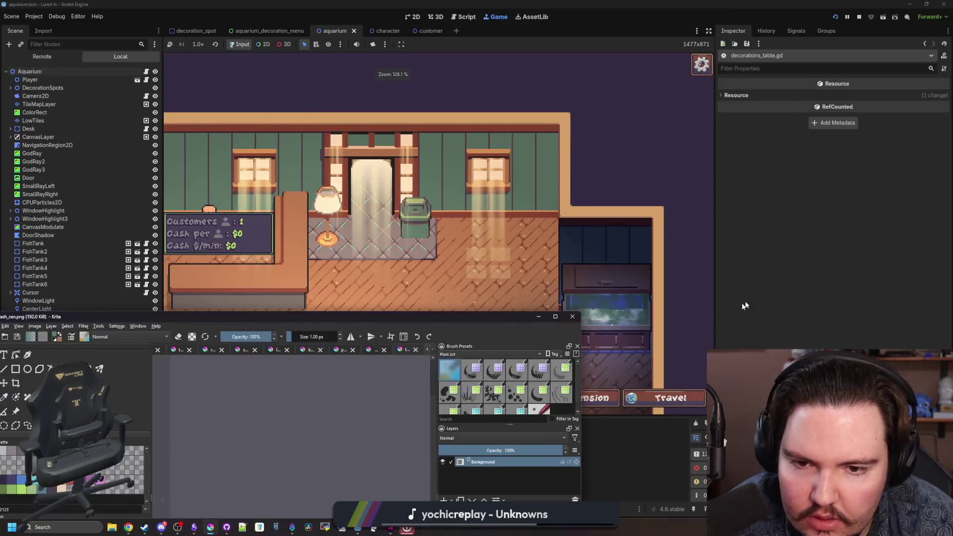
scroll(451, 269, down, 2)
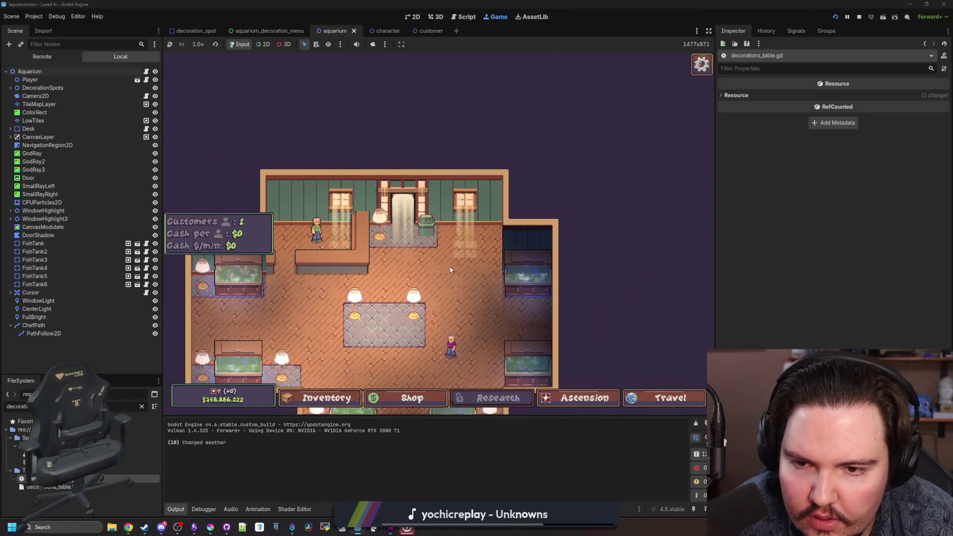
scroll(450, 270, down, 1)
scroll(451, 270, up, 2)
click(412, 397)
click(539, 279)
click(429, 268)
click(400, 265)
scroll(392, 268, up, 1)
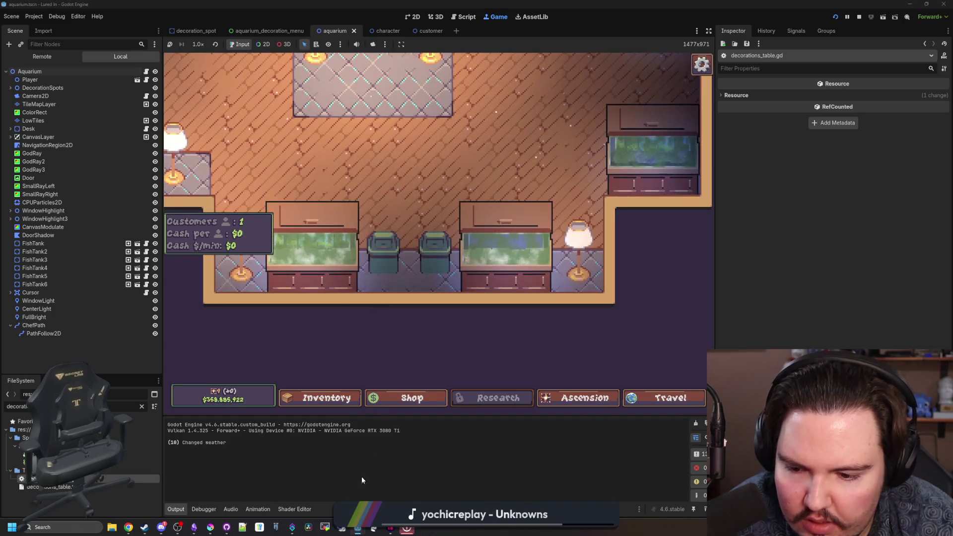
click(210, 527)
double_click(356, 313)
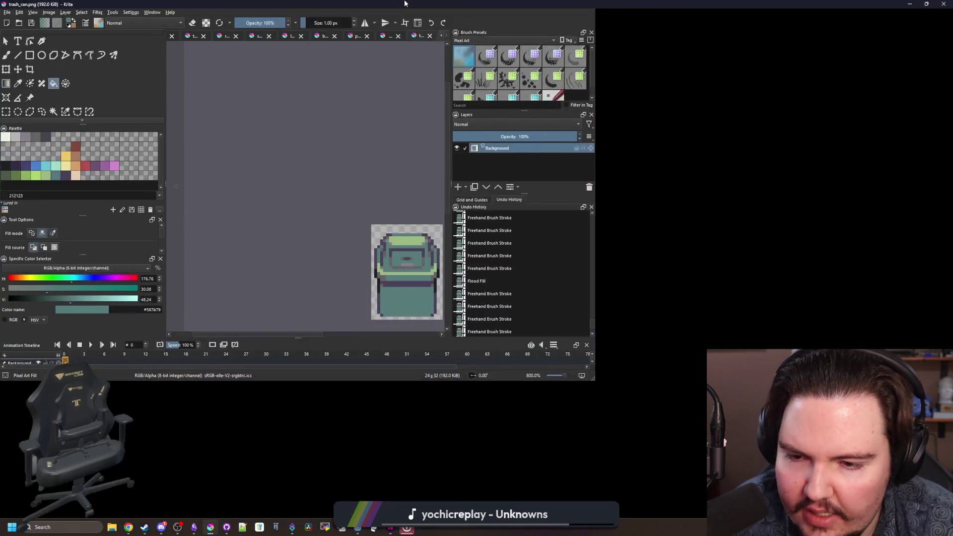
Measure the sprite's full size and a small vertical gap with rectangular selections, then restore Krita down.
click(6, 112)
scroll(337, 304, up, 2)
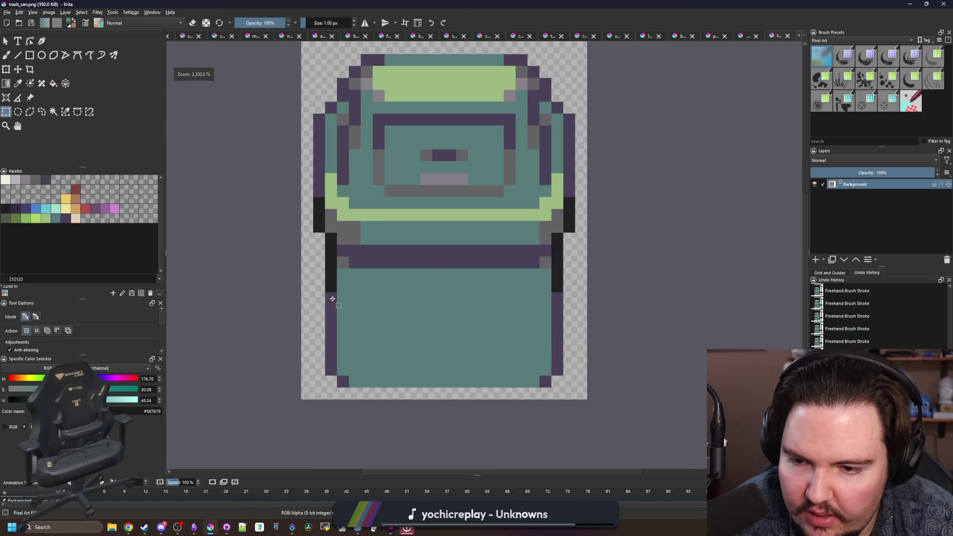
mouse_move(327, 373)
mouse_down()
mouse_move(499, 112)
mouse_move(516, 117)
mouse_move(330, 278)
mouse_move(323, 248)
mouse_up()
click(415, 246)
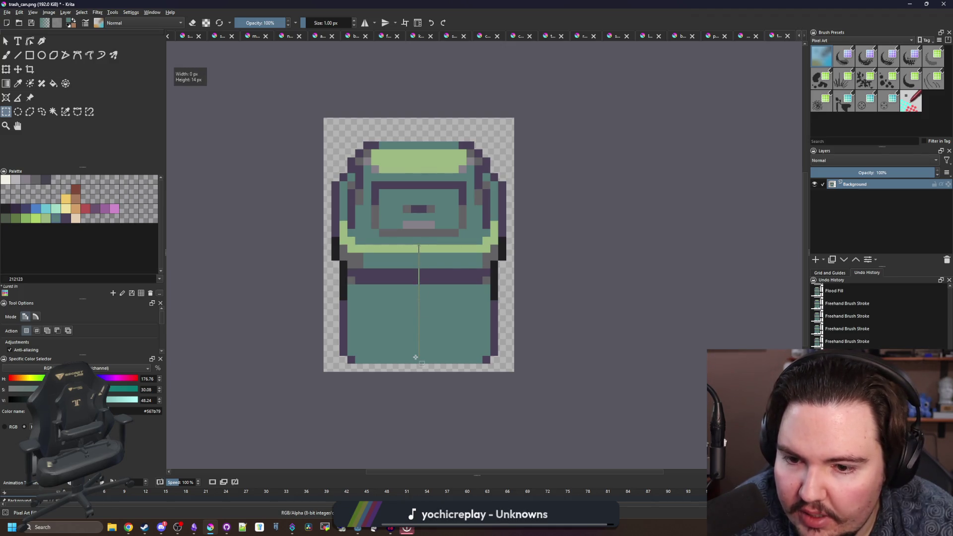
drag(402, 308, 402, 294)
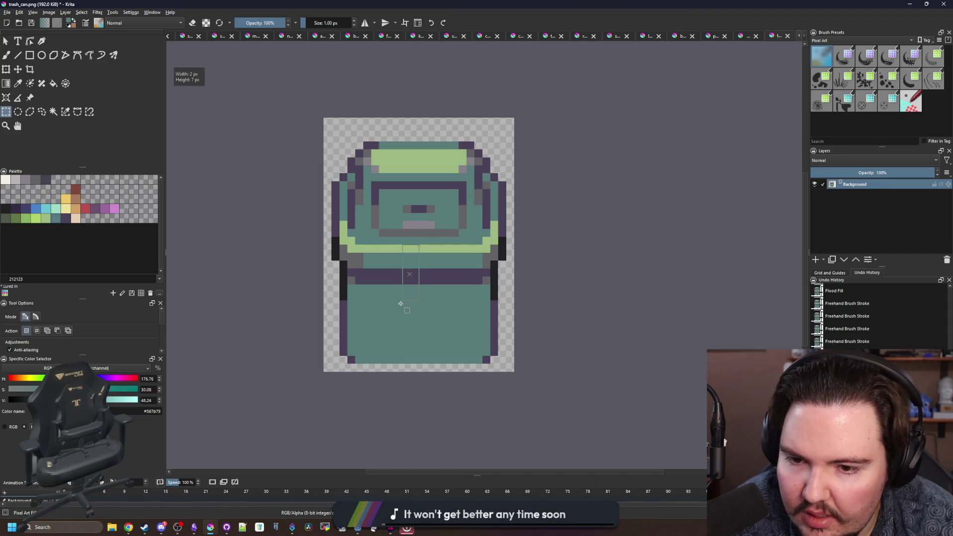
key(super+Down)
key(super+Down)
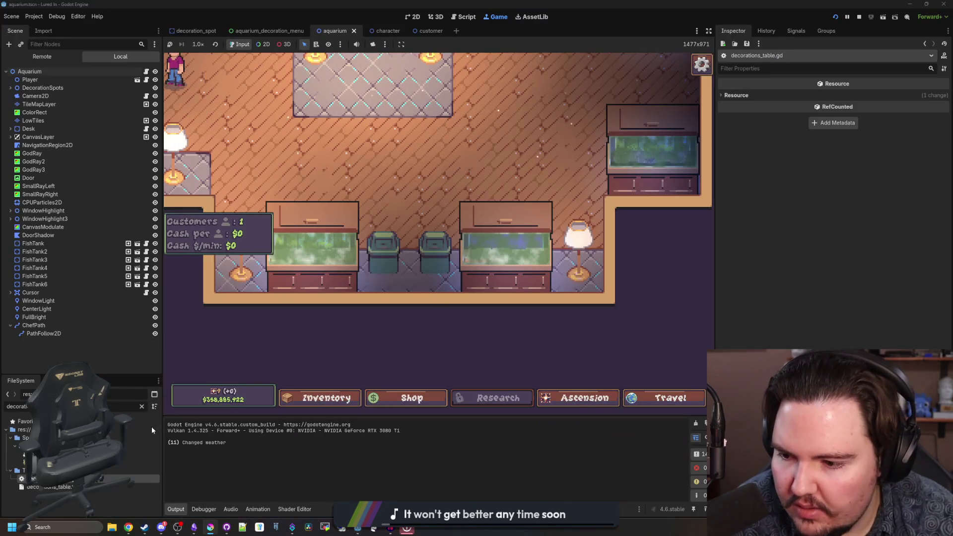
Change the trash can's SpriteOffset to Vector2(0, -8) and relaunch the game.
key(ctrl+F3)
click(460, 256)
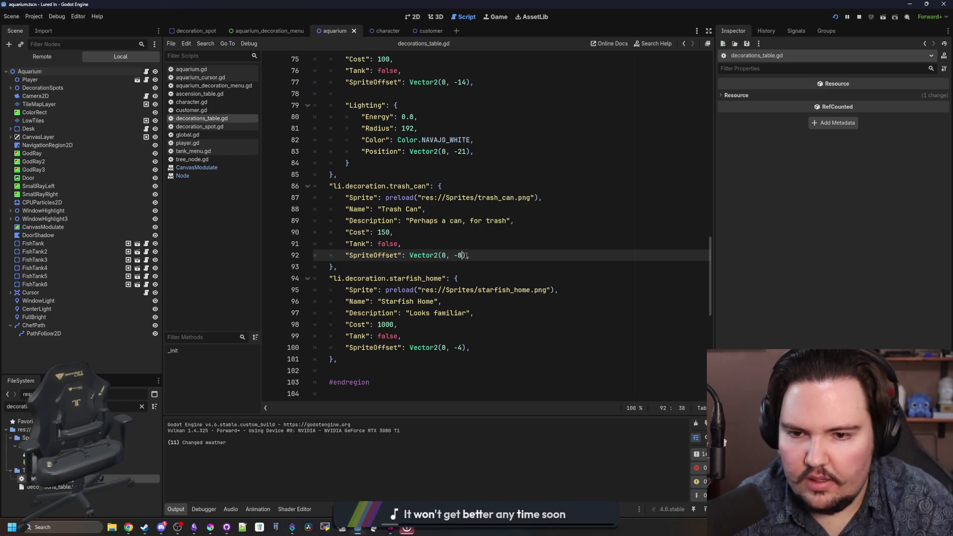
key(Up)
click(834, 18)
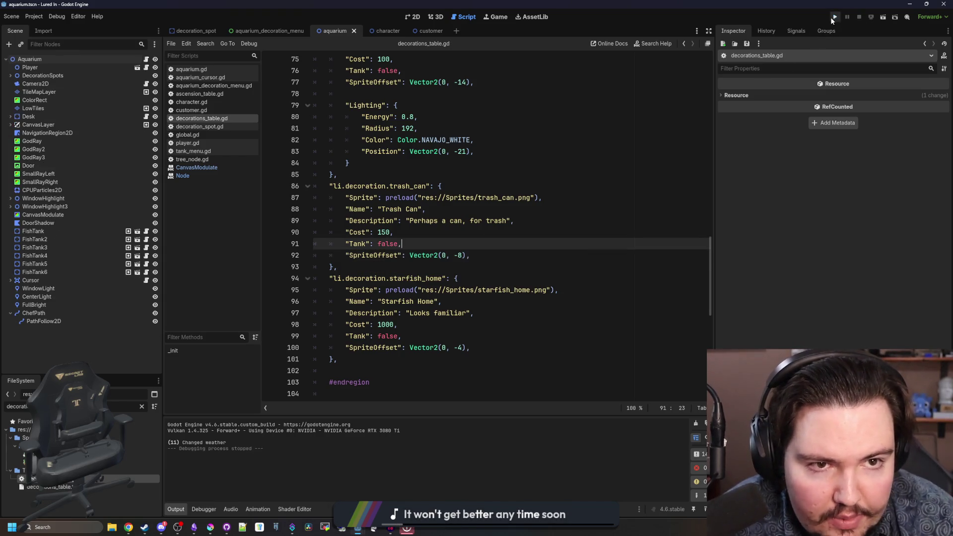
click(833, 18)
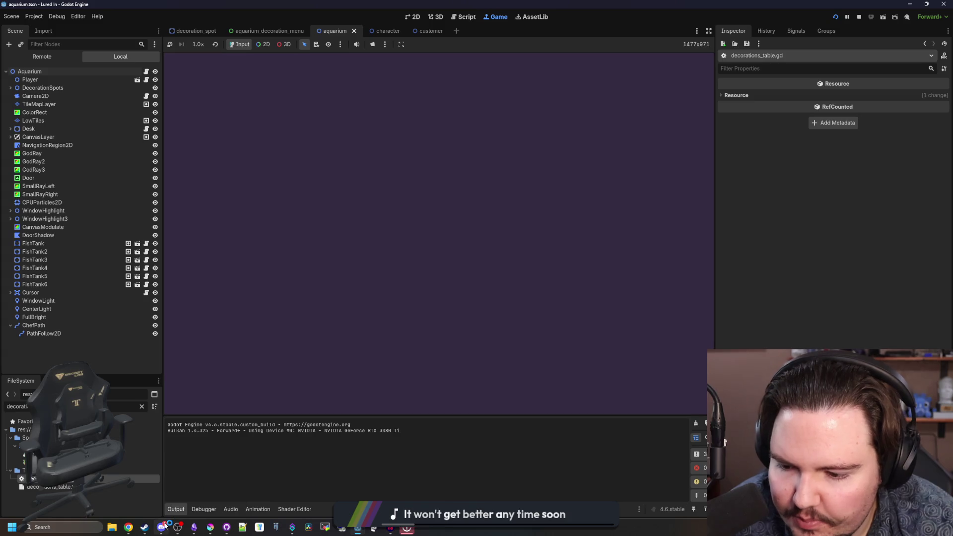
mouse_move(165, 525)
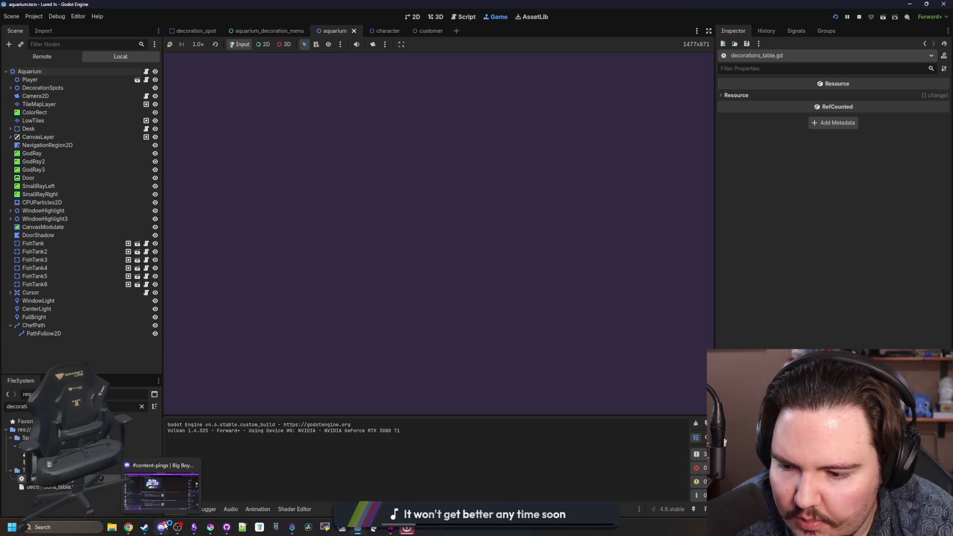
click(176, 503)
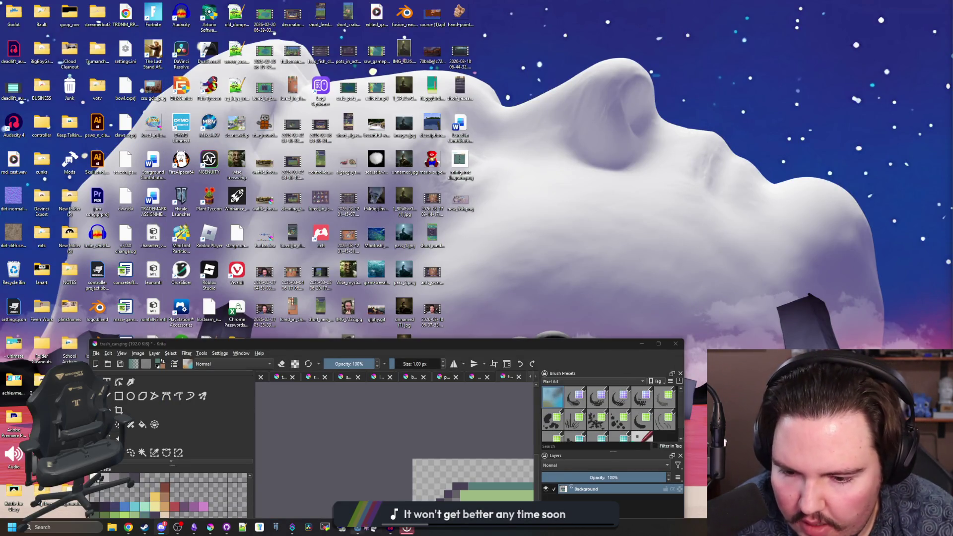
Buy a Trash Can from the shop's Decorations and place it on the central table.
mouse_move(357, 527)
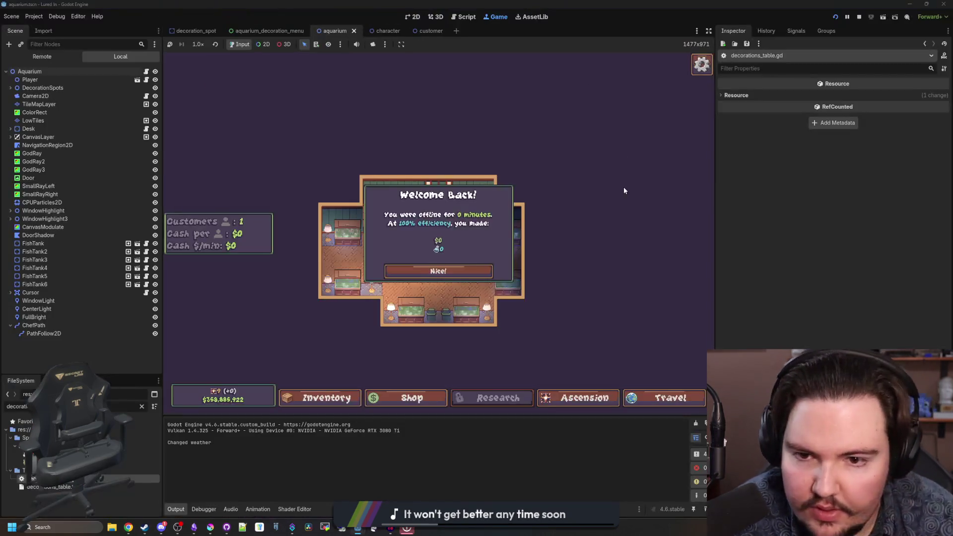
click(447, 273)
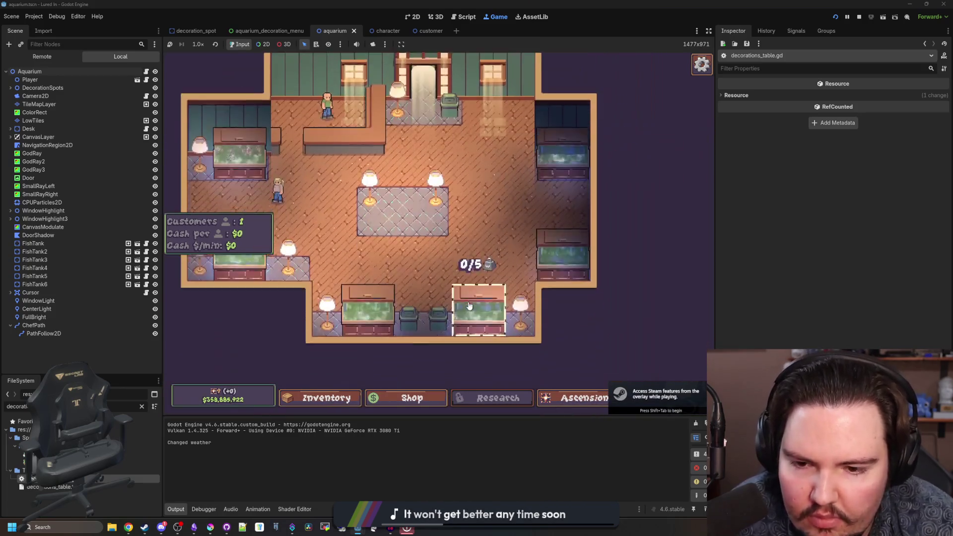
click(411, 398)
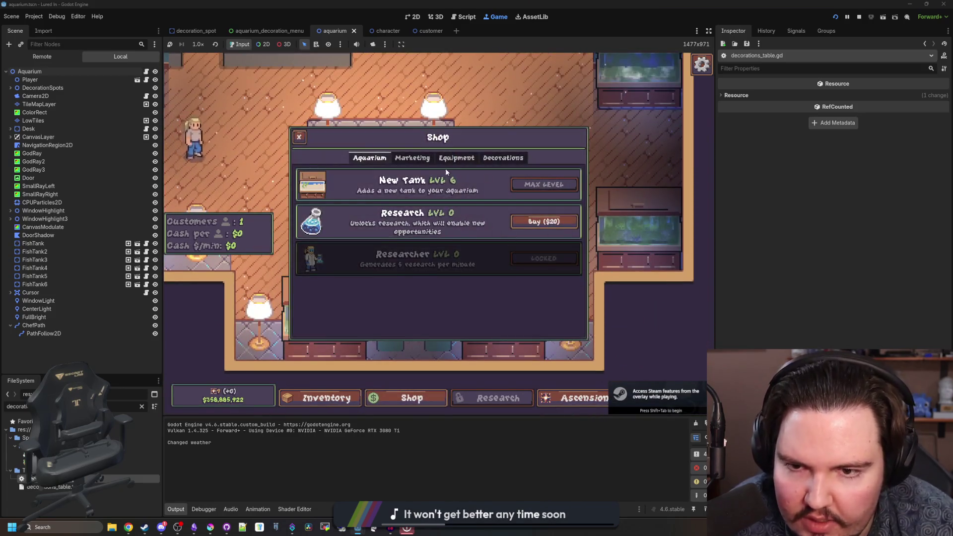
click(502, 158)
scroll(472, 298, down, 5)
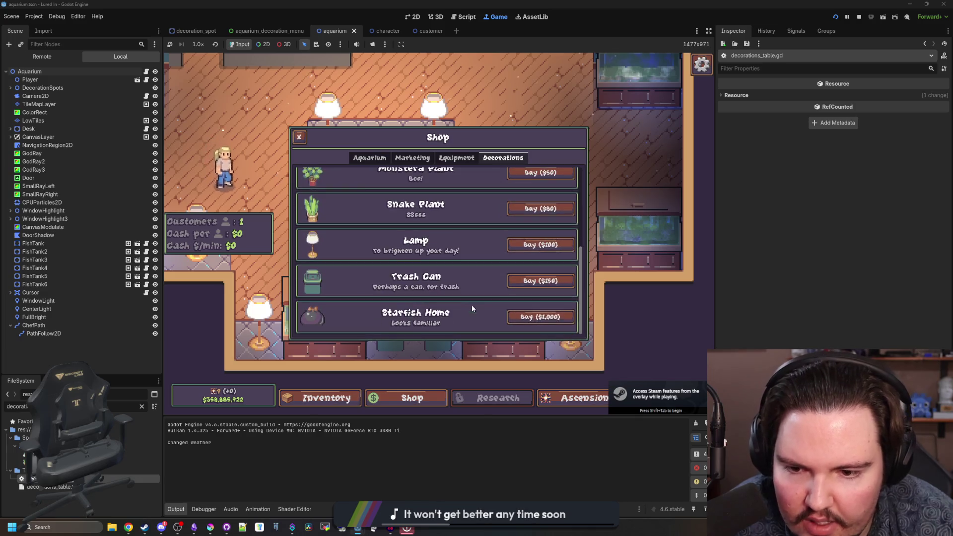
click(540, 281)
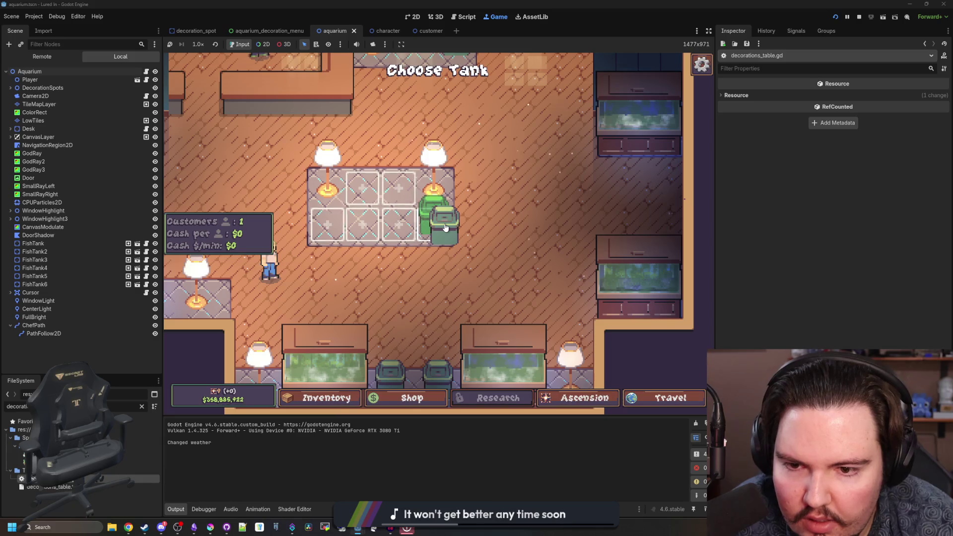
click(498, 231)
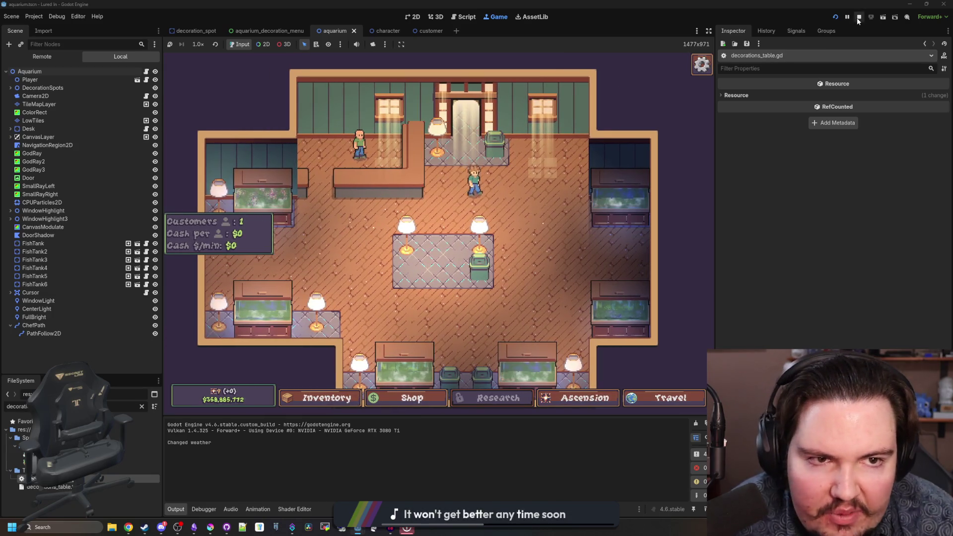
Stop the game, set the NavigationRegion2D agent radius to 6 and rebake the navigation polygon.
key(F5)
click(418, 17)
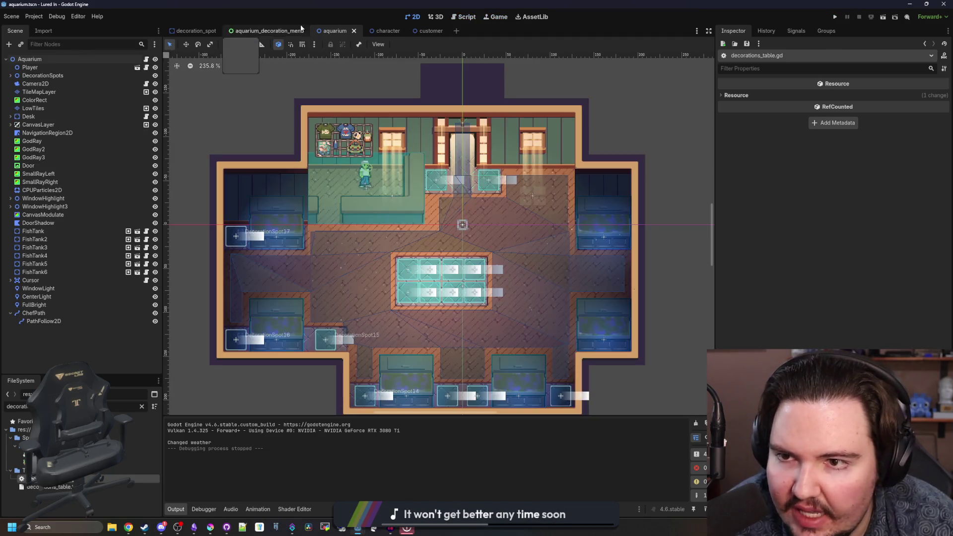
scroll(358, 376, up, 5)
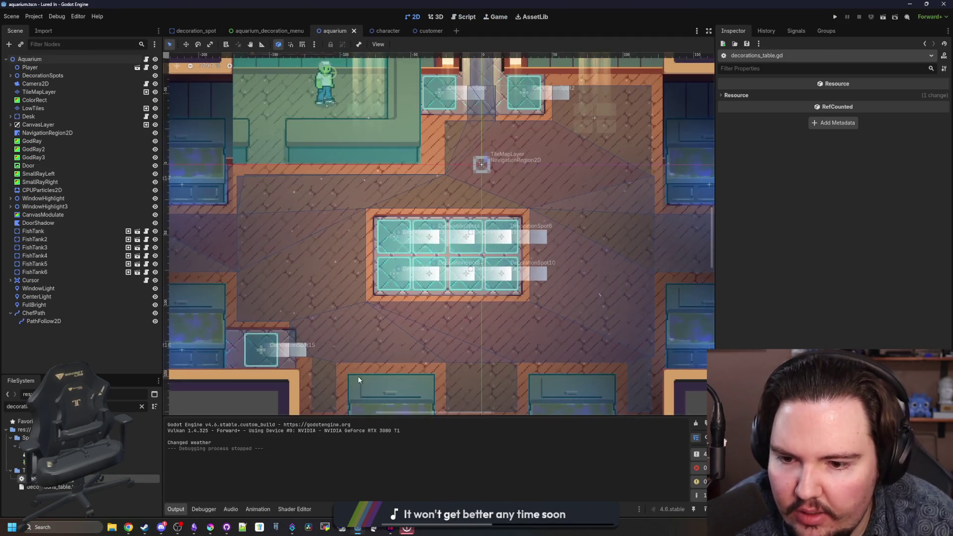
scroll(360, 370, down, 4)
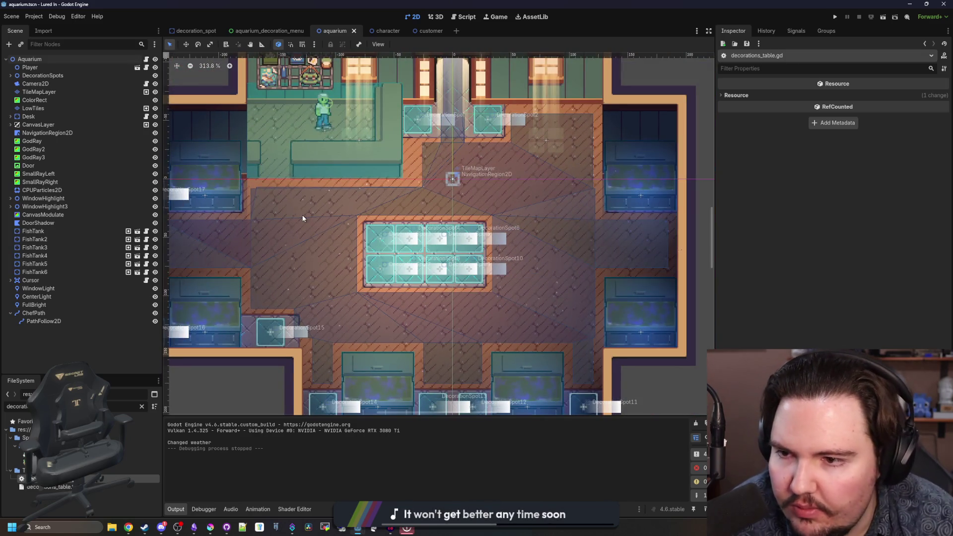
click(59, 132)
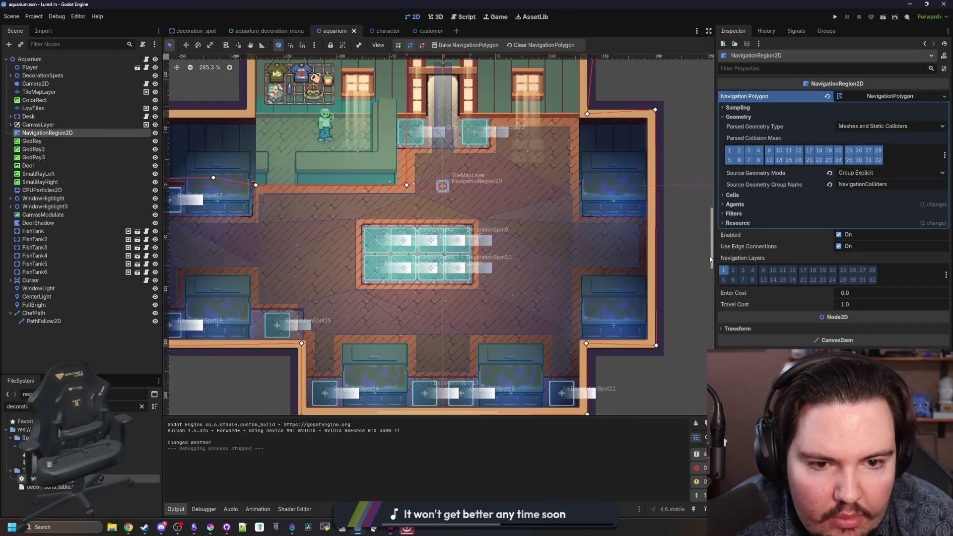
click(735, 204)
click(853, 214)
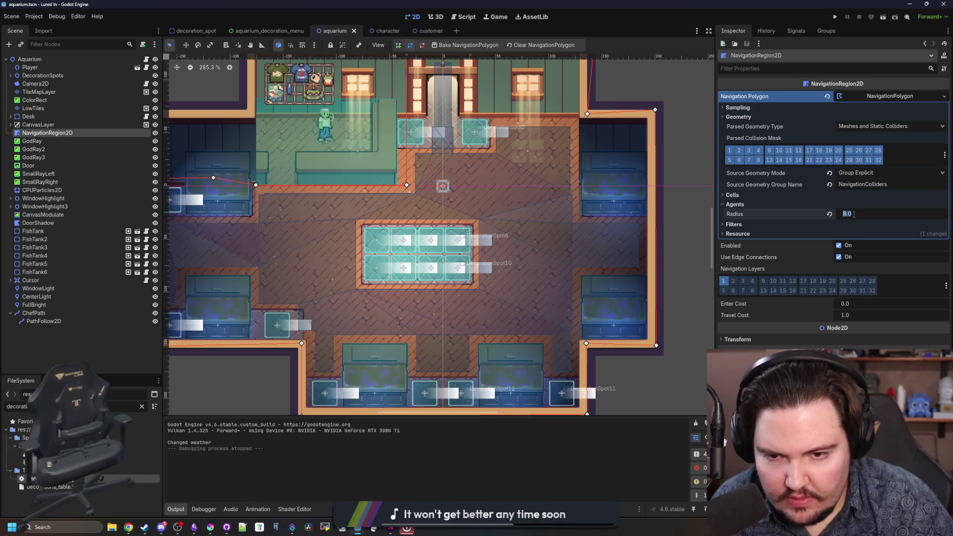
text(6)
key(Return)
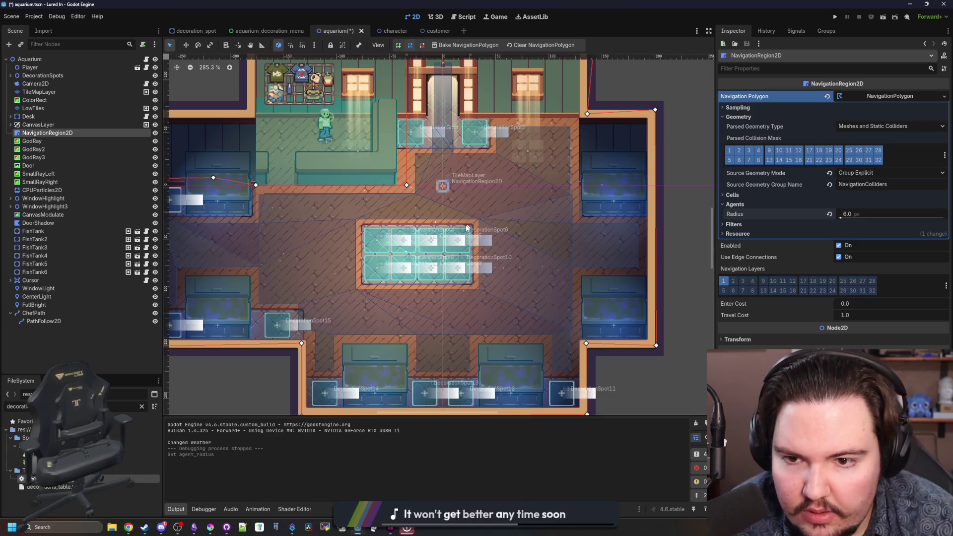
click(471, 45)
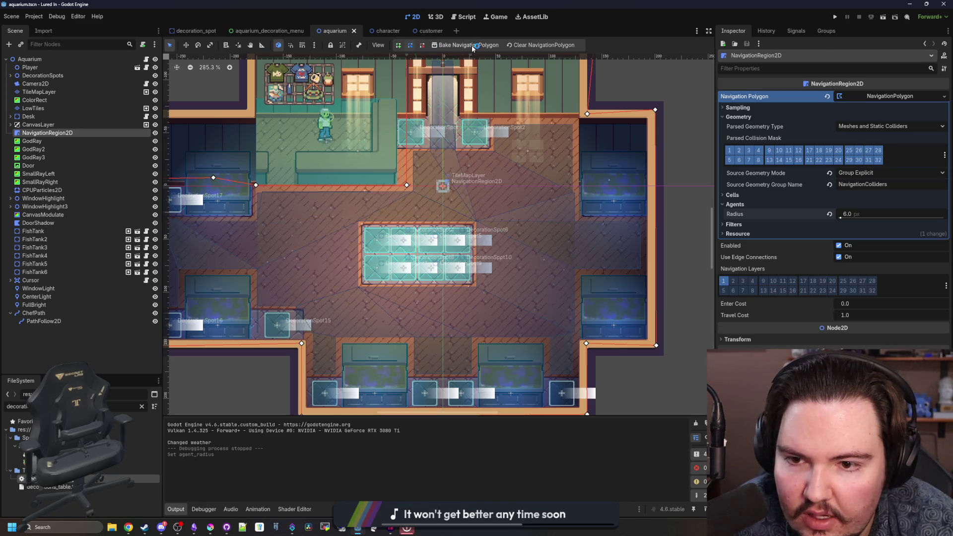
scroll(426, 233, down, 1)
scroll(365, 243, up, 2)
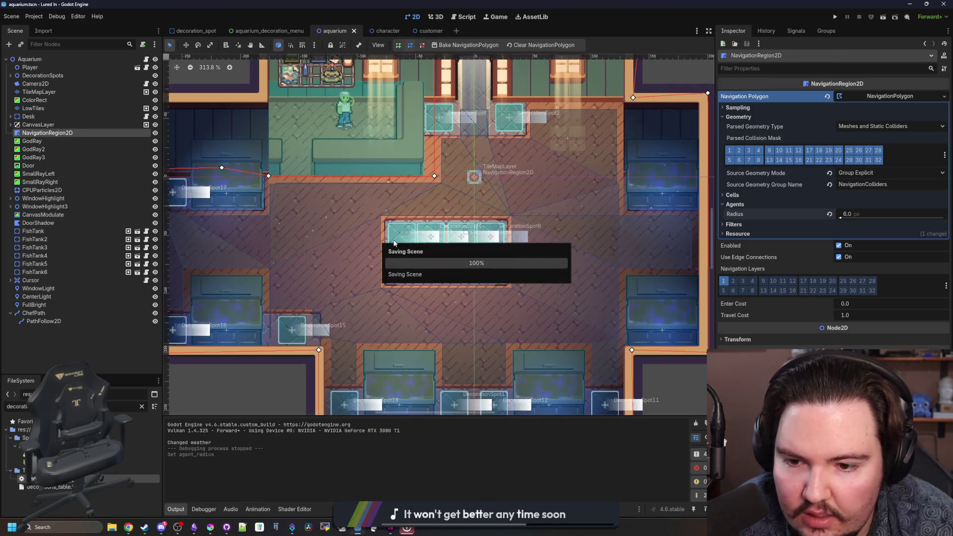
scroll(397, 255, down, 1)
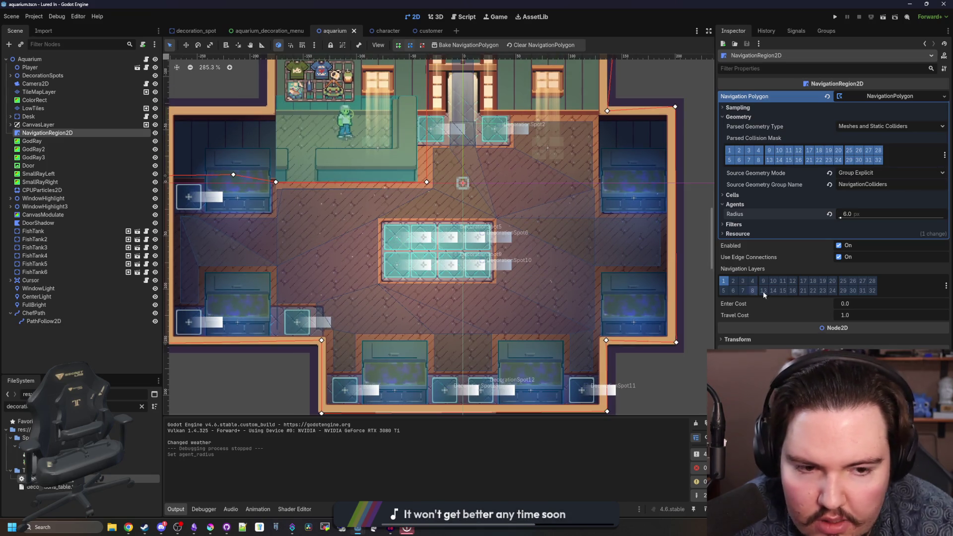
Lower the agent radius to 4 and save the aquarium scene.
click(868, 213)
text(4)
key(Return)
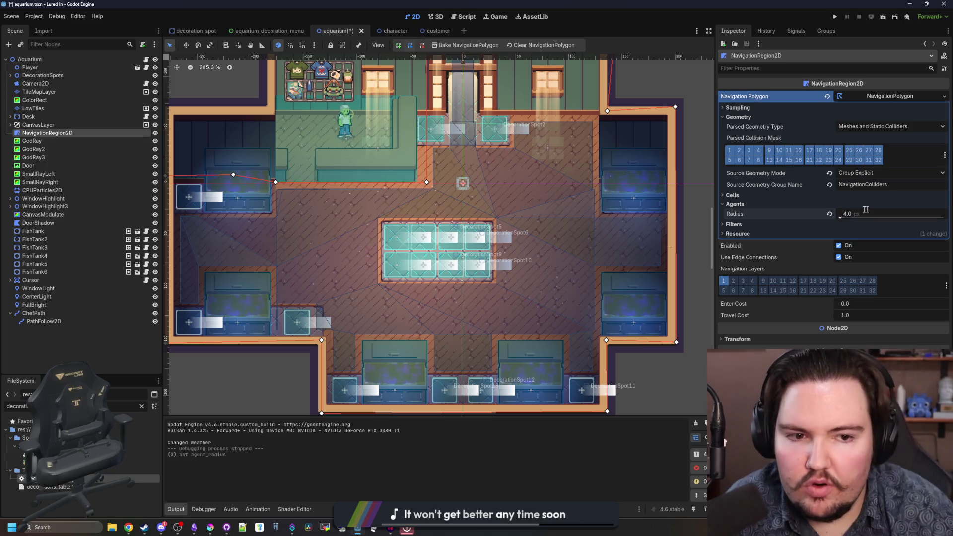
scroll(487, 183, down, 2)
key(ctrl+s)
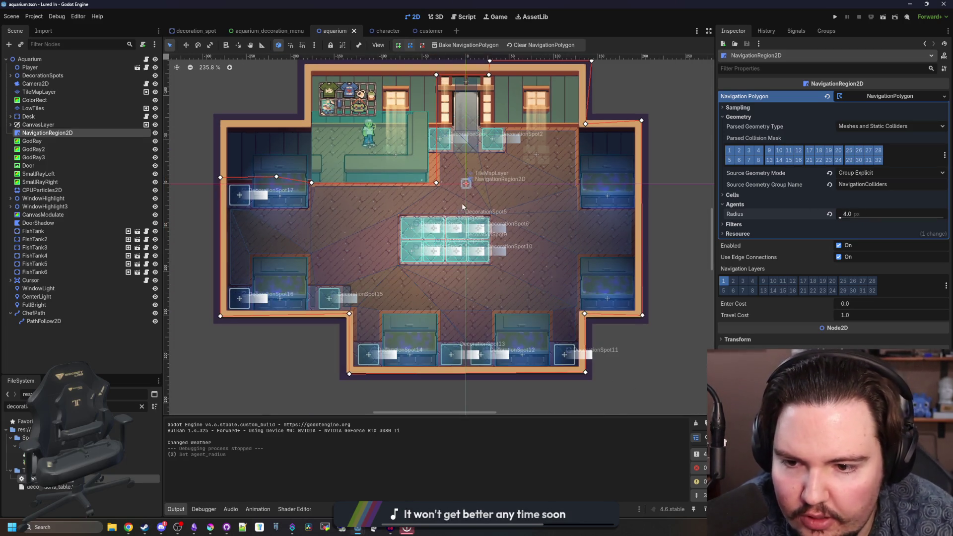
key(ctrl+s)
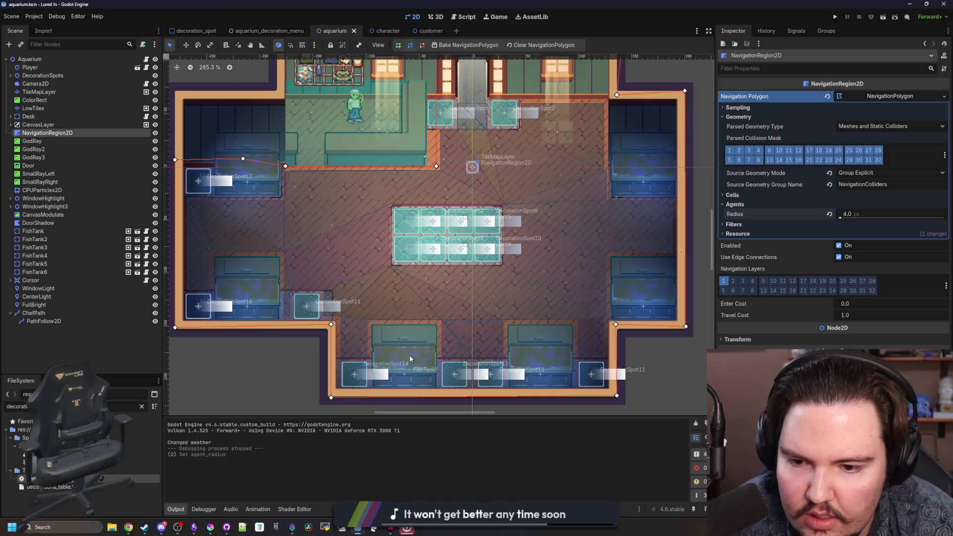
Run the aquarium game from the Game view, then maximise Discord on godot-announce.
click(490, 18)
click(834, 17)
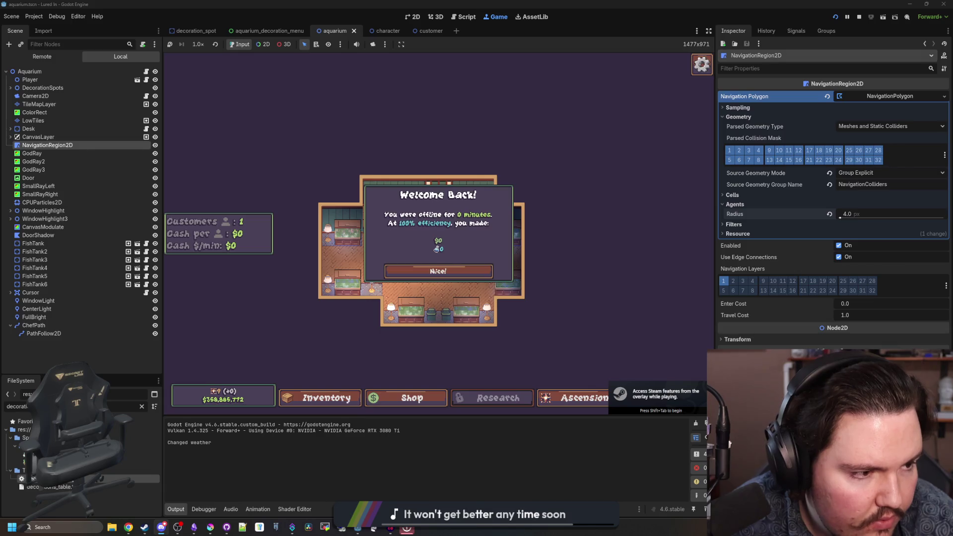
key(alt+Tab)
key(super+Up)
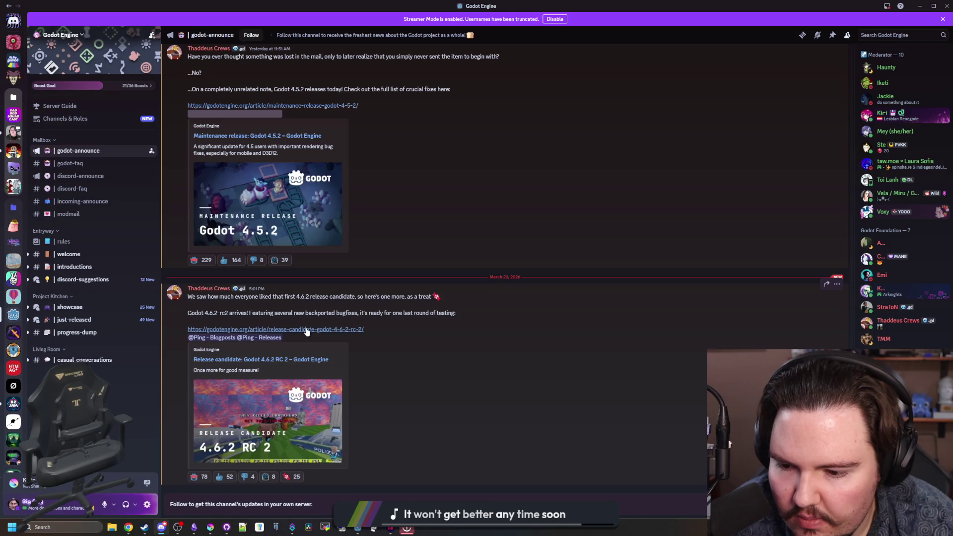
Follow the release-candidate-godot-4-6-2-rc-2 link in the godot-announce message.
click(278, 329)
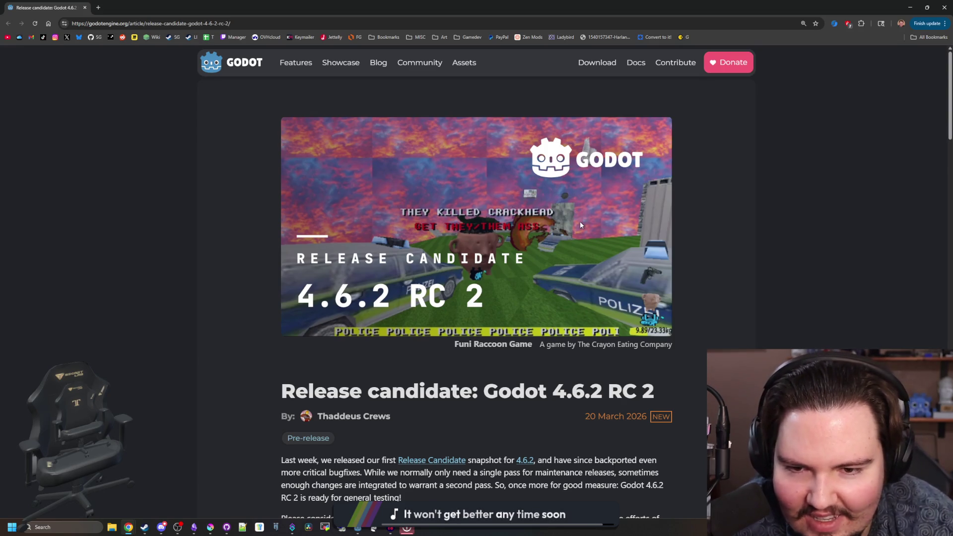
Scroll through the RC 2 article's changelog to Known issues, then return to Discord.
scroll(580, 221, down, 3)
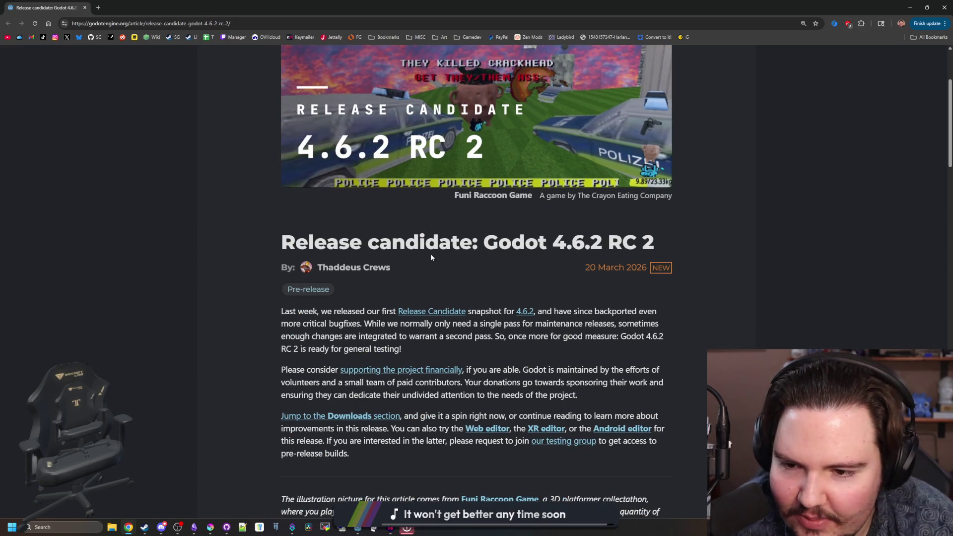
scroll(489, 245, down, 7)
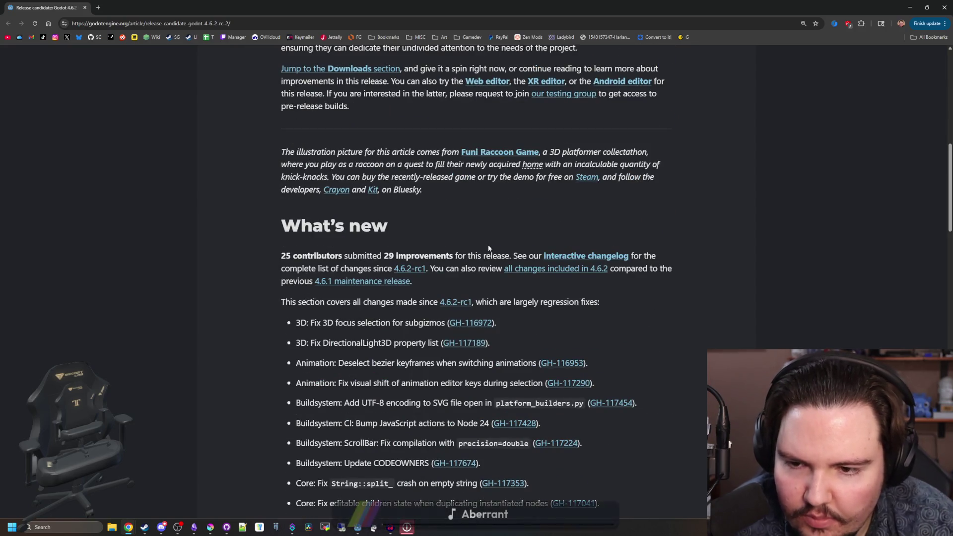
scroll(496, 238, down, 2)
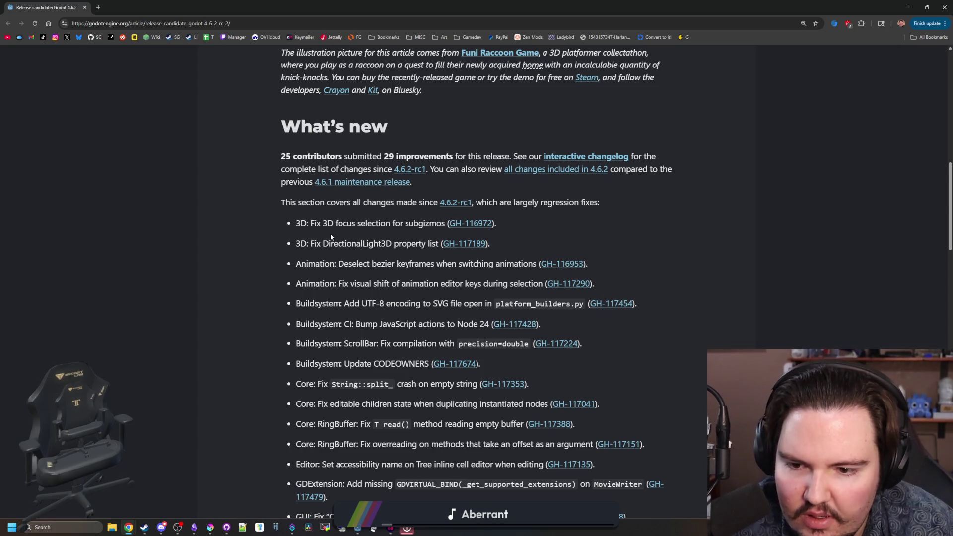
scroll(331, 237, down, 5)
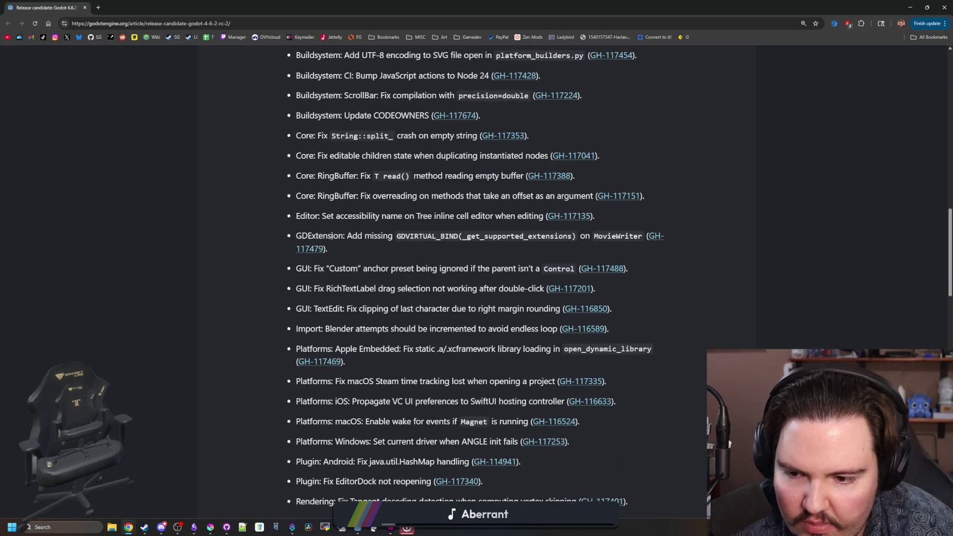
scroll(410, 288, down, 1)
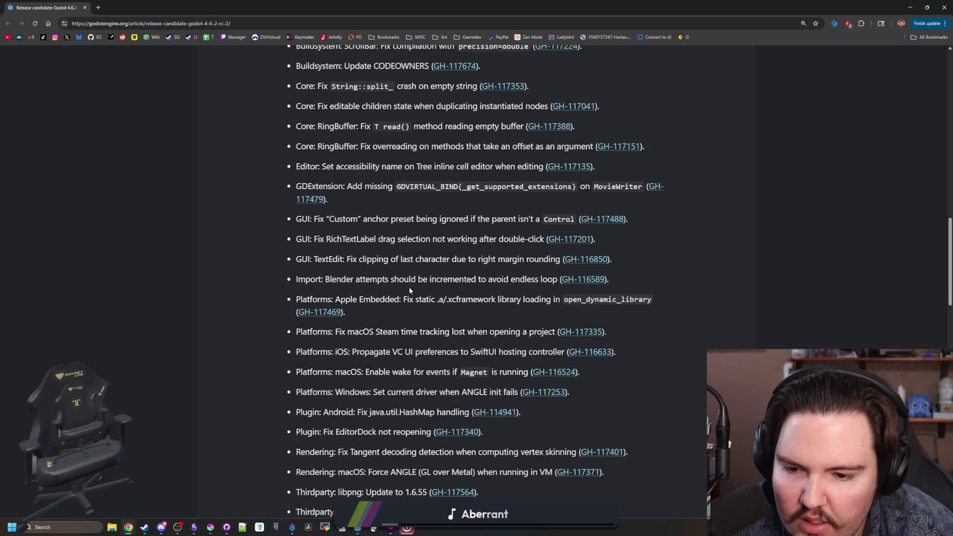
scroll(410, 290, down, 3)
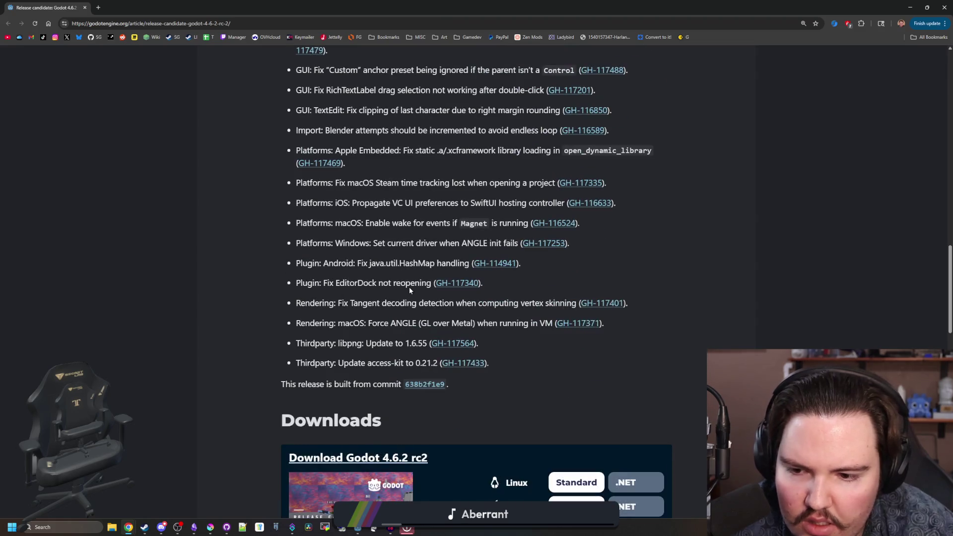
scroll(410, 288, up, 4)
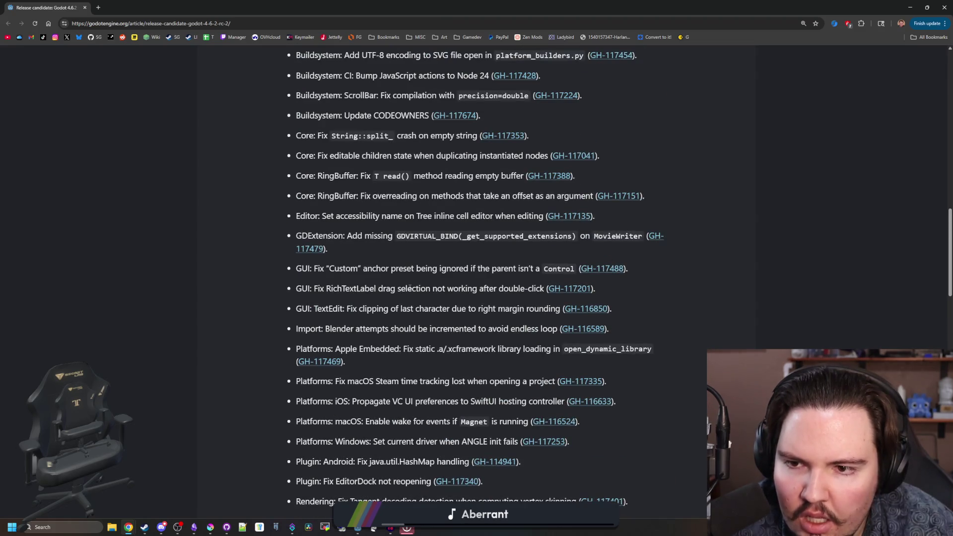
scroll(410, 288, down, 16)
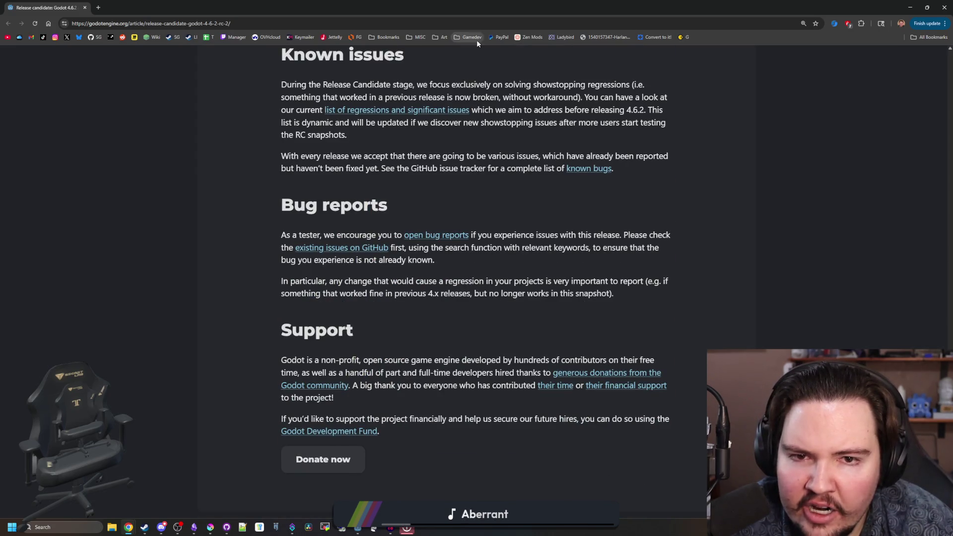
key(alt+Tab)
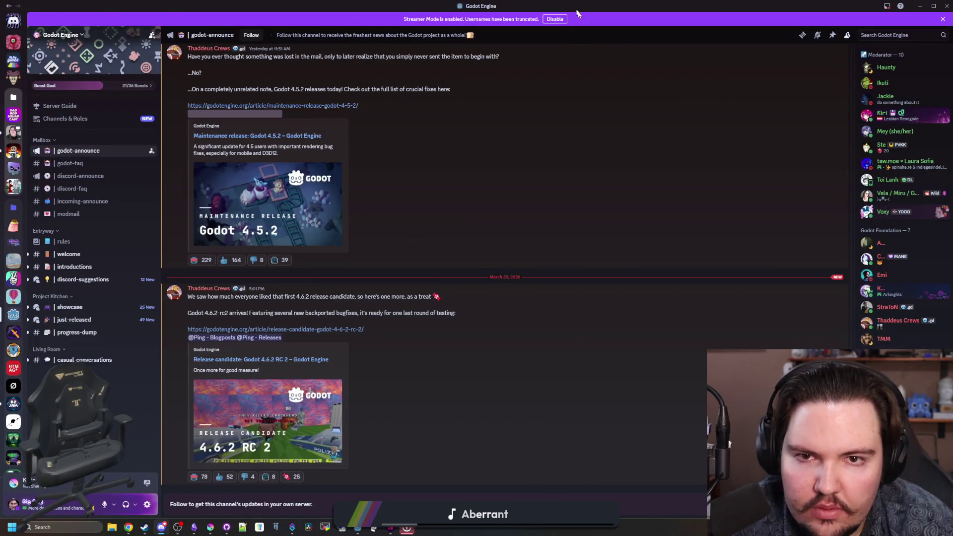
Click Nice! on the game's Welcome Back dialog, then switch to trash_can.png in Krita.
key(alt+Tab)
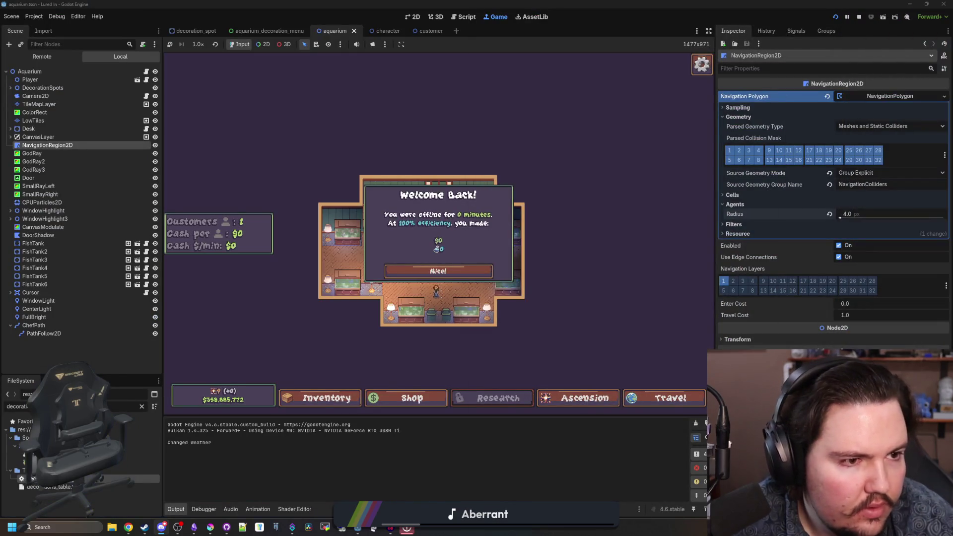
click(437, 271)
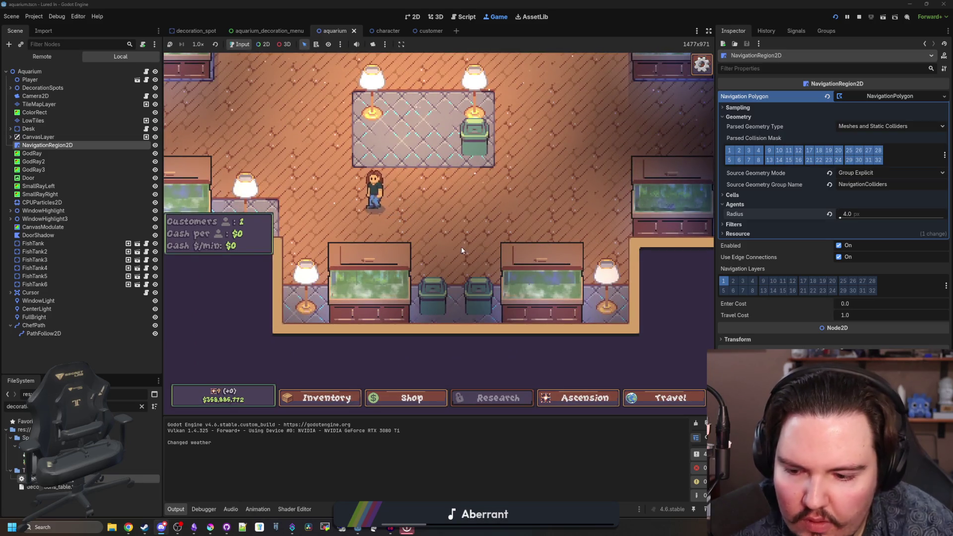
key(alt+Tab)
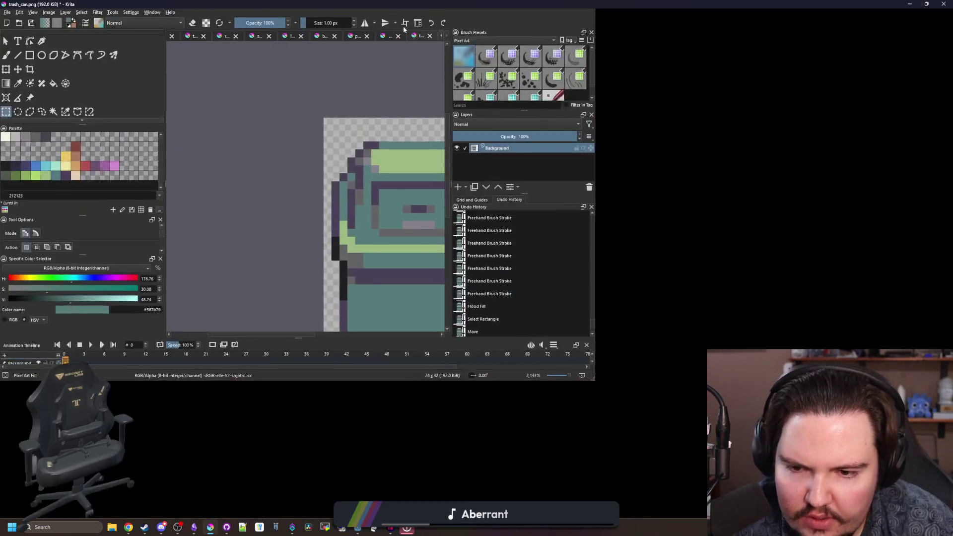
Pick dark #212123, select a thin left-edge strip and try shadow strokes, undoing them.
double_click(399, 9)
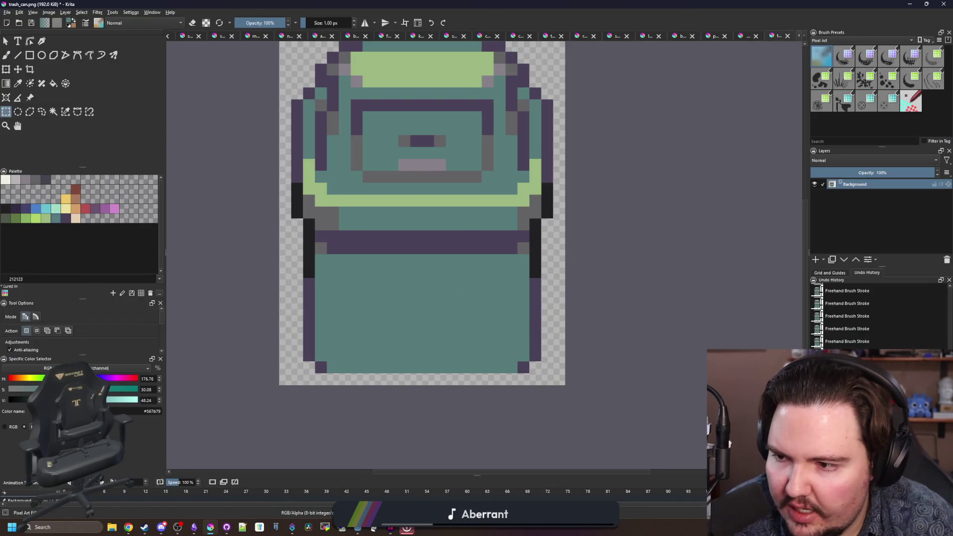
click(8, 210)
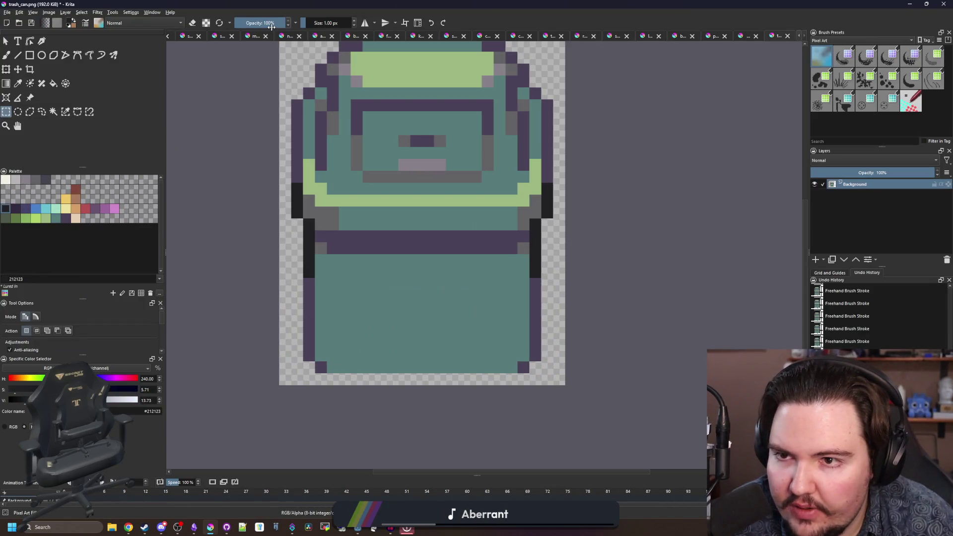
drag(292, 362, 292, 319)
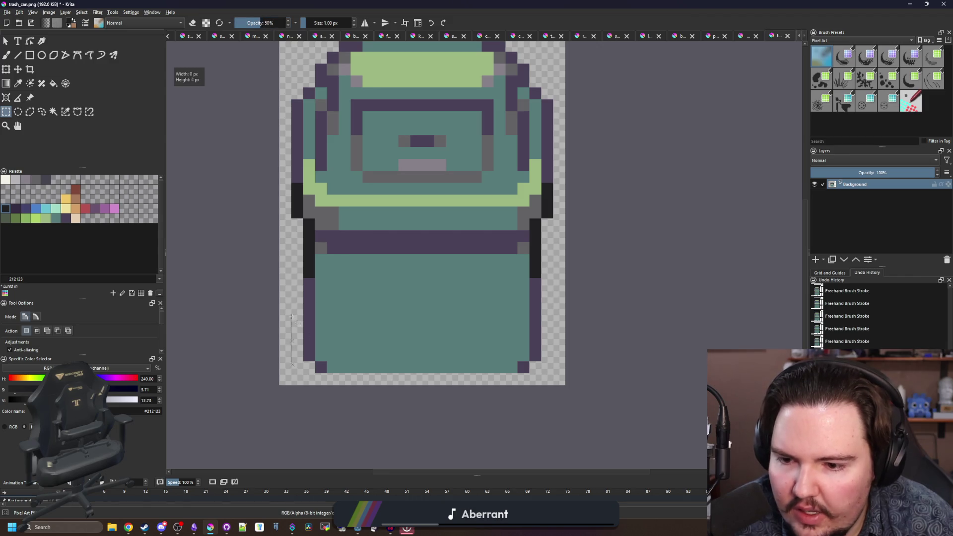
key(b)
drag(292, 370, 293, 277)
key(ctrl+z)
click(261, 23)
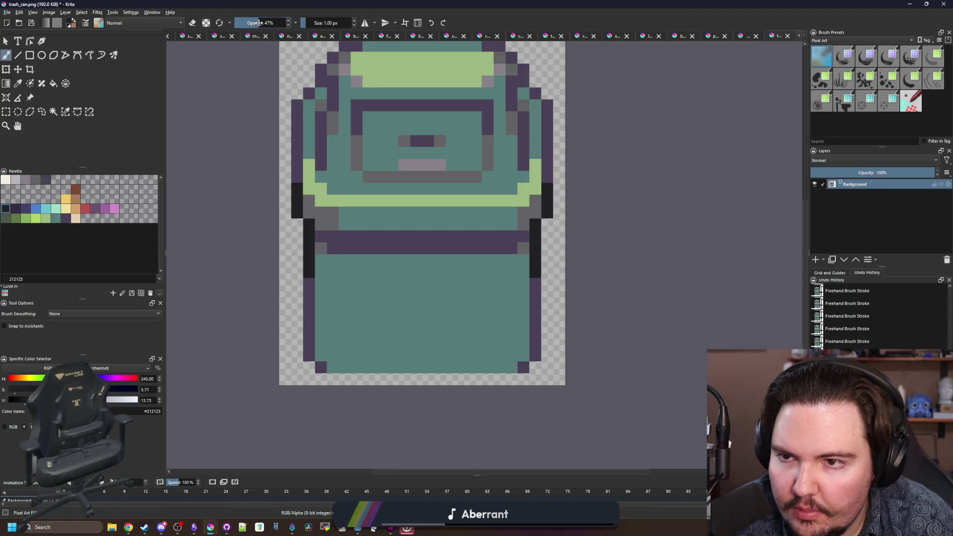
drag(285, 358, 283, 262)
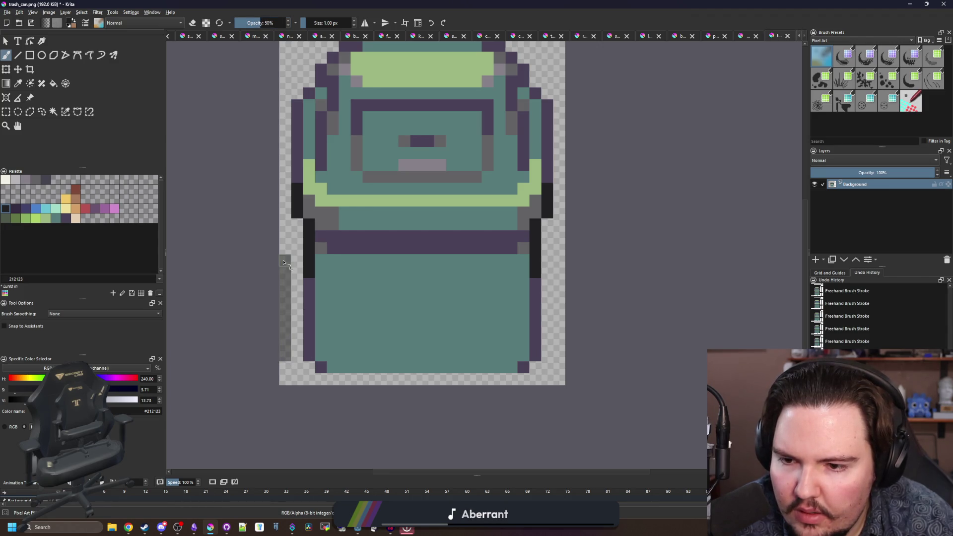
key(ctrl+z)
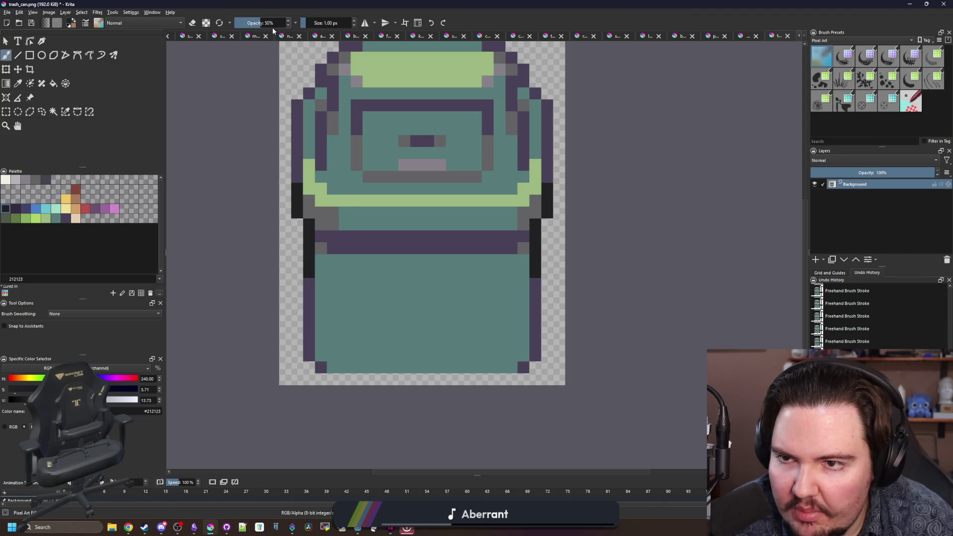
Set brush opacity to 25 and paint a faint shadow along the bottom and left edges.
double_click(272, 24)
text(25)
key(Return)
scroll(304, 164, up, 3)
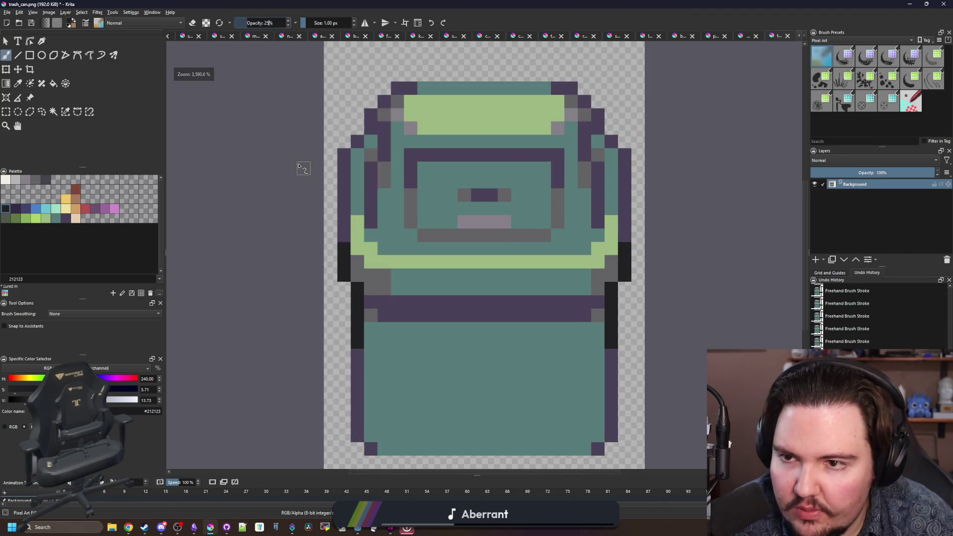
mouse_move(591, 380)
mouse_down()
mouse_move(332, 378)
mouse_move(313, 364)
mouse_move(308, 256)
mouse_up()
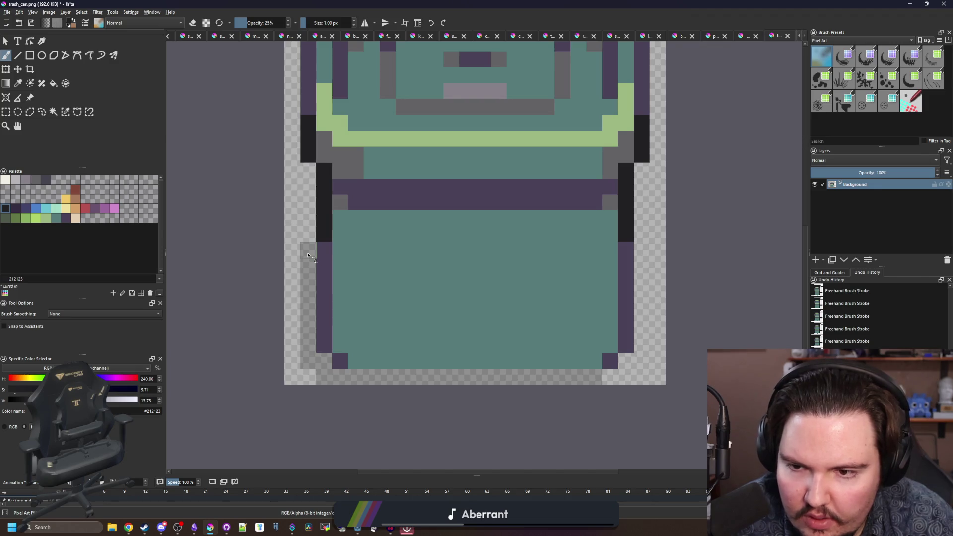
click(308, 242)
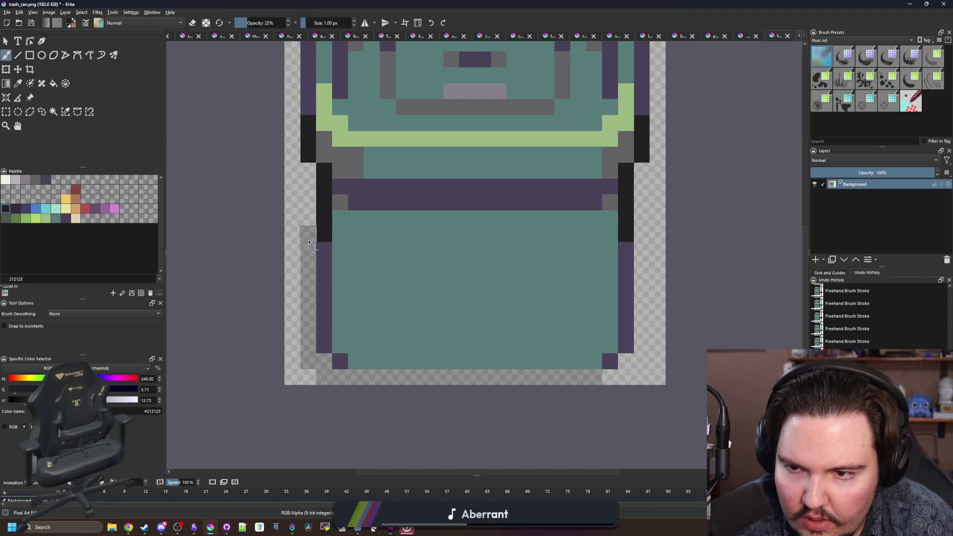
scroll(300, 228, up, 2)
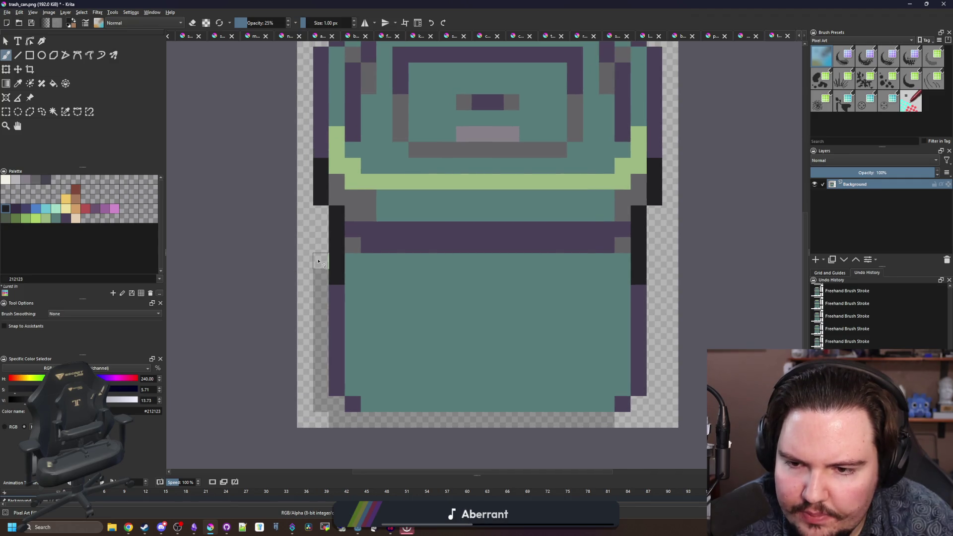
mouse_move(322, 257)
mouse_down()
mouse_move(320, 217)
mouse_move(307, 201)
mouse_move(308, 305)
mouse_up()
scroll(381, 310, down, 5)
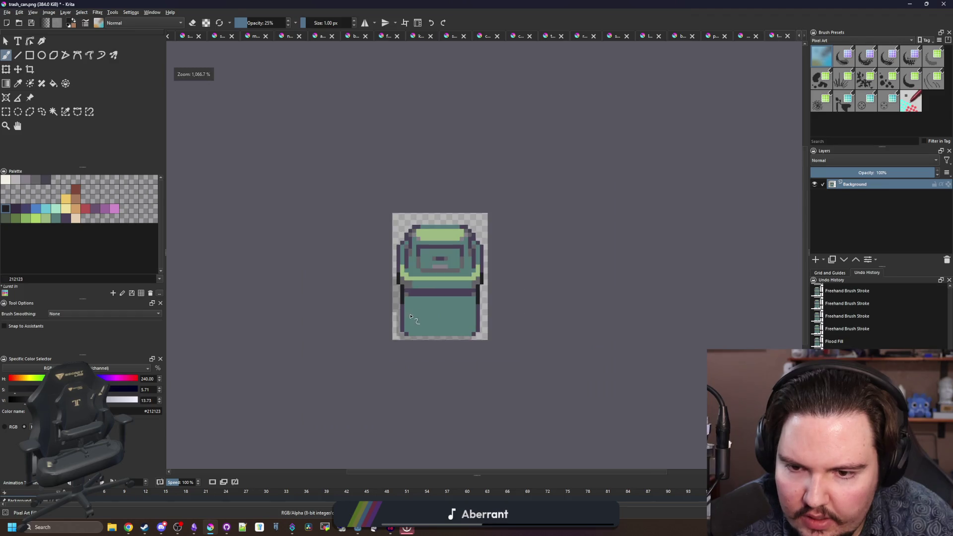
scroll(350, 330, up, 5)
click(350, 330)
click(350, 331)
Deselect, export trash_can.png as PNG, and switch back to the Godot game.
key(ctrl+shift+a)
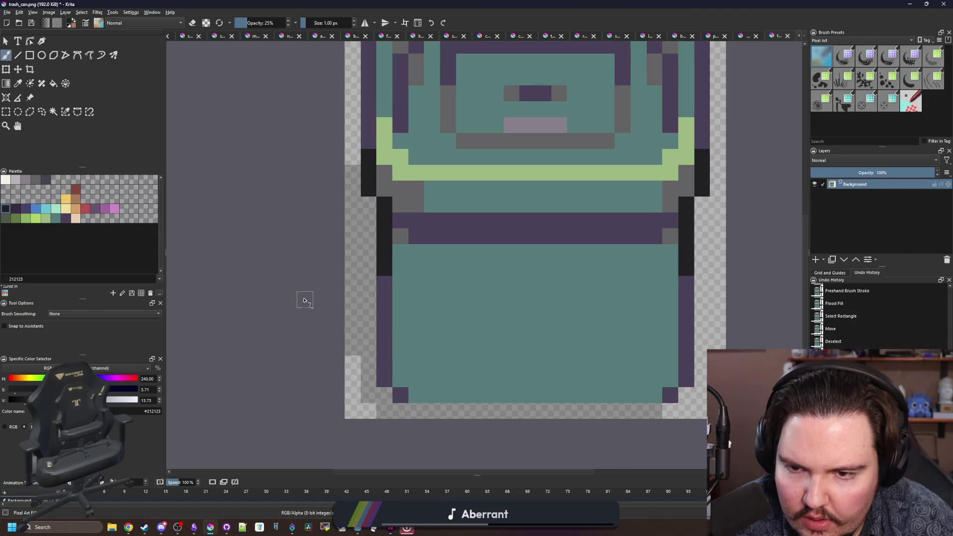
scroll(309, 297, down, 5)
key(ctrl+s)
click(509, 337)
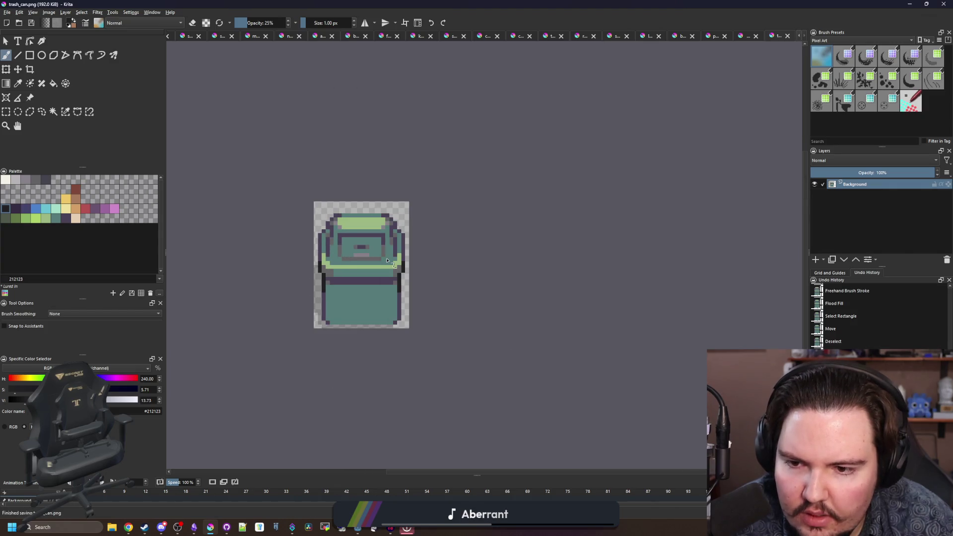
key(alt+Tab)
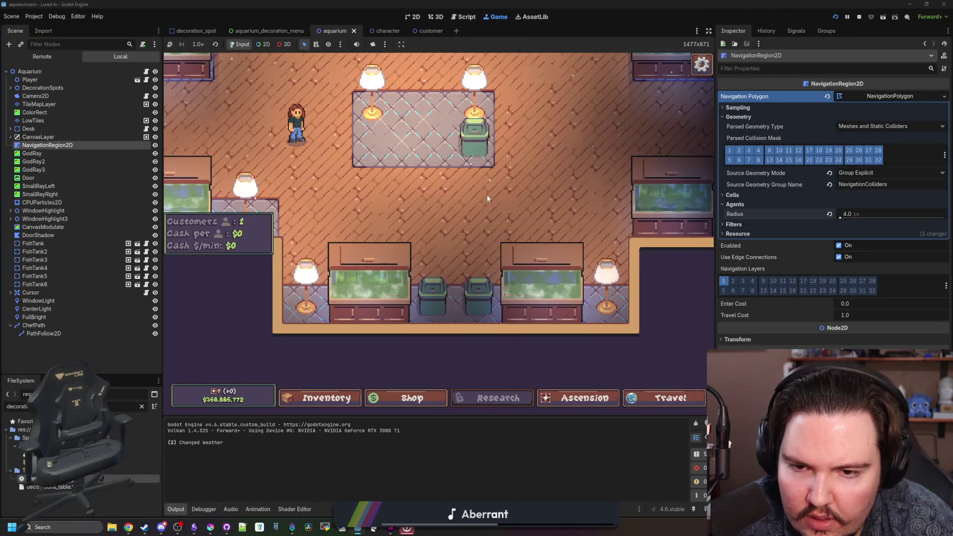
Zoom the Game view in and out to inspect the trash can on the rug, then return to Krita.
scroll(486, 192, up, 5)
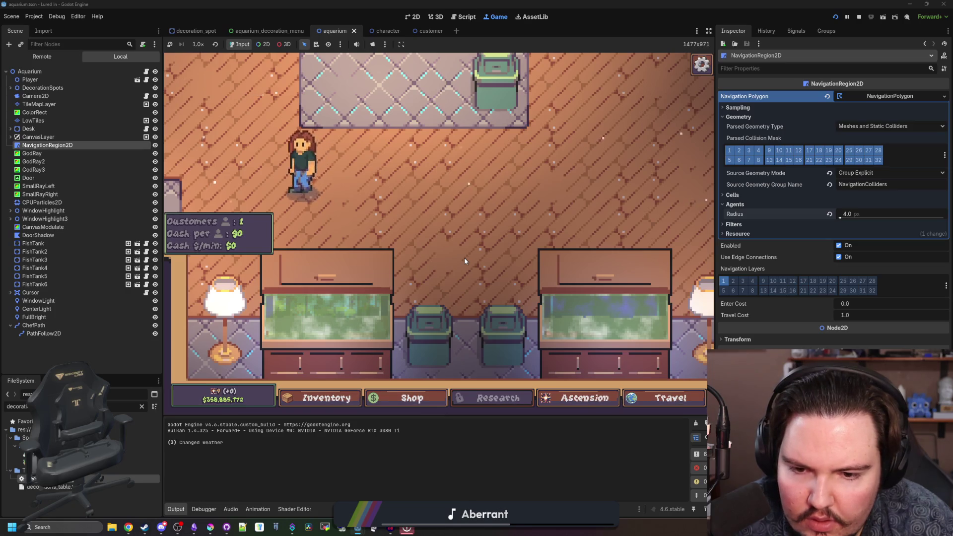
scroll(462, 255, down, 2)
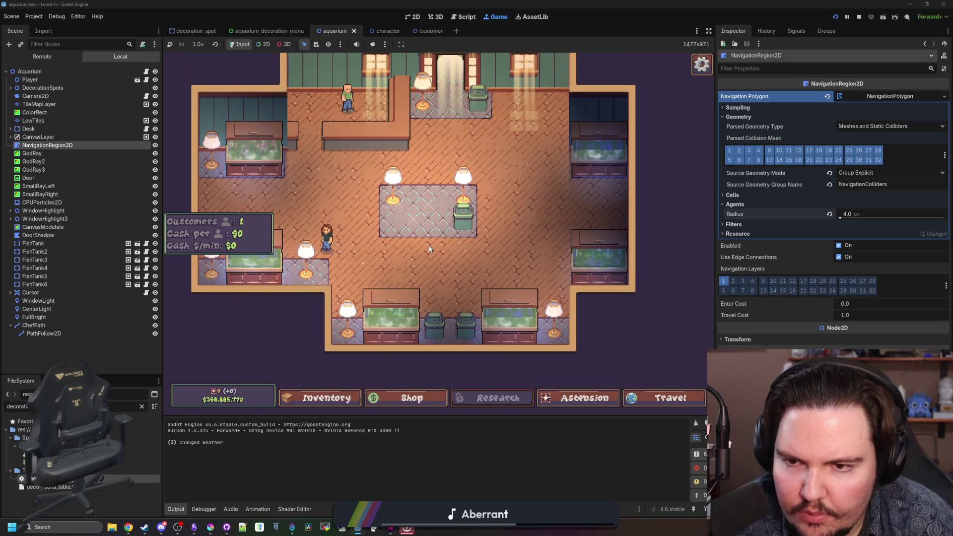
scroll(430, 249, up, 2)
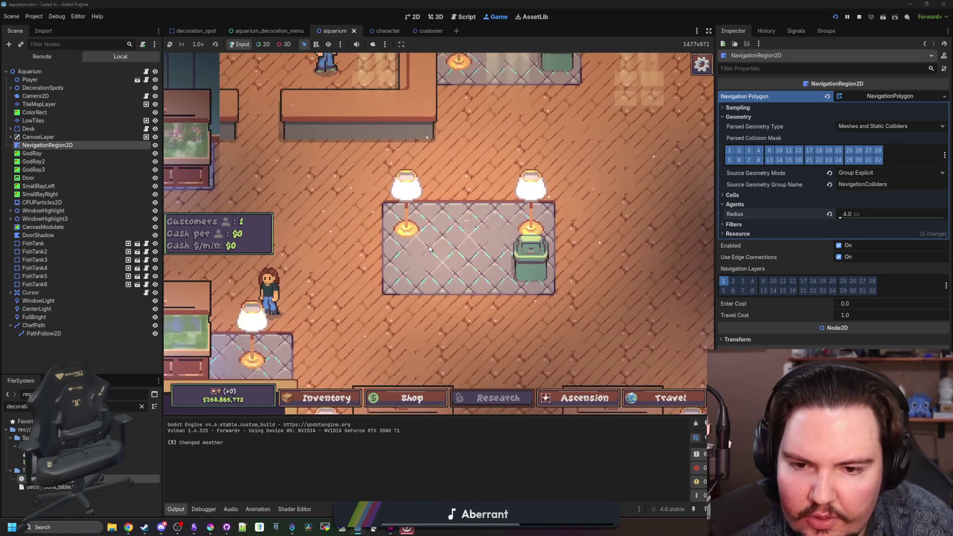
scroll(409, 200, up, 2)
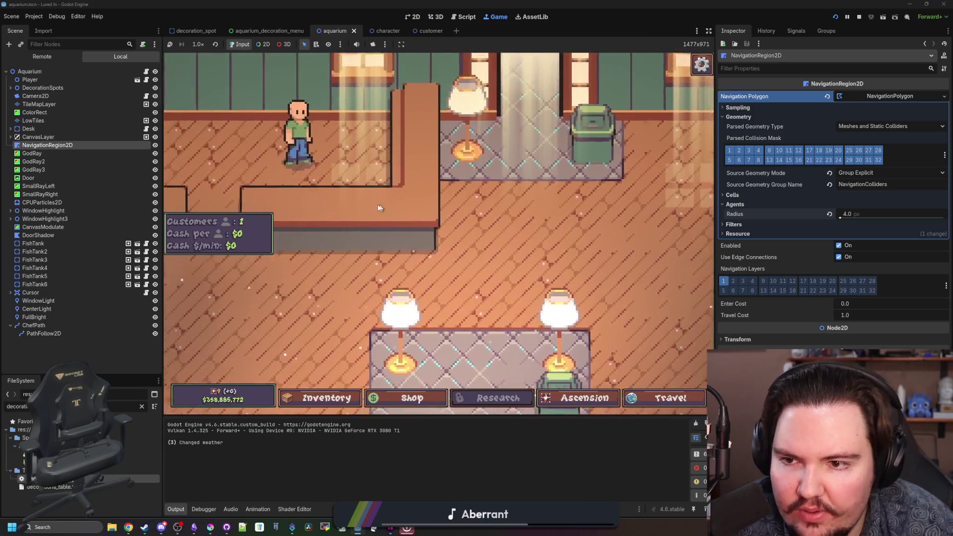
scroll(379, 208, up, 1)
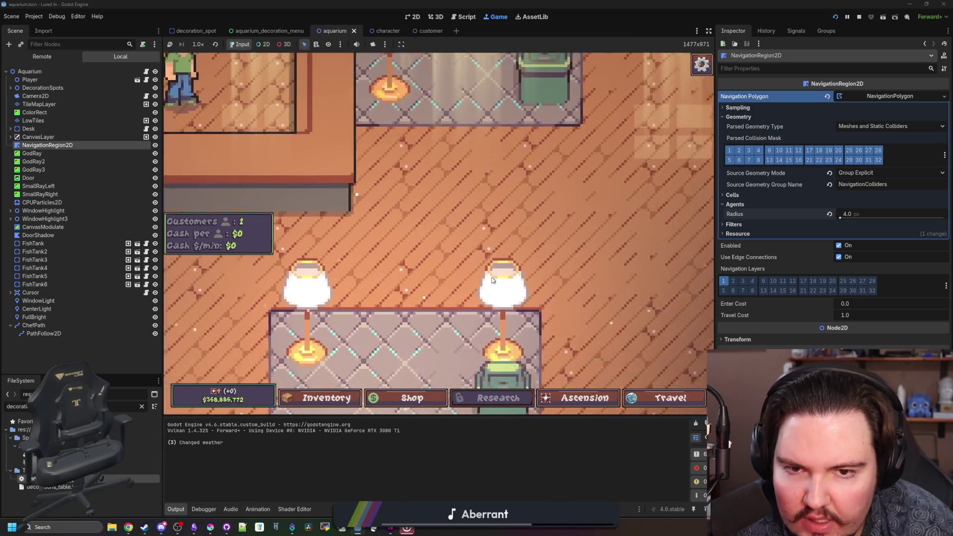
scroll(435, 290, down, 2)
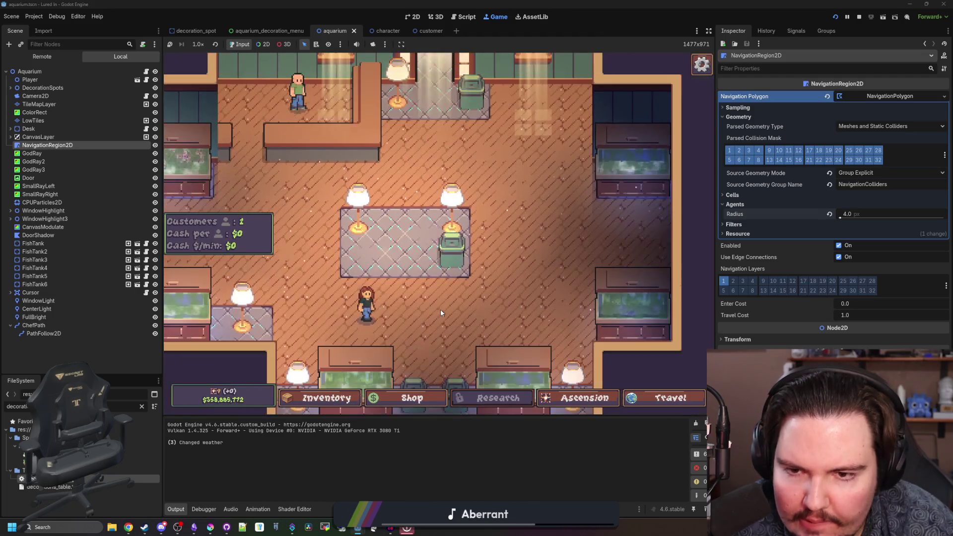
scroll(448, 248, up, 2)
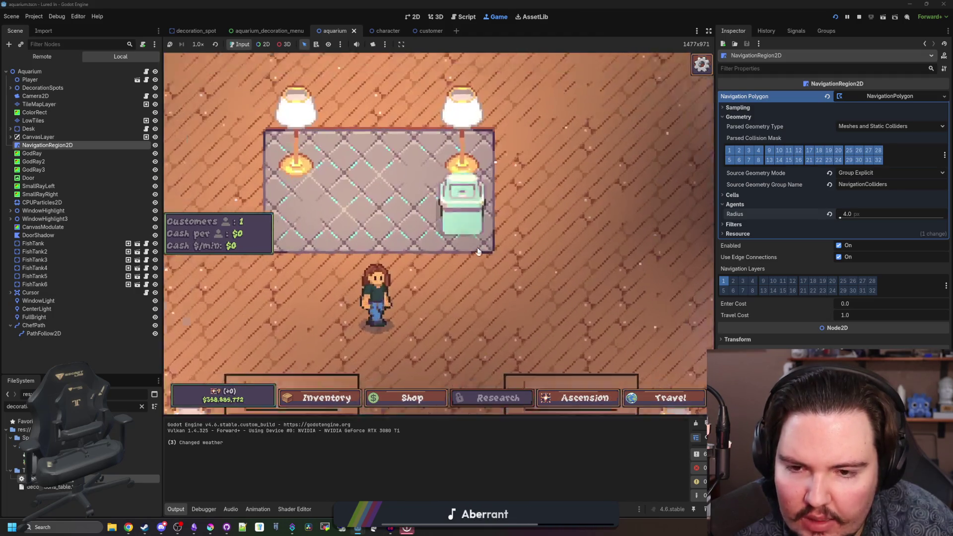
scroll(467, 250, down, 2)
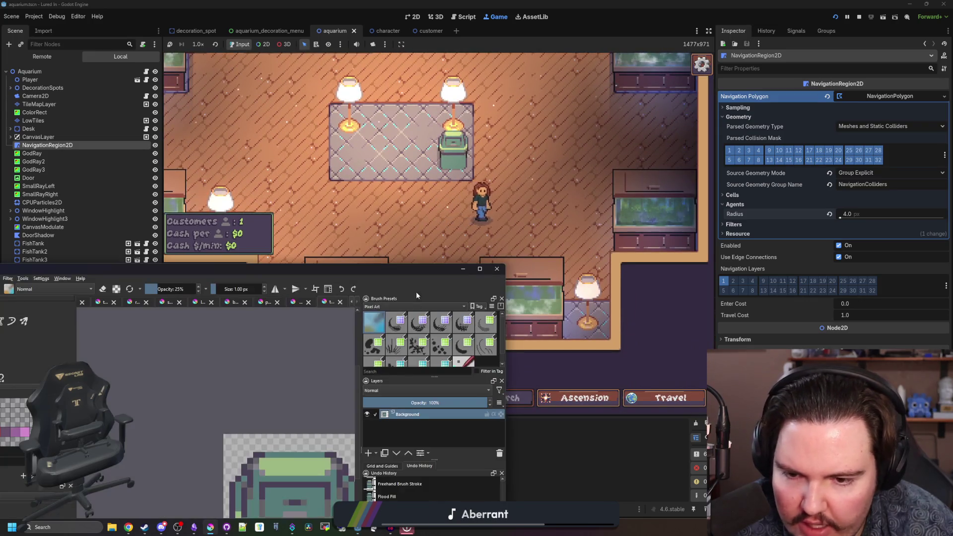
click(210, 526)
Select the can's lower-left shadow pixels by similar colour, paint the strip and erase stray orange.
scroll(316, 343, up, 2)
click(65, 111)
click(321, 311)
key(b)
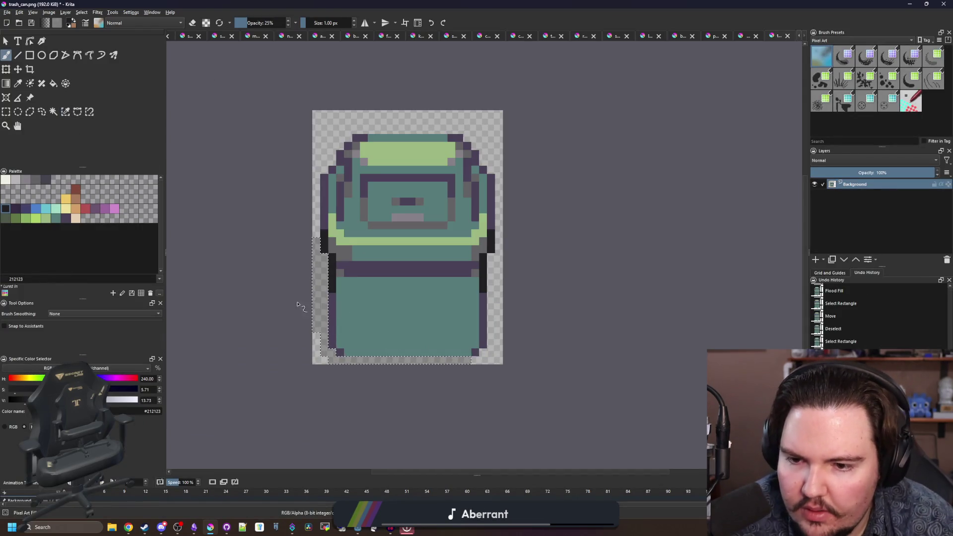
key(bracketright)
key(bracketright)
key(bracketright)
key(bracketright)
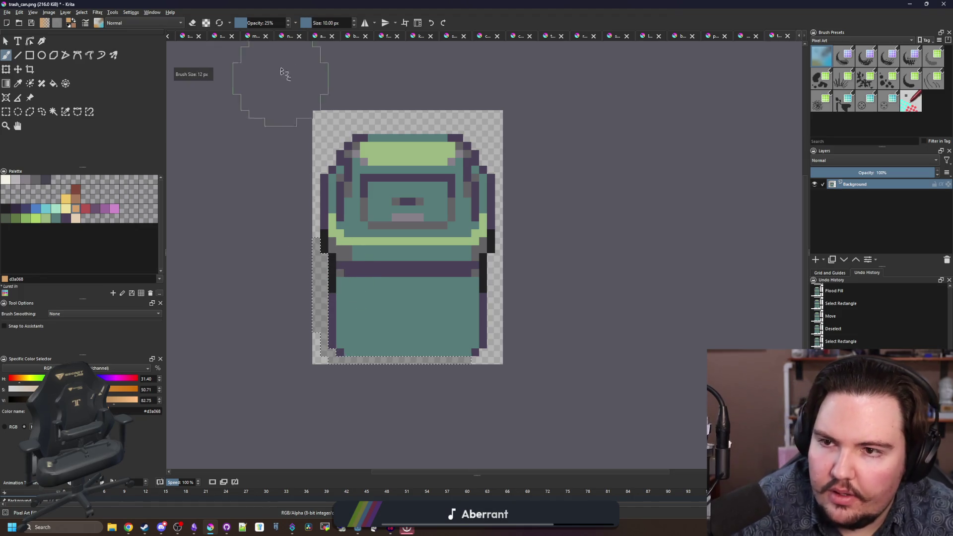
key(o)
key(o)
key(o)
drag(328, 303, 329, 347)
key(e)
mouse_move(483, 330)
mouse_down()
mouse_move(213, 298)
mouse_move(278, 297)
mouse_up()
scroll(303, 96, up, 1)
key(e)
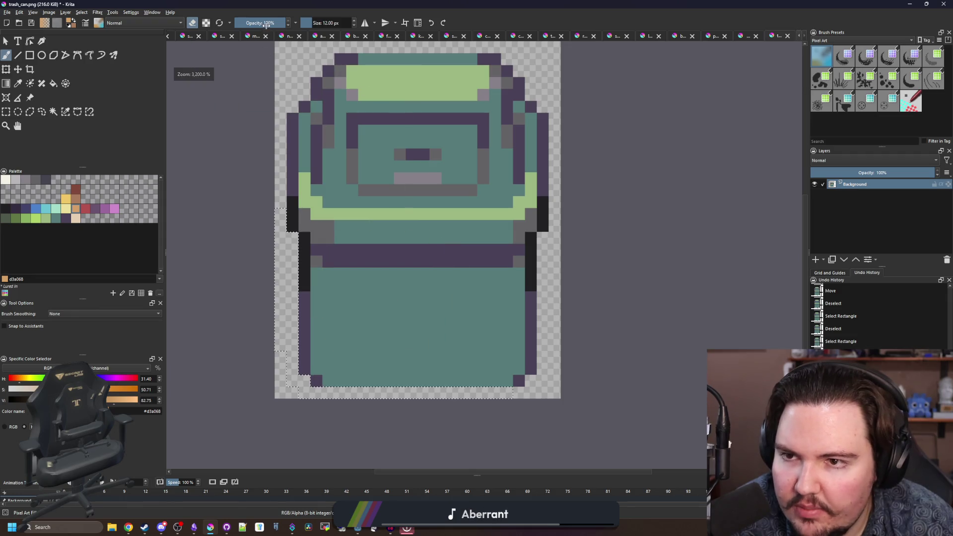
Paint a translucent #212123 shadow at about 35% opacity across the bottom strip.
ctrl+click(293, 218)
click(257, 23)
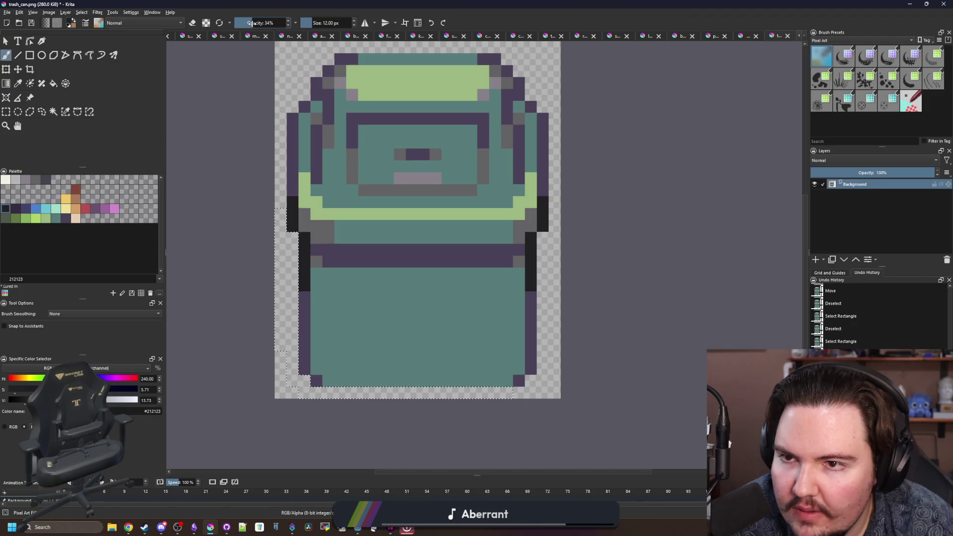
drag(525, 403, 382, 403)
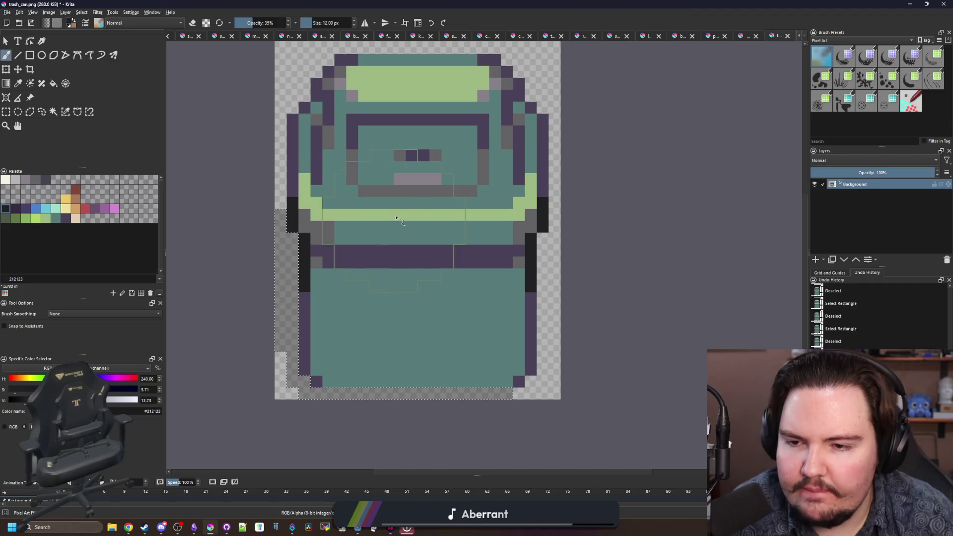
scroll(396, 193, down, 2)
Re-export trash_can.png as PNG and switch back to the Godot game.
key(ctrl+s)
click(510, 331)
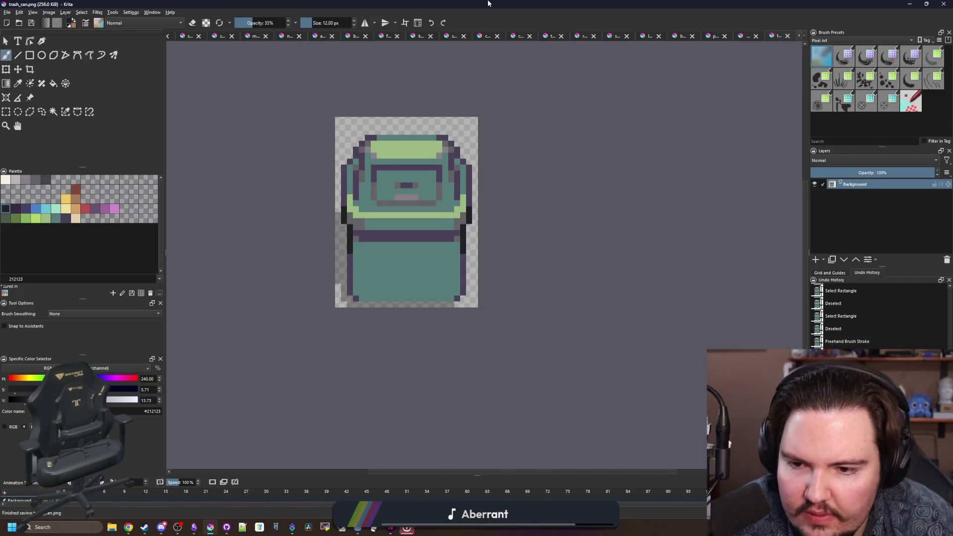
key(alt+Tab)
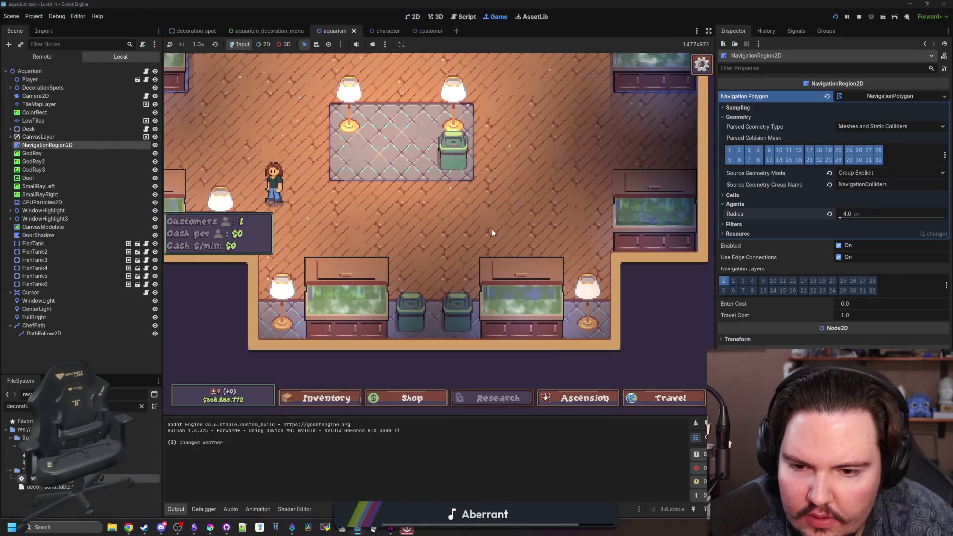
Buy the Bench decoration from the shop and place it on the central rug.
scroll(492, 228, up, 2)
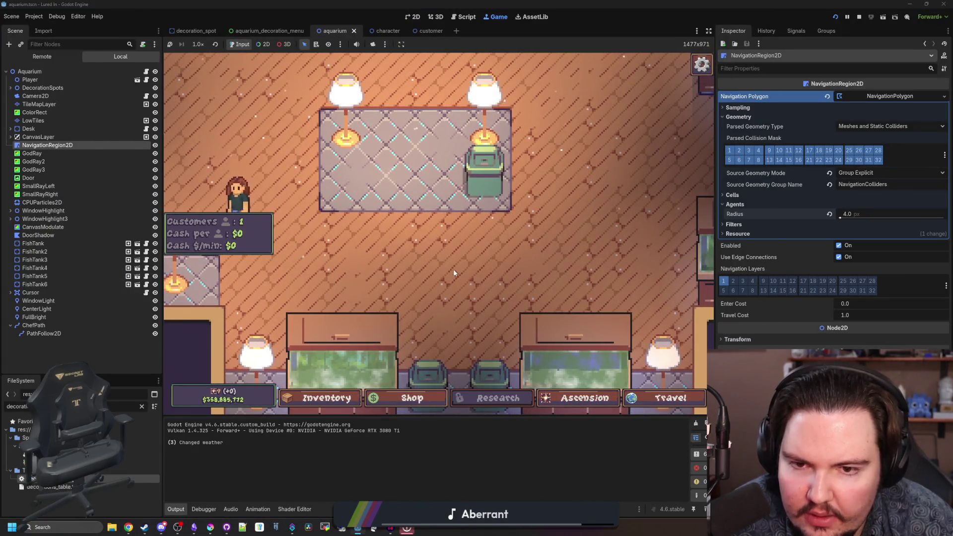
scroll(454, 263, down, 2)
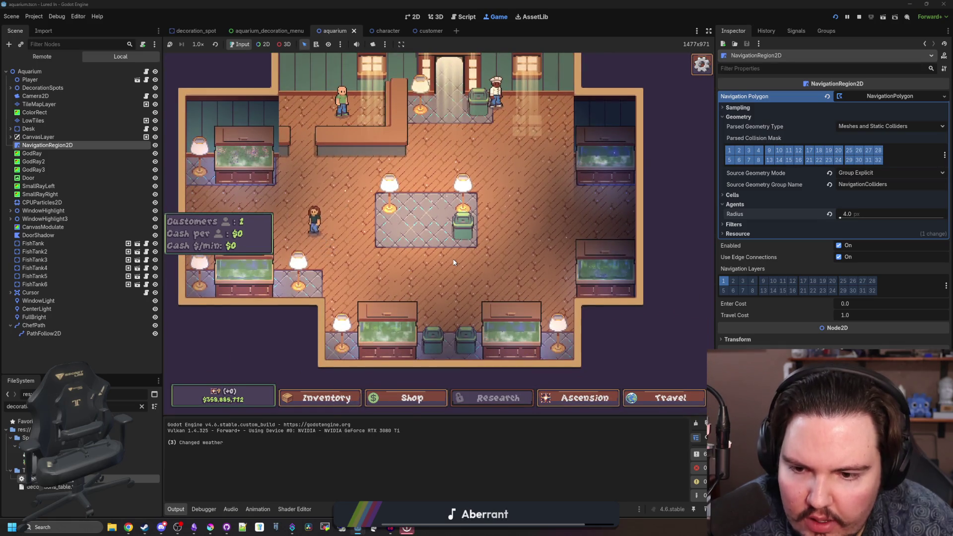
key(a)
key(d)
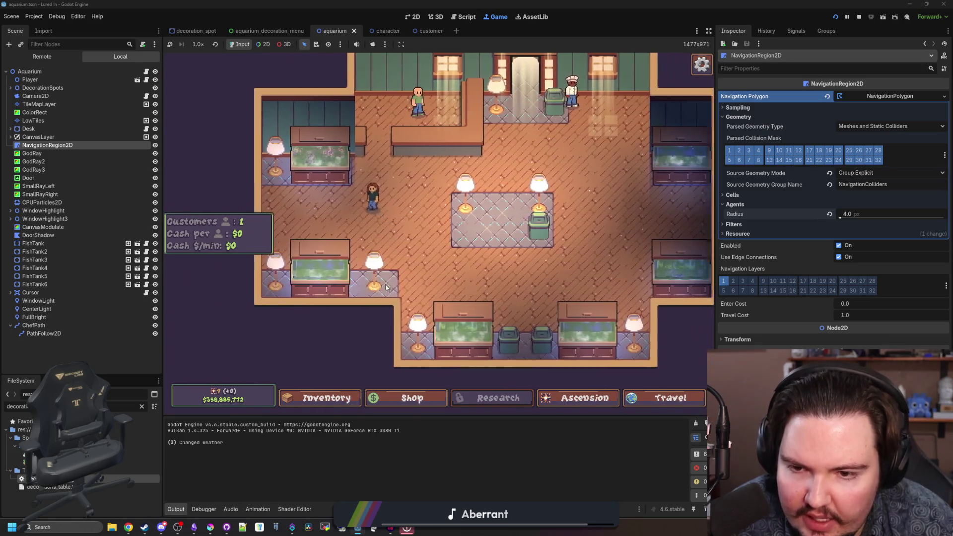
click(414, 397)
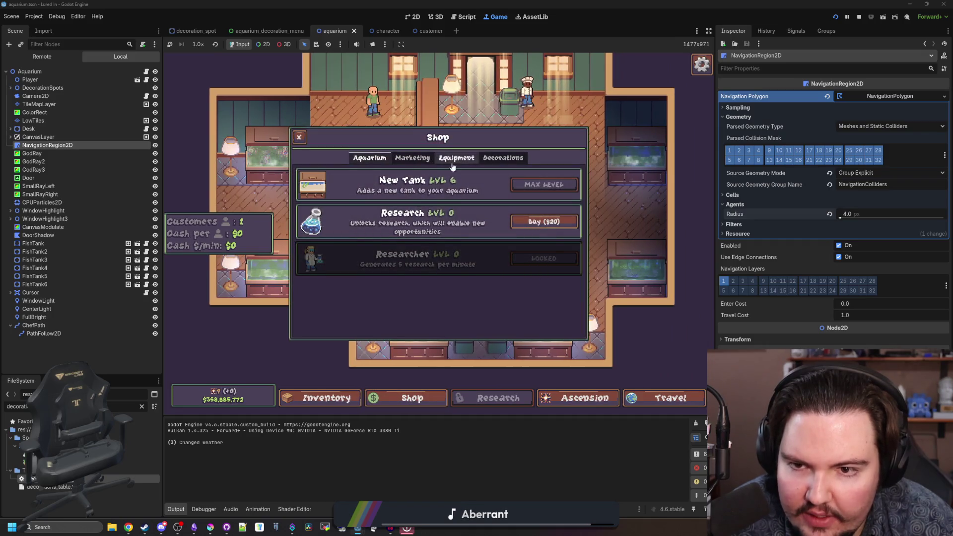
click(503, 158)
scroll(479, 246, down, 2)
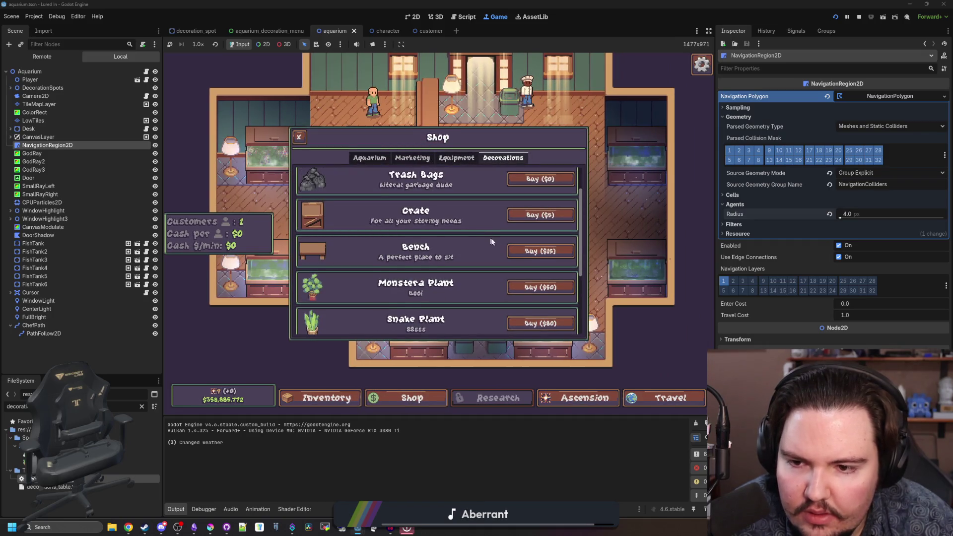
click(541, 253)
click(469, 270)
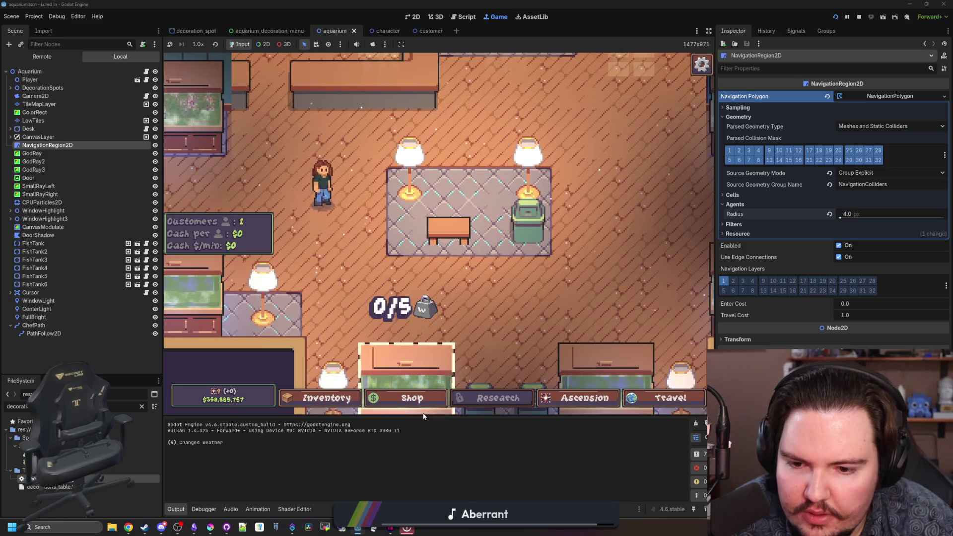
Buy the Snake Plant decoration and place it on the rug.
click(412, 397)
scroll(433, 274, down, 3)
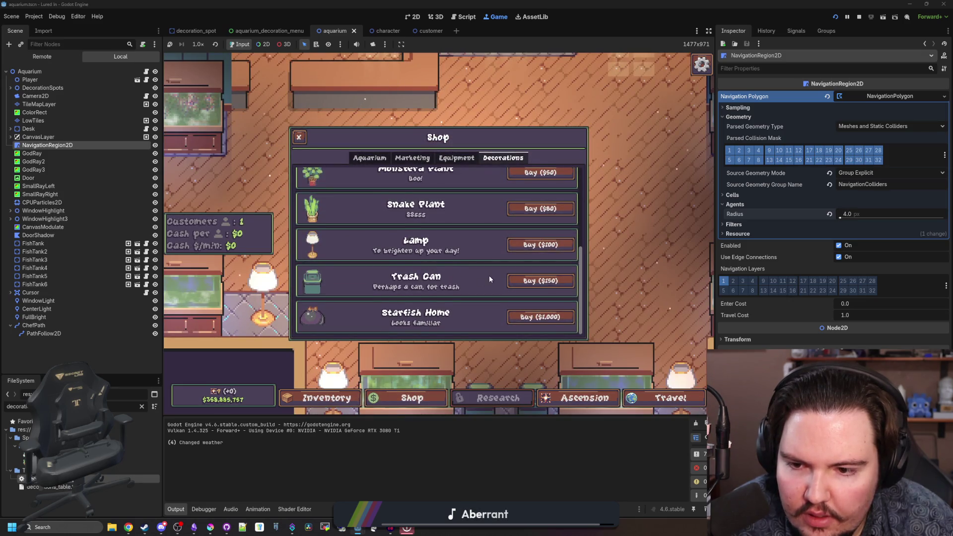
click(541, 208)
click(406, 233)
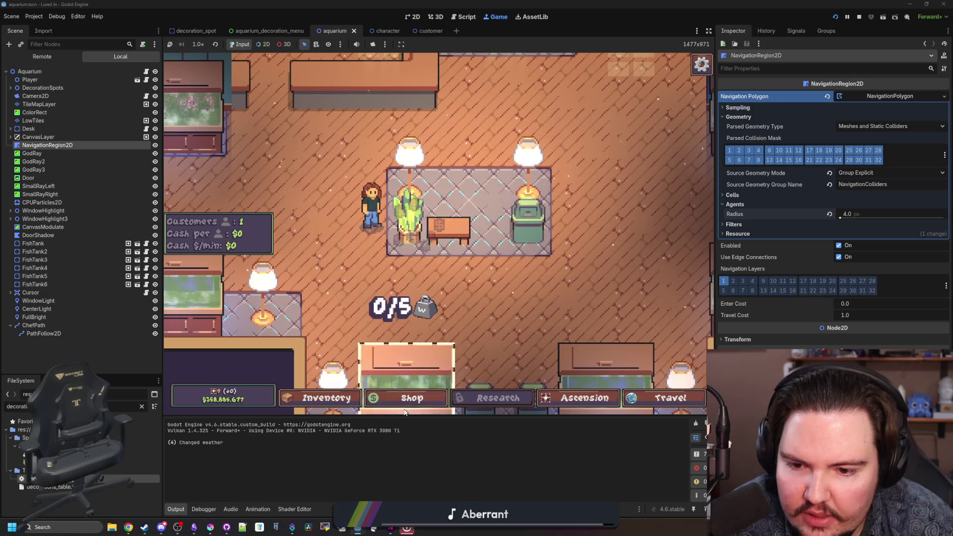
Place the Monstera Plant on the centre display tile and scale it to x1.3.
click(412, 397)
click(541, 234)
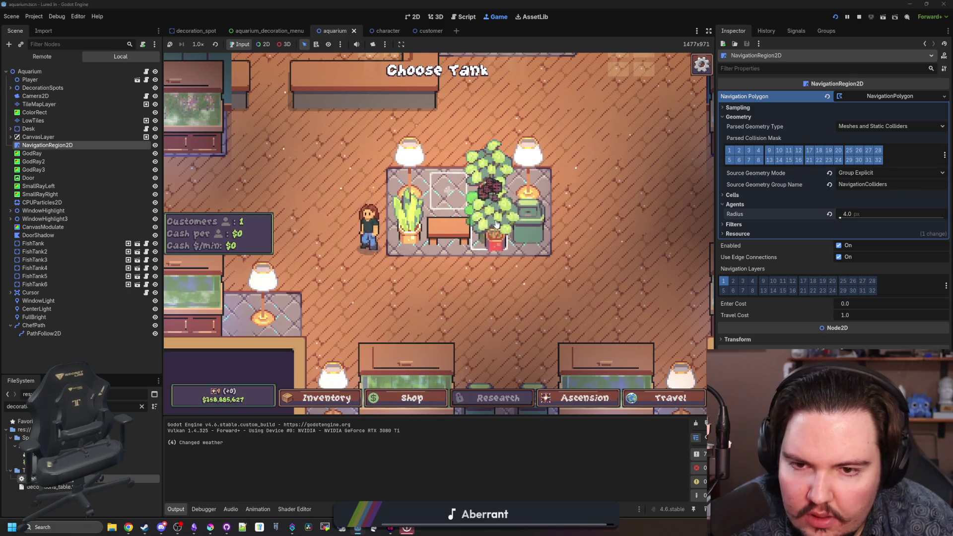
click(456, 298)
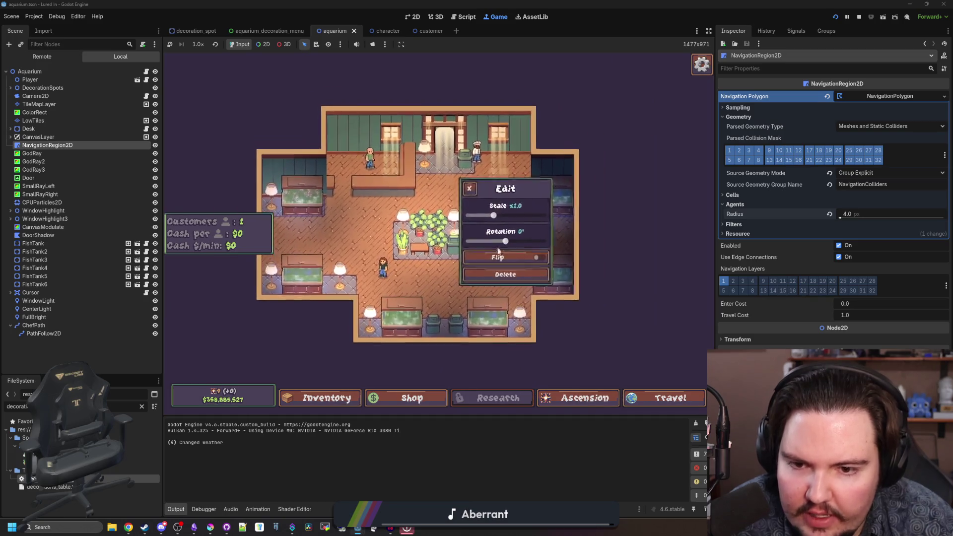
drag(498, 225, 511, 224)
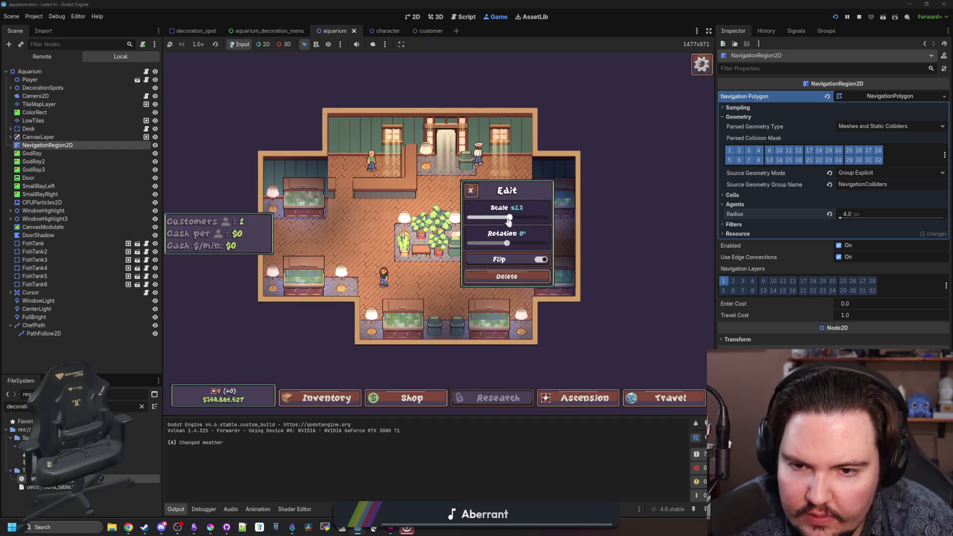
click(471, 190)
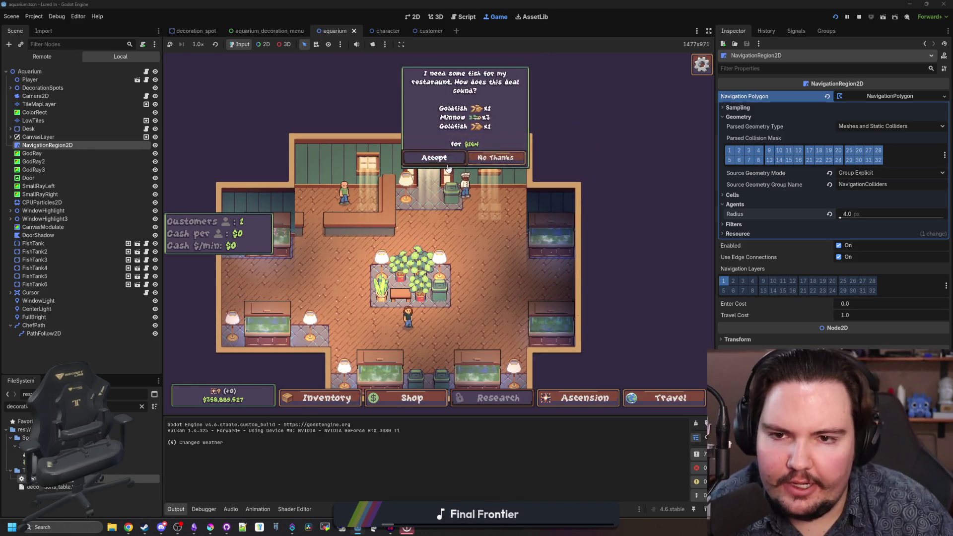
Accept the customer's fish deal, then buy Trash Bags but cancel placing them.
click(435, 151)
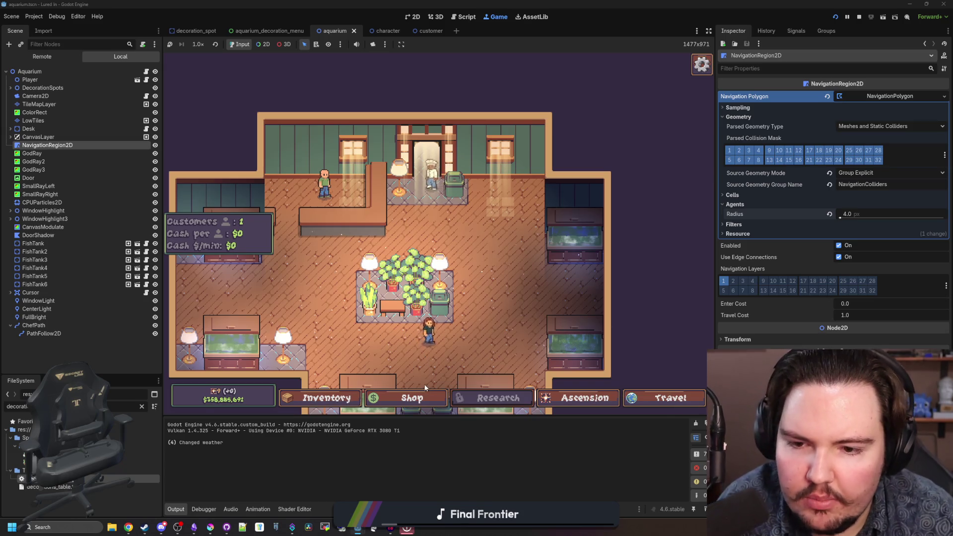
click(419, 398)
scroll(434, 195, down, 1)
scroll(429, 208, up, 5)
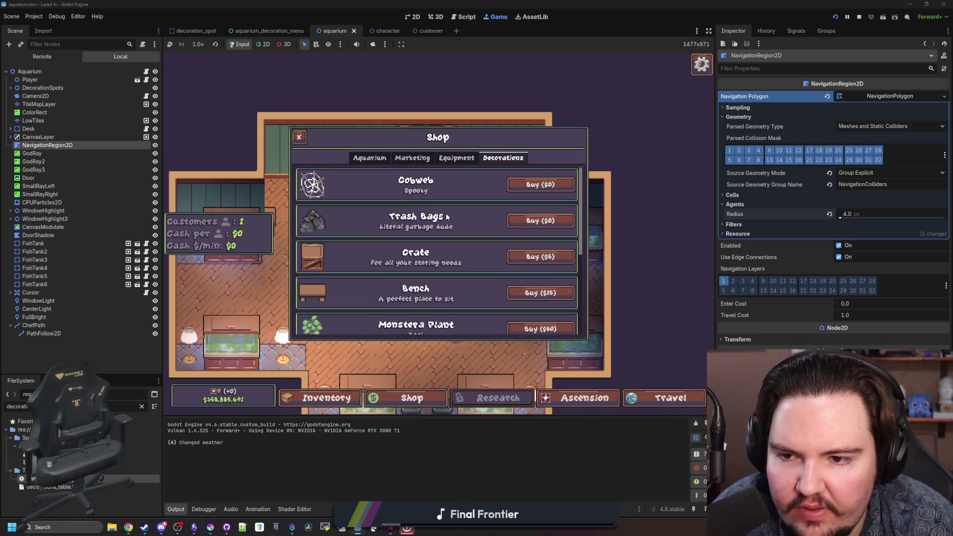
click(540, 221)
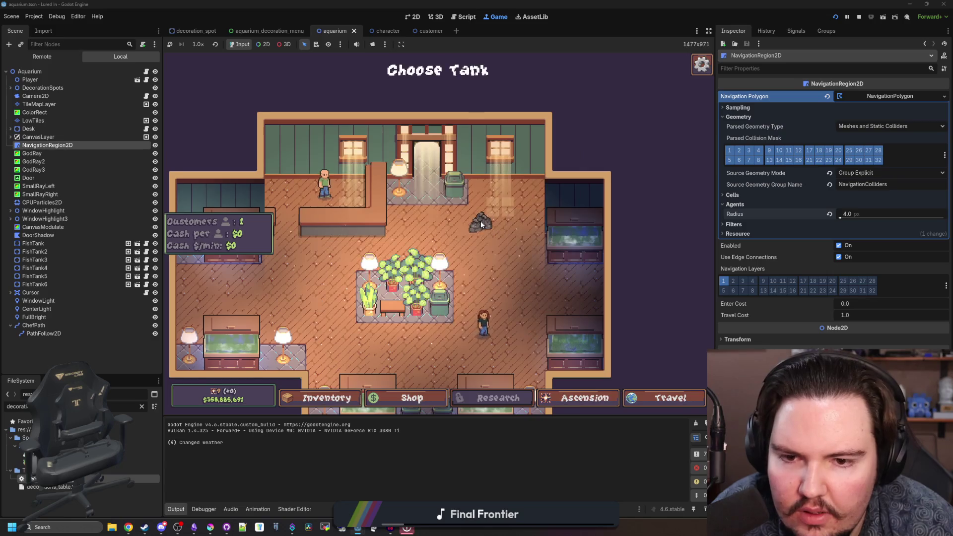
click(480, 225)
In the shop's Aquarium category, buy Research and three Researcher levels.
click(412, 398)
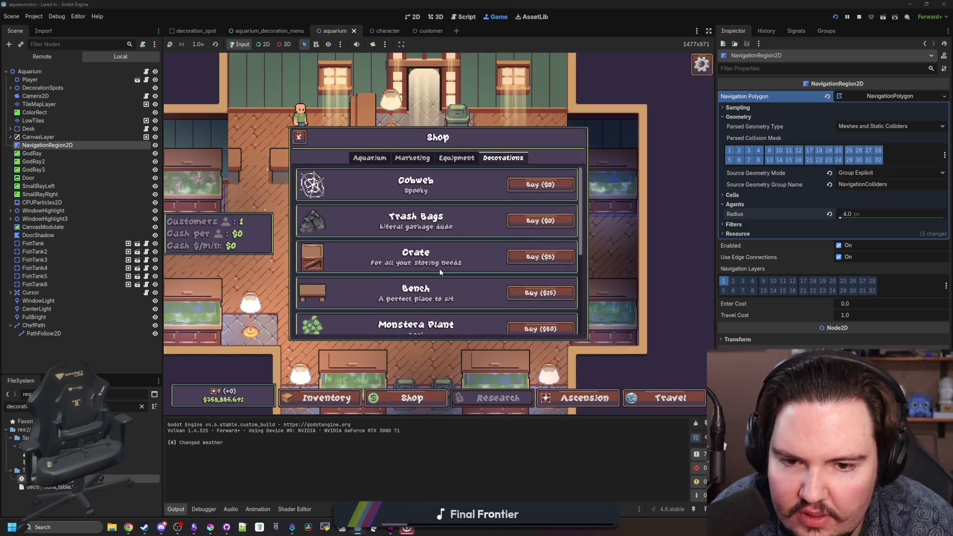
scroll(439, 272, down, 3)
click(449, 158)
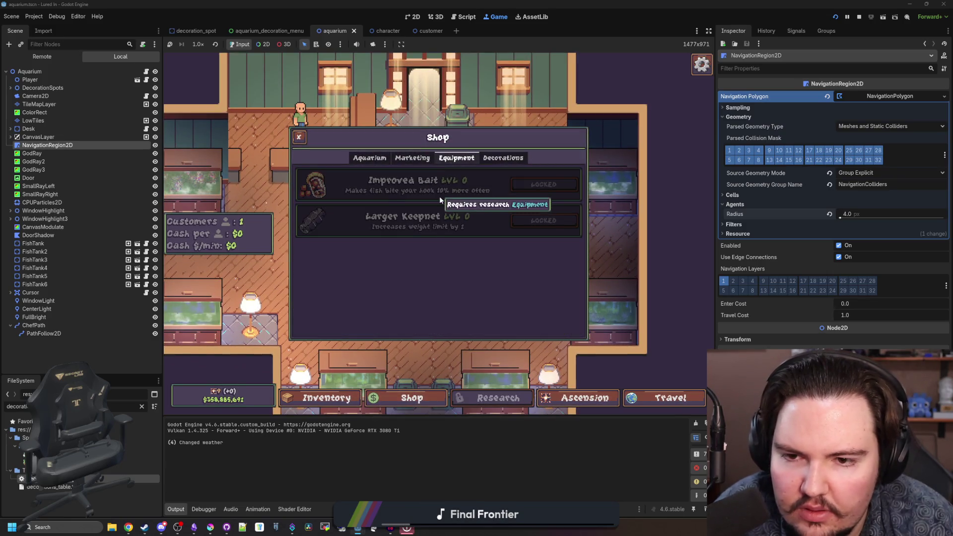
click(412, 158)
click(387, 159)
click(543, 221)
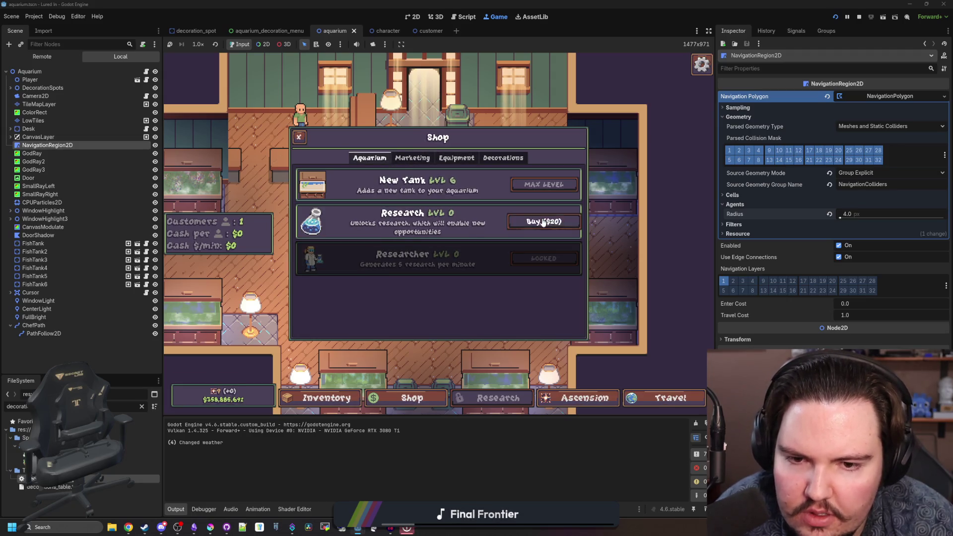
click(544, 258)
click(546, 258)
click(533, 258)
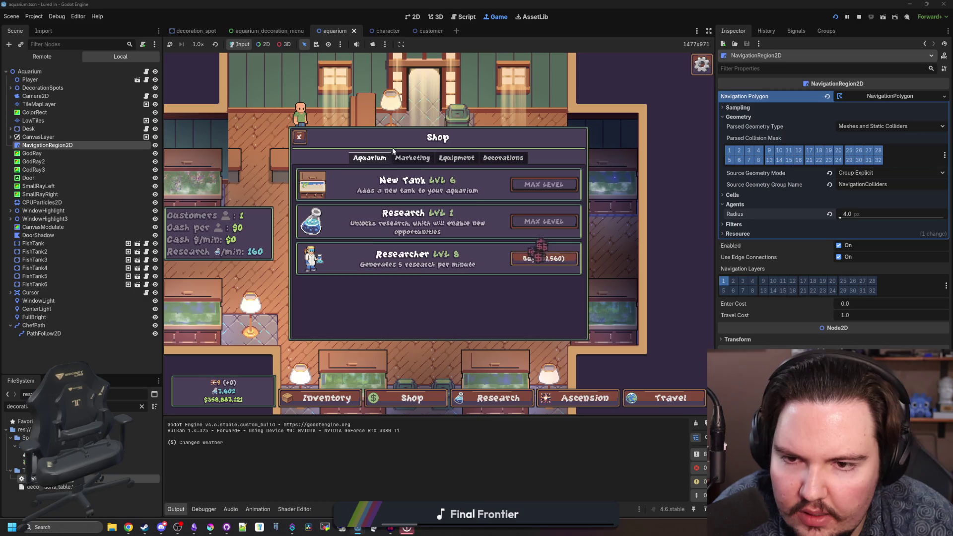
Buy Advertising under Marketing, check the research tree, then stop the running game.
click(411, 158)
click(543, 184)
click(498, 398)
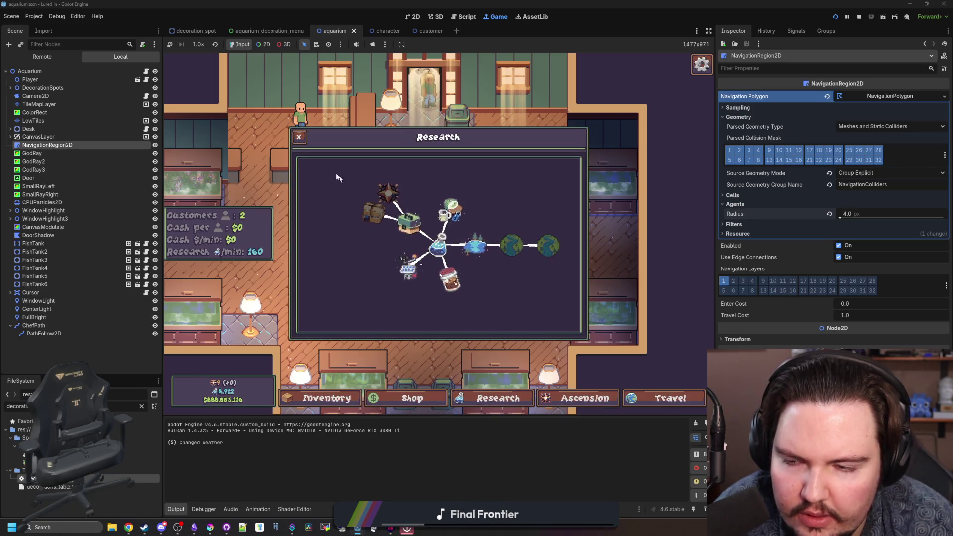
click(300, 141)
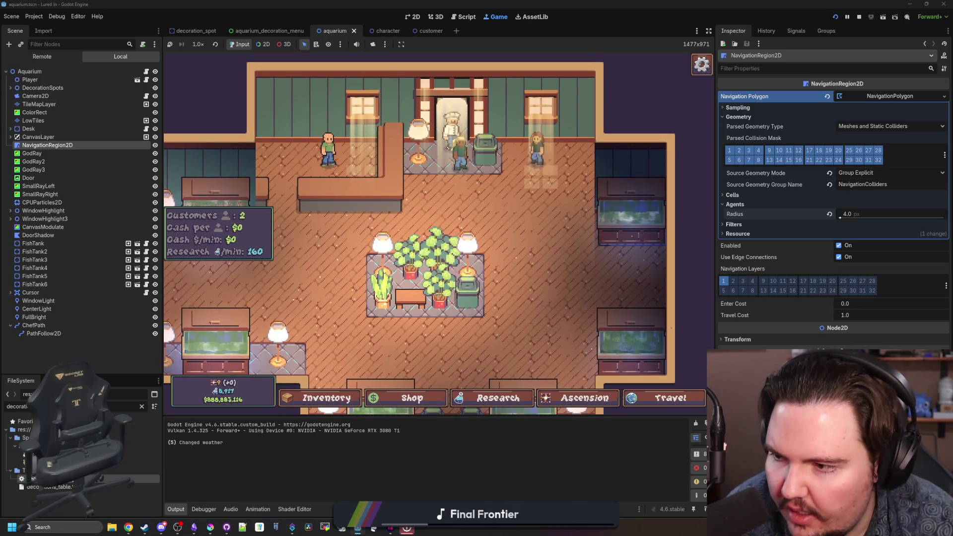
key(alt+Tab)
key(alt+Tab)
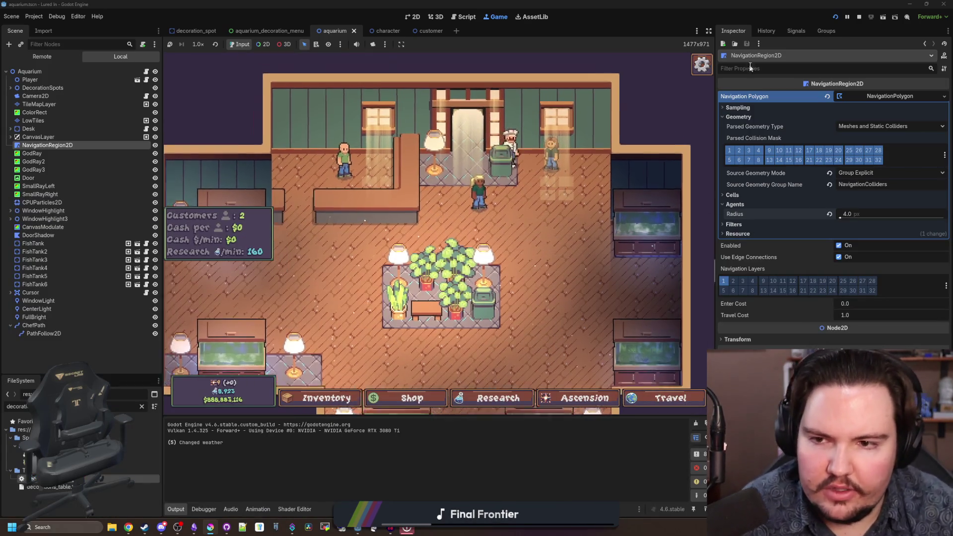
click(859, 17)
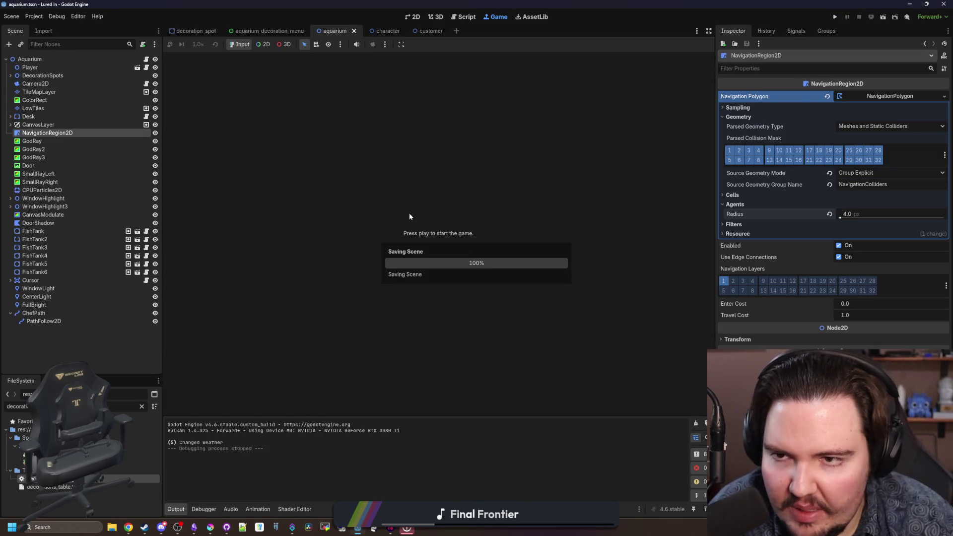
Switch to the 2D editor and save the aquarium scene with Ctrl+S.
click(411, 19)
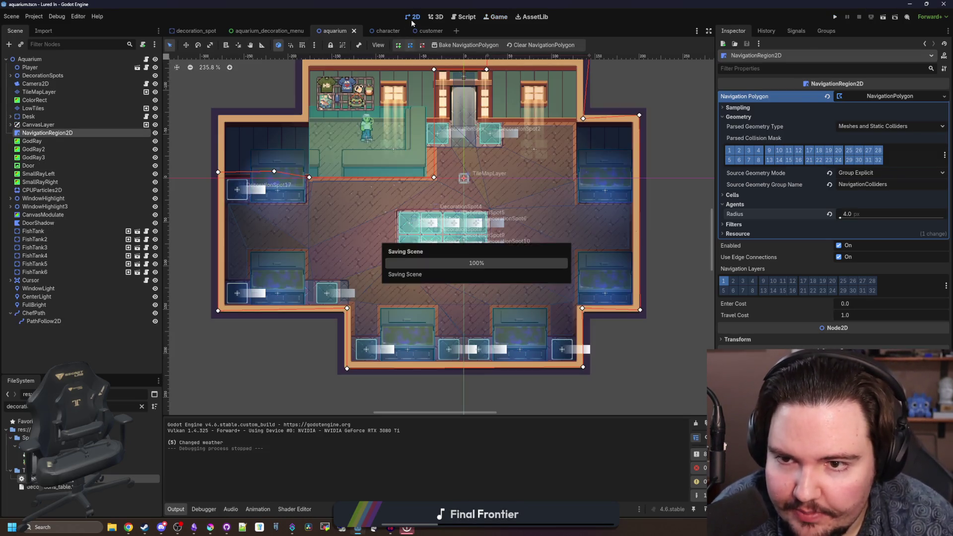
scroll(368, 130, up, 6)
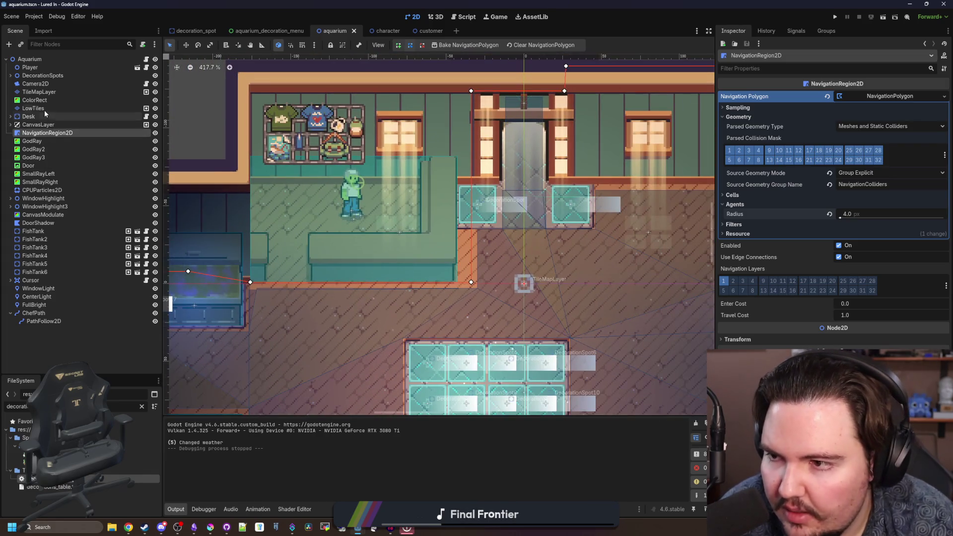
click(58, 77)
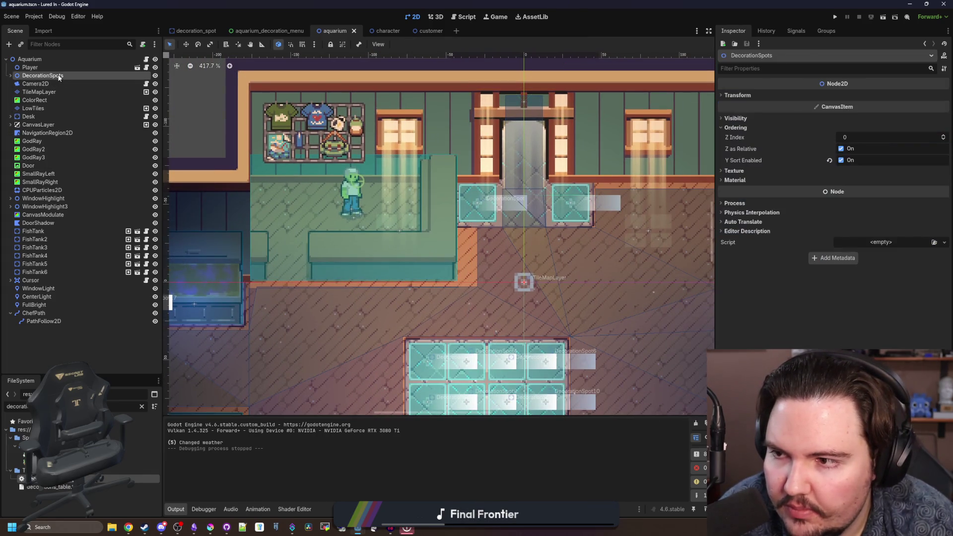
key(ctrl+s)
Pan and zoom the room toward the merchandise shelf, then select the Camera2D node.
scroll(367, 188, up, 4)
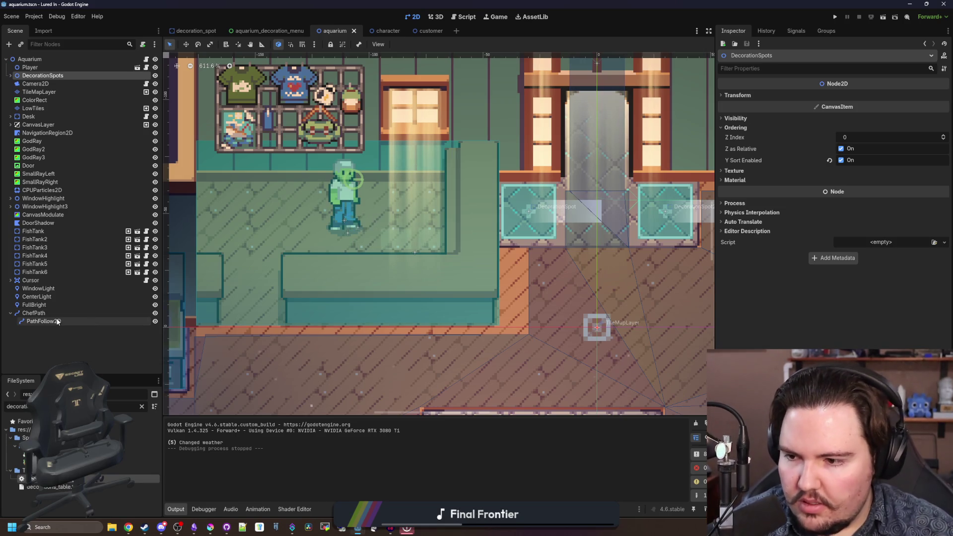
click(61, 340)
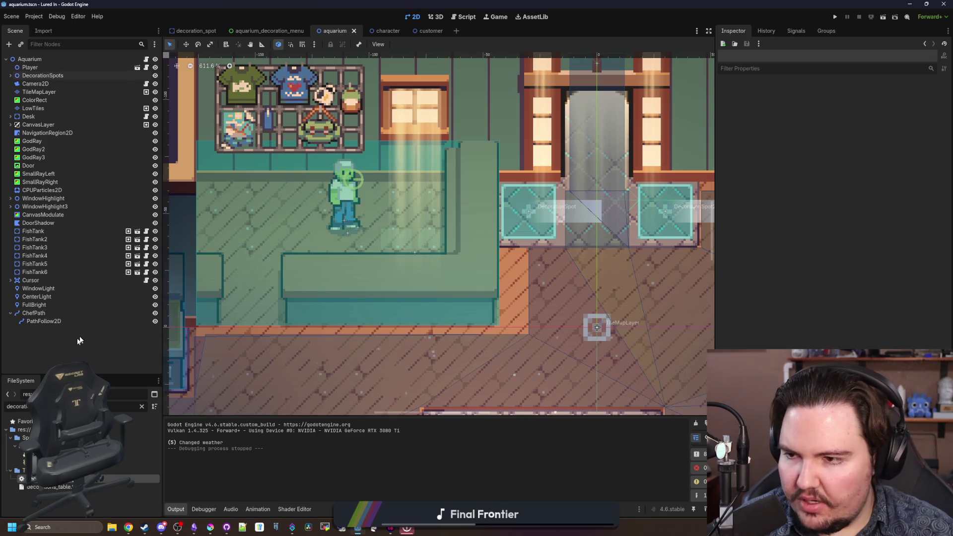
scroll(380, 225, down, 3)
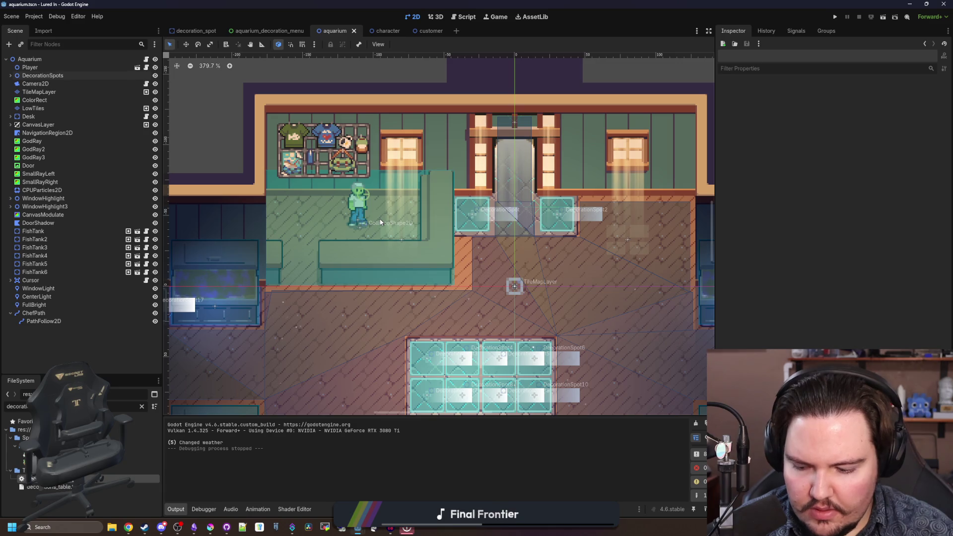
scroll(318, 186, up, 5)
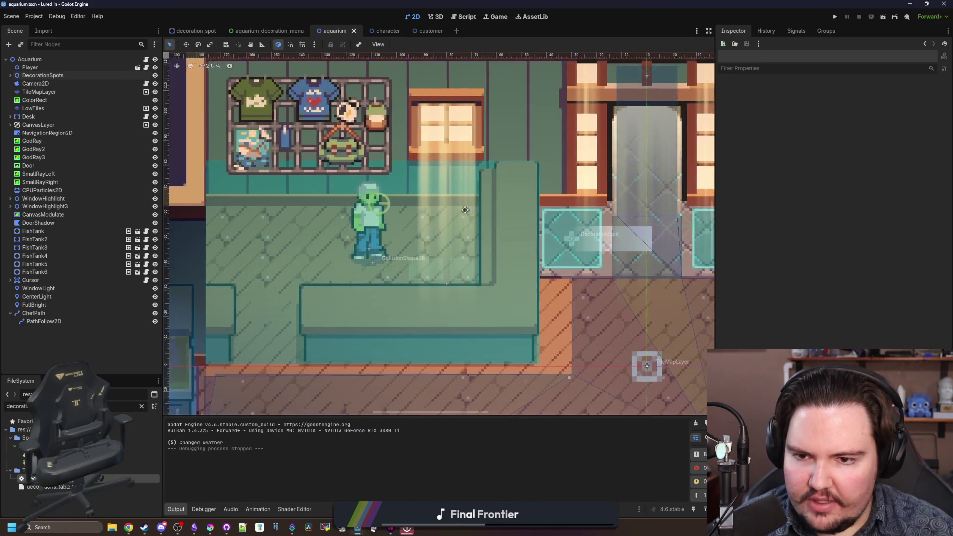
scroll(340, 223, down, 1)
scroll(340, 222, up, 1)
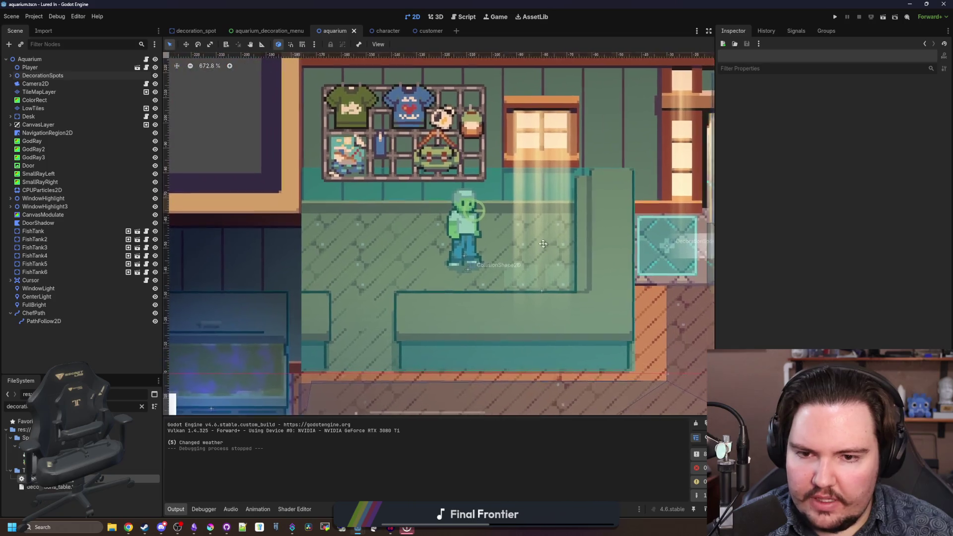
drag(571, 248, 440, 259)
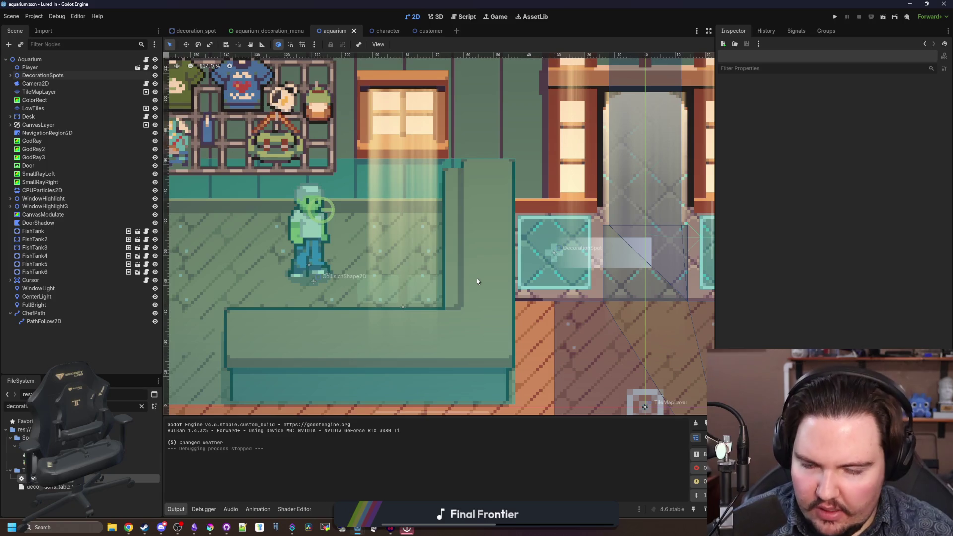
scroll(474, 278, down, 3)
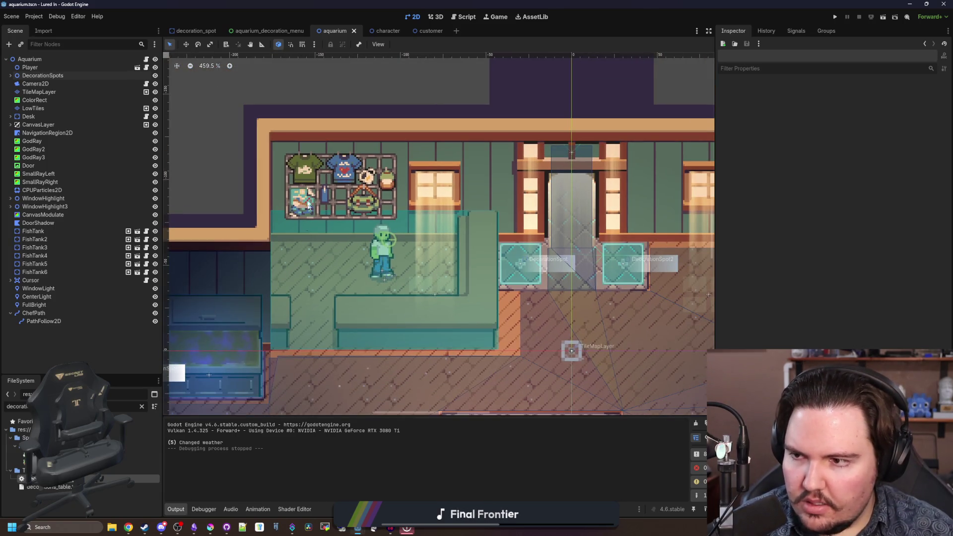
click(43, 85)
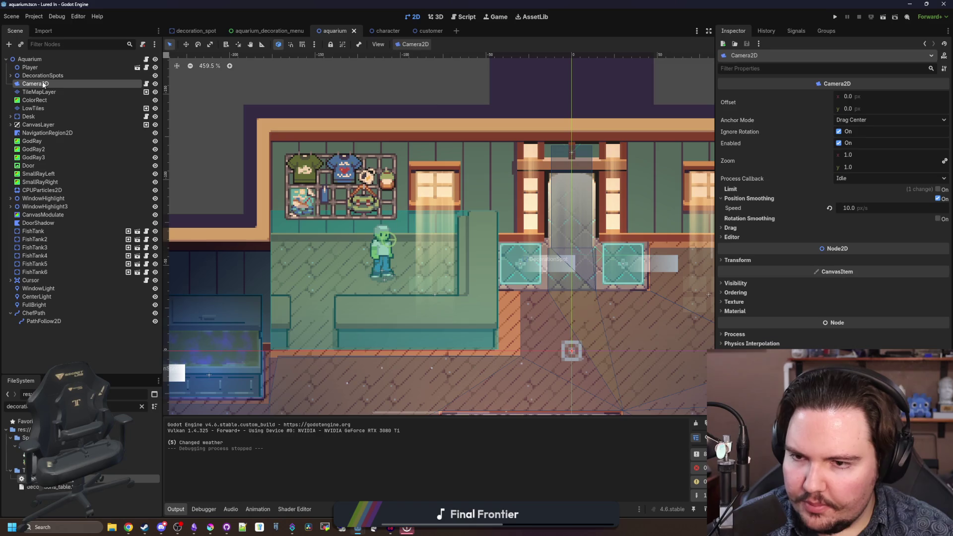
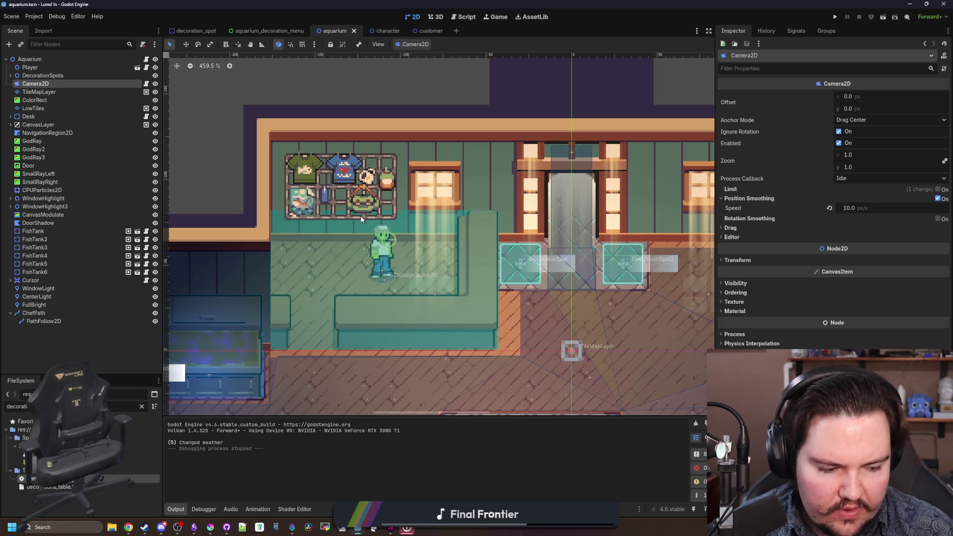
Open the Player scene, collapse its Skeleton2D bone hierarchy, and cancel adding a child node.
drag(360, 215, 324, 196)
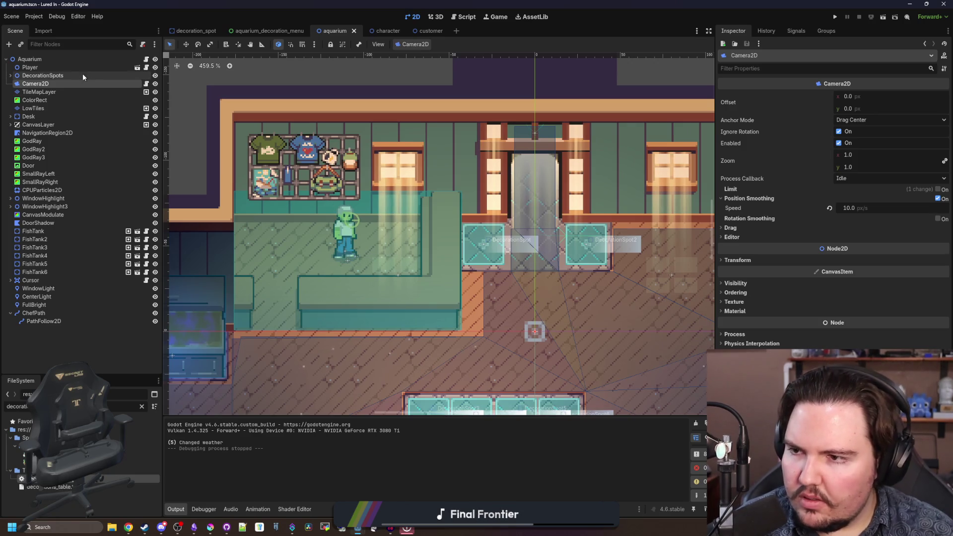
click(70, 68)
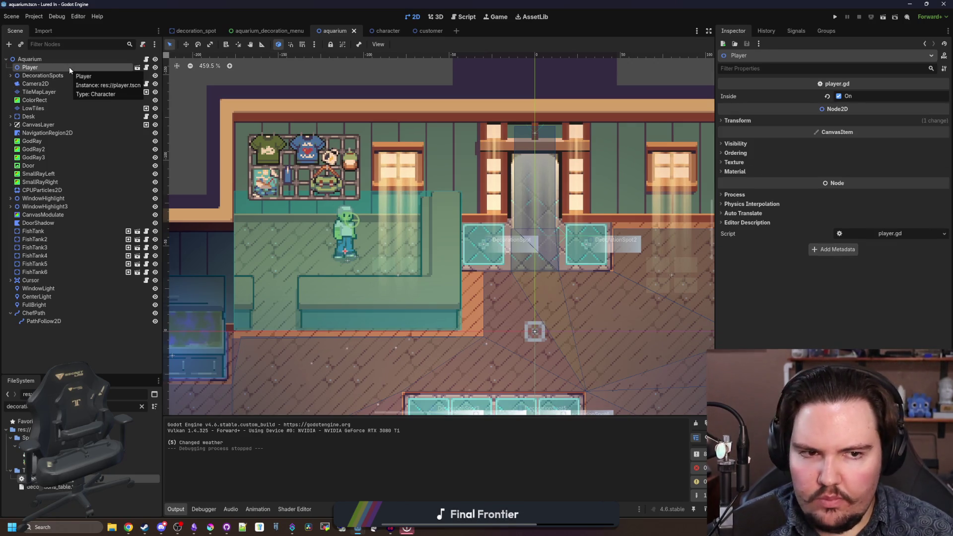
click(138, 68)
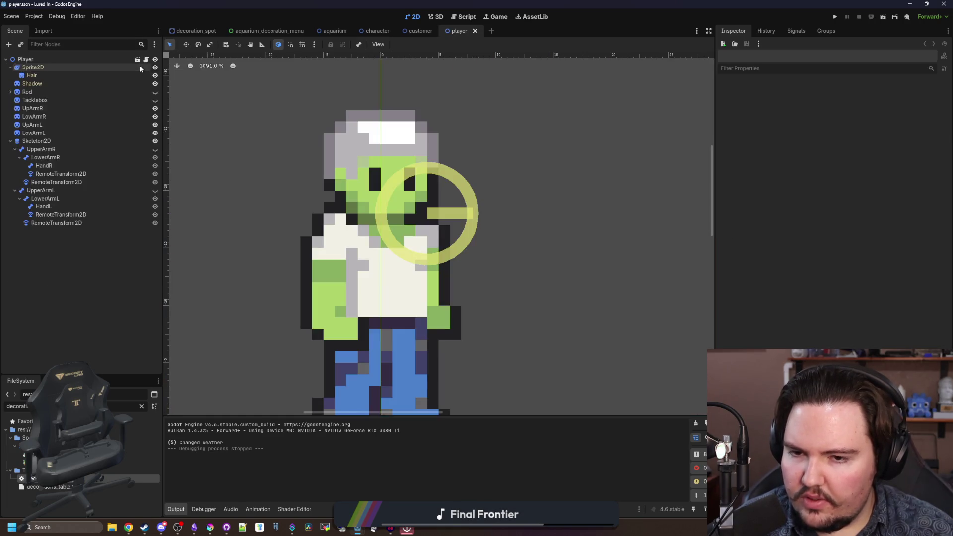
scroll(369, 251, down, 3)
scroll(369, 249, down, 1)
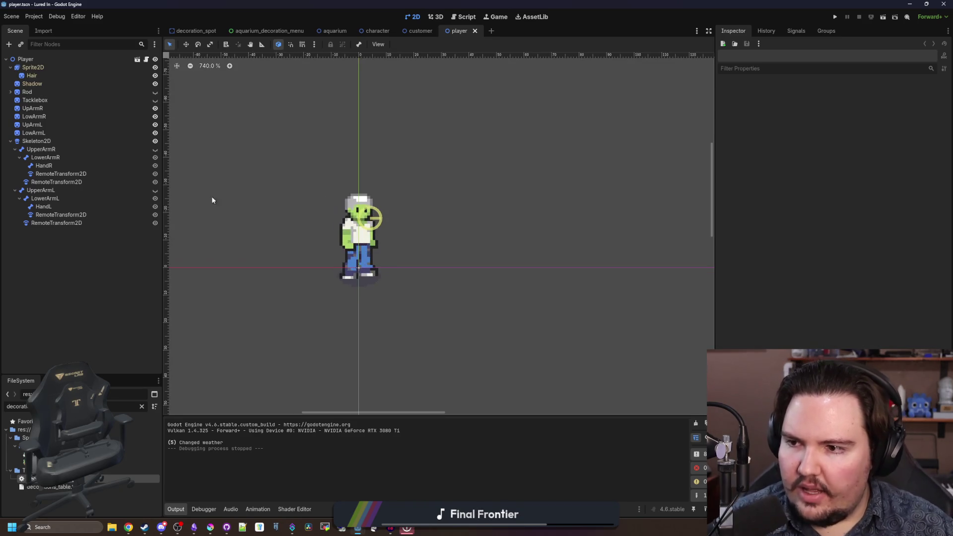
click(10, 142)
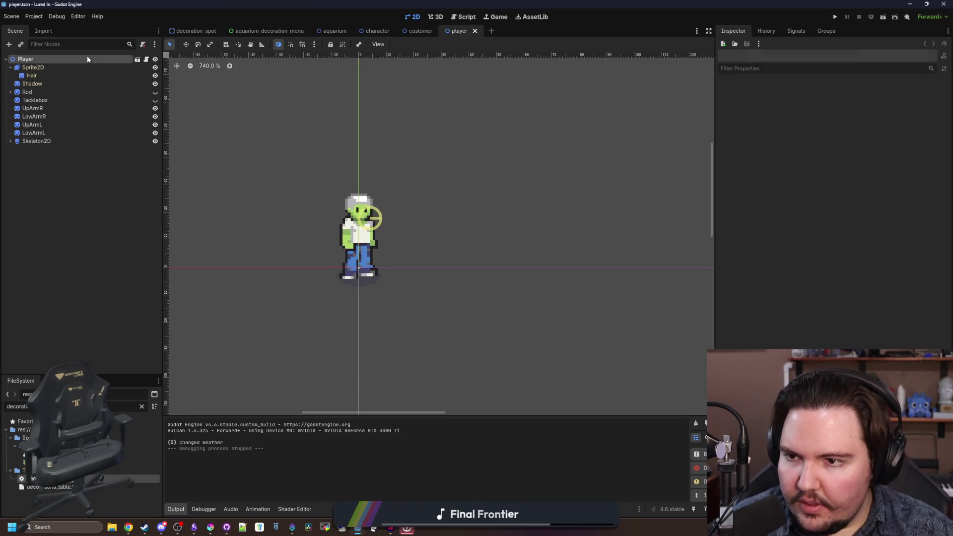
right_click(87, 56)
click(108, 76)
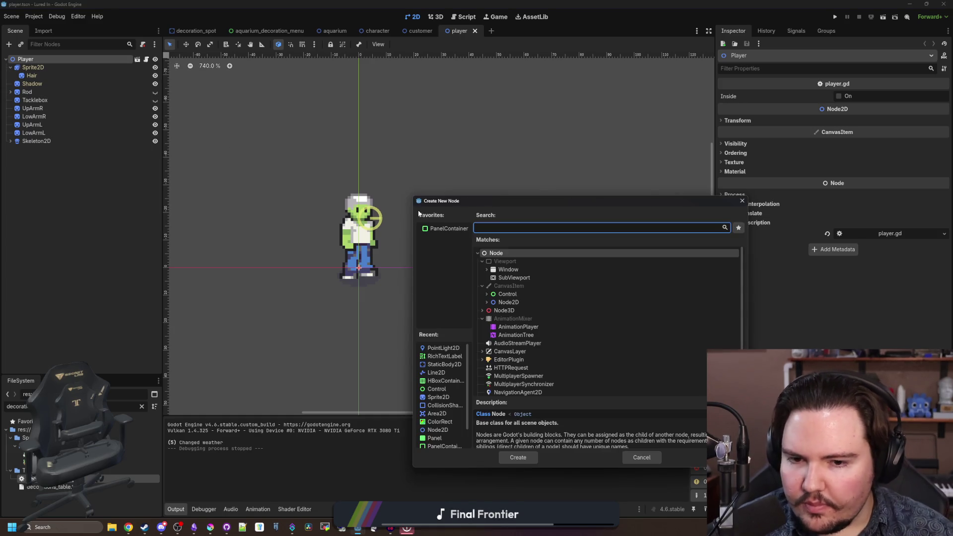
click(653, 457)
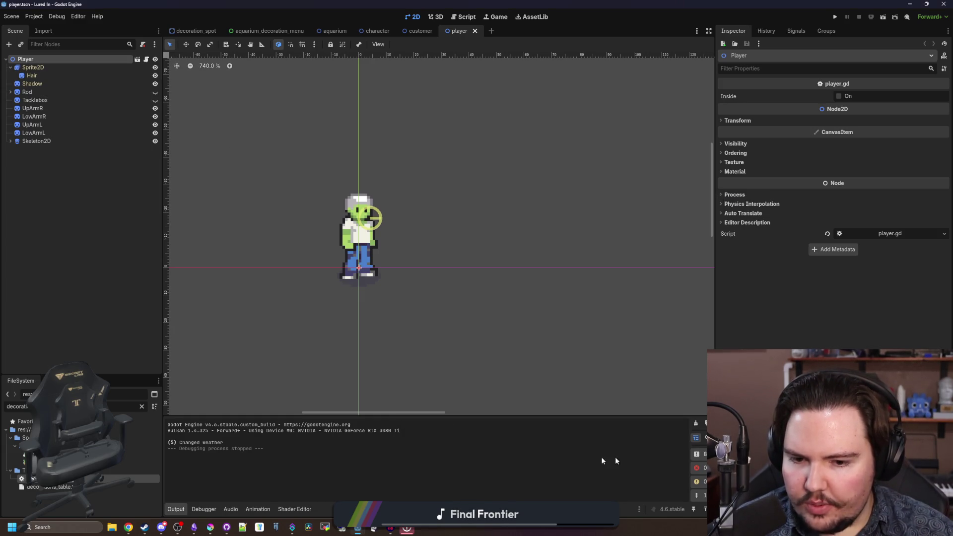
Filter FileSystem for 'aquariu' and duplicate aquarium_decoration_menu.tscn as customization_menu.tscn.
click(141, 407)
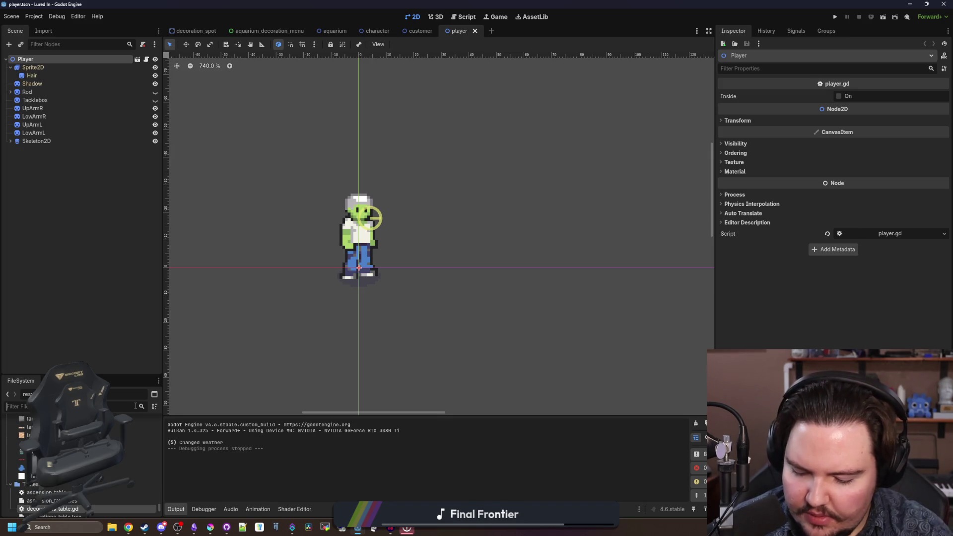
text(aquariu)
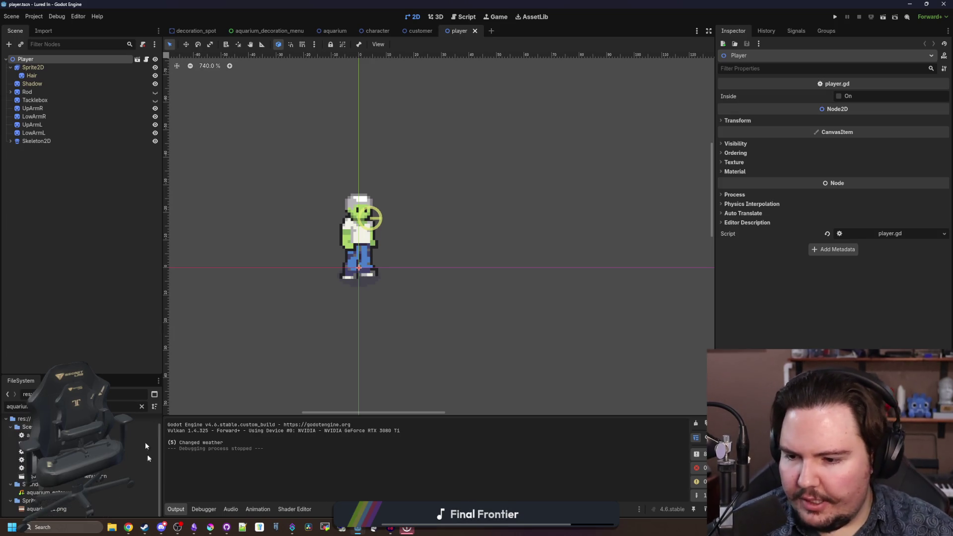
right_click(104, 476)
click(127, 456)
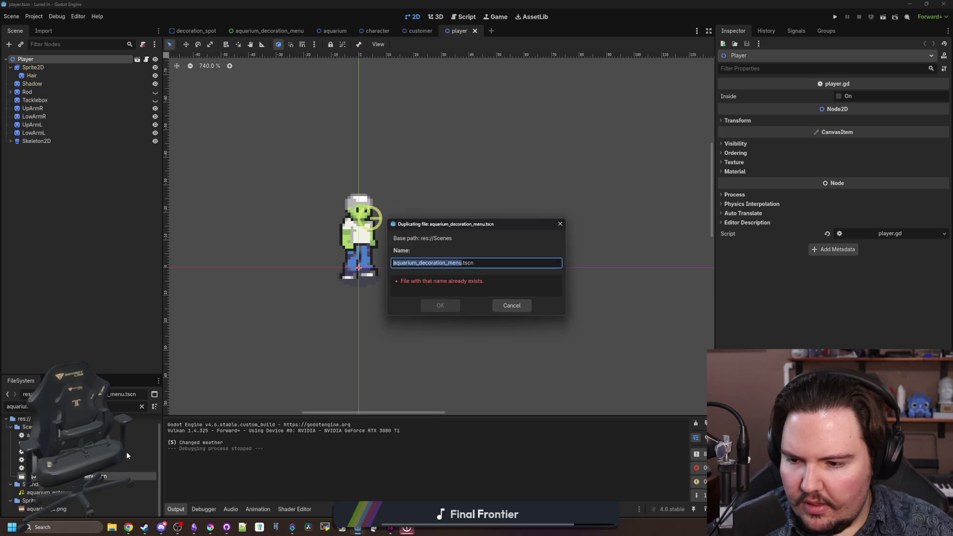
text(customiz)
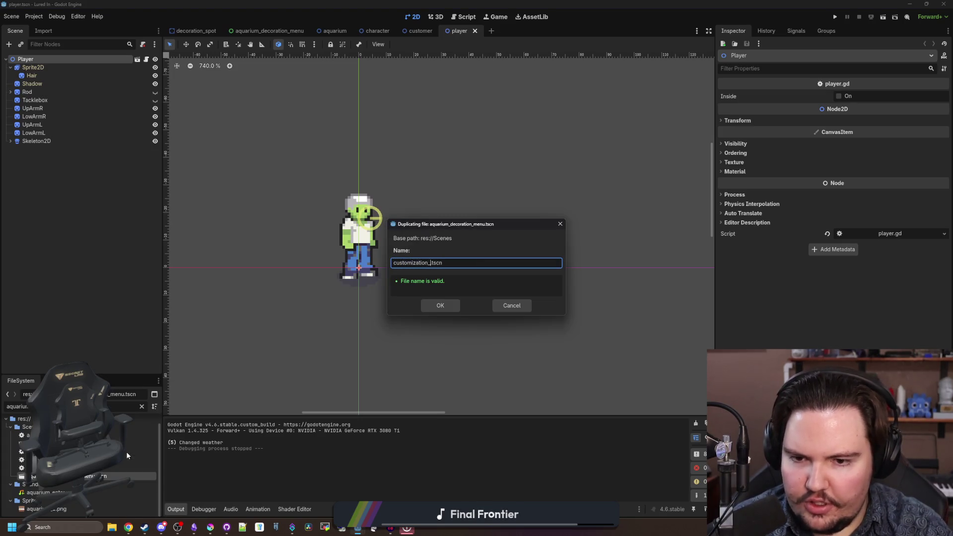
text(menu)
click(447, 305)
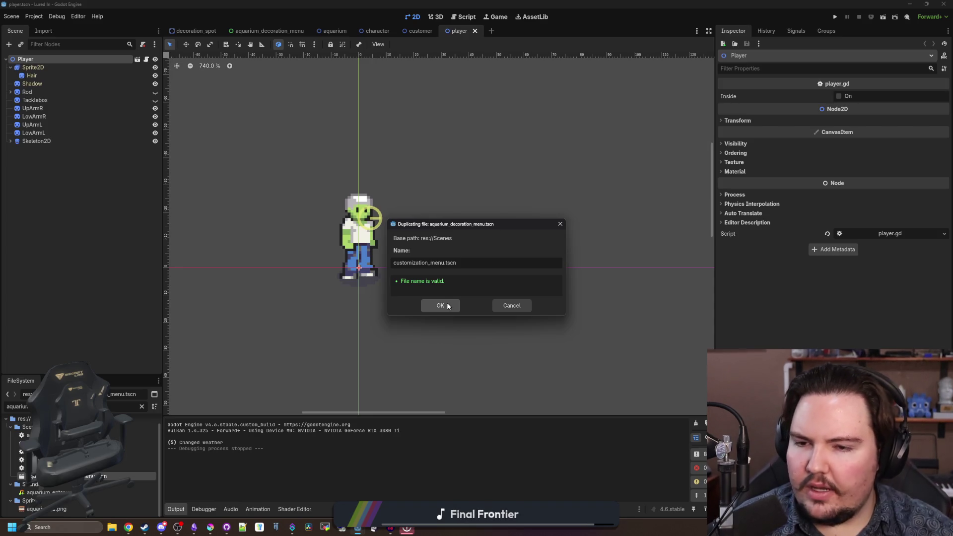
click(447, 306)
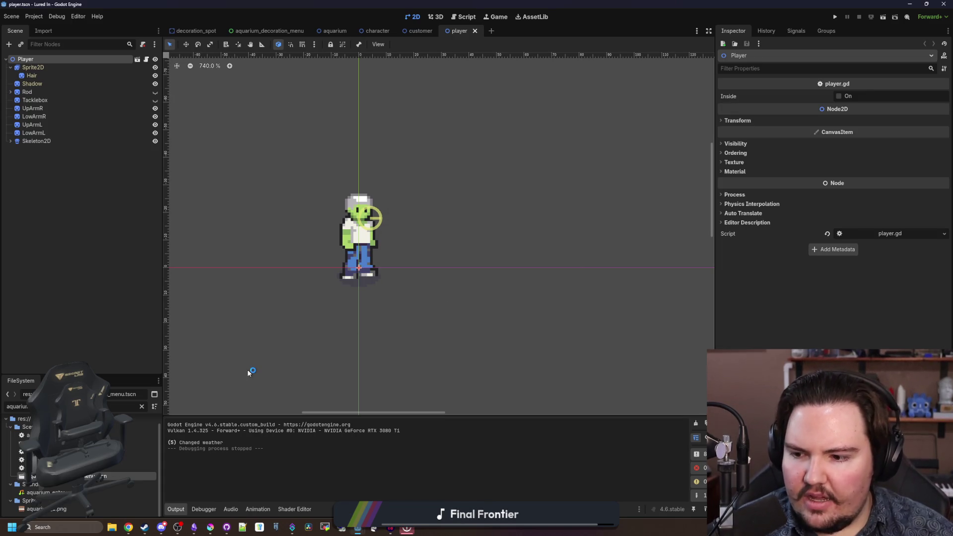
Filter the files for 'custom' and open customization_menu.tscn.
double_click(136, 406)
text(cu)
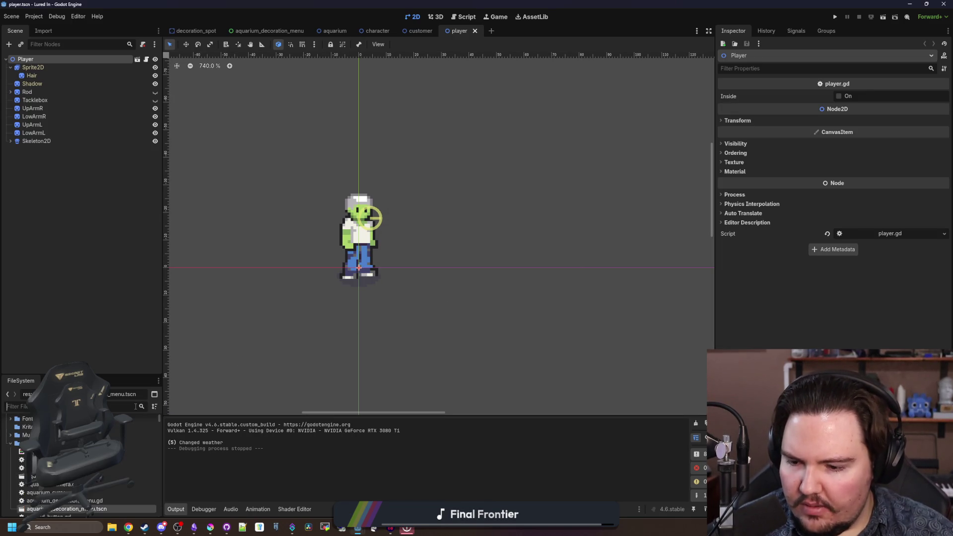
text(ztom)
key(BackSpace)
text(stomi)
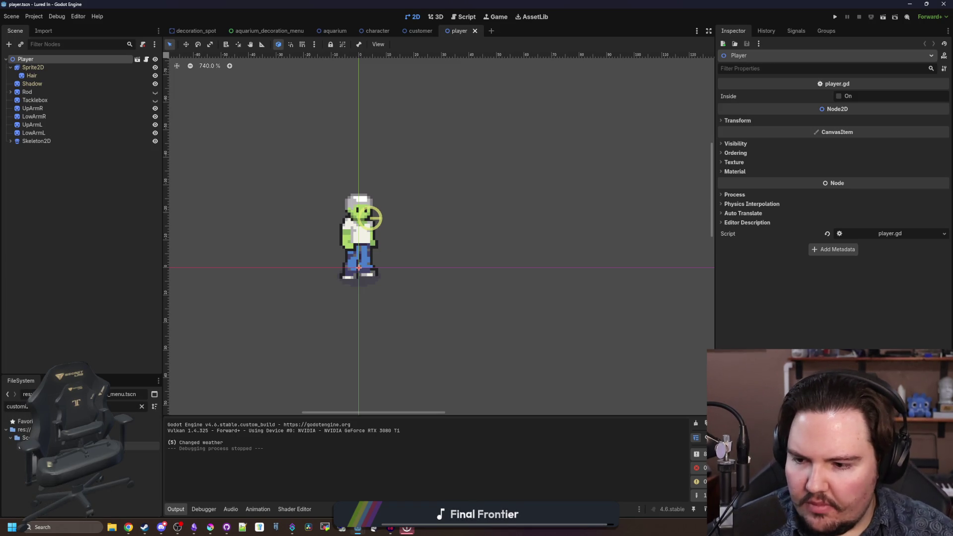
double_click(144, 446)
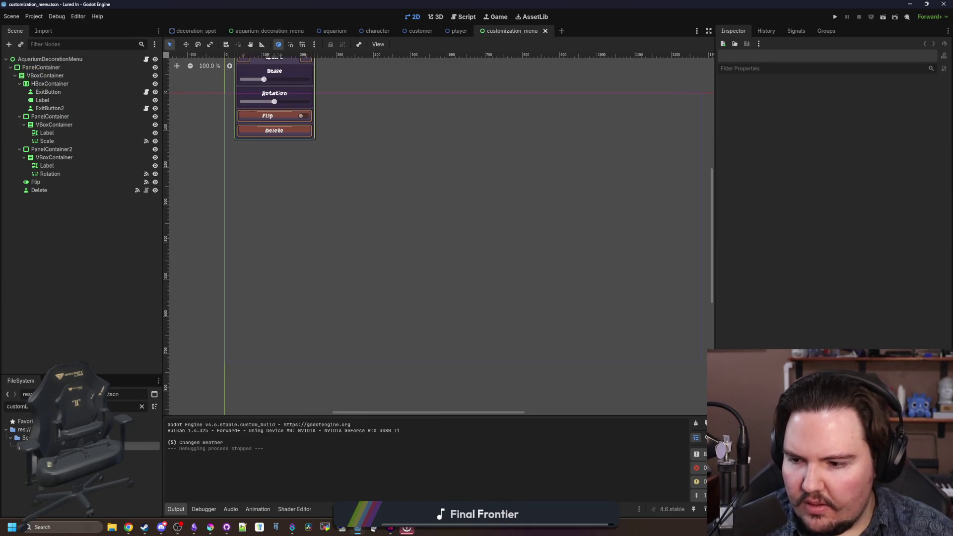
Select the AquariumDecorationMenu root node and open its aquarium_decoration_menu.gd script.
scroll(276, 240, up, 5)
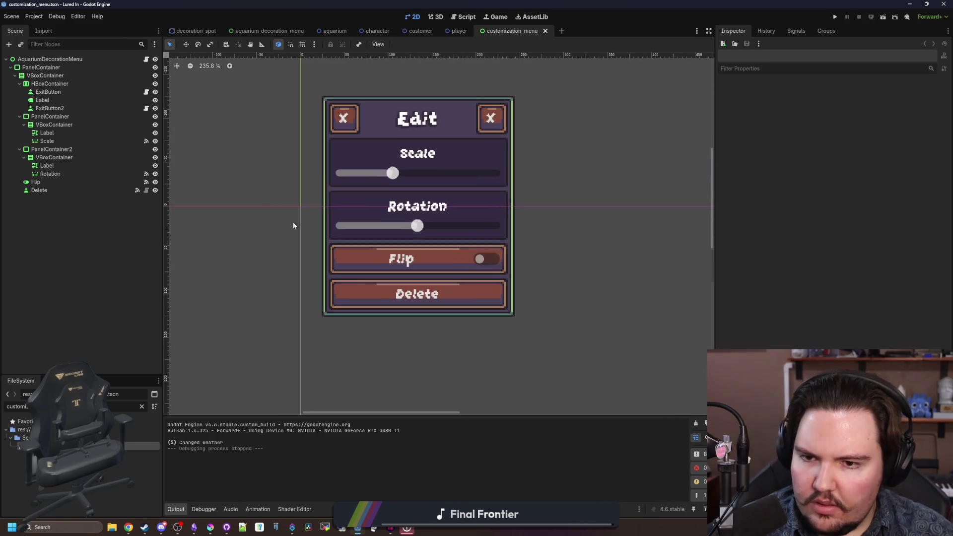
scroll(319, 174, up, 1)
click(122, 60)
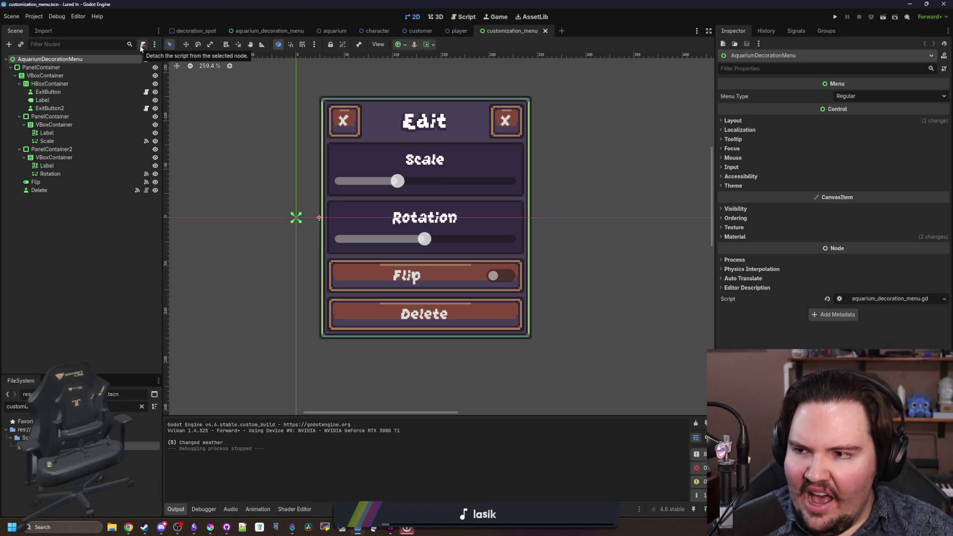
click(95, 65)
click(142, 59)
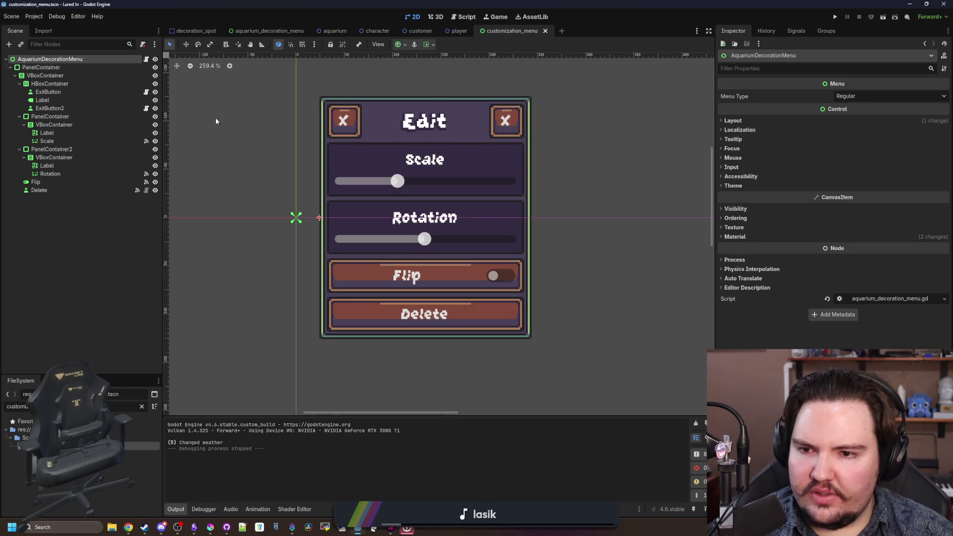
drag(217, 121, 200, 134)
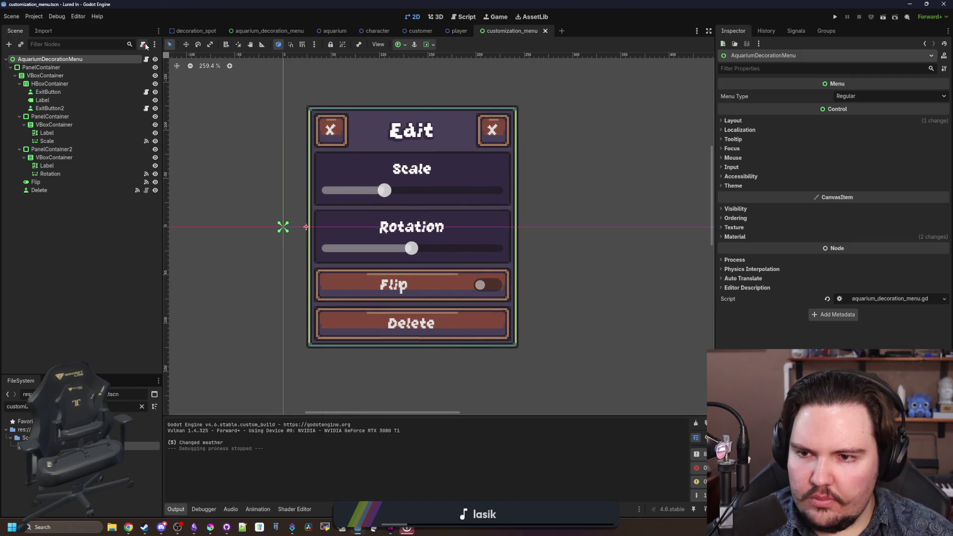
click(146, 59)
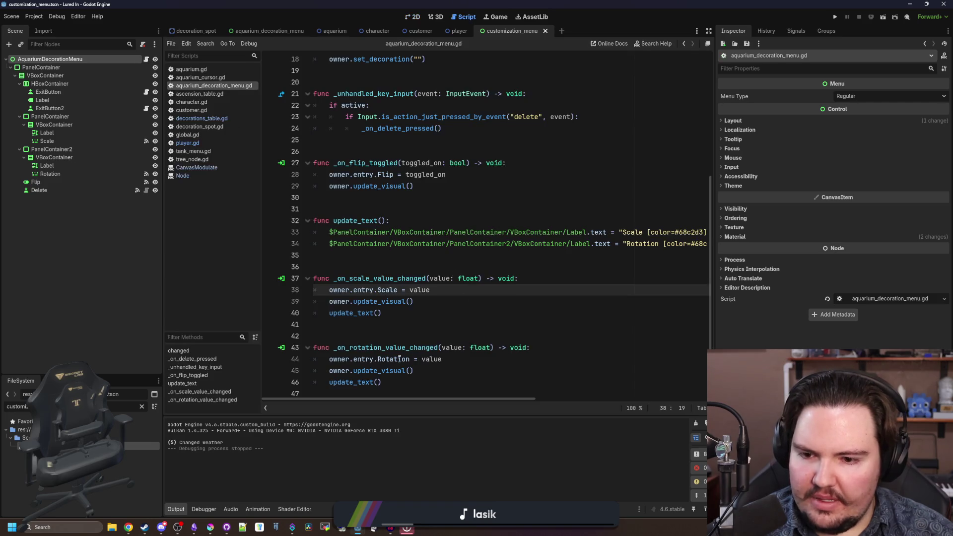
Copy the old script, detach it, attach a new customization_menu.gd, and paste the code in.
key(ctrl+a)
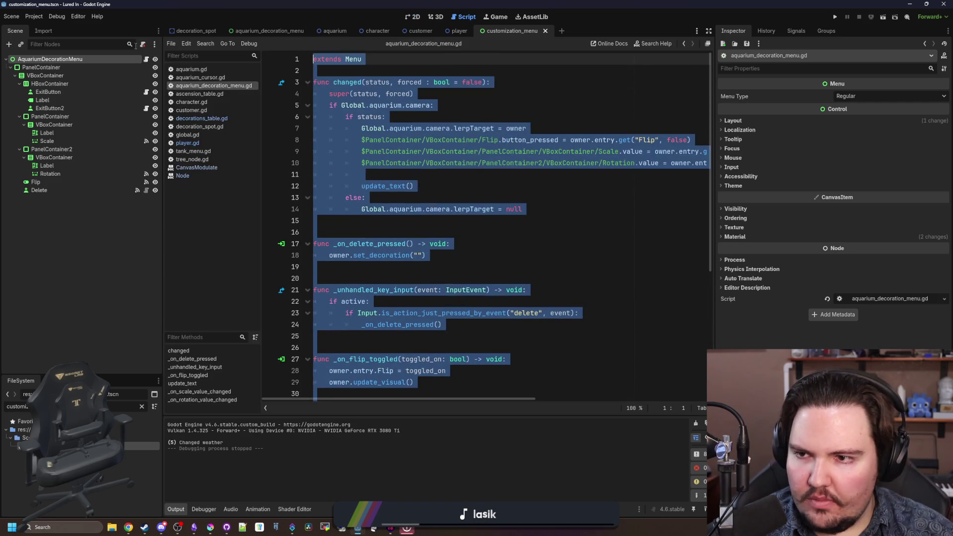
click(143, 45)
click(143, 45)
click(440, 327)
key(ctrl+a)
key(ctrl+v)
Delete every function after changed() in customization_menu.gd.
scroll(392, 109, up, 3)
click(370, 73)
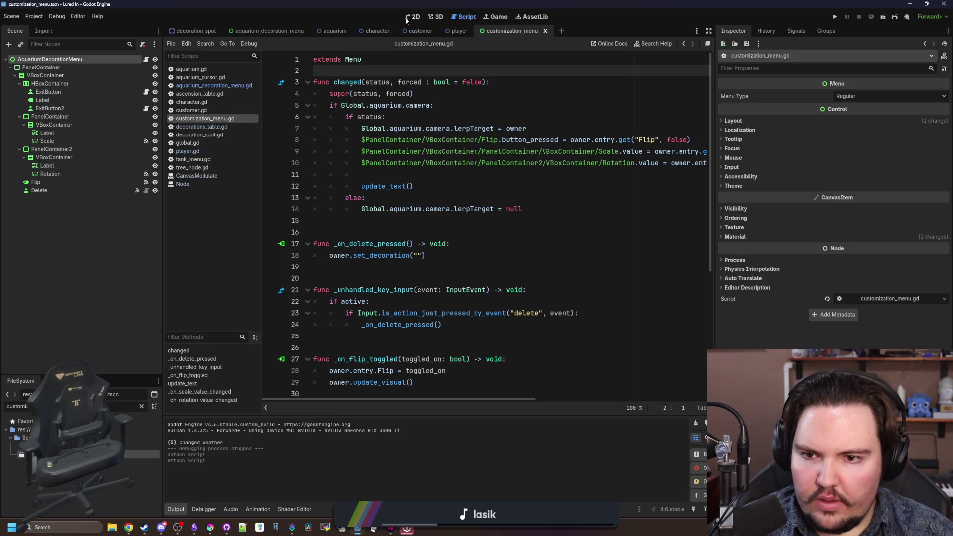
scroll(427, 222, down, 5)
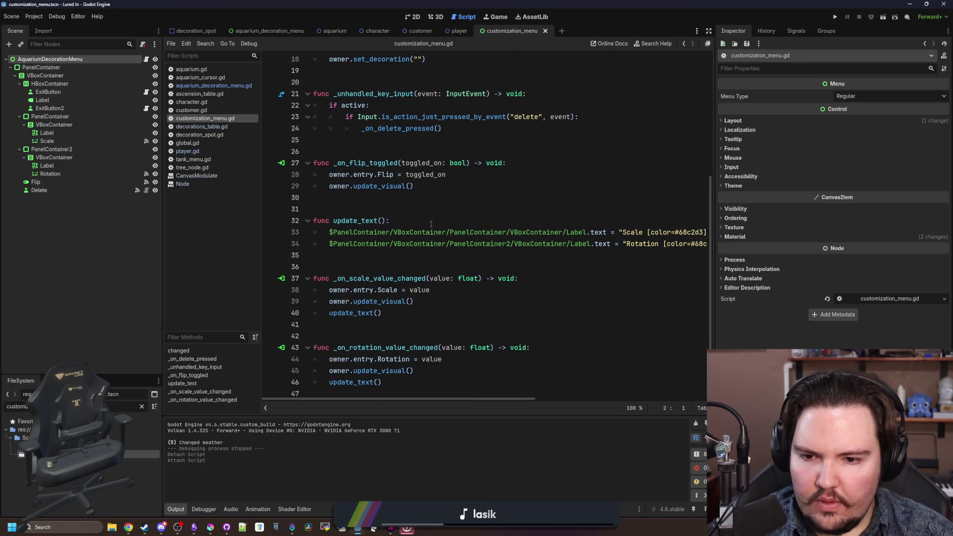
mouse_move(403, 393)
mouse_down()
mouse_move(347, 347)
mouse_move(345, 258)
mouse_up()
right_click(344, 261)
key(Escape)
scroll(344, 261, down, 1)
mouse_move(403, 388)
mouse_down()
mouse_move(350, 209)
mouse_move(526, 211)
mouse_up()
key(BackSpace)
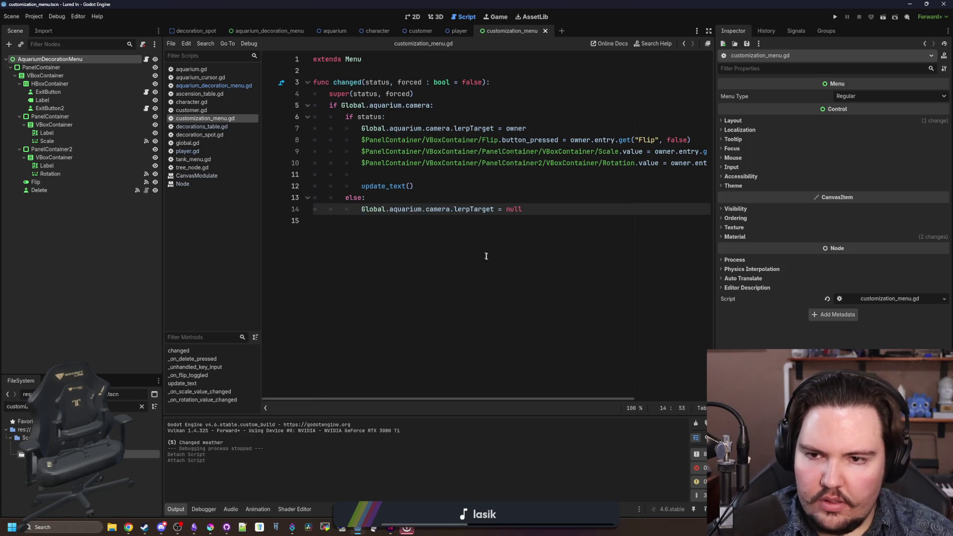
Remove the Flip, Scale and Rotation assignments and update_text() call from changed(), then save.
click(431, 186)
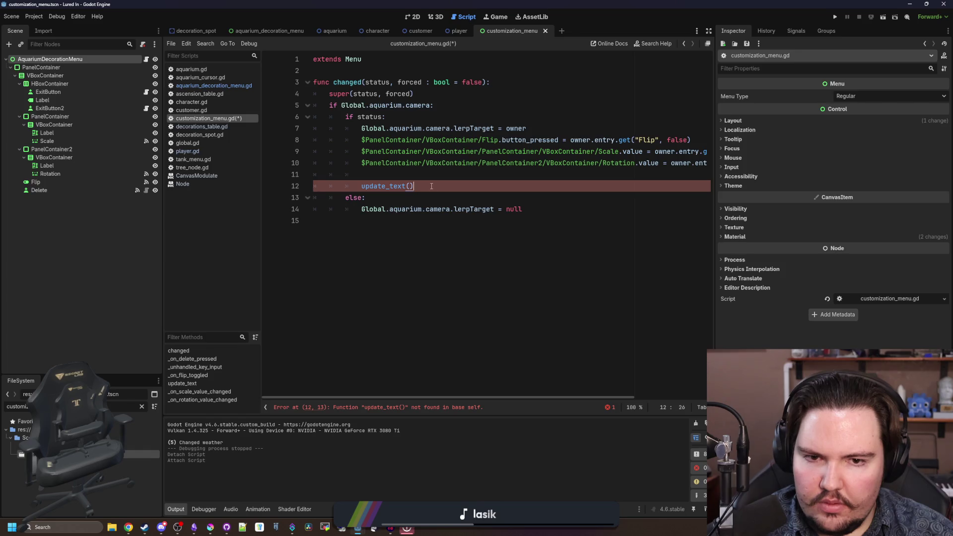
mouse_move(451, 186)
mouse_down()
mouse_move(318, 152)
mouse_move(317, 140)
mouse_up()
key(BackSpace)
key(BackSpace)
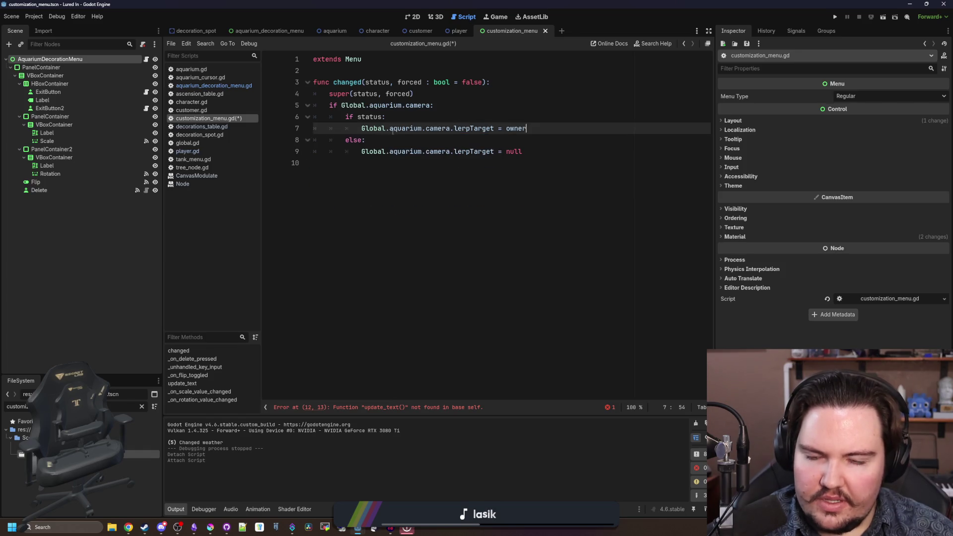
click(391, 140)
click(413, 121)
key(ctrl+s)
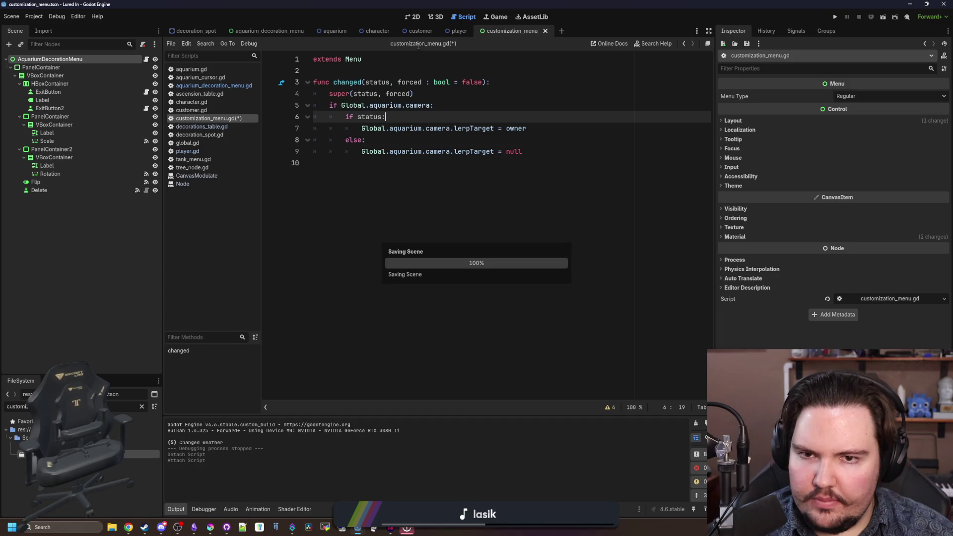
click(421, 31)
click(431, 301)
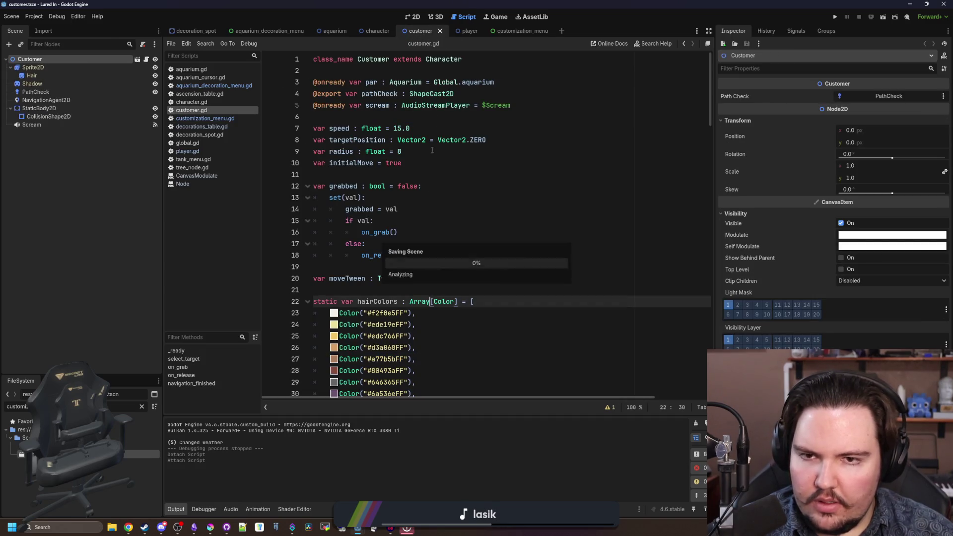
Add customization_menu.tscn as a child of Player in the player scene and save.
click(468, 33)
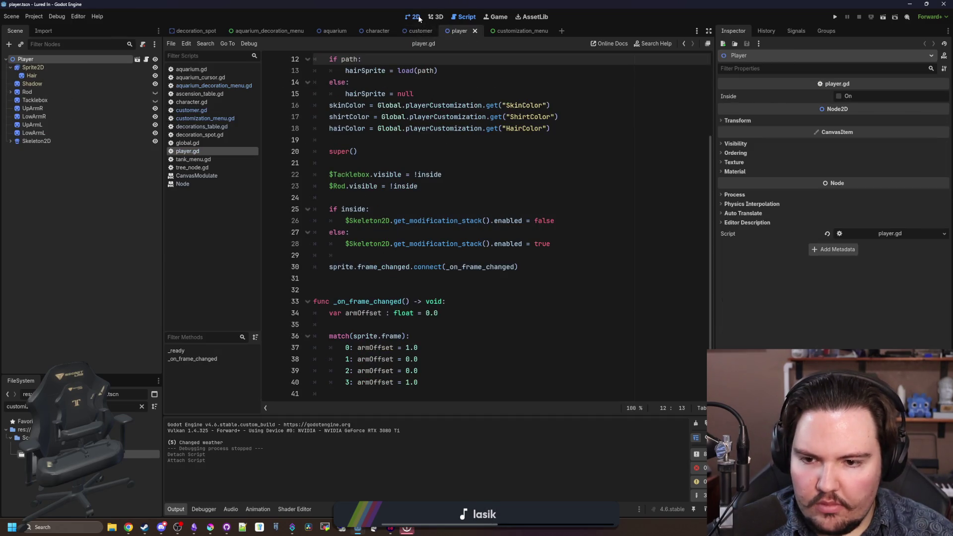
click(413, 16)
key(ctrl+s)
drag(139, 454, 55, 60)
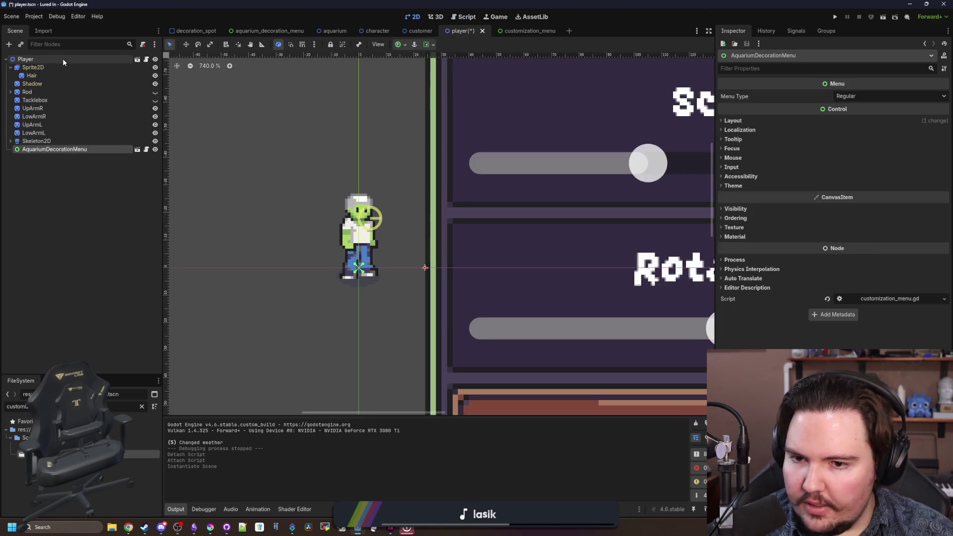
scroll(327, 234, down, 13)
key(ctrl+s)
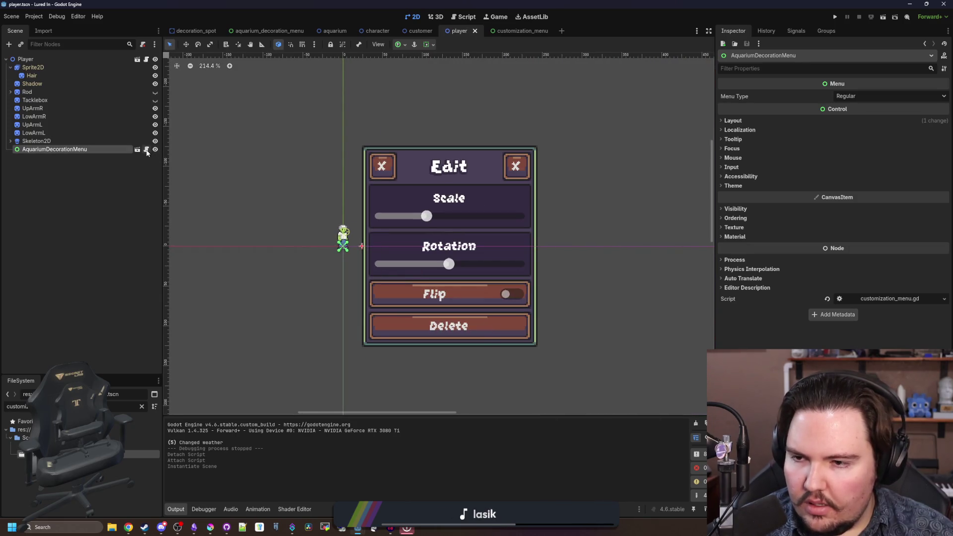
click(147, 150)
key(ctrl+s)
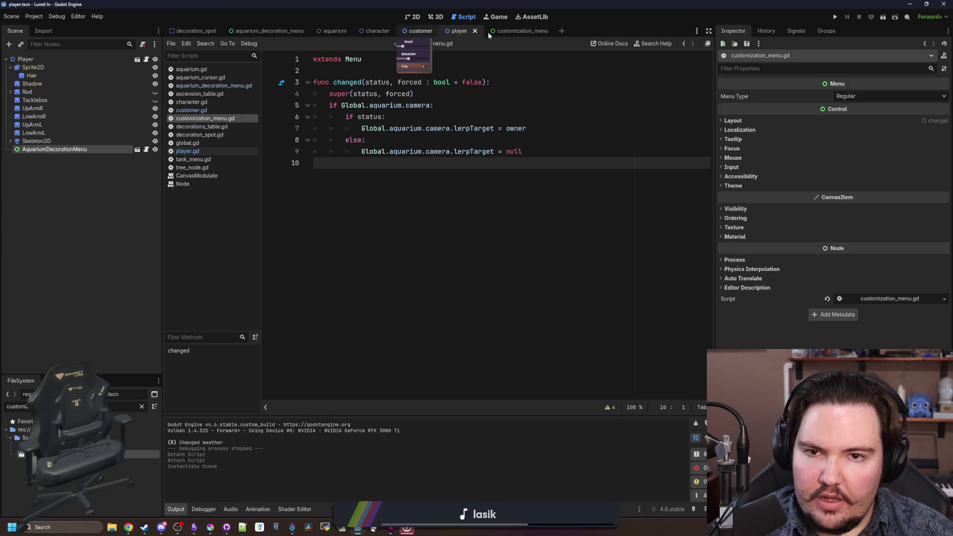
Copy the Anchor node from decoration_spot and paste it under Player.
click(200, 32)
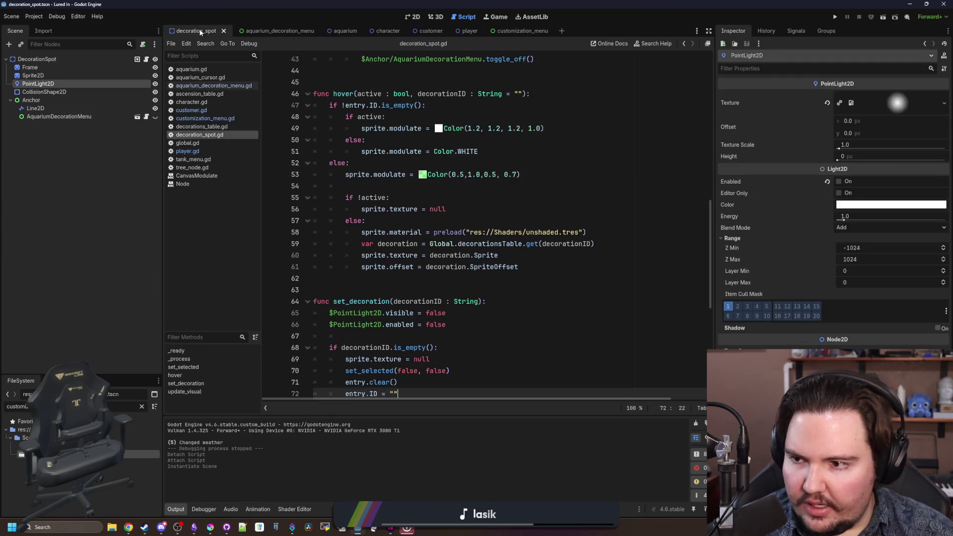
click(31, 100)
right_click(45, 102)
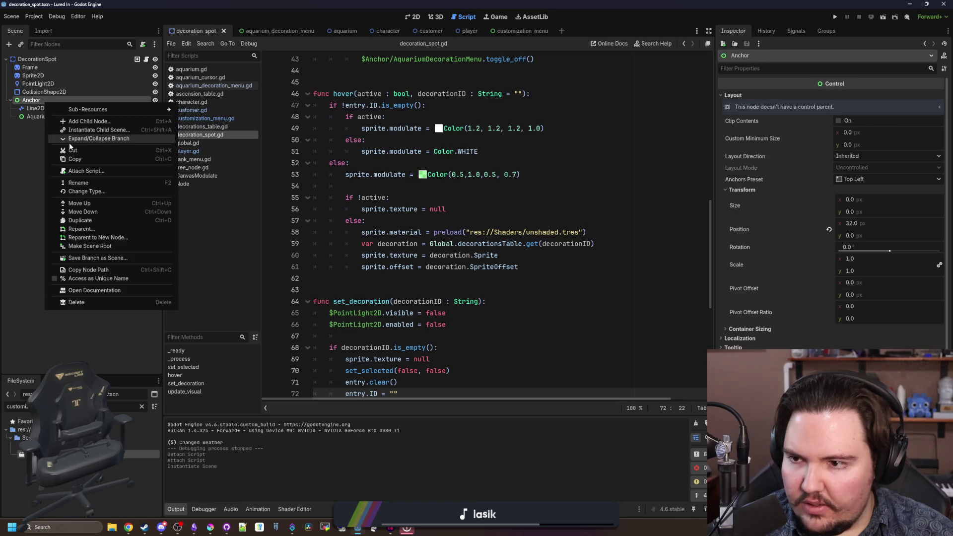
key(Escape)
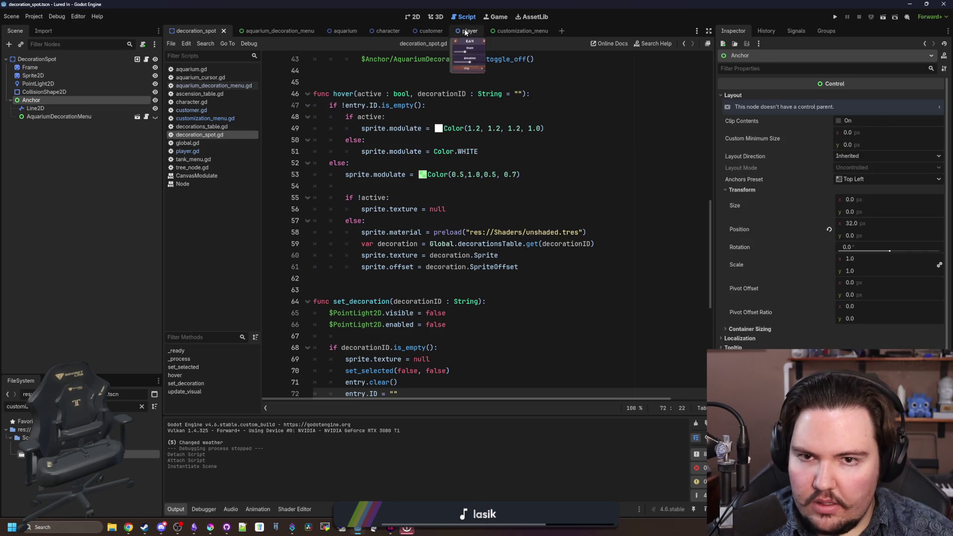
click(466, 30)
right_click(46, 59)
click(66, 124)
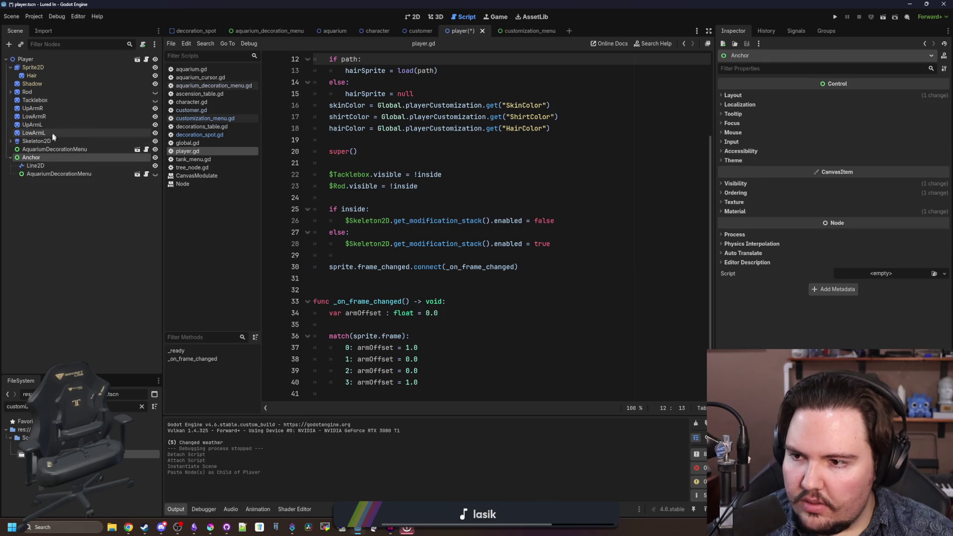
Delete the pasted Line2D and duplicate decoration menu, and move the existing menu under Anchor.
click(42, 167)
key(Delete)
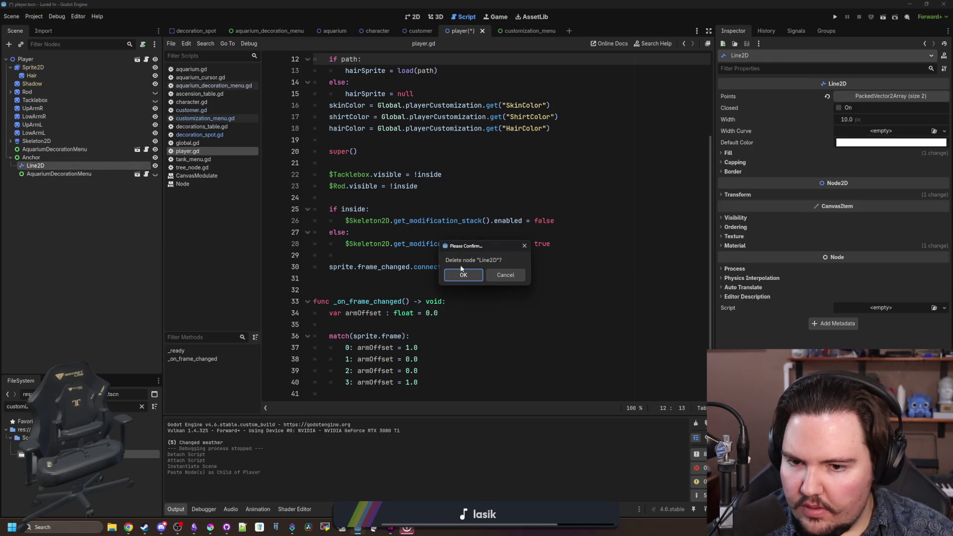
click(475, 276)
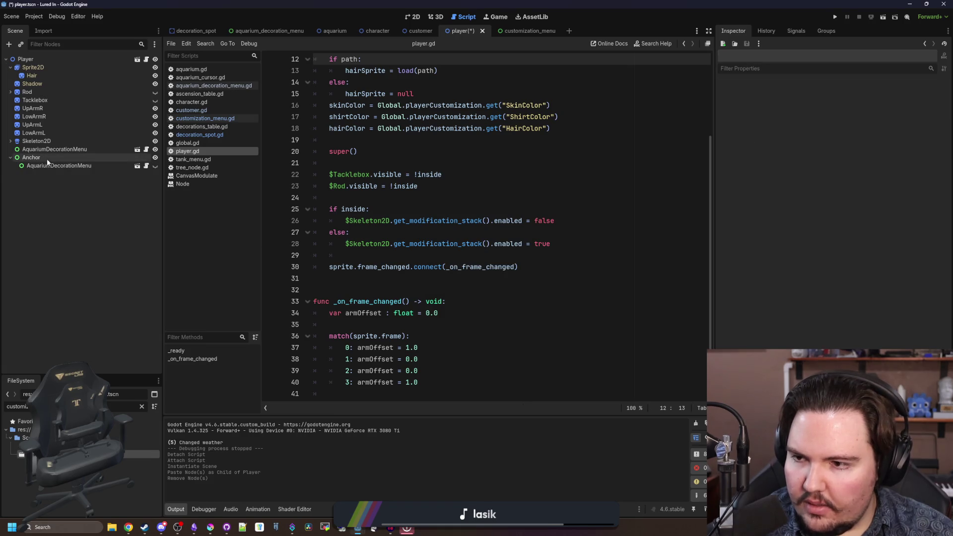
key(Delete)
key(Return)
drag(40, 149, 49, 164)
click(137, 158)
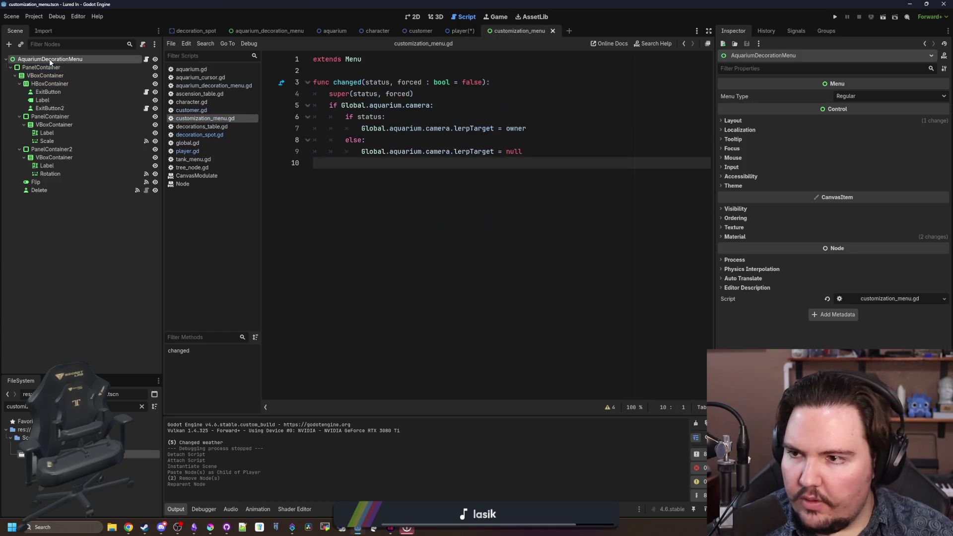
Rename the customization menu's root node to PlayerCustomizationMenu and save the scene.
key(ctrl+a)
text(P)
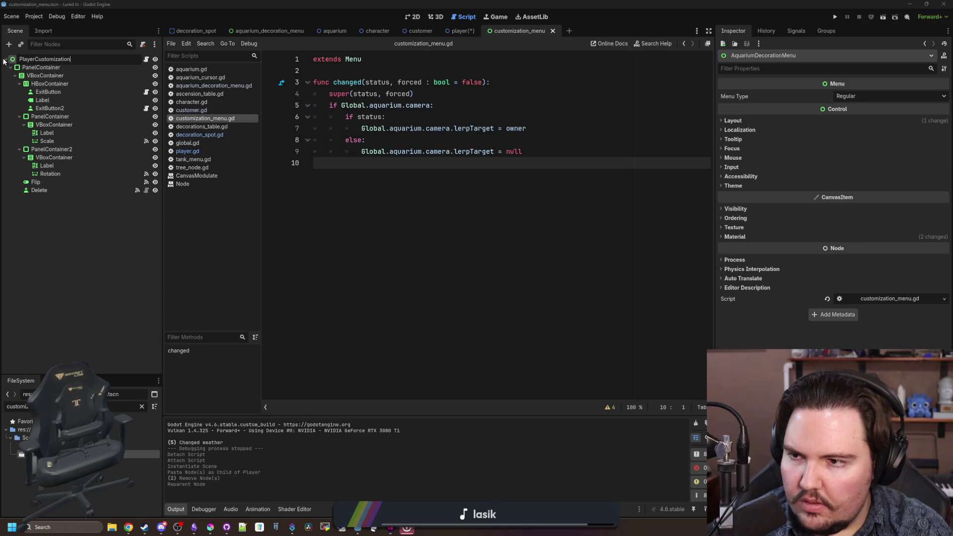
text(Menu)
key(Return)
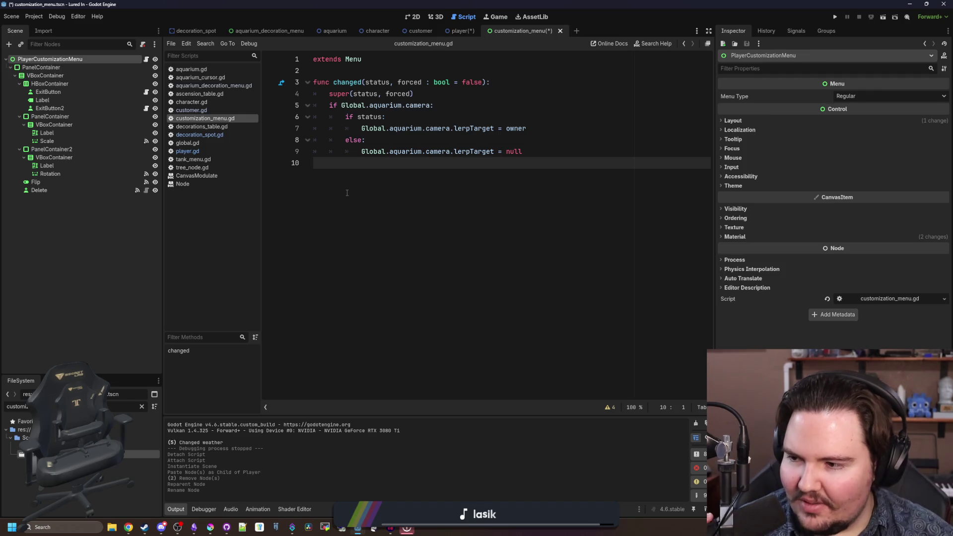
key(ctrl+s)
In the player scene, replace the old AquariumDecorationMenu under Anchor with customization_menu.tscn.
click(459, 31)
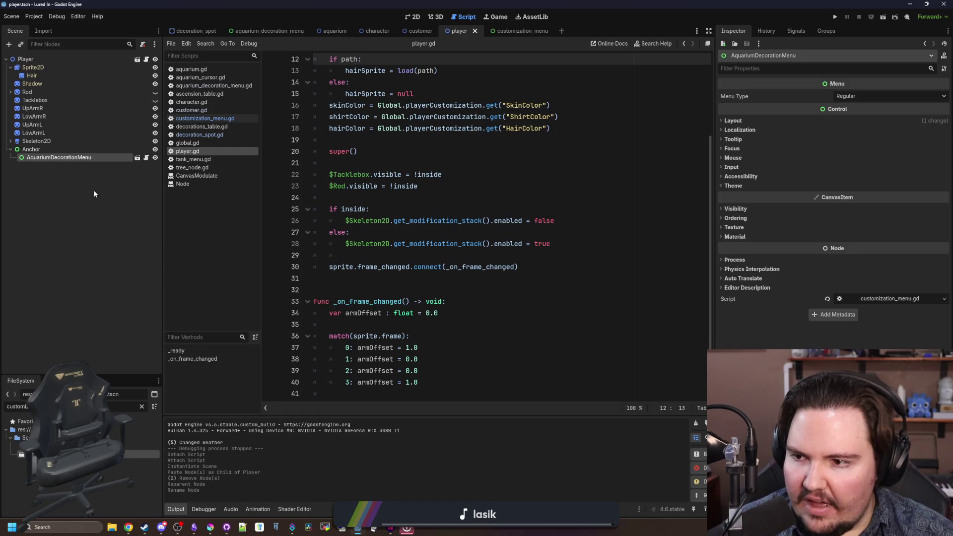
click(83, 176)
click(79, 158)
key(Delete)
click(451, 274)
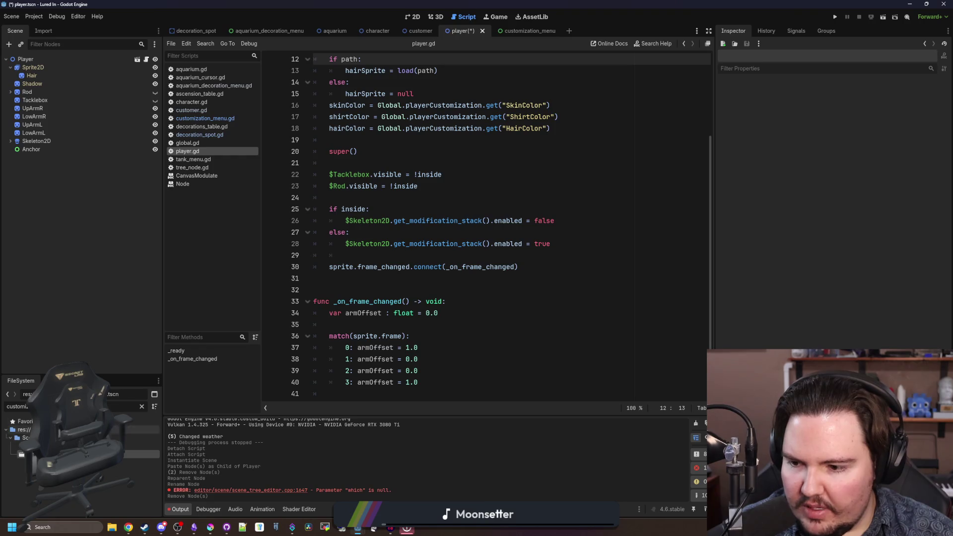
drag(141, 453, 42, 155)
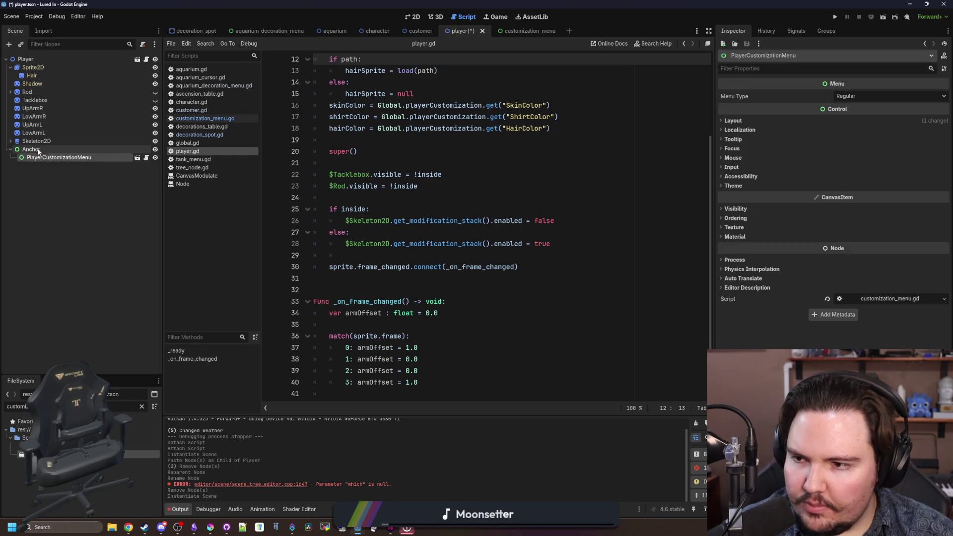
click(230, 119)
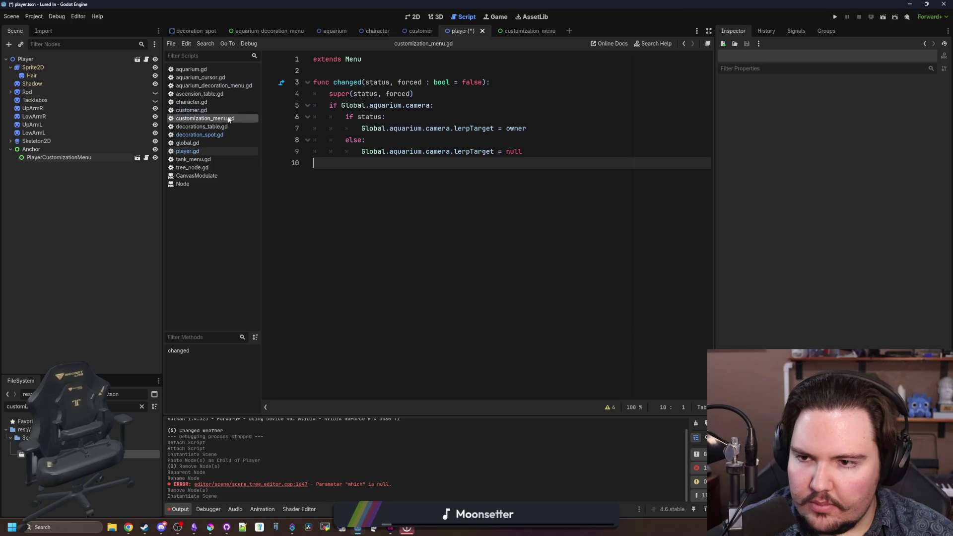
click(391, 151)
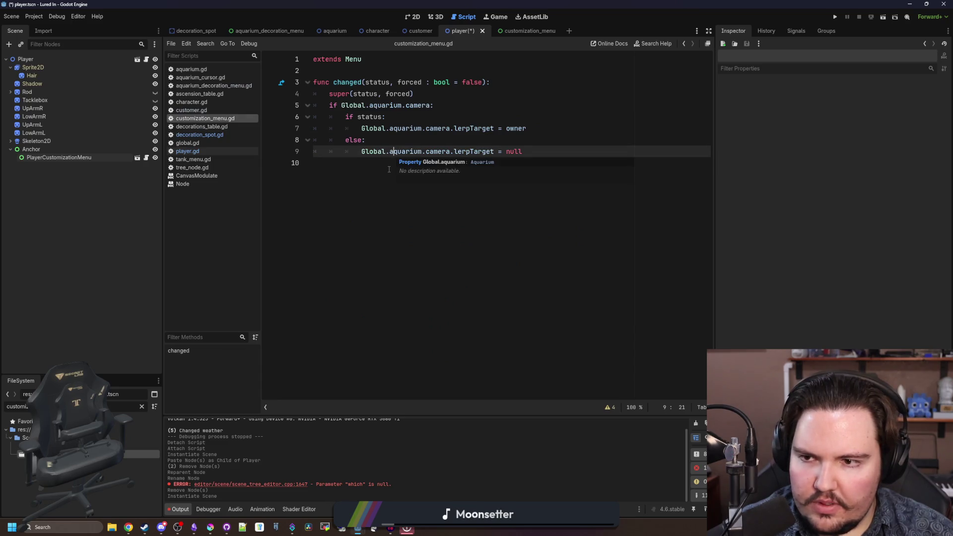
Find _process in decoration_spot.gd and copy its $Anchor.scale line.
click(389, 169)
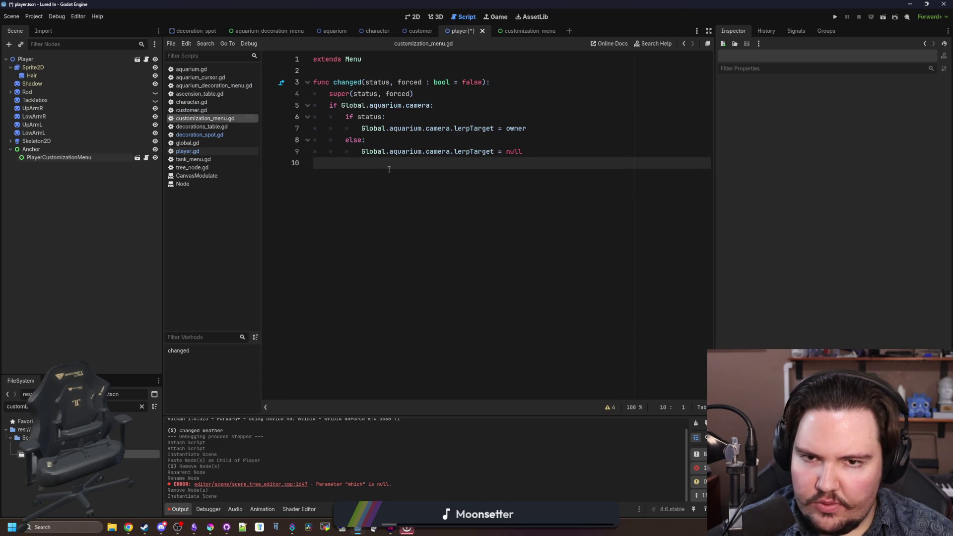
click(219, 135)
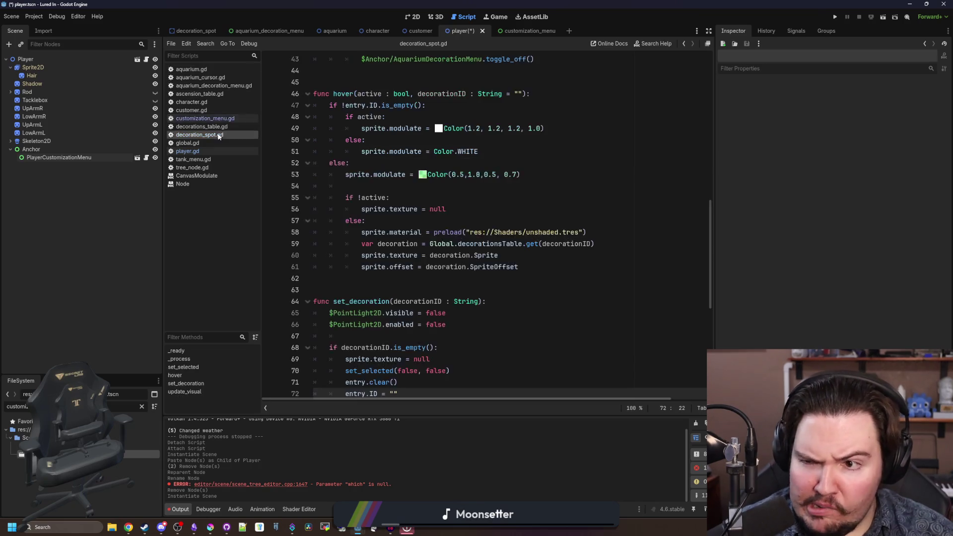
key(ctrl+f)
text(_proc)
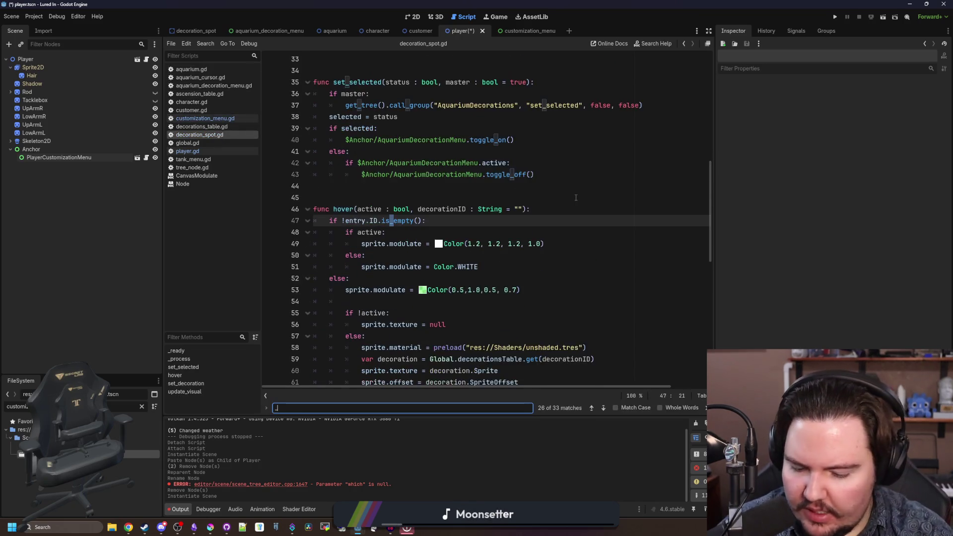
text(ess)
click(616, 255)
drag(615, 233, 330, 232)
key(ctrl+c)
click(330, 209)
key(ctrl+s)
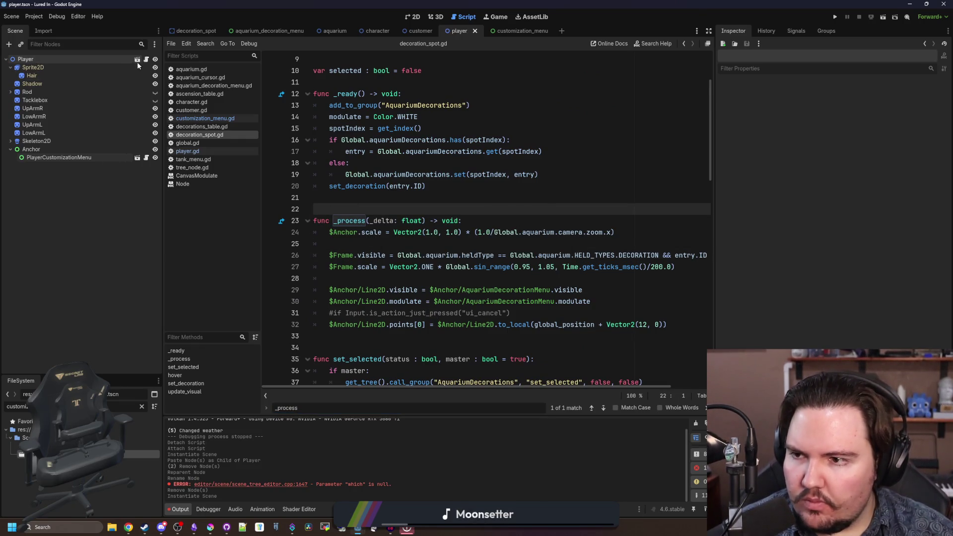
Add a _process function to player.gd containing the pasted $Anchor.scale line.
click(146, 59)
scroll(362, 186, up, 4)
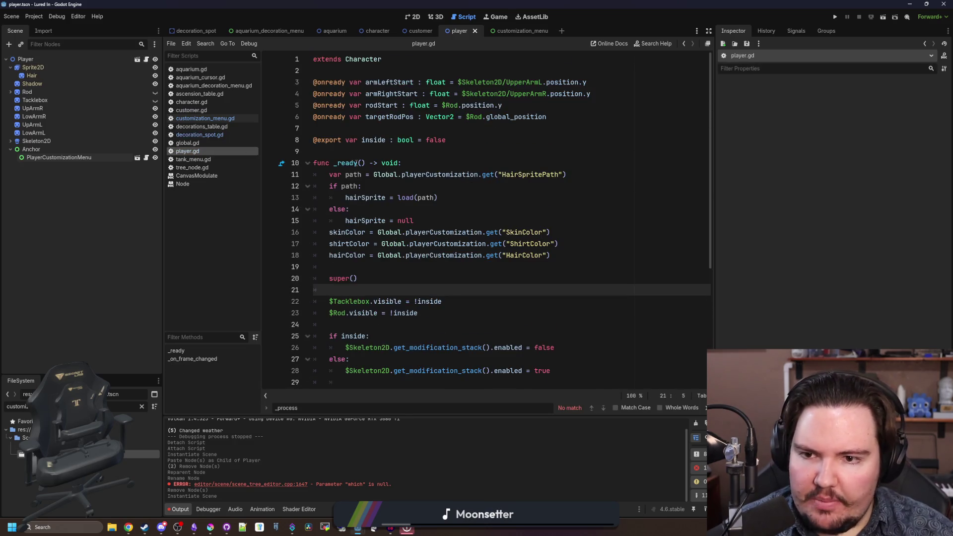
scroll(362, 186, down, 5)
scroll(367, 200, up, 4)
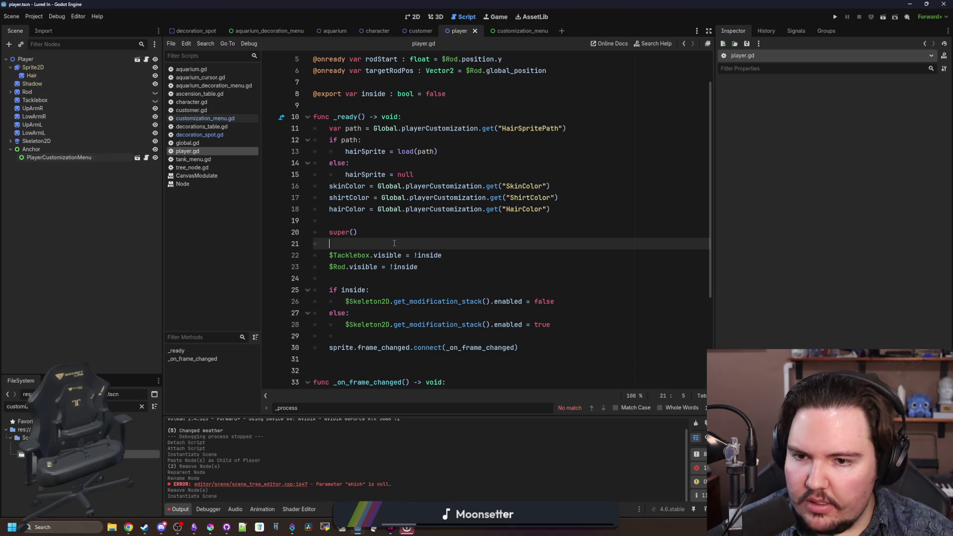
scroll(394, 243, down, 4)
click(370, 218)
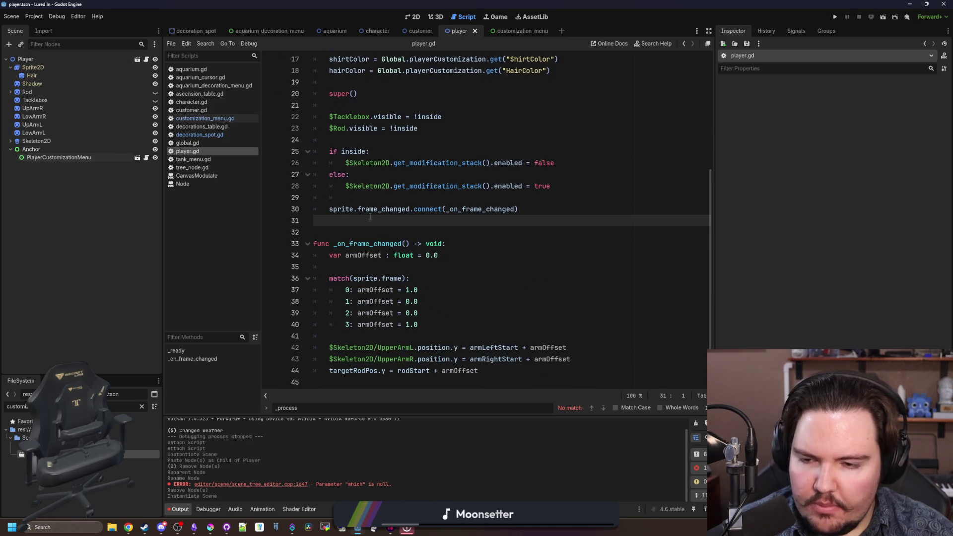
key(Return)
key(Return)
key(Return)
key(Up)
text(p)
key(Return)
key(Return)
key(ctrl+v)
Save player.gd and run the game.
click(370, 218)
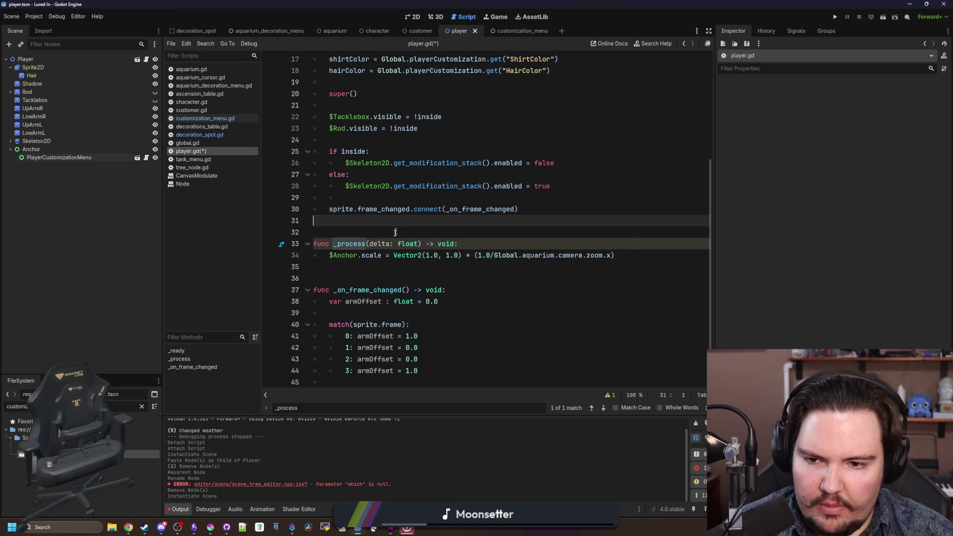
key(ctrl+s)
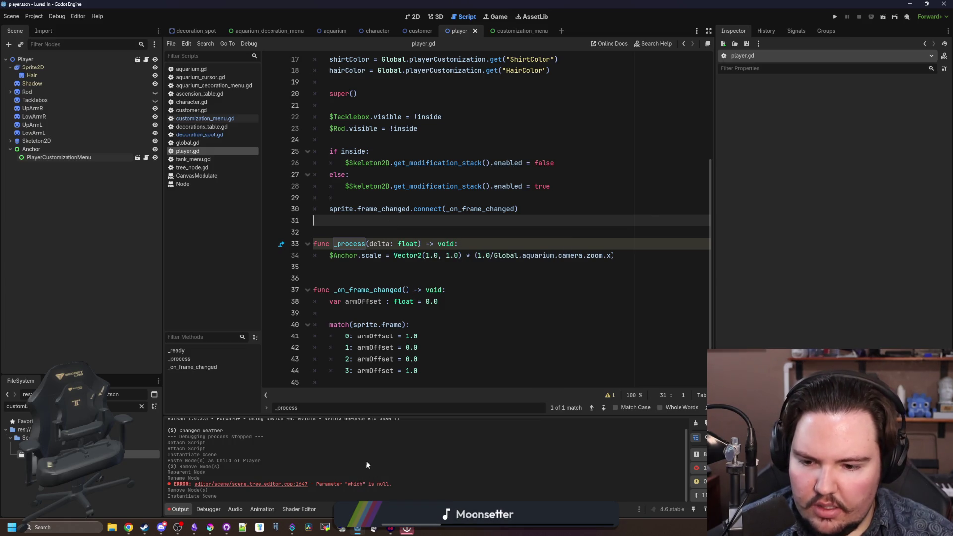
drag(359, 484, 381, 485)
click(403, 228)
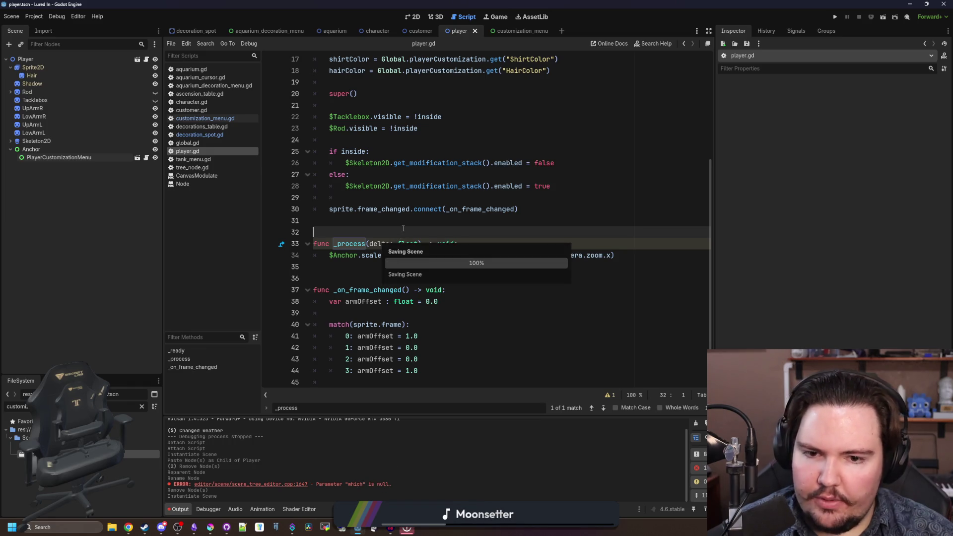
click(834, 17)
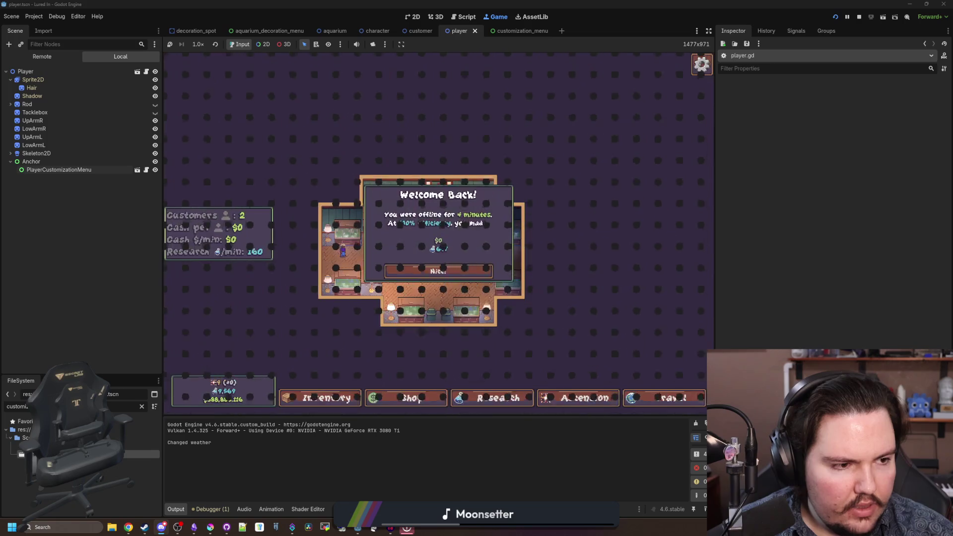
Dismiss the Welcome Back popup, test-click the player, stop the game with F8, and reselect Player.
click(437, 270)
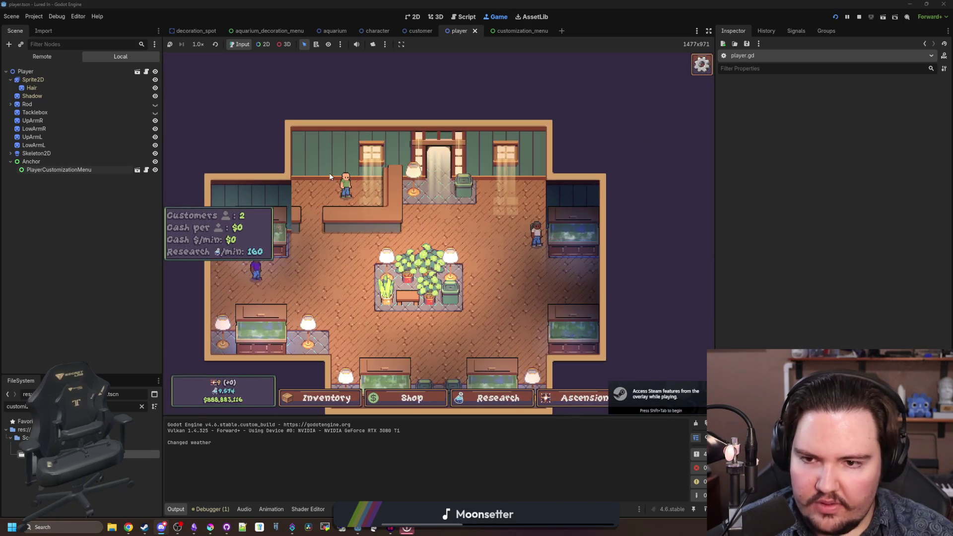
click(354, 191)
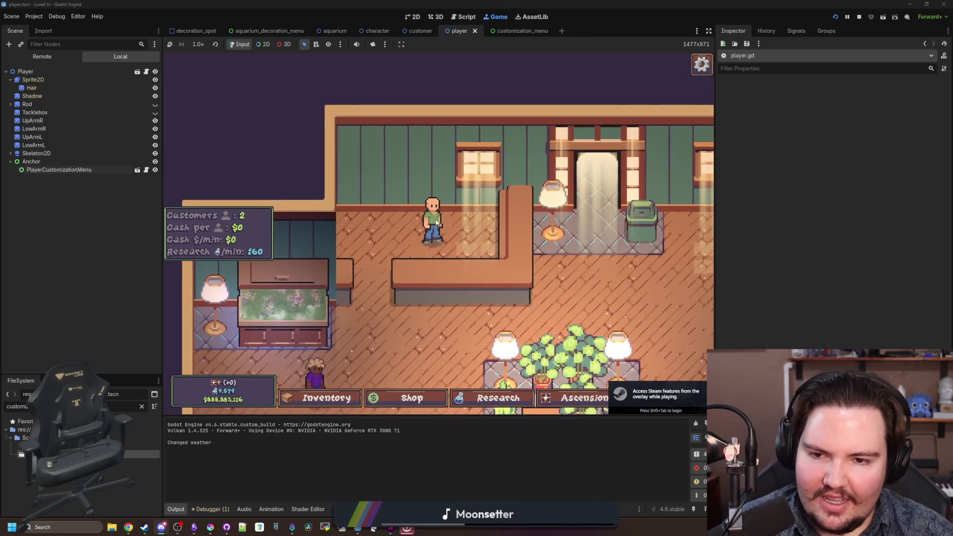
key(F8)
click(441, 221)
click(57, 60)
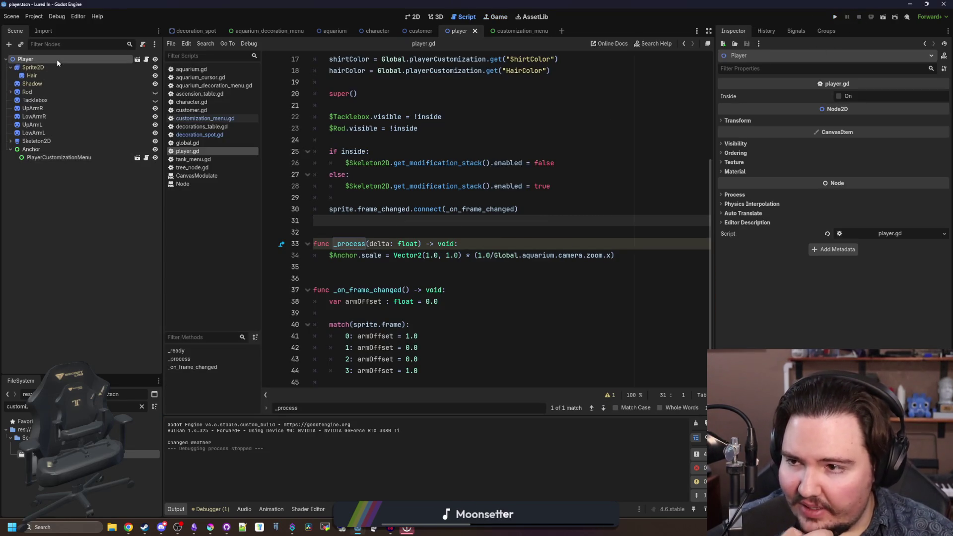
Look up the parent Character script and Node2D documentation, then return to player.gd.
click(416, 17)
scroll(336, 224, up, 8)
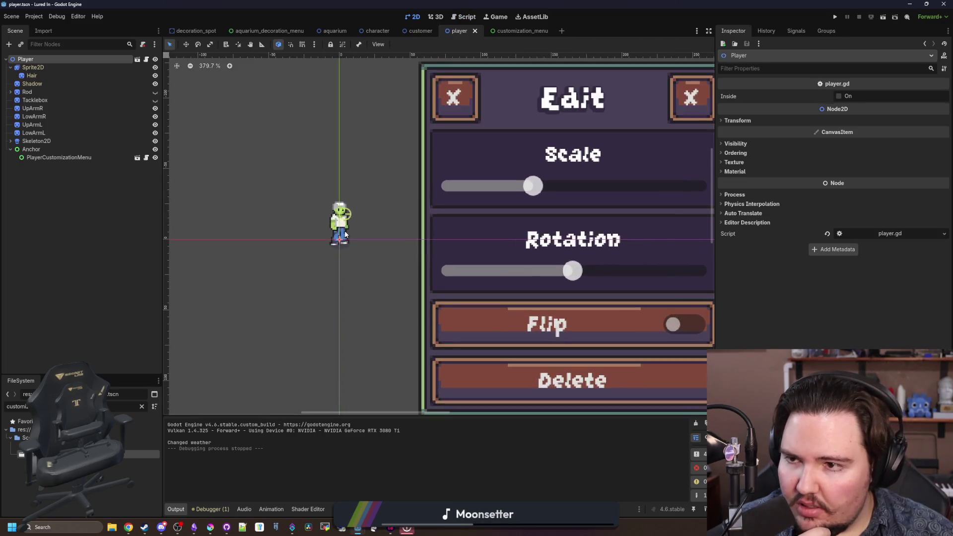
click(145, 59)
scroll(382, 69, up, 10)
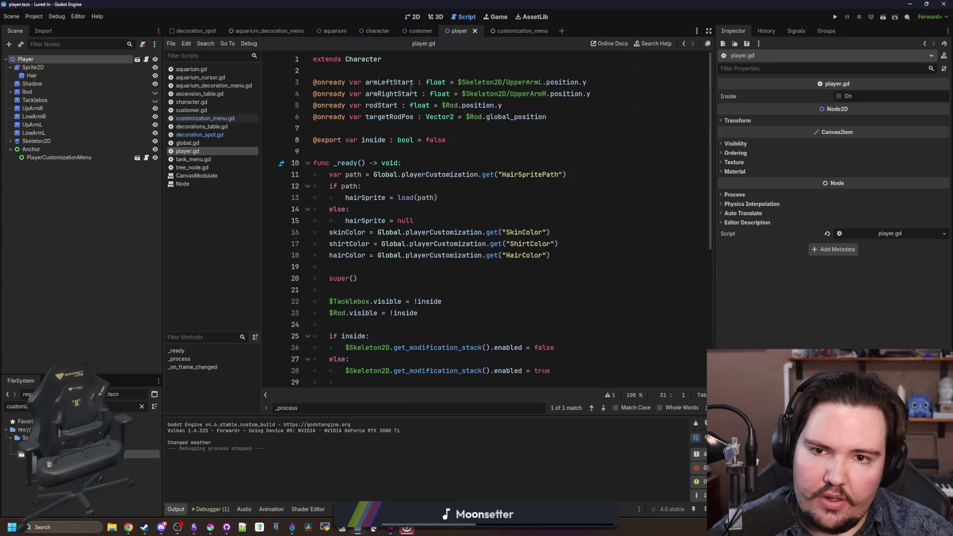
ctrl+click(362, 60)
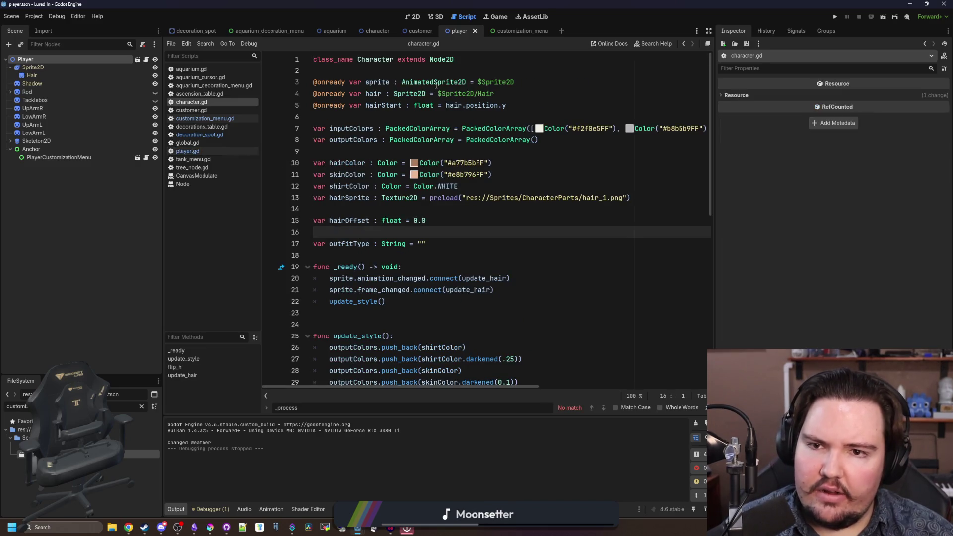
ctrl+click(446, 59)
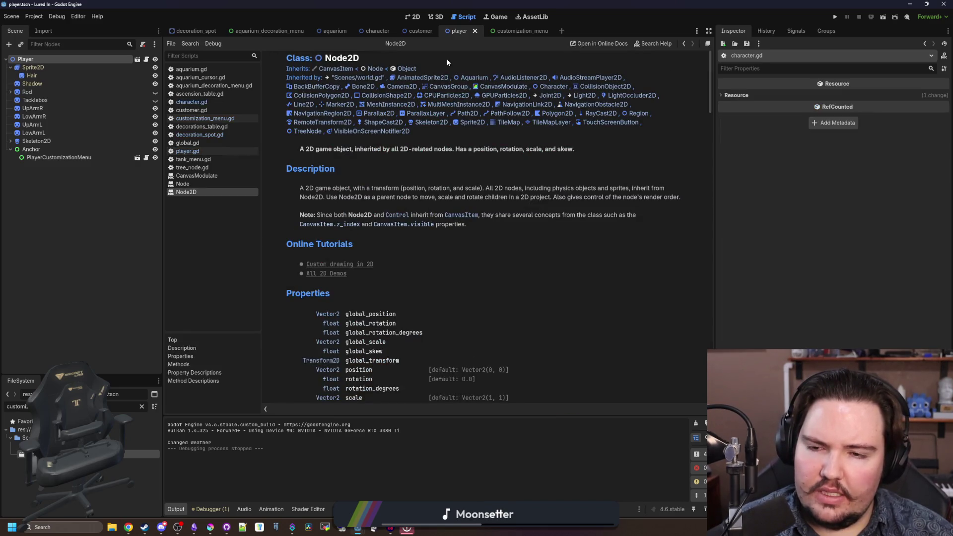
key(alt+Left)
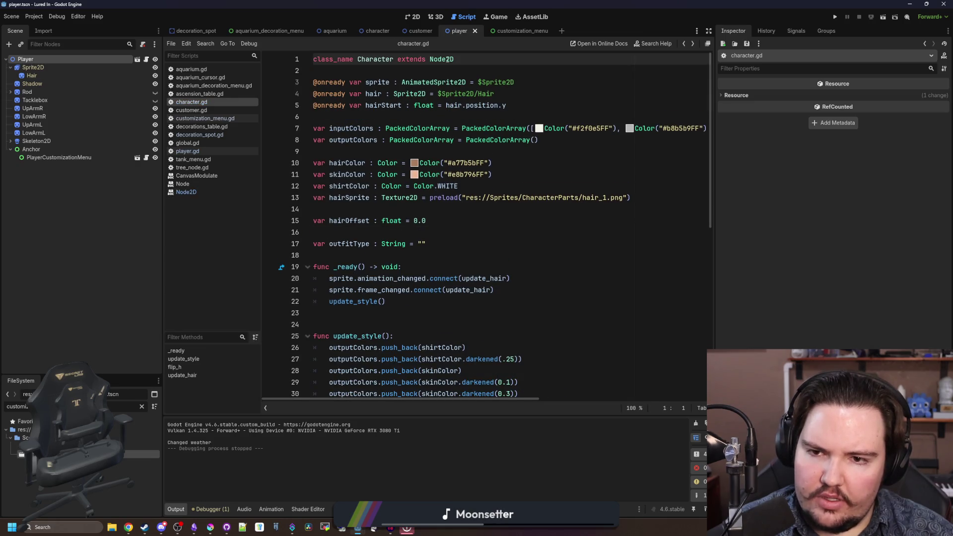
key(alt+Left)
key(alt+Left)
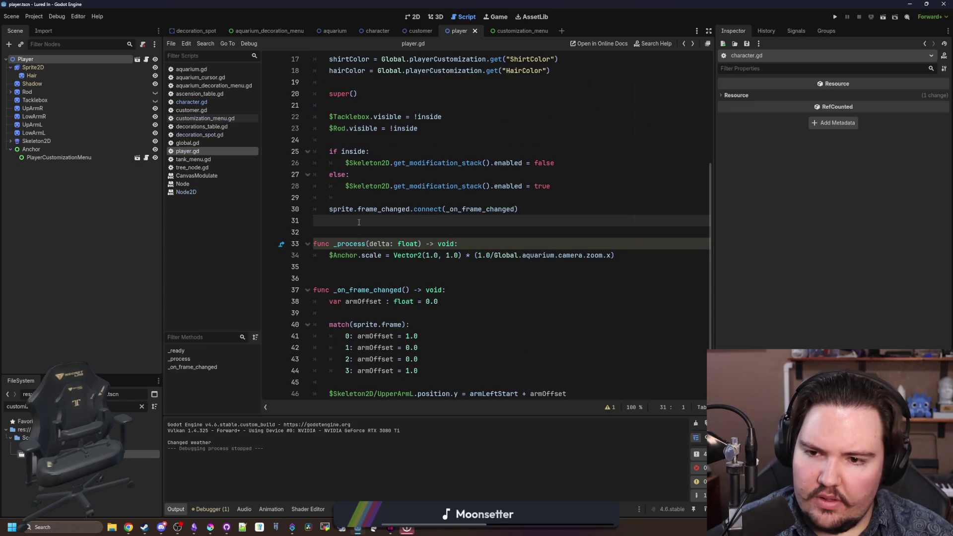
Choose Add Child Node from the Player node's context menu.
click(93, 180)
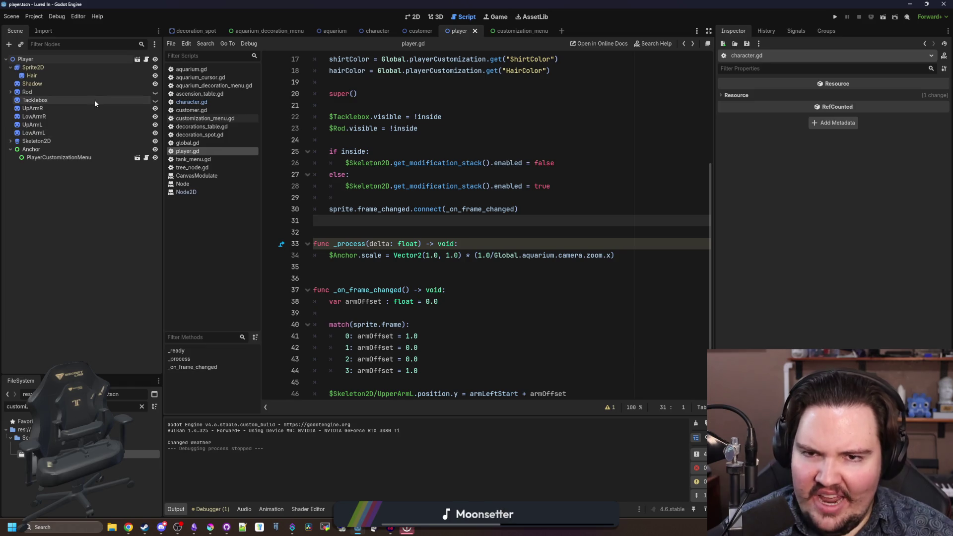
right_click(81, 205)
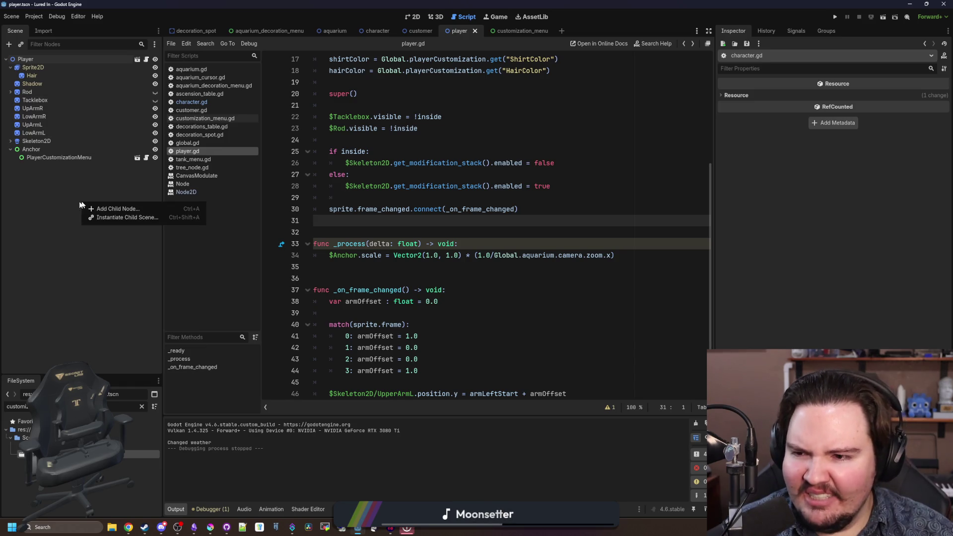
right_click(46, 59)
click(72, 79)
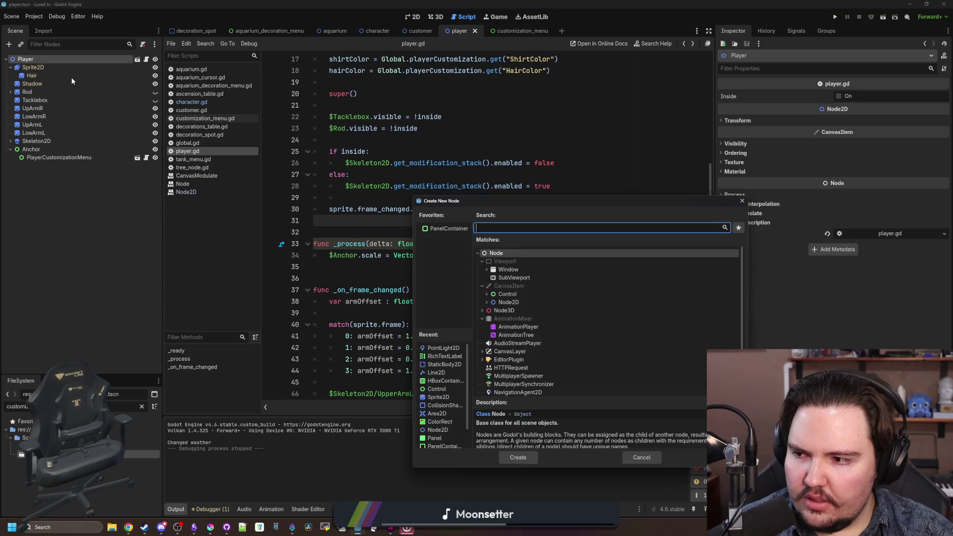
Add a StaticBody2D to the Player with a CollisionShape2D child.
text(static)
key(Return)
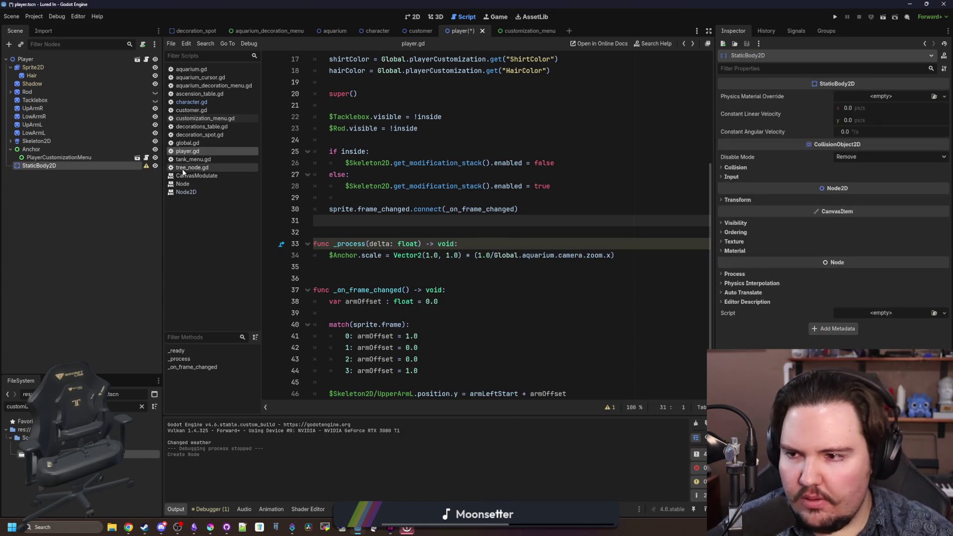
click(417, 17)
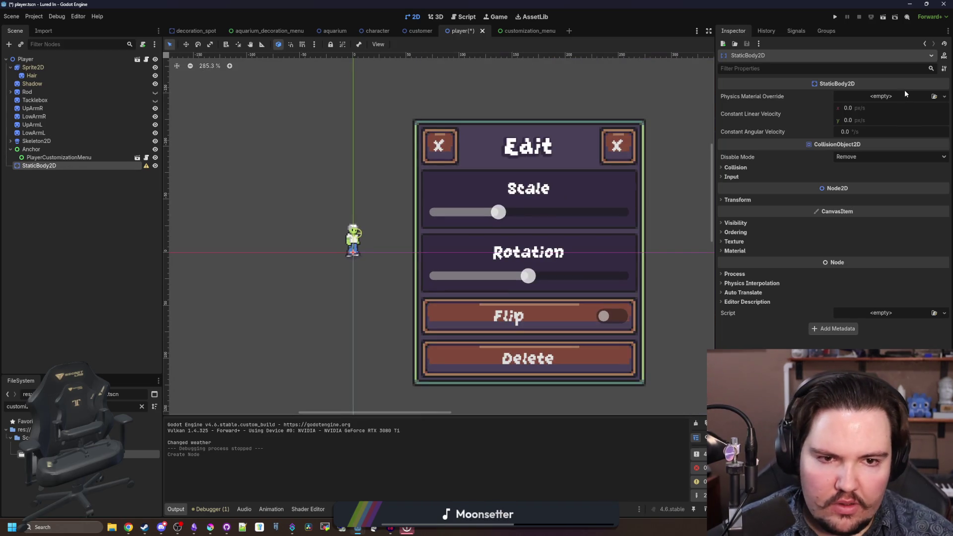
right_click(46, 163)
click(65, 168)
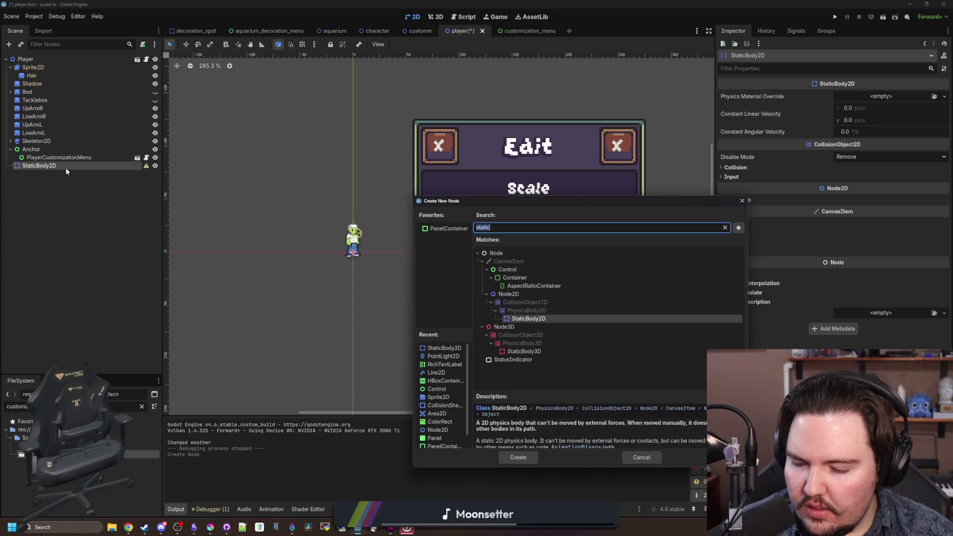
text(collision)
key(Return)
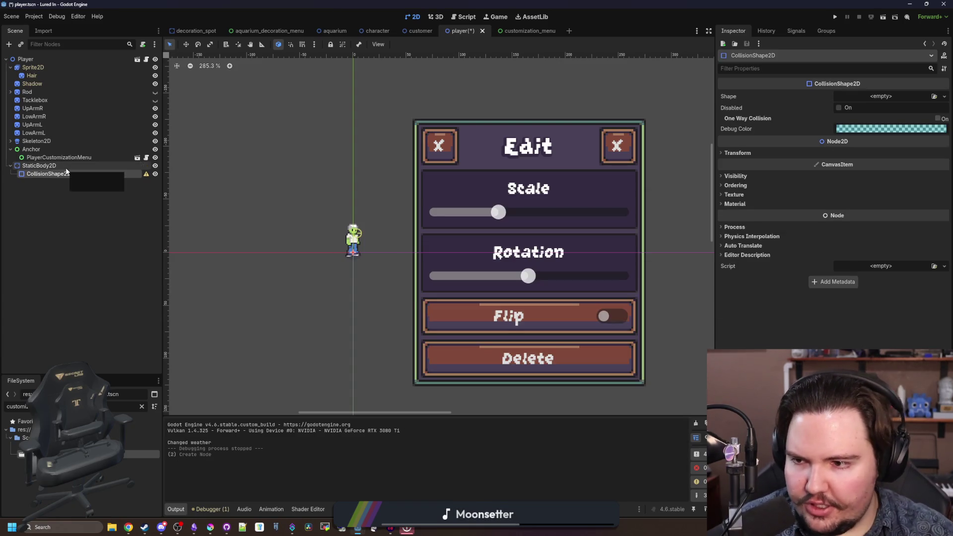
Give the collision shape a new RectangleShape2D sized to cover the character.
click(881, 97)
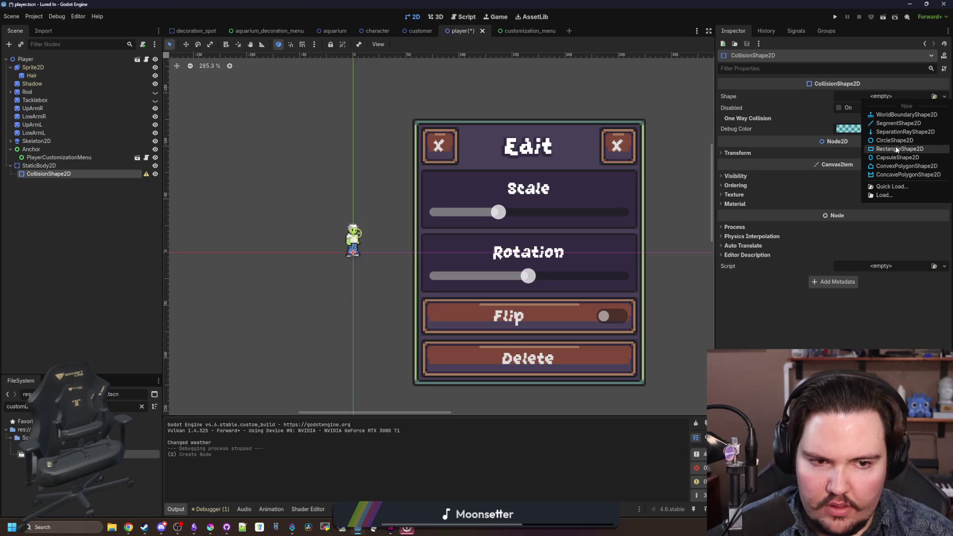
click(897, 149)
scroll(318, 219, up, 5)
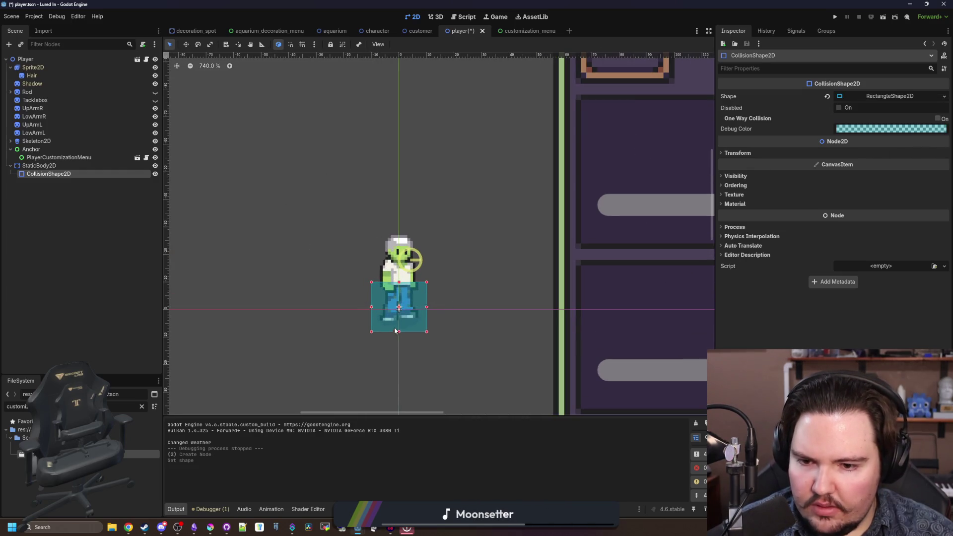
drag(396, 334, 397, 321)
drag(399, 283, 399, 234)
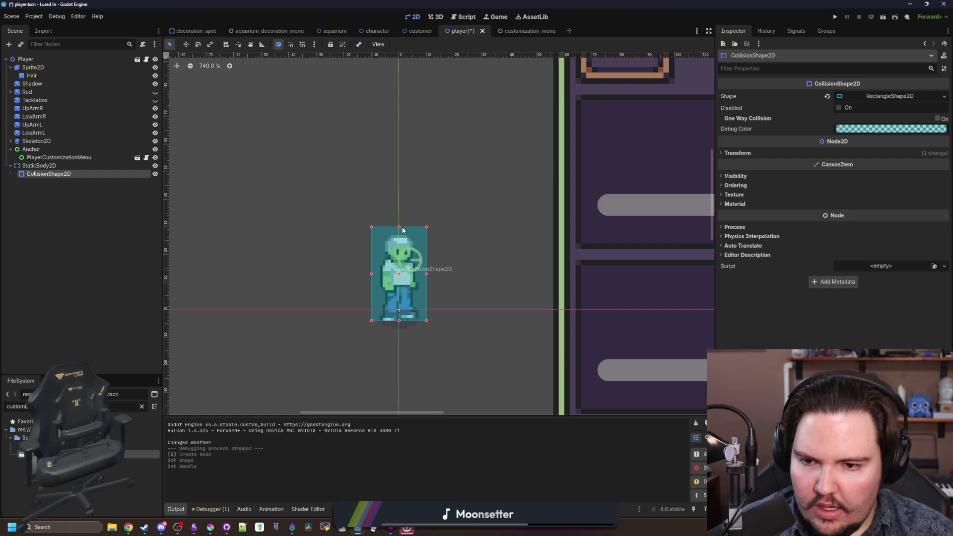
drag(428, 278, 455, 279)
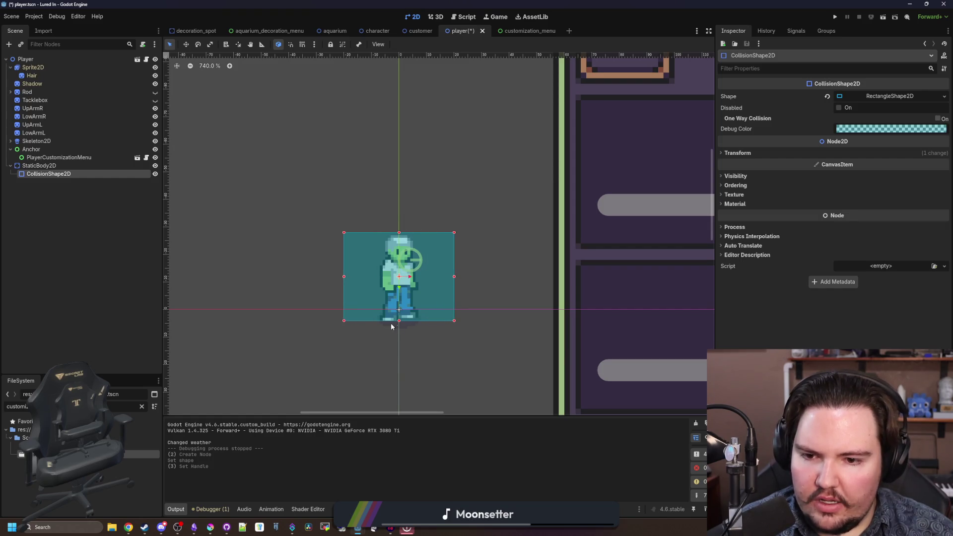
drag(399, 321, 398, 338)
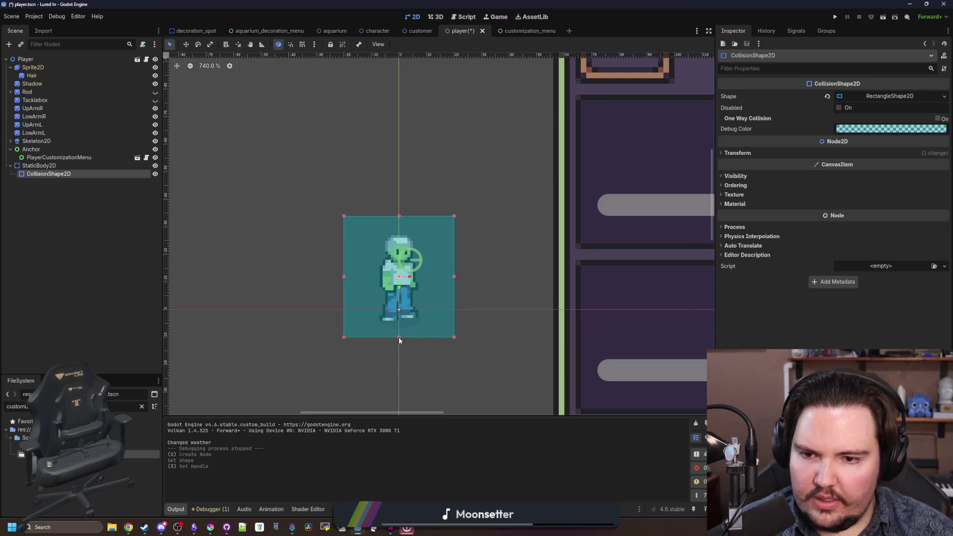
drag(454, 278, 446, 273)
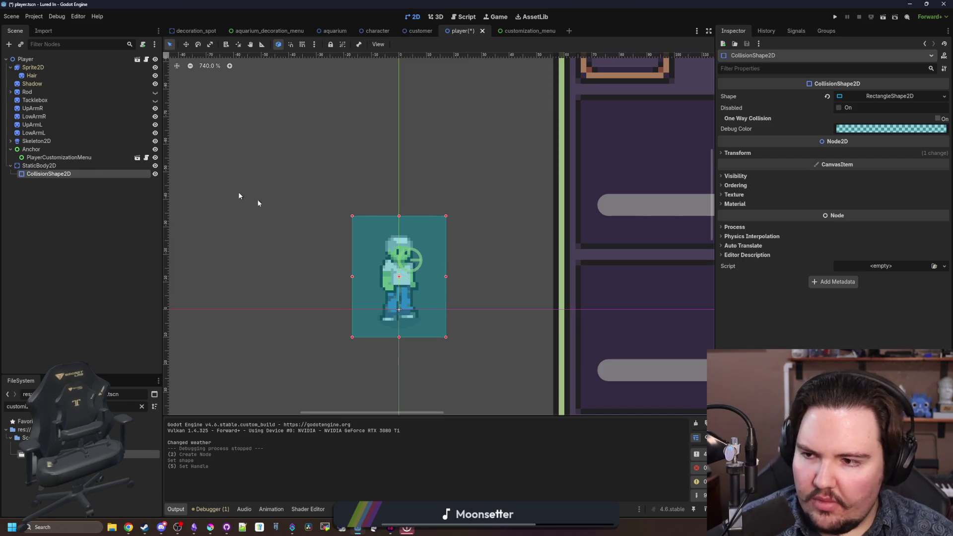
scroll(219, 198, down, 6)
Put the StaticBody2D on collision layer 3 only, with mask 1 off, and save the scene.
click(61, 166)
click(745, 169)
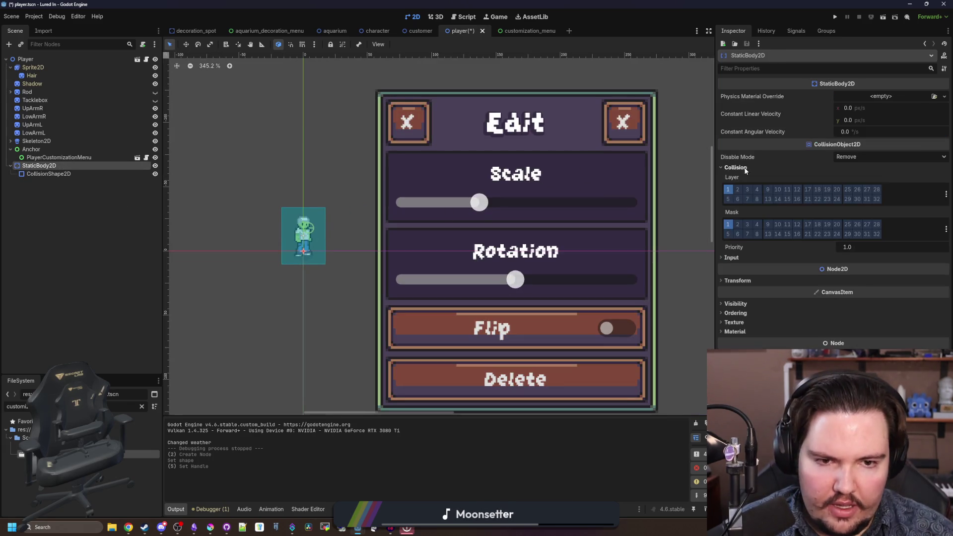
click(747, 189)
click(728, 189)
click(728, 224)
key(ctrl+s)
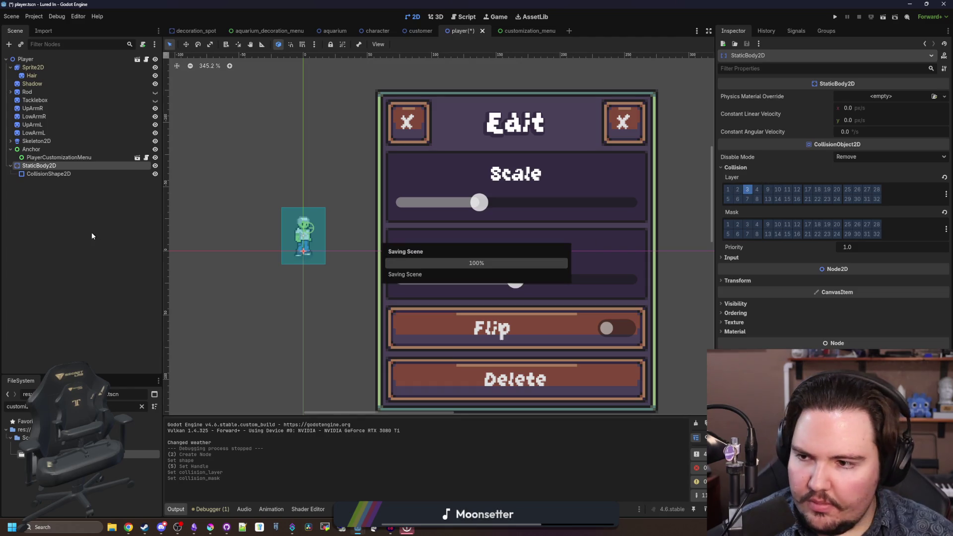
click(142, 406)
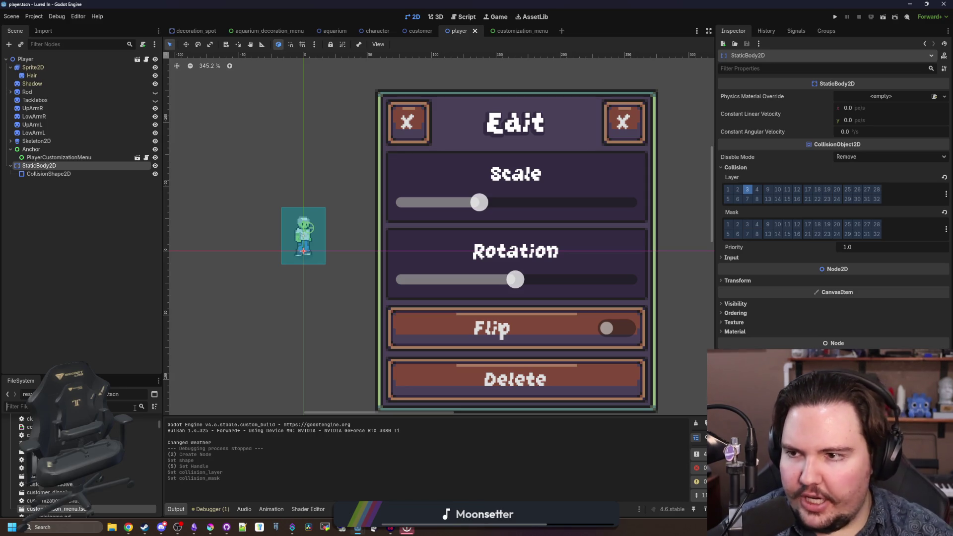
click(148, 59)
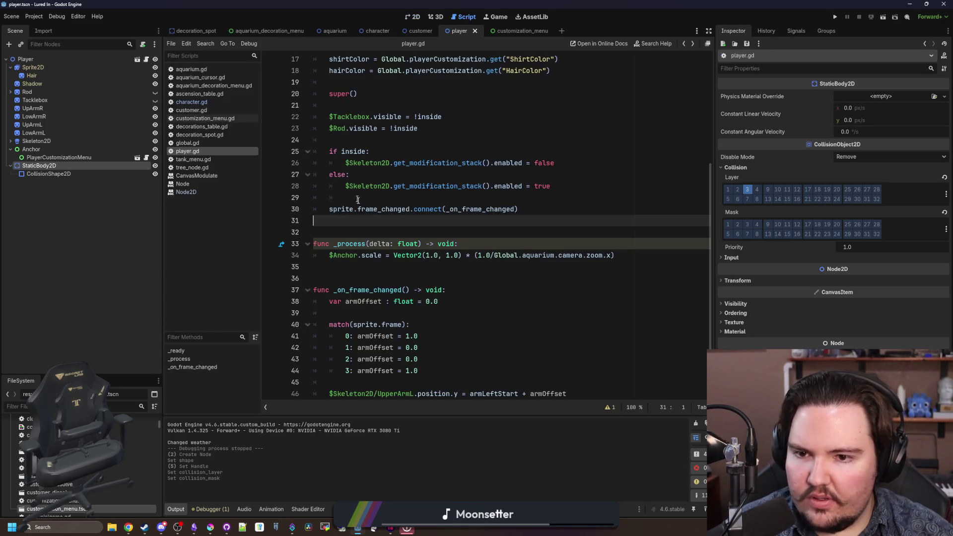
Delete the _process function that scaled Anchor by camera zoom from player.gd.
scroll(387, 233, down, 1)
scroll(404, 244, up, 2)
scroll(404, 245, up, 5)
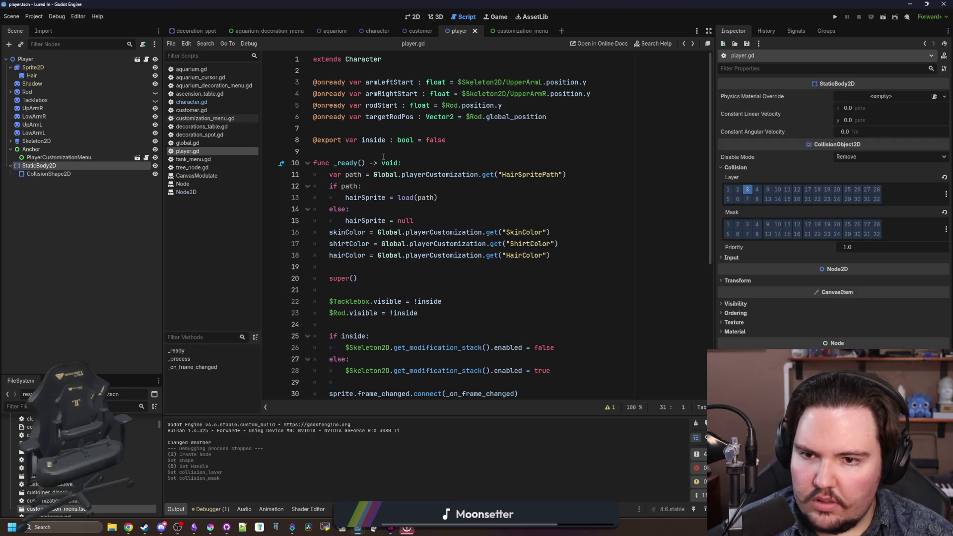
scroll(384, 157, down, 6)
click(349, 231)
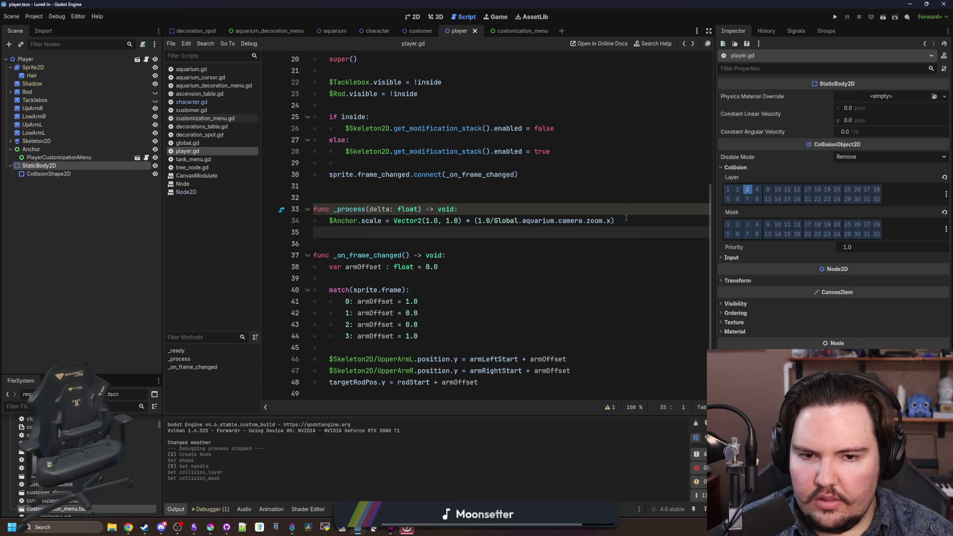
key(shift+Up)
key(shift+Up)
key(BackSpace)
key(BackSpace)
key(Delete)
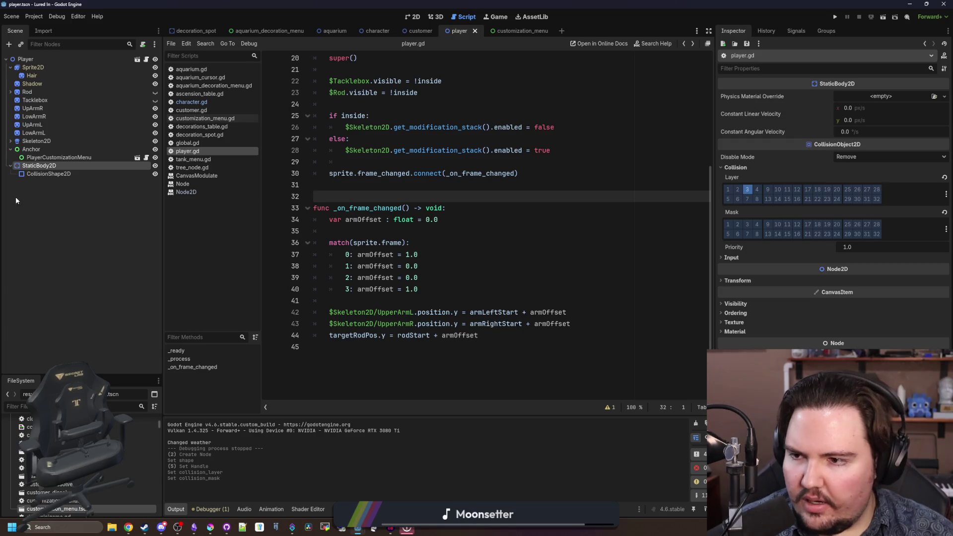
click(37, 175)
shift+click(36, 148)
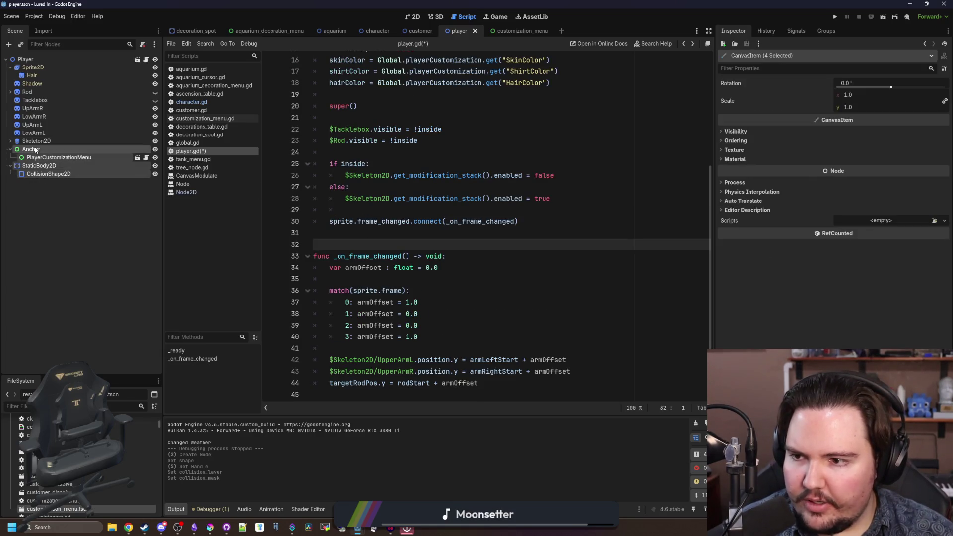
Cut Anchor and StaticBody2D from the Player scene and paste them under Aquarium.
right_click(36, 148)
click(68, 162)
click(447, 164)
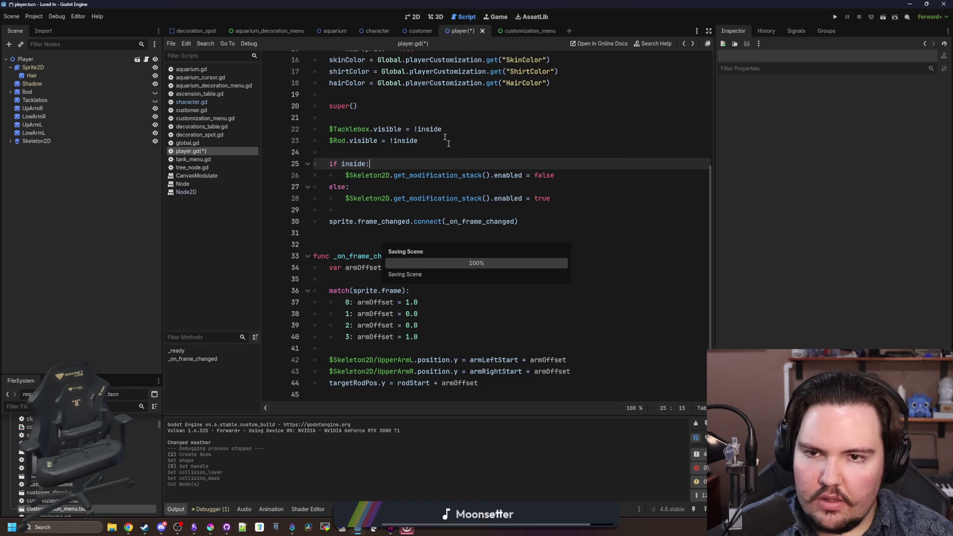
click(334, 31)
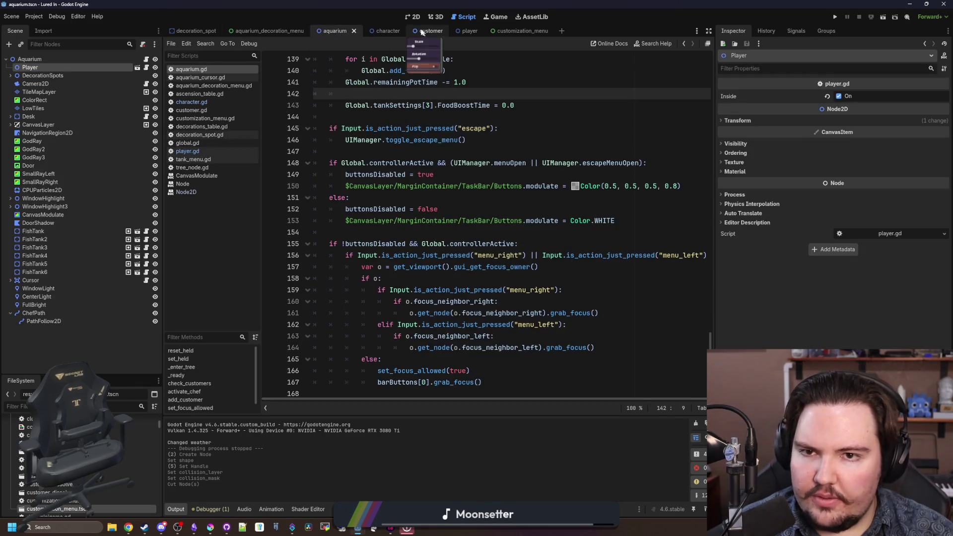
click(414, 17)
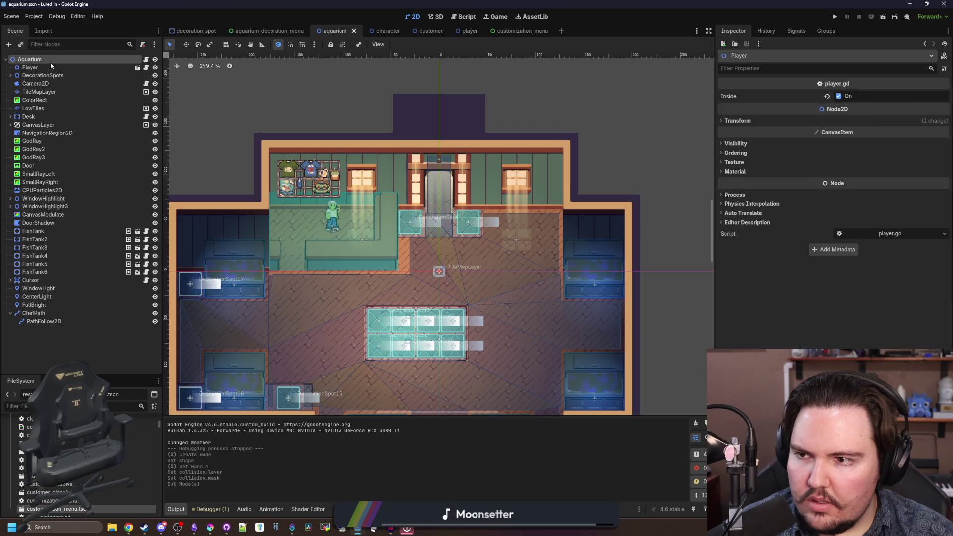
right_click(50, 60)
click(79, 128)
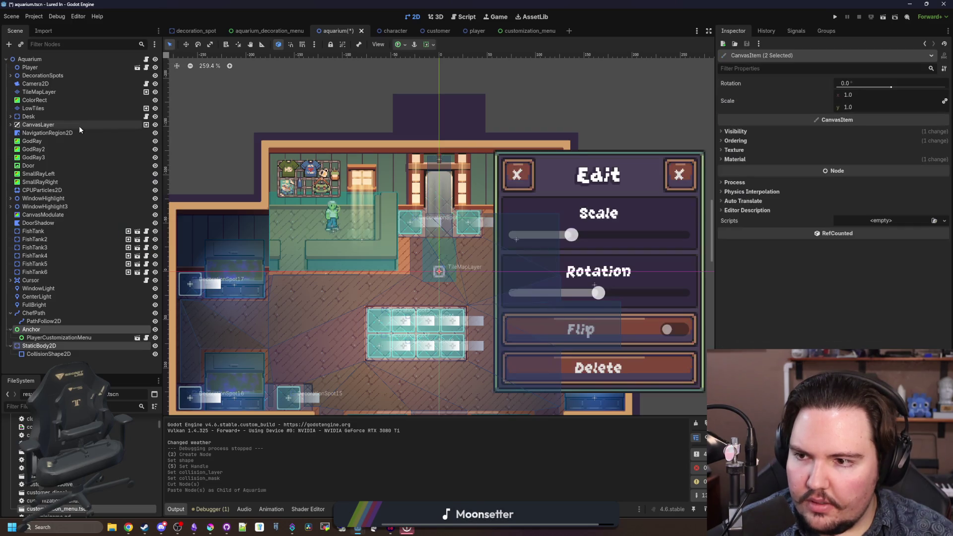
Nest Anchor under StaticBody2D and rename StaticBody2D to 'Customize'.
drag(35, 330, 48, 346)
click(48, 332)
key(F2)
text(Customize)
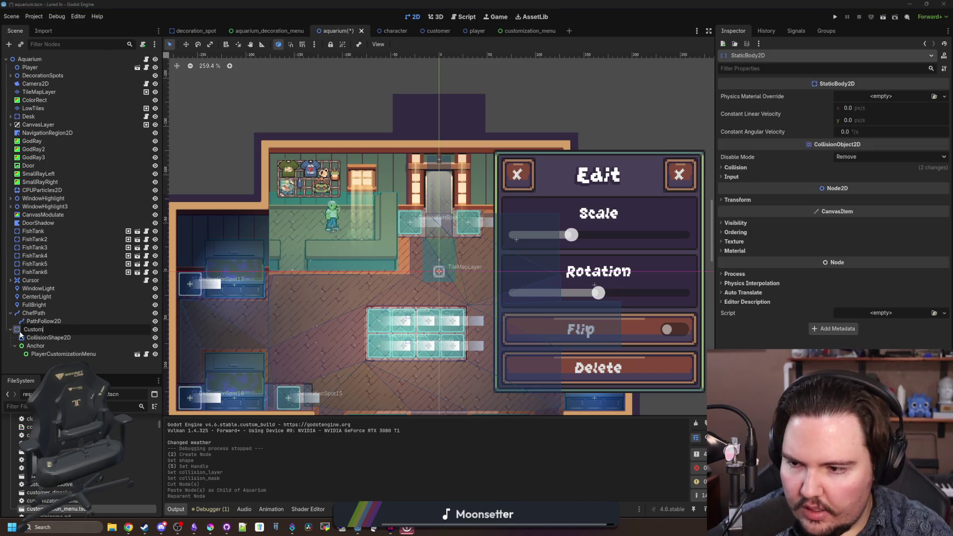
key(Return)
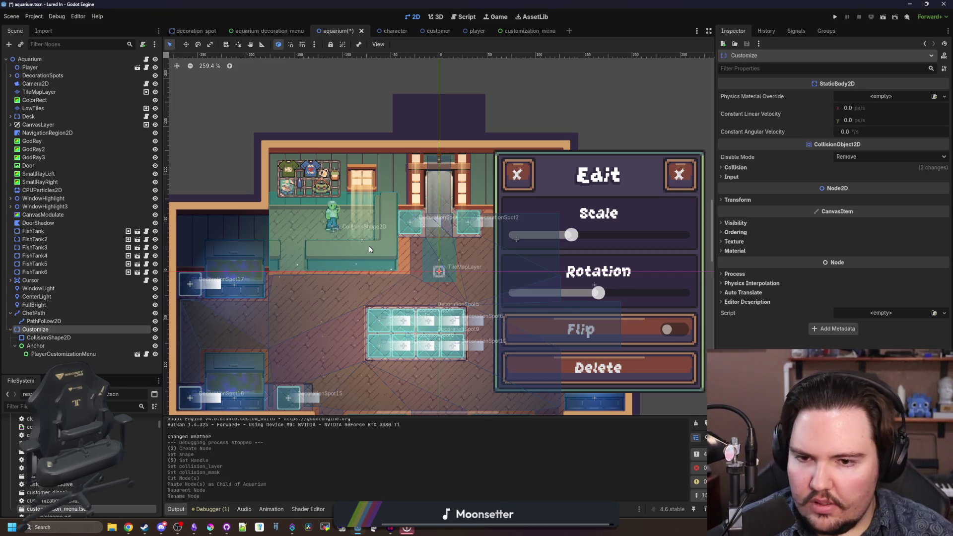
Drag the Customize body onto the player on the canvas.
scroll(385, 238, down, 2)
key(w)
drag(385, 239, 315, 209)
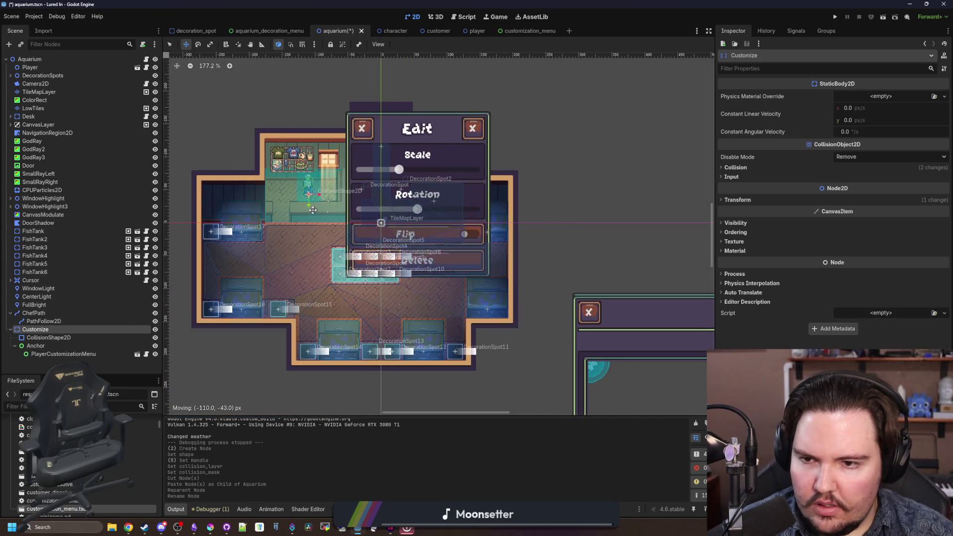
scroll(352, 242, up, 8)
drag(352, 242, 364, 255)
scroll(350, 240, down, 8)
scroll(350, 245, up, 4)
scroll(310, 227, down, 4)
scroll(310, 226, up, 3)
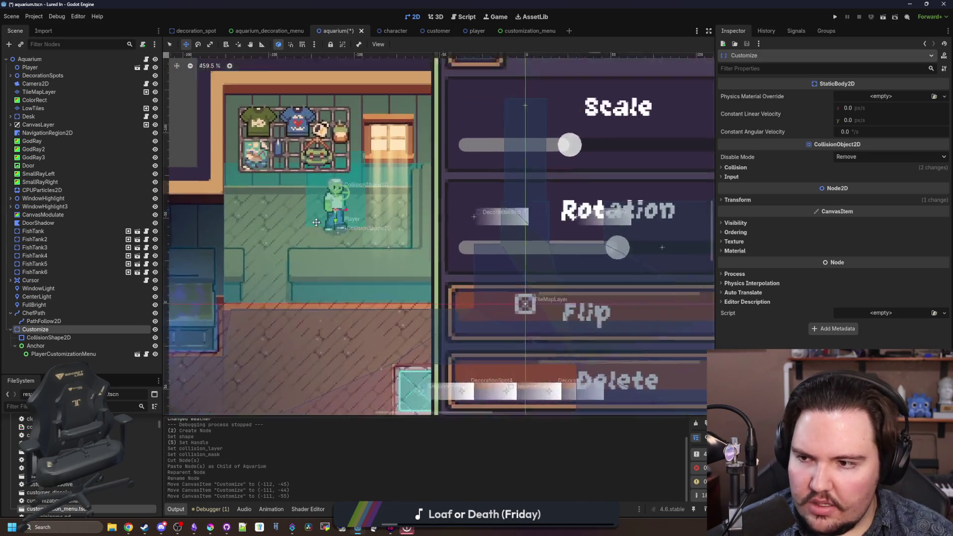
Set the CollisionShape2D's Transform Position y to 0 and save the aquarium scene.
click(49, 338)
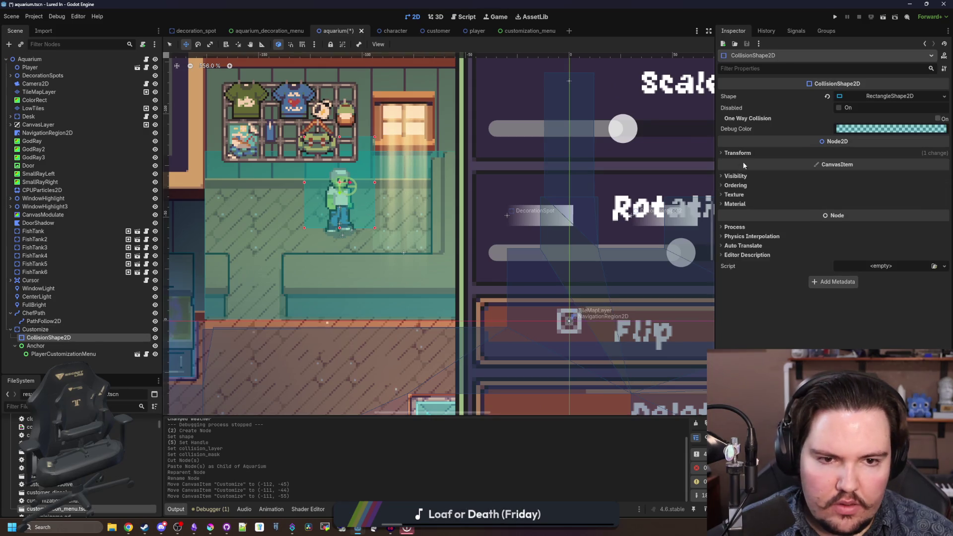
click(728, 155)
drag(851, 175, 858, 177)
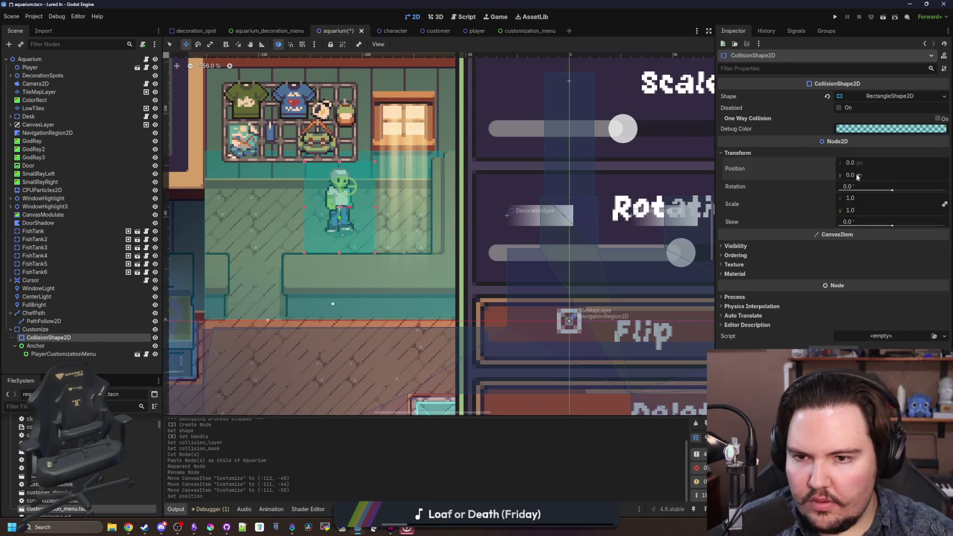
scroll(289, 244, down, 6)
click(43, 330)
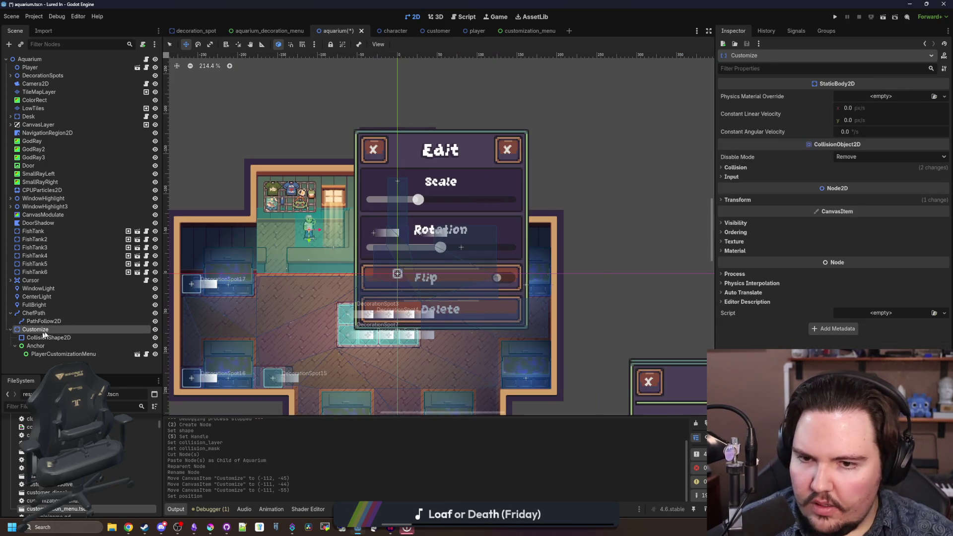
scroll(256, 169, down, 1)
key(ctrl+s)
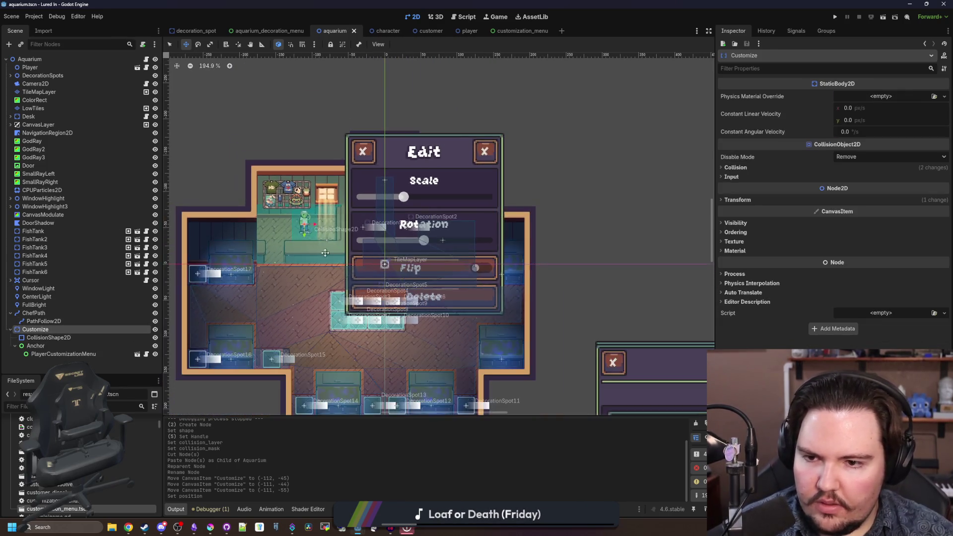
scroll(321, 251, up, 3)
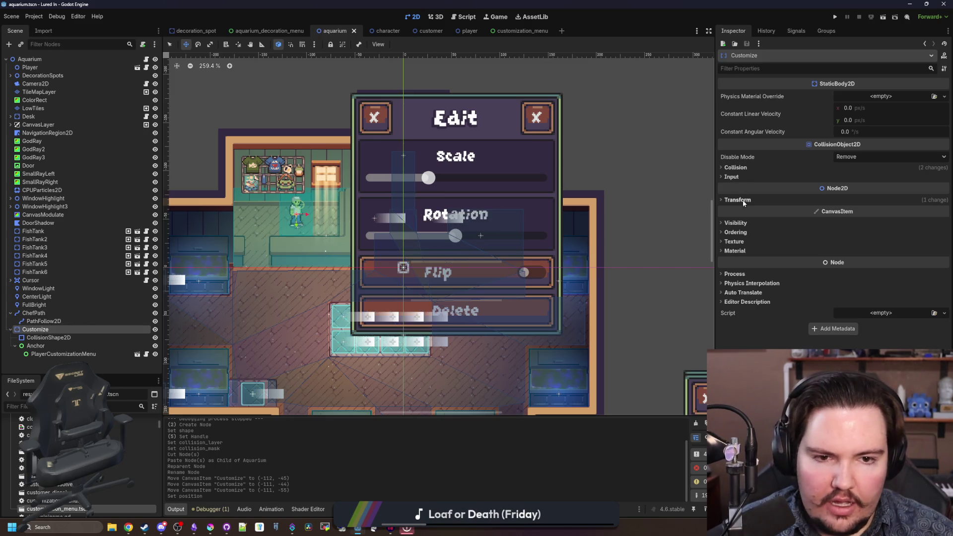
click(740, 168)
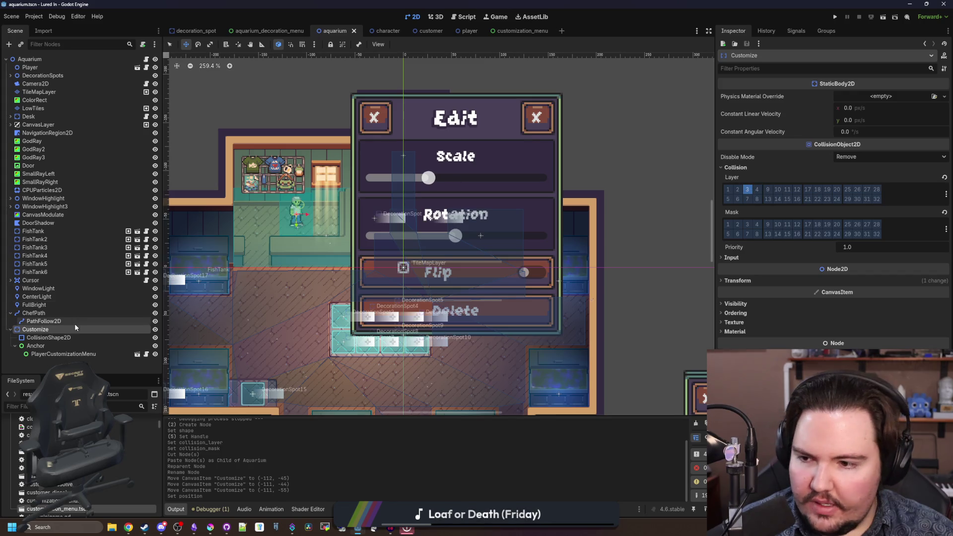
Attach a new script res://Scenes/player_customization.gd to Customize and add a line below extends.
click(143, 45)
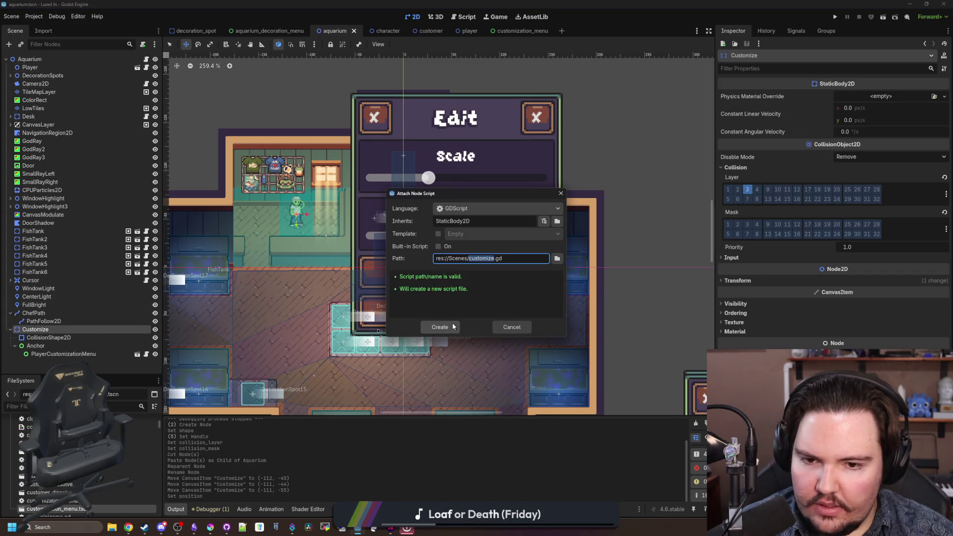
text(customize_)
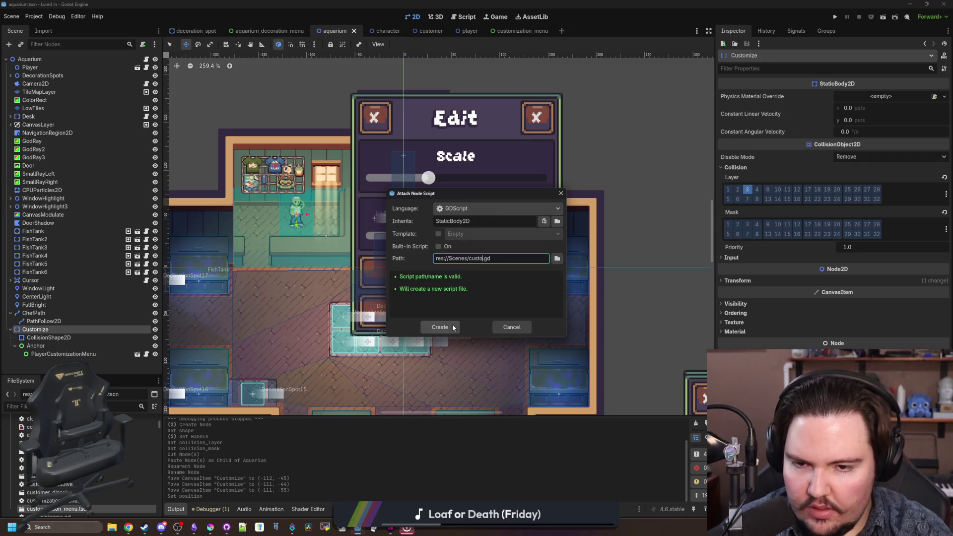
key(BackSpace)
key(BackSpace)
key(BackSpace)
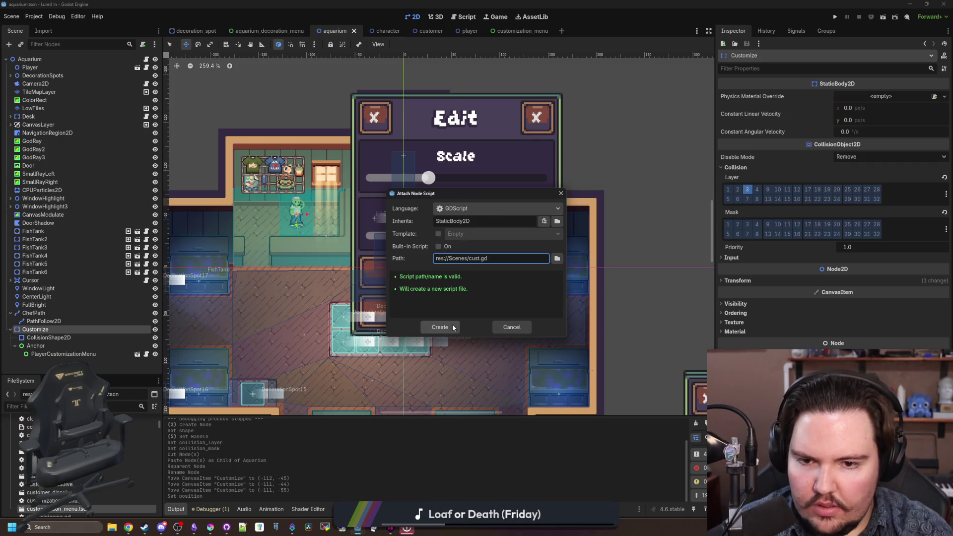
text(player_customization)
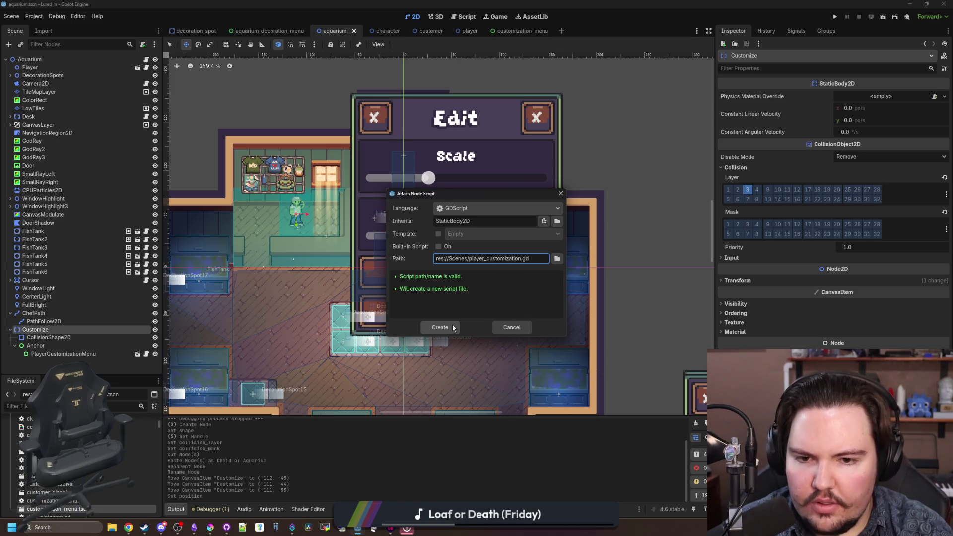
click(452, 327)
click(530, 147)
key(Return)
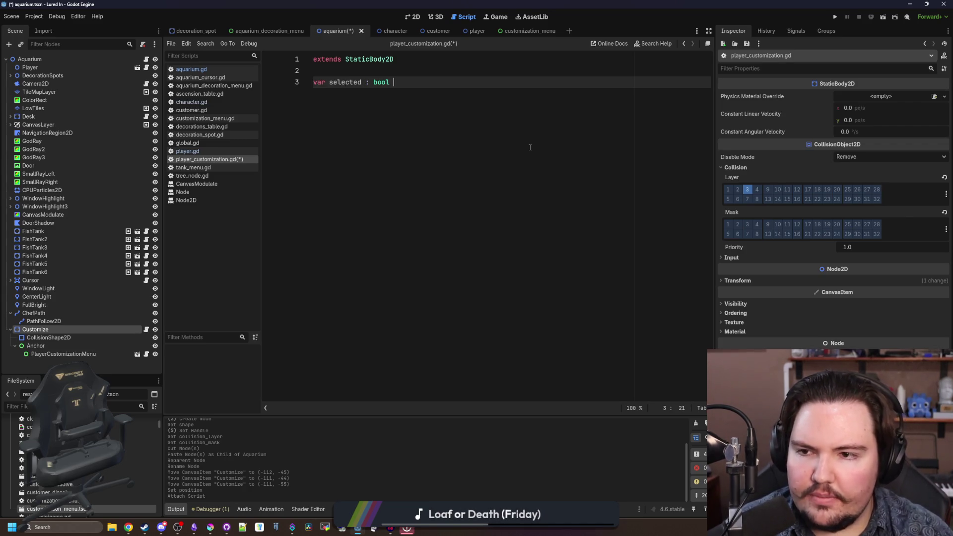
Finish the selected variable as false and declare 'var hovered : bool = false'.
text(= false)
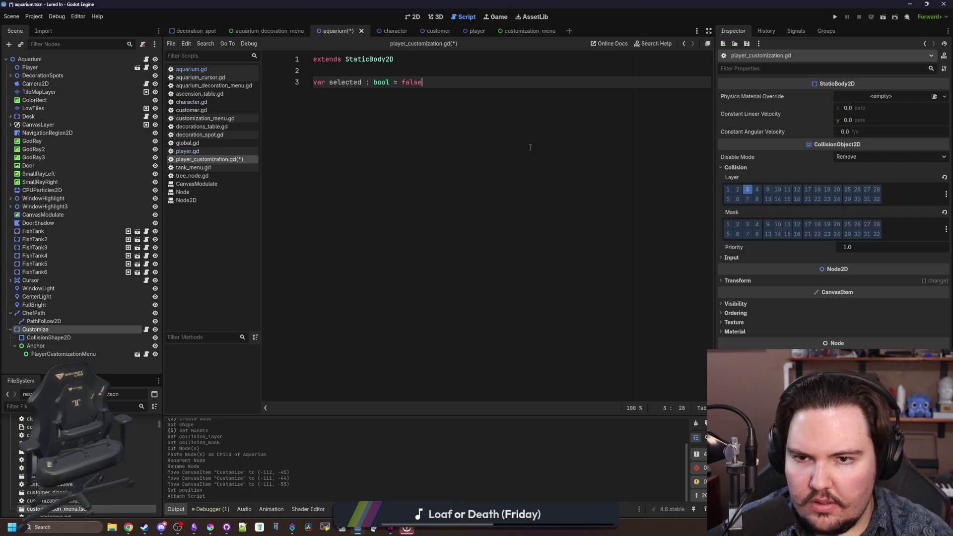
key(Return)
text(var hoi)
key(BackSpace)
key(BackSpace)
key(BackSpace)
text(vered : b)
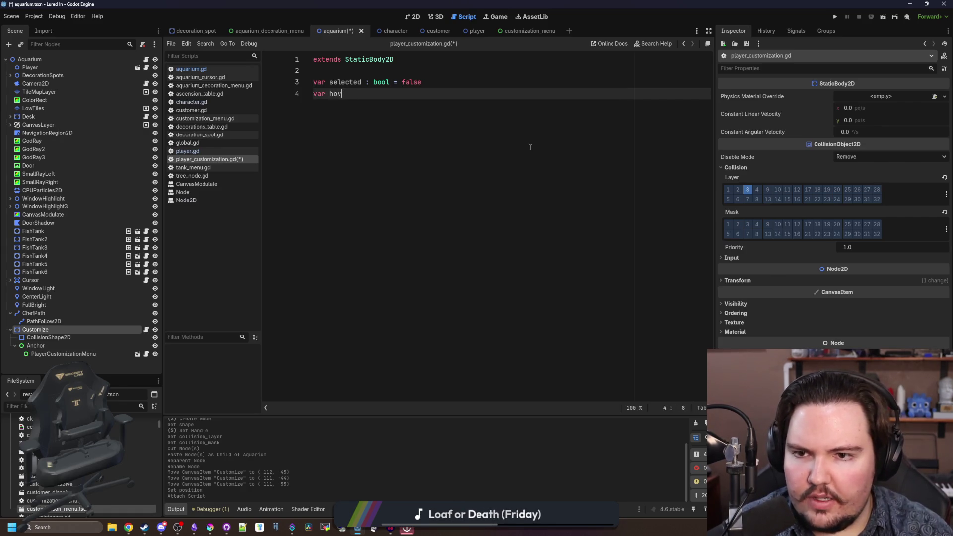
text(ool = false)
key(Return)
key(Return)
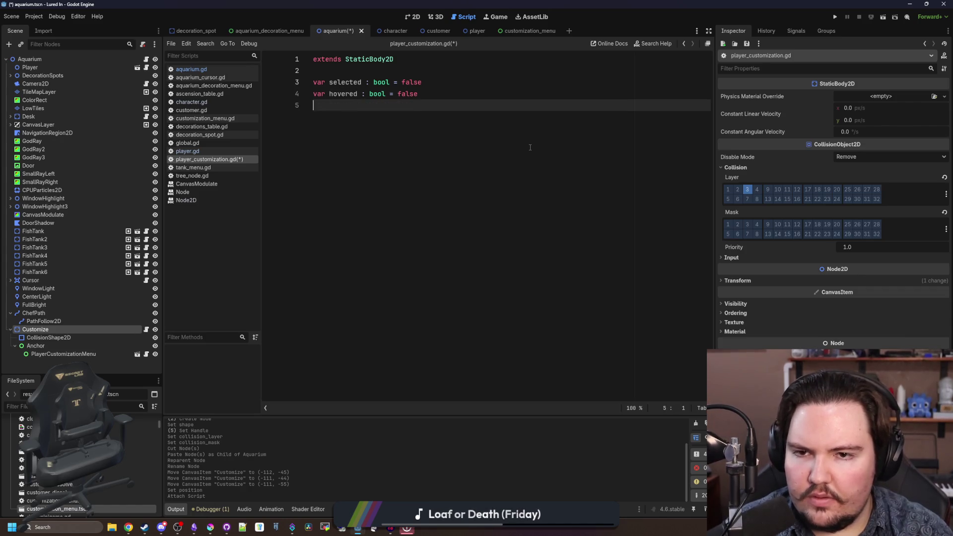
Add a _process(delta) function with the pasted Anchor scaling code, and save.
text(func _pro)
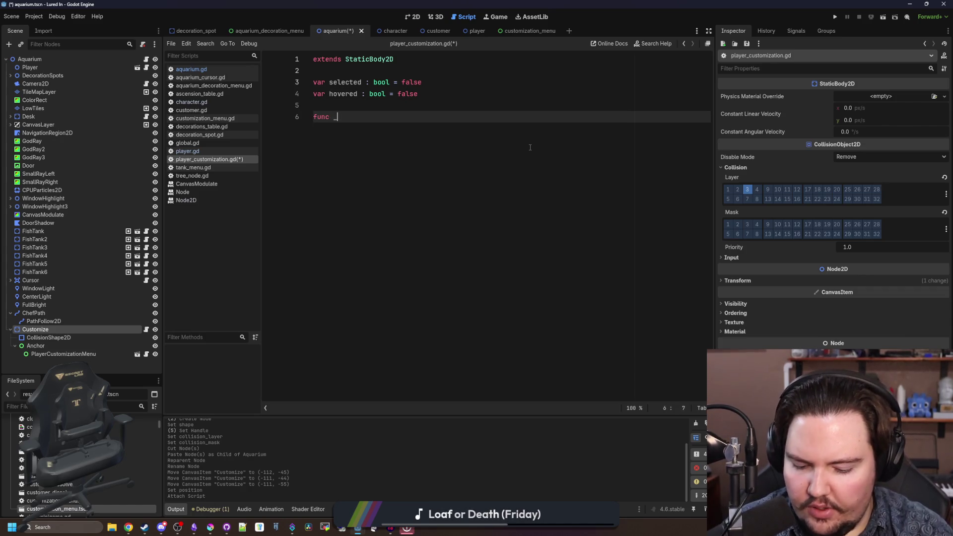
text(cess)
key(Return)
text():)
key(ctrl+v)
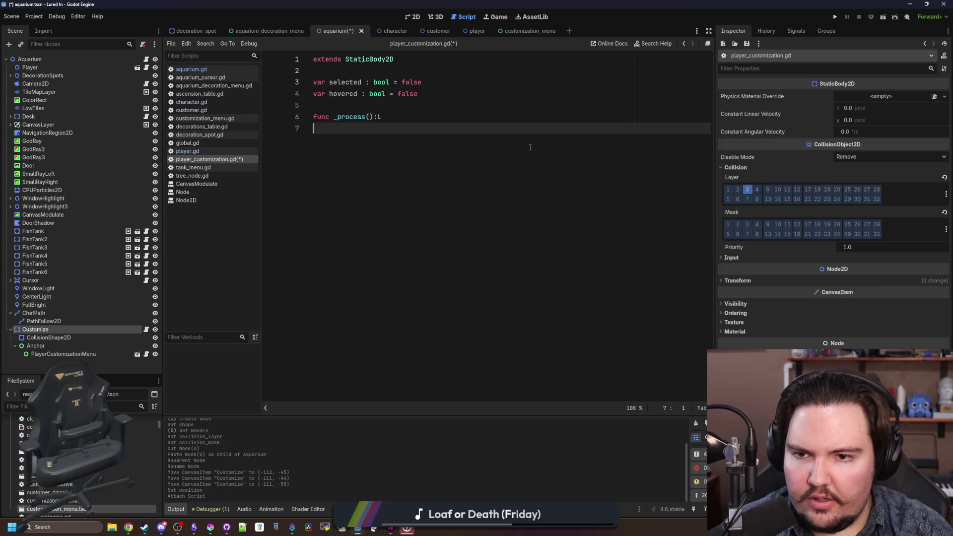
key(Tab)
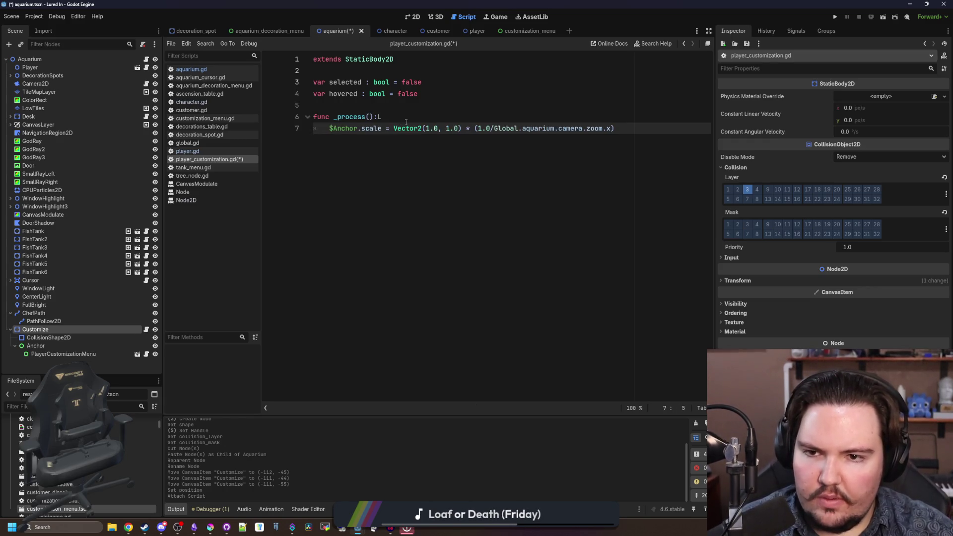
click(392, 117)
click(412, 108)
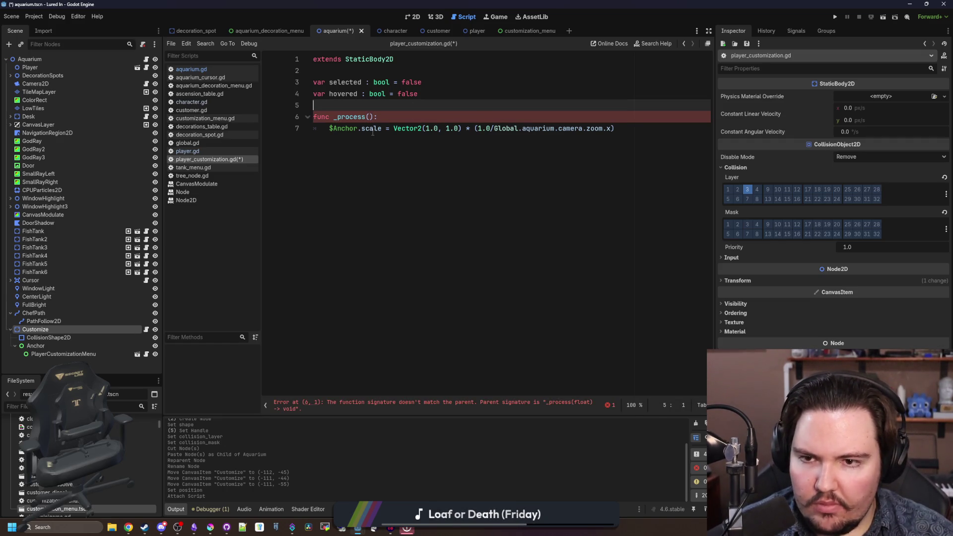
click(369, 117)
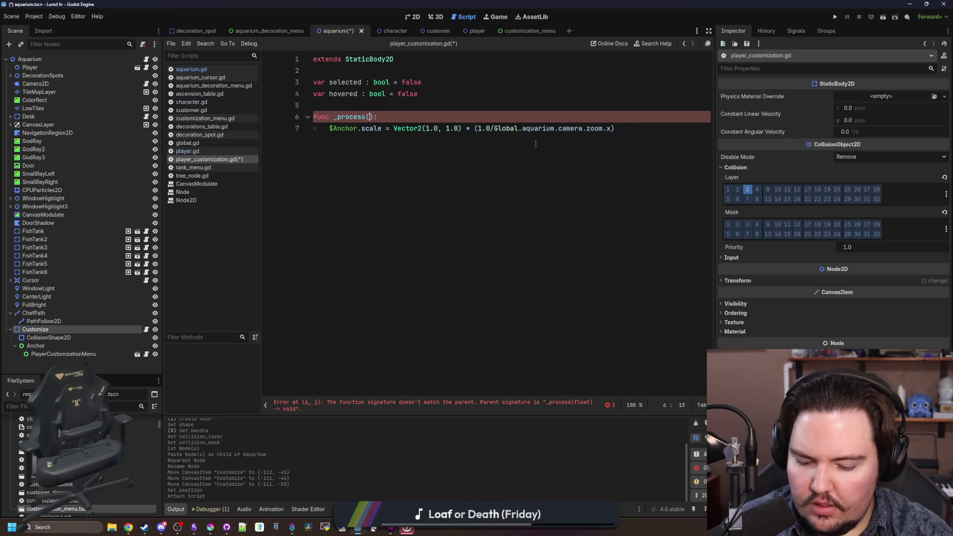
text(delta)
click(412, 104)
key(ctrl+s)
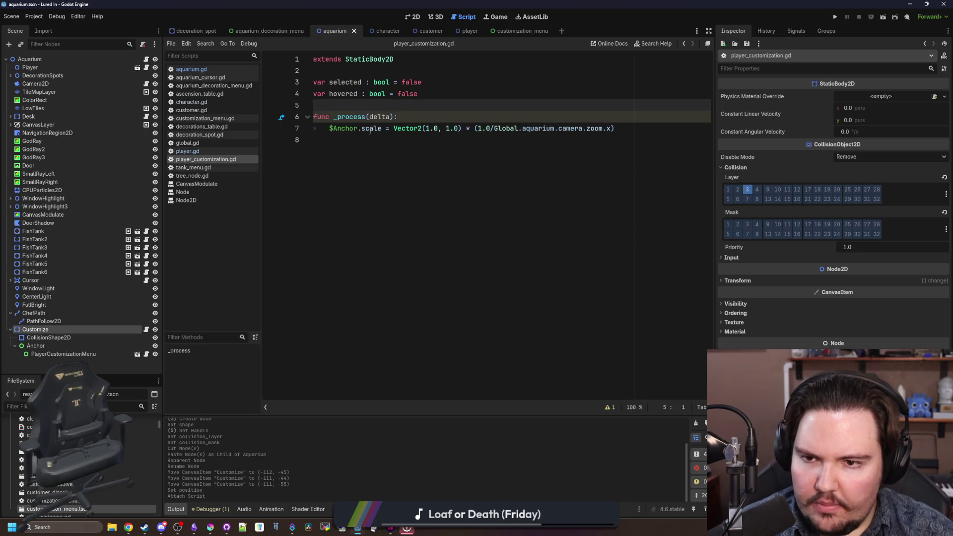
Start a new function 'func set_selected():' at the end of the script.
click(363, 141)
key(Return)
key(Return)
text(func set_selected():)
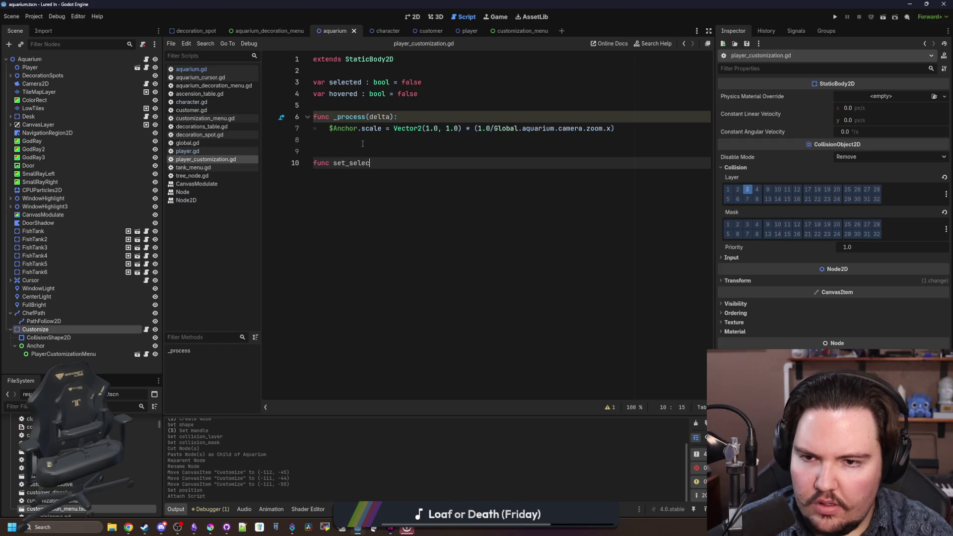
Give set_selected a 'status : bool' parameter, assign 'selected = status', and add if selected/else branches.
key(Return)
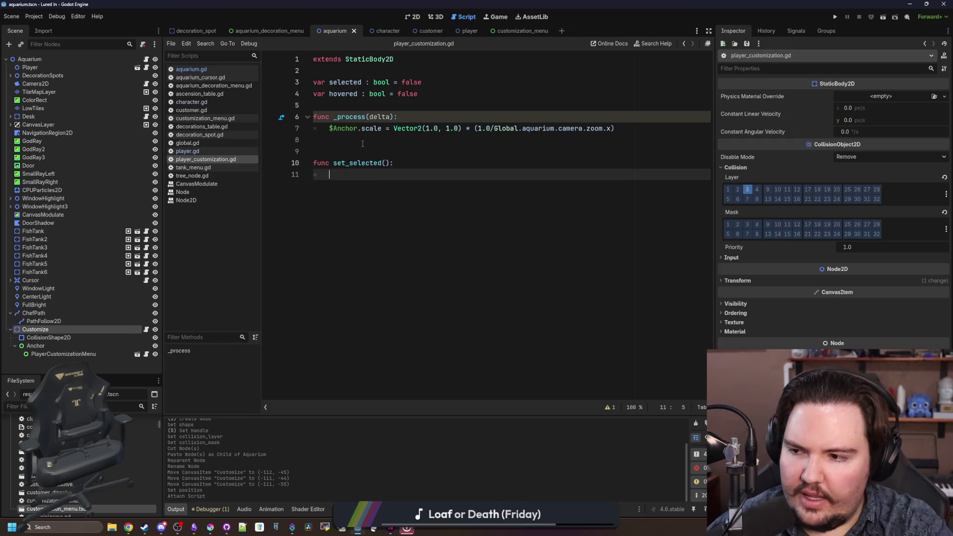
key(Up)
key(Right)
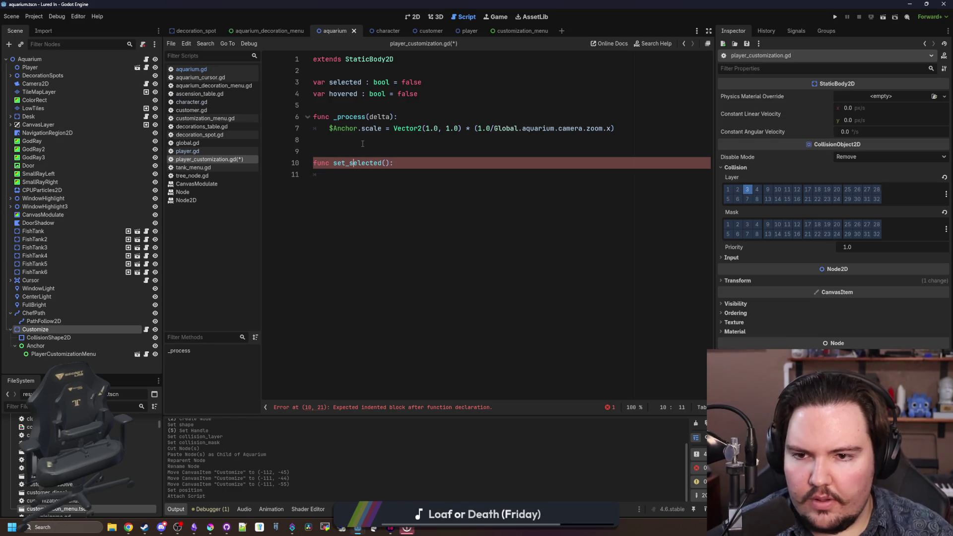
text(atus : bool))
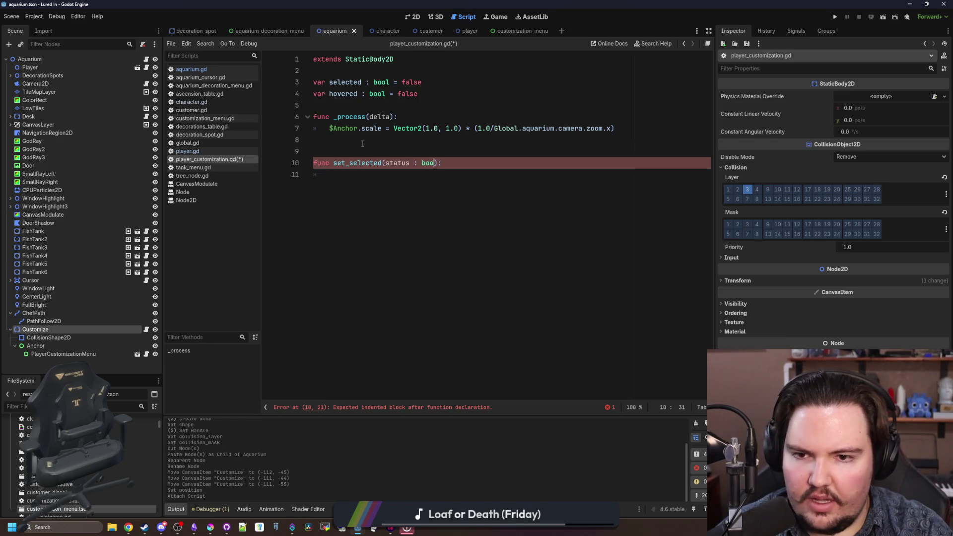
key(End)
key(Return)
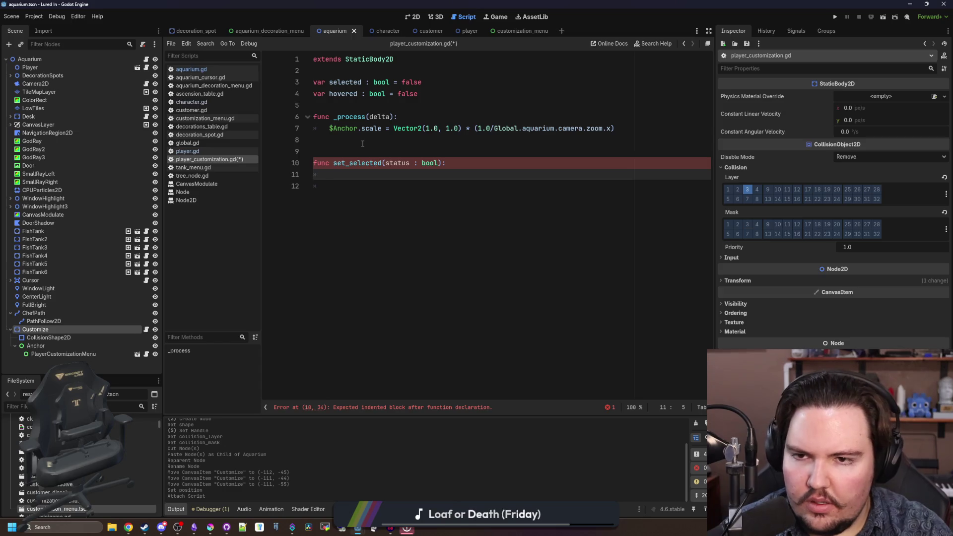
text(status)
key(ctrl+BackSpace)
key(ctrl+BackSpace)
text(selec)
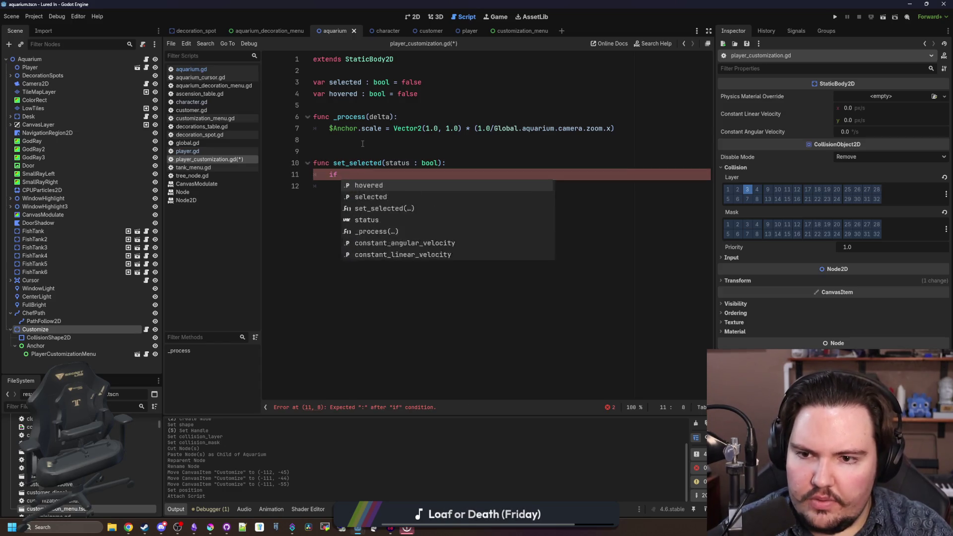
text(ted = status)
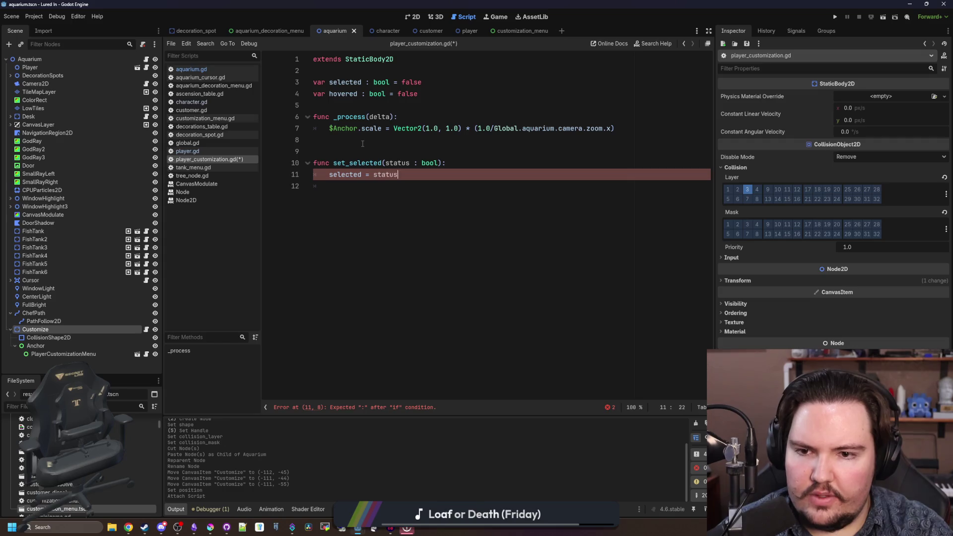
key(Return)
text(if selected)
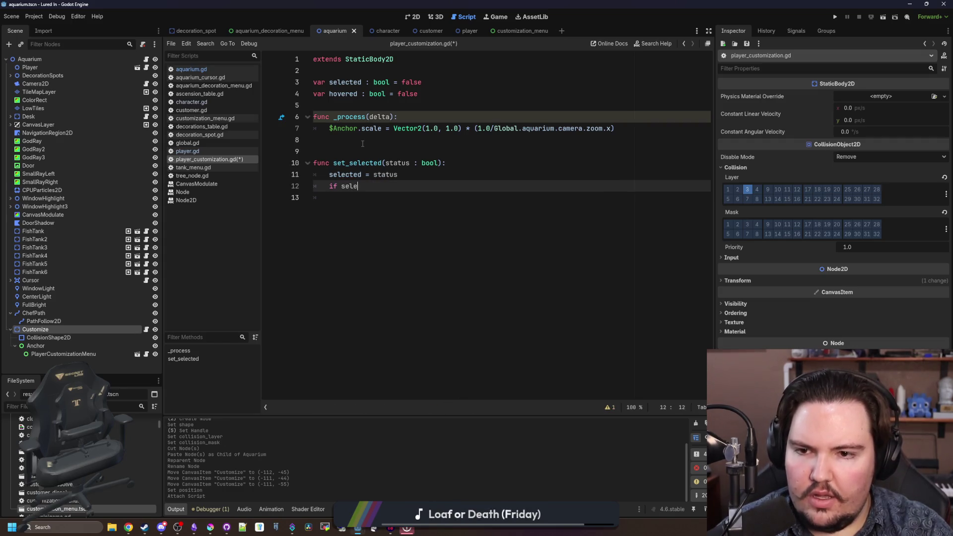
text(:)
key(Return)
key(Return)
text(se:)
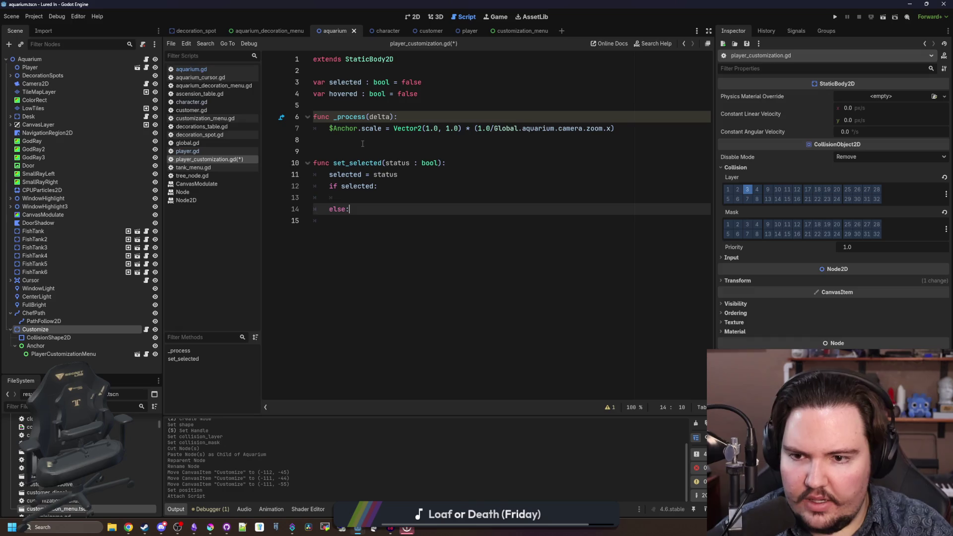
key(Return)
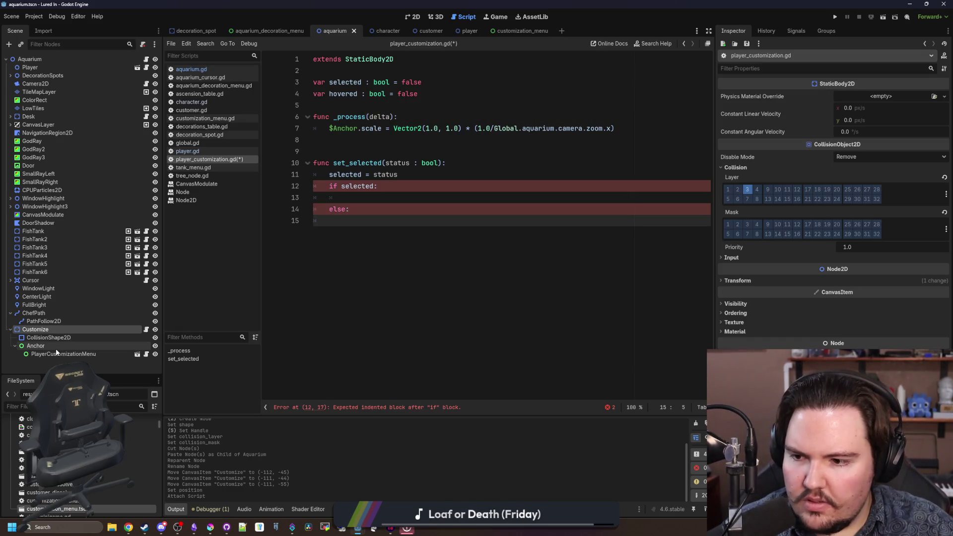
Call PlayerCustomizationMenu toggle_on() in the if branch and toggle_off() in else, then save.
mouse_move(50, 353)
mouse_down()
mouse_move(357, 205)
mouse_move(434, 201)
mouse_up()
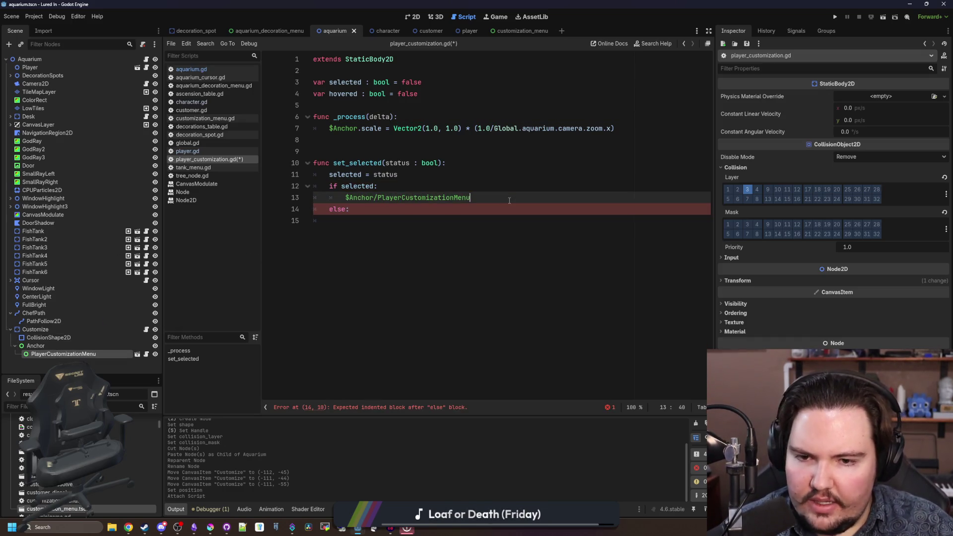
text(toggle_on)
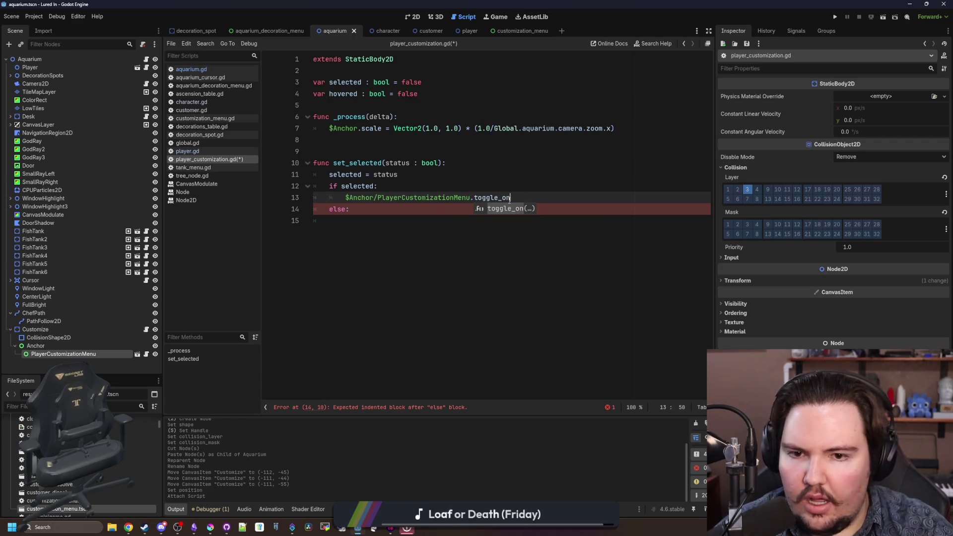
key(Return)
key(Down)
key(Down)
mouse_move(64, 354)
mouse_down()
mouse_move(383, 203)
mouse_move(386, 219)
mouse_move(346, 222)
mouse_up()
click(330, 220)
key(Tab)
key(End)
text(.toggle_)
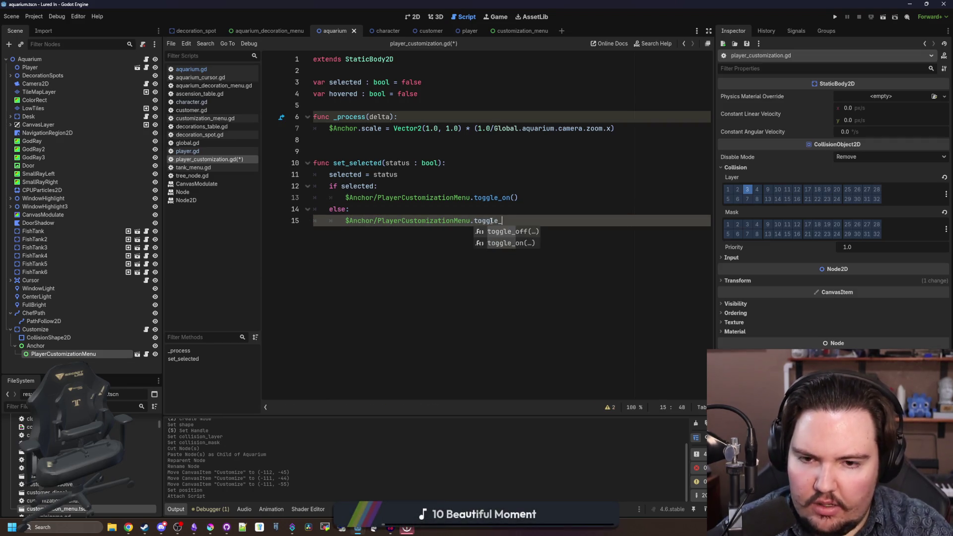
text(off)
key(Return)
click(539, 208)
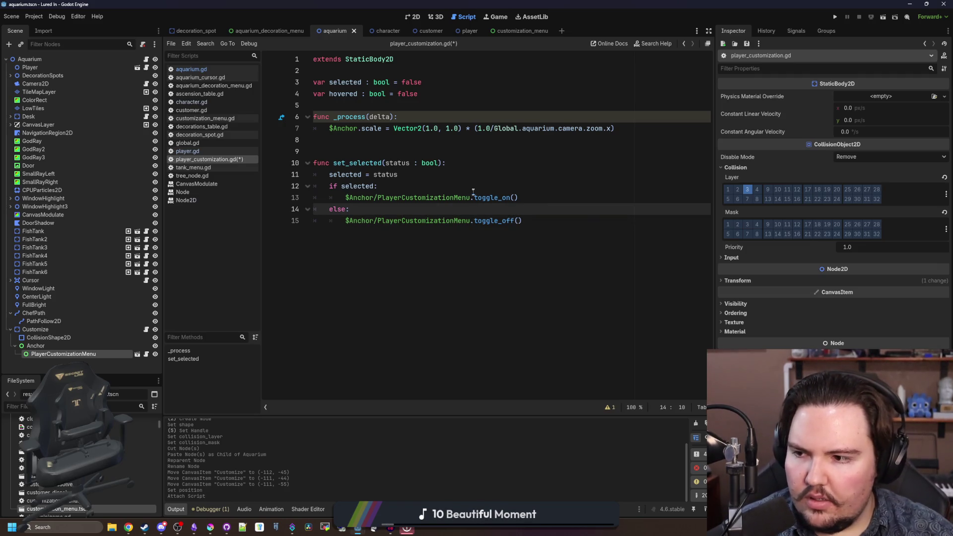
key(ctrl+s)
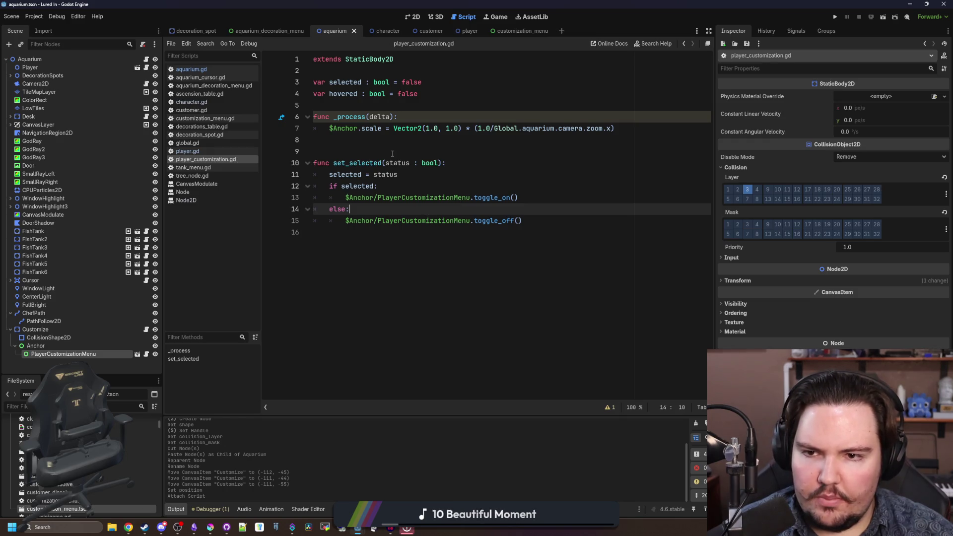
Select Customize, save, and open aquarium_cursor.gd via the 'aquarium' file filter.
click(392, 154)
click(44, 321)
click(60, 327)
click(458, 261)
key(ctrl+s)
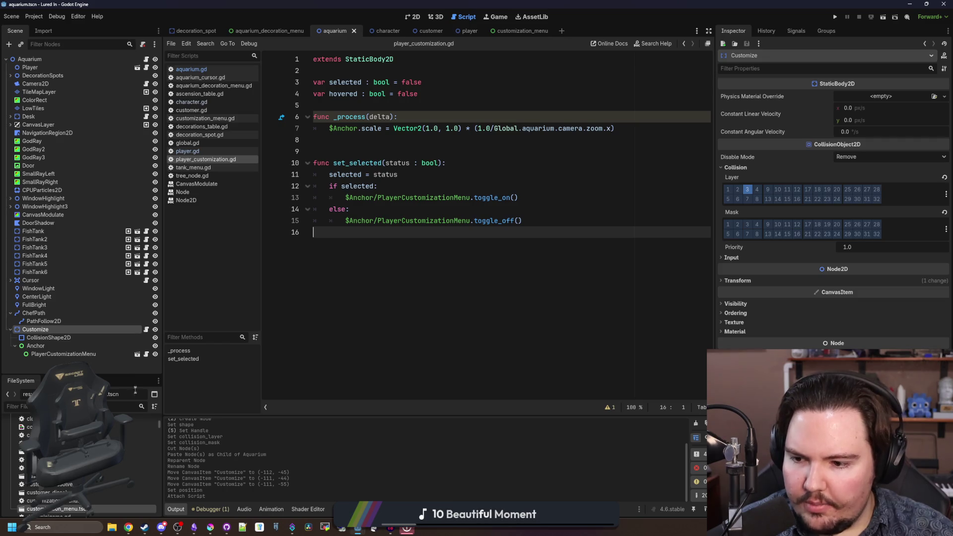
text(aquarium)
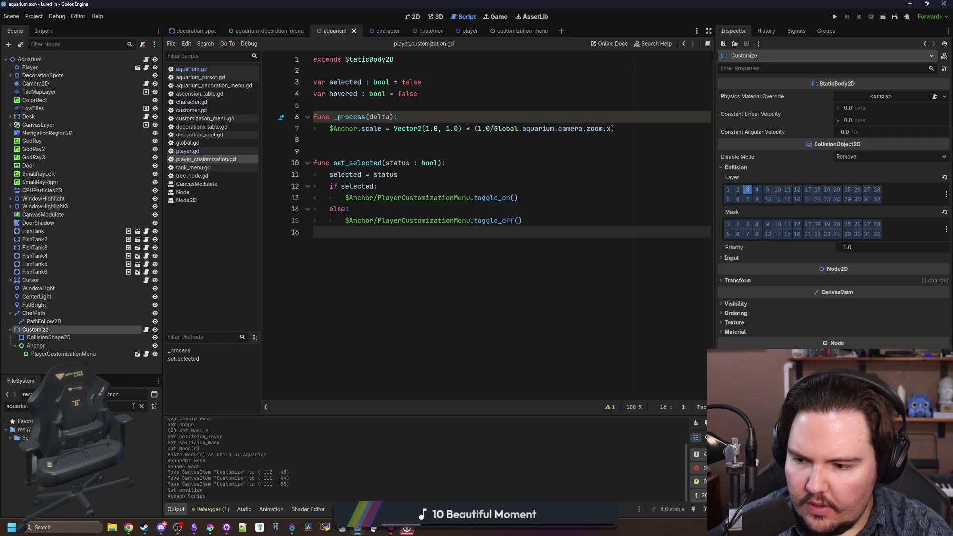
double_click(140, 445)
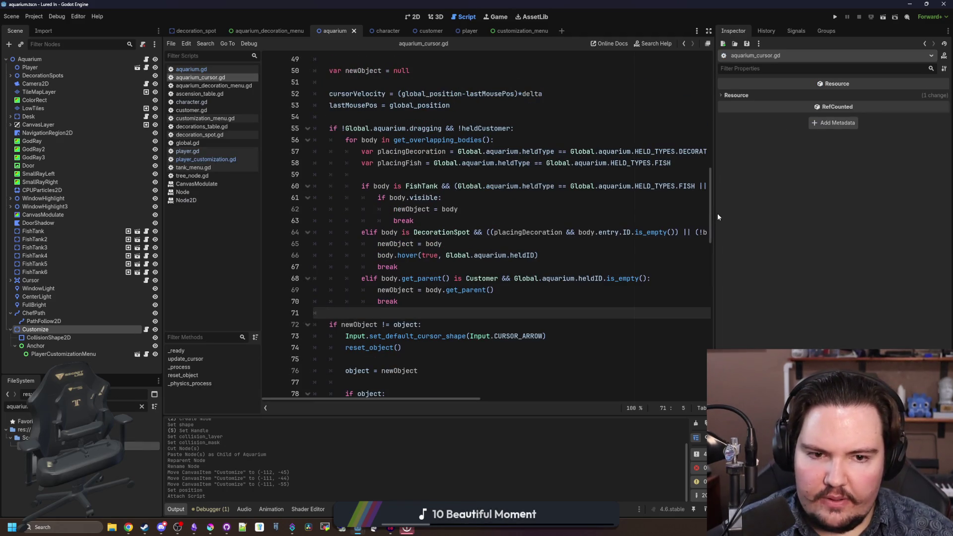
Widen the script editor, then start an elif line after the DecorationSpot break and remove it again.
drag(716, 213, 870, 213)
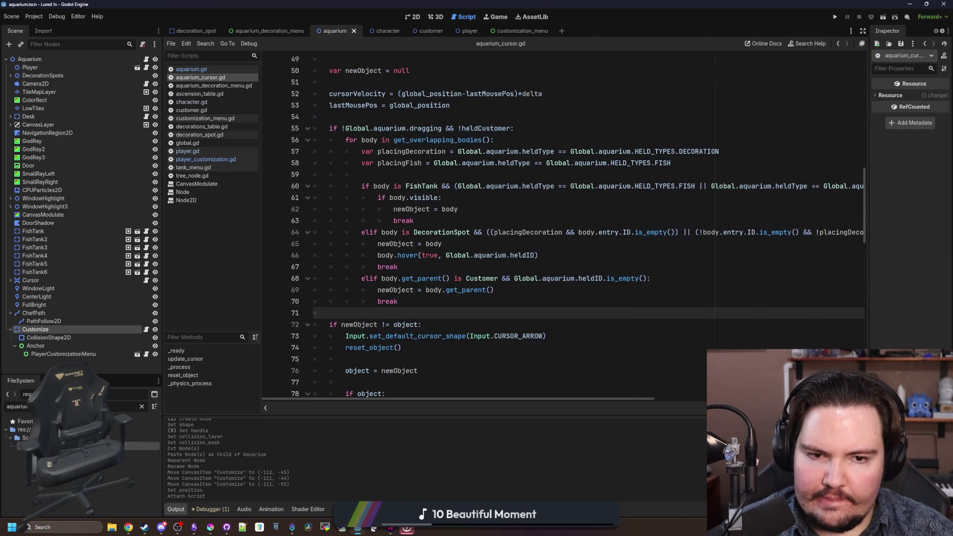
click(415, 297)
click(417, 278)
click(419, 255)
click(422, 266)
key(Return)
text(elif body is)
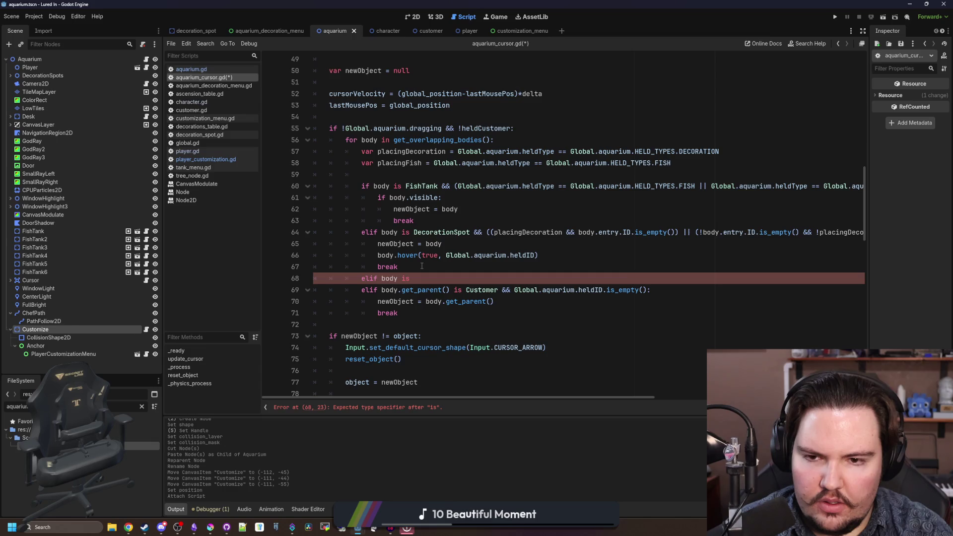
key(ctrl+BackSpace)
key(ctrl+BackSpace)
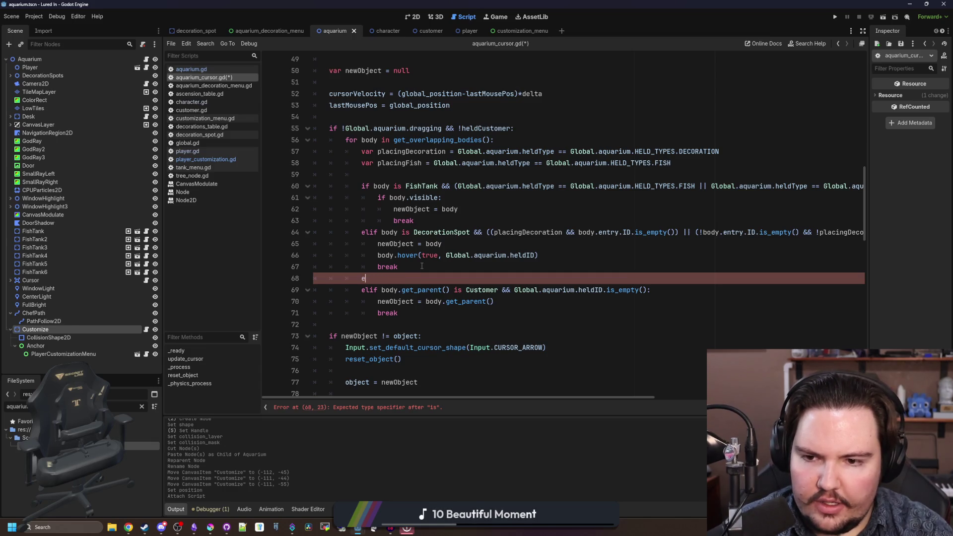
key(BackSpace)
key(BackSpace)
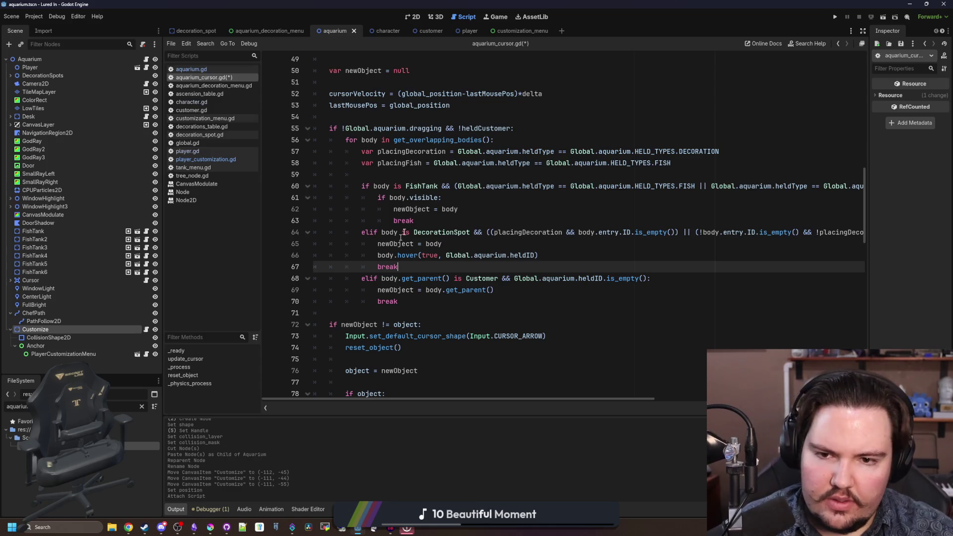
Move the FishTank test's held-type condition into a new 'var regularSelection =' line above the if.
click(467, 198)
mouse_move(422, 186)
mouse_down()
mouse_move(874, 190)
mouse_move(315, 187)
mouse_move(454, 186)
mouse_up()
click(847, 187)
key(ctrl+x)
click(447, 176)
key(Return)
key(Return)
key(Up)
text(VAR)
key(BackSpace)
key(BackSpace)
key(BackSpace)
text(var regularSelection)
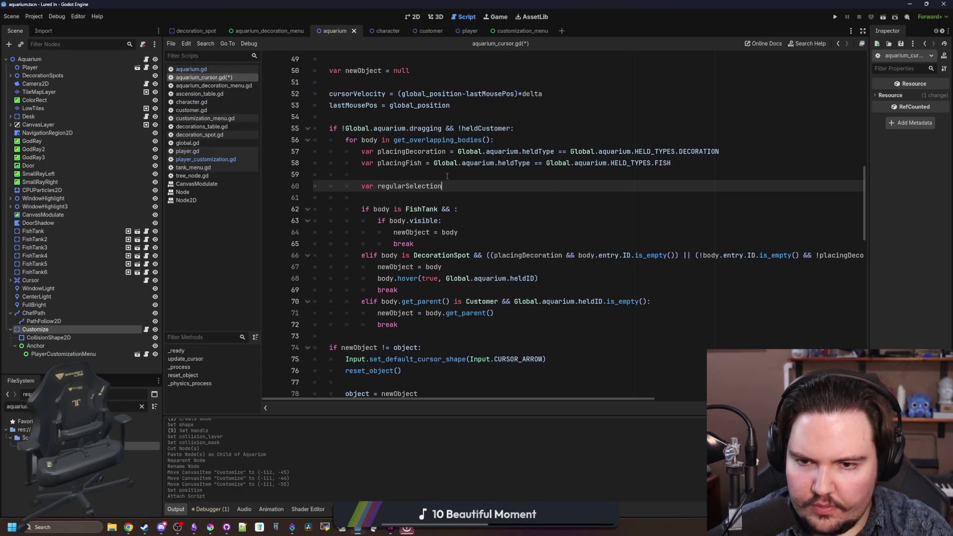
text( =)
key(ctrl+v)
key(Down)
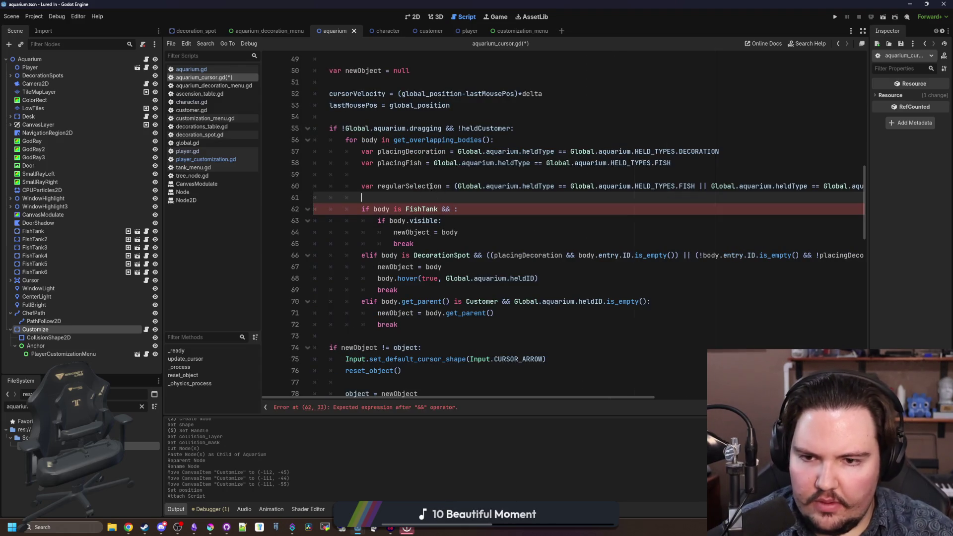
Use regularSelection after the && in the FishTank condition on line 62.
click(453, 209)
text(regularSelection)
click(472, 201)
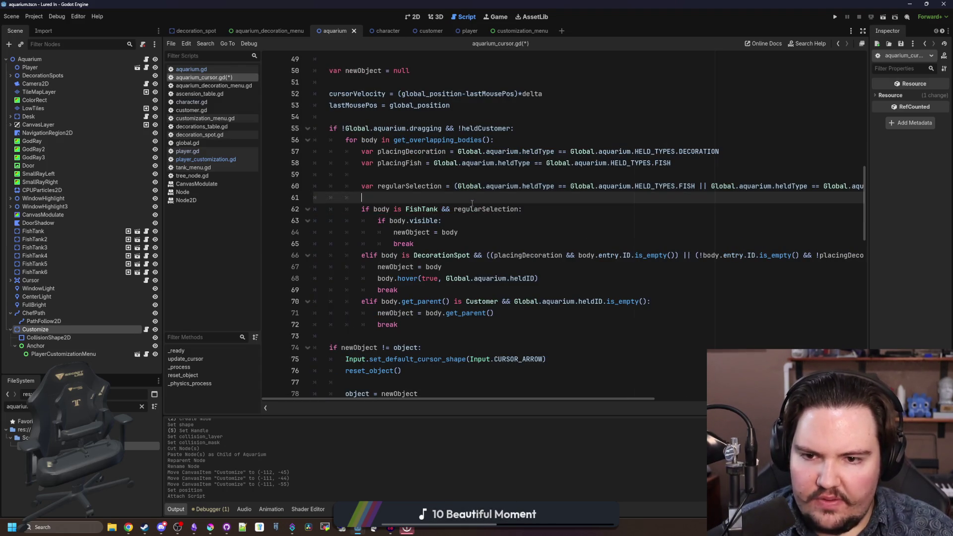
click(454, 209)
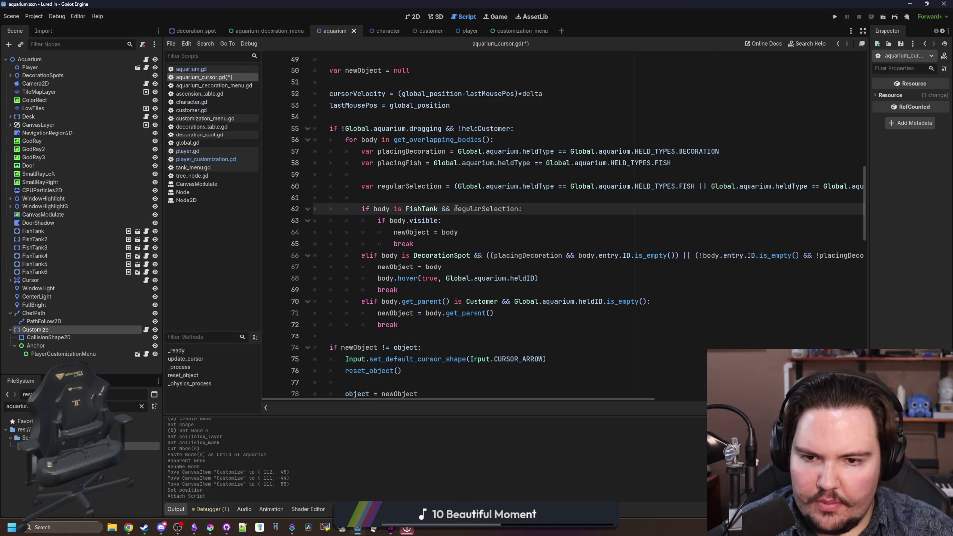
Add an 'elif regularSelection:' branch after the FishTank branch that assigns newObject = body.
click(425, 243)
key(Return)
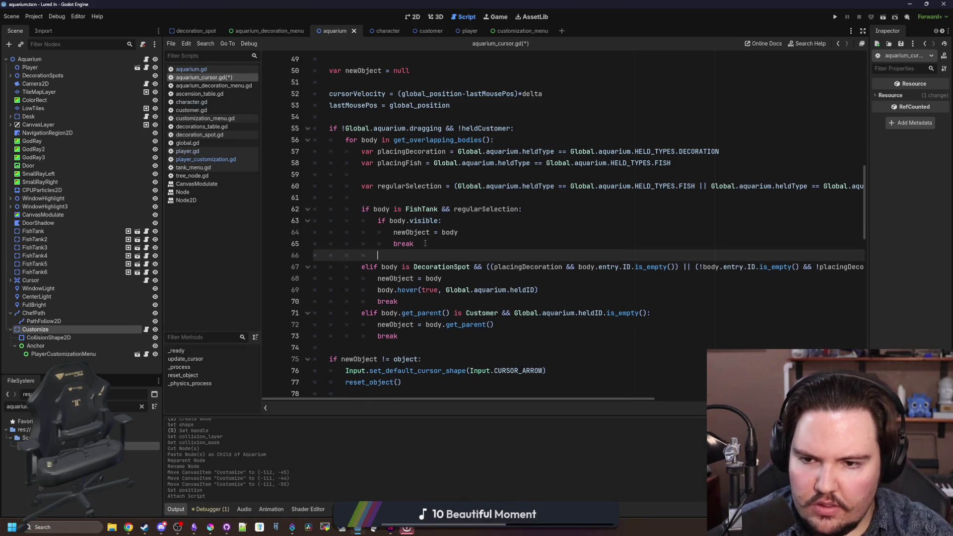
text(elif body is)
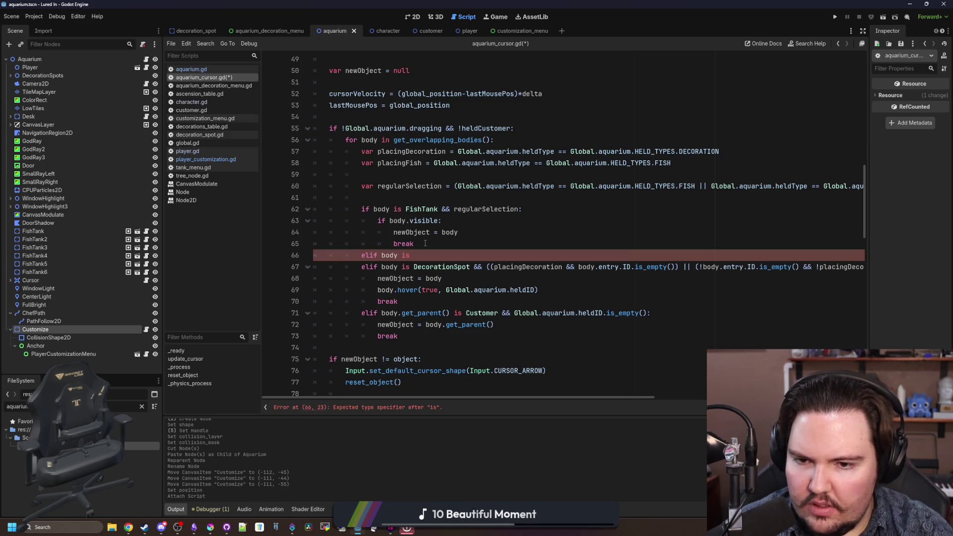
text(gular)
text(ection:)
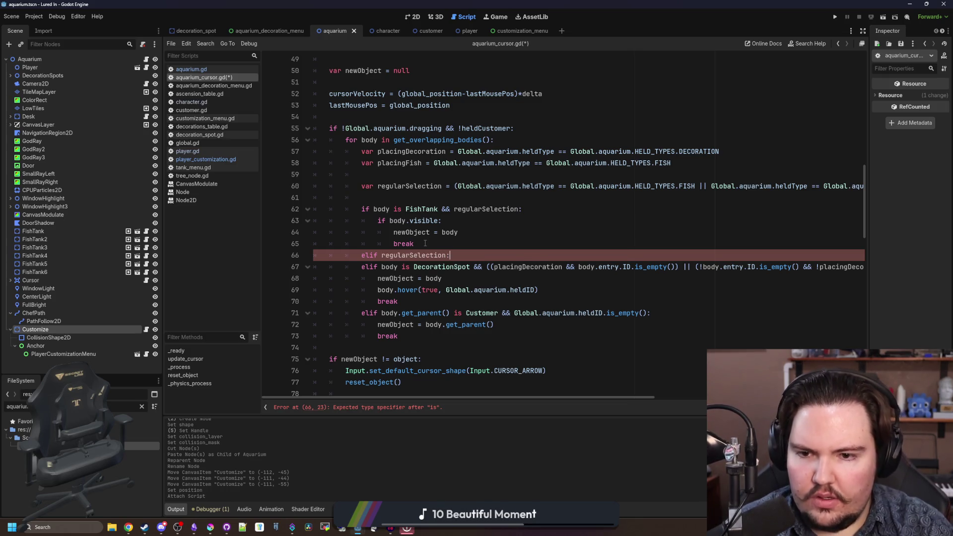
key(Return)
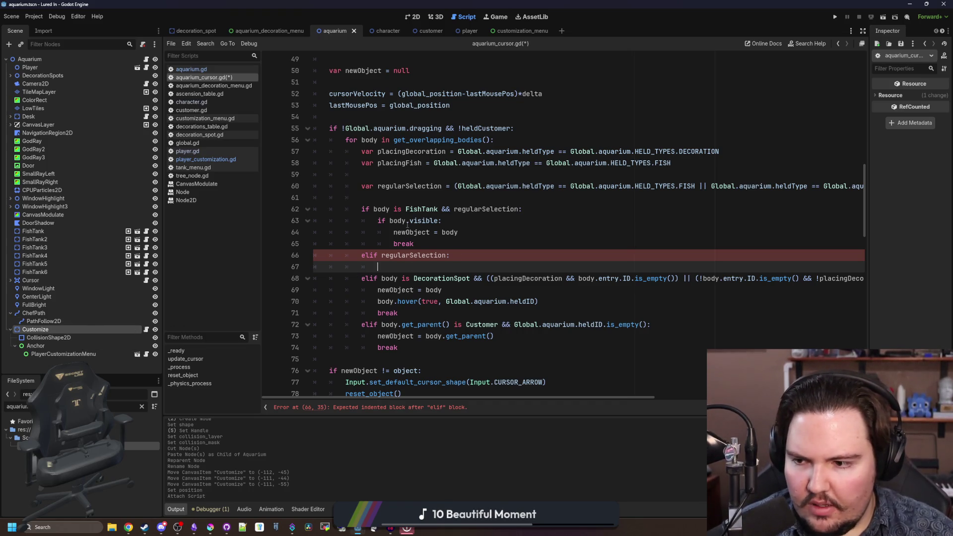
text(body.)
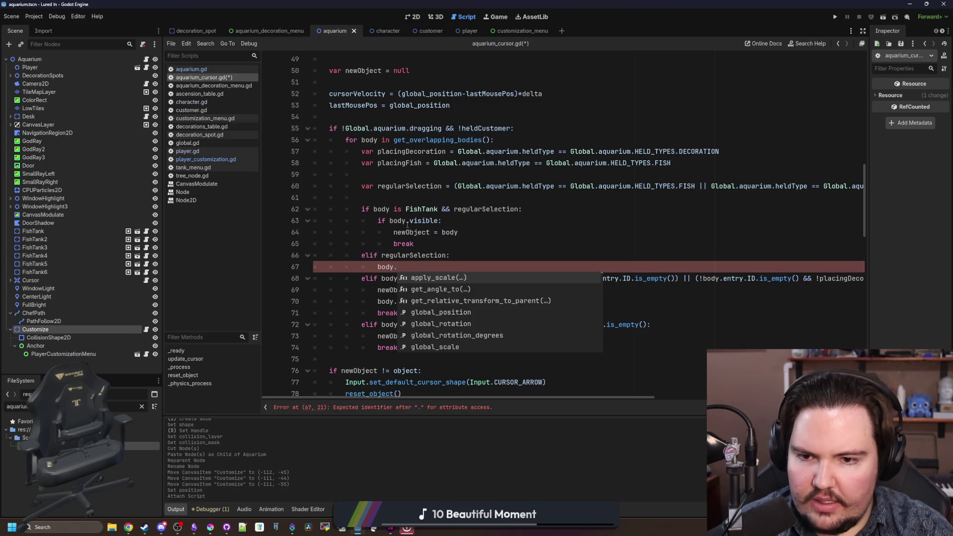
key(BackSpace)
key(BackSpace)
key(BackSpace)
text(newOb)
text(body_ent)
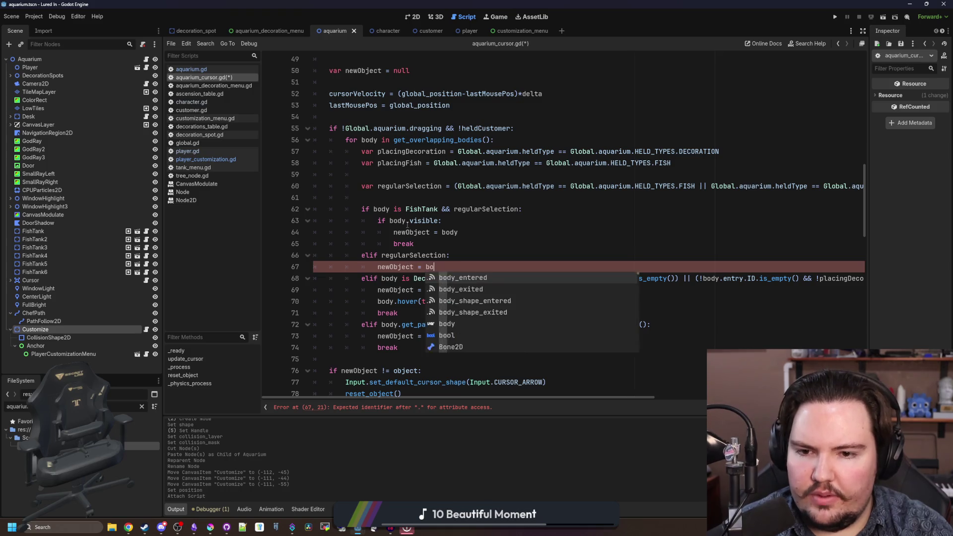
key(BackSpace)
key(BackSpace)
key(BackSpace)
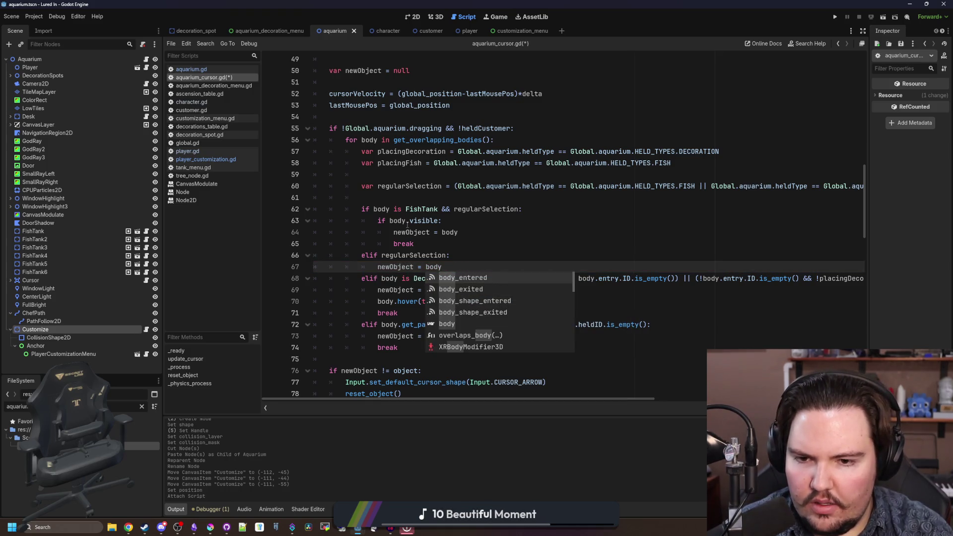
Add 'break' below the newObject assignment and a new line for the body.set_selected(true) call.
click(407, 225)
click(479, 254)
scroll(479, 253, right, 3)
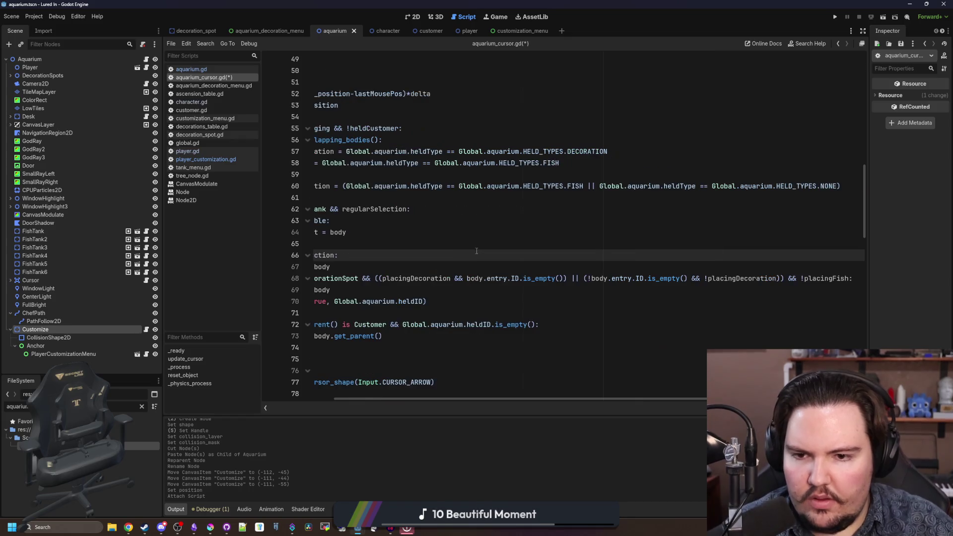
click(391, 270)
key(Return)
text(break)
click(383, 268)
key(Return)
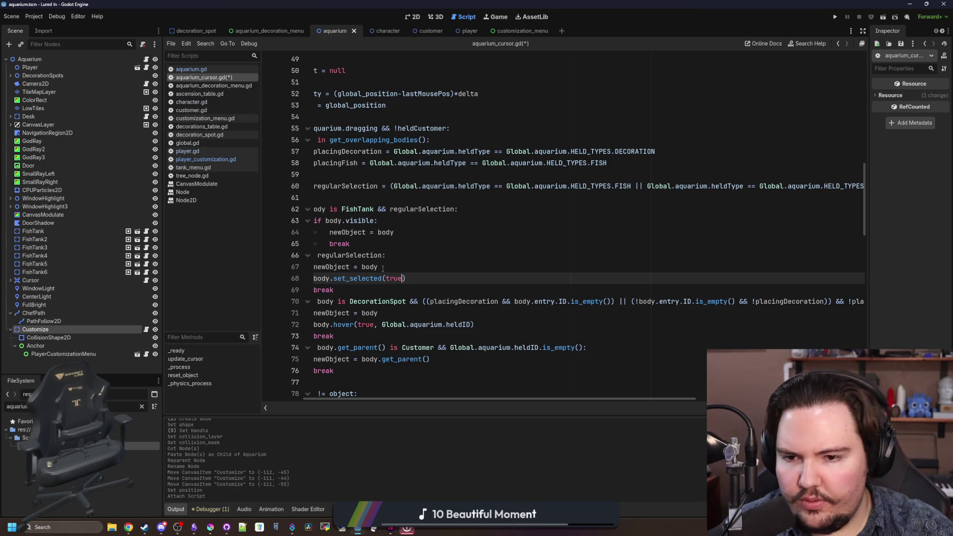
scroll(446, 271, left, 3)
click(478, 272)
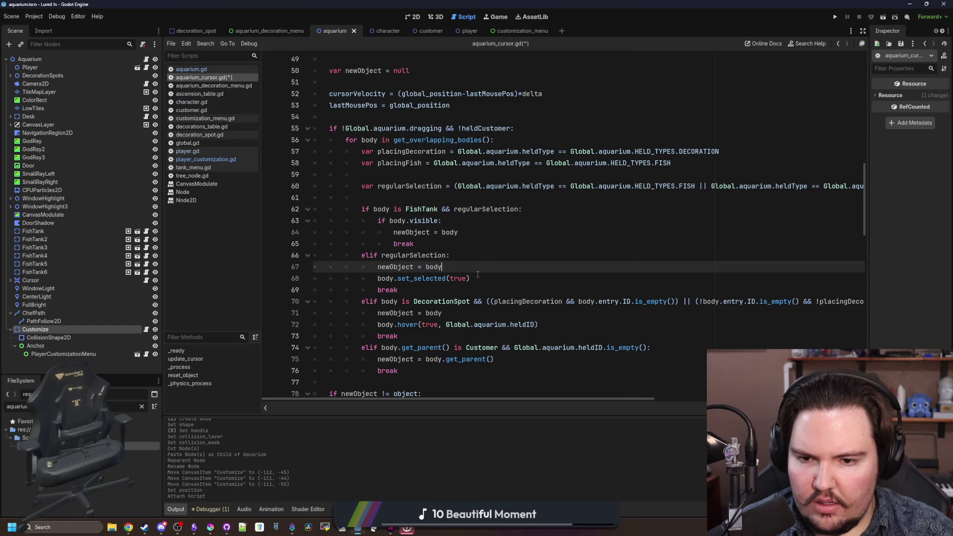
Run the game, open and close the Edit panel on two decorations, then return to the script editor.
click(835, 18)
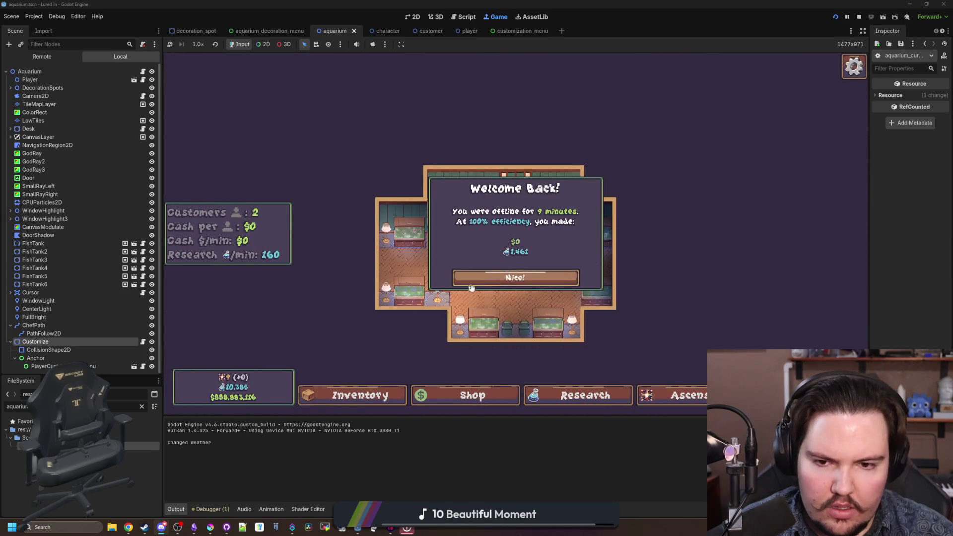
click(503, 288)
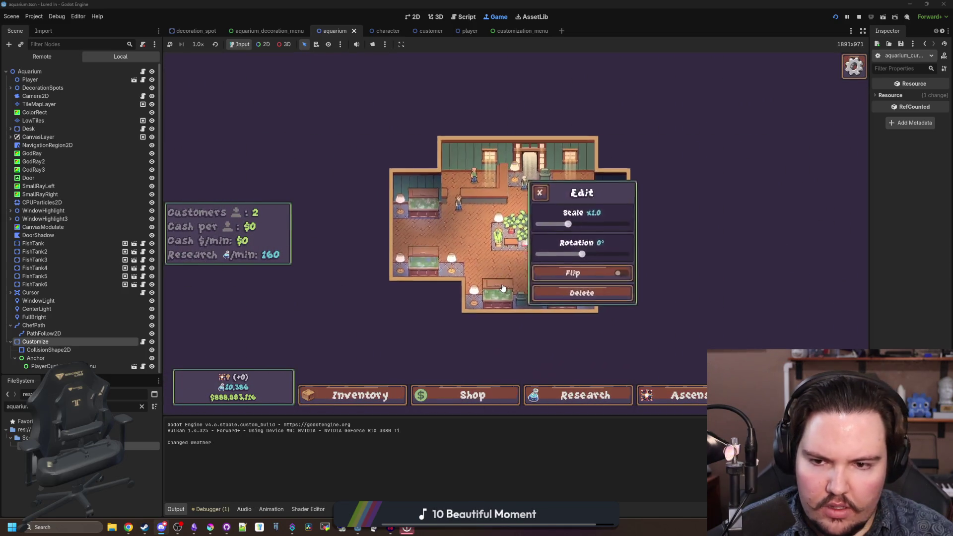
click(539, 192)
click(527, 211)
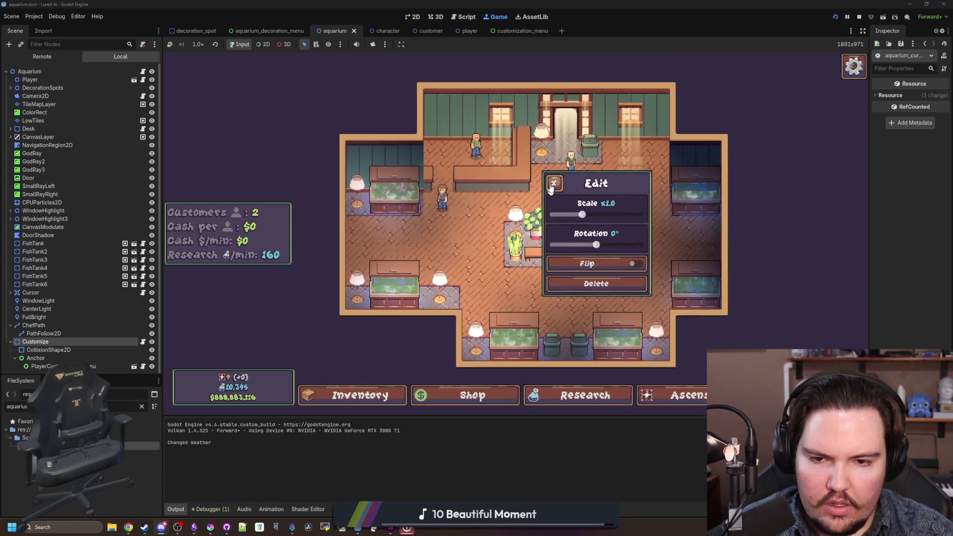
click(554, 182)
key(ctrl+F3)
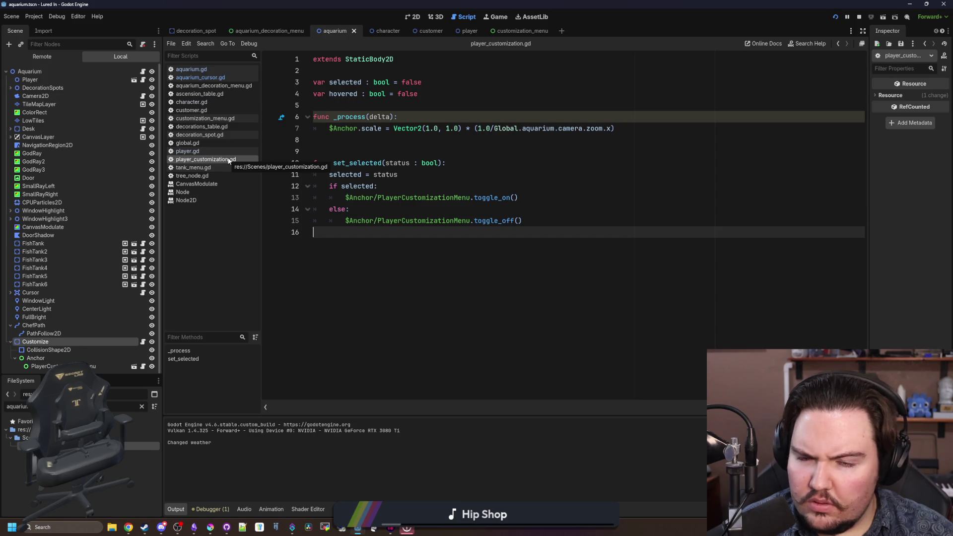
In aquarium_cursor.gd, change line 66 to 'elif body is Customization && regularSelection:'.
click(217, 70)
click(218, 77)
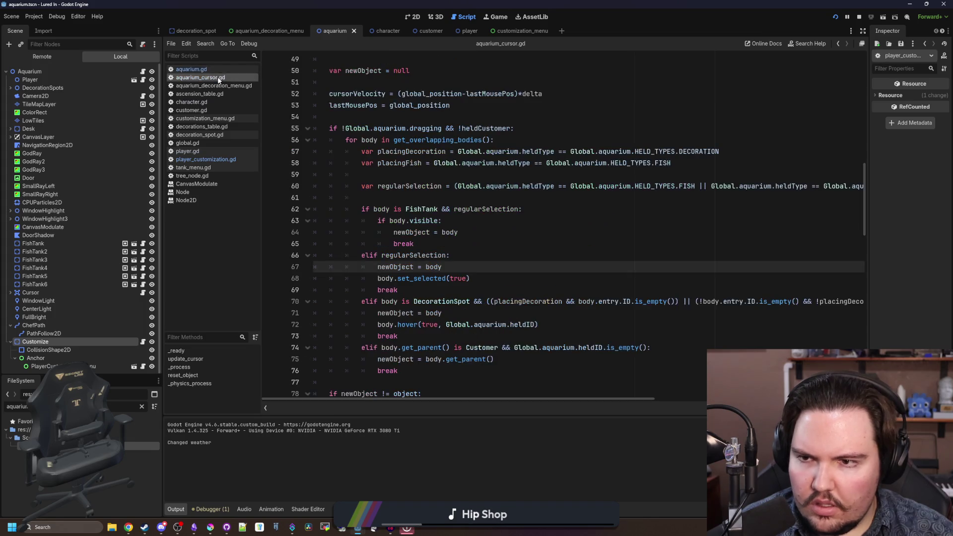
scroll(400, 255, down, 1)
click(445, 219)
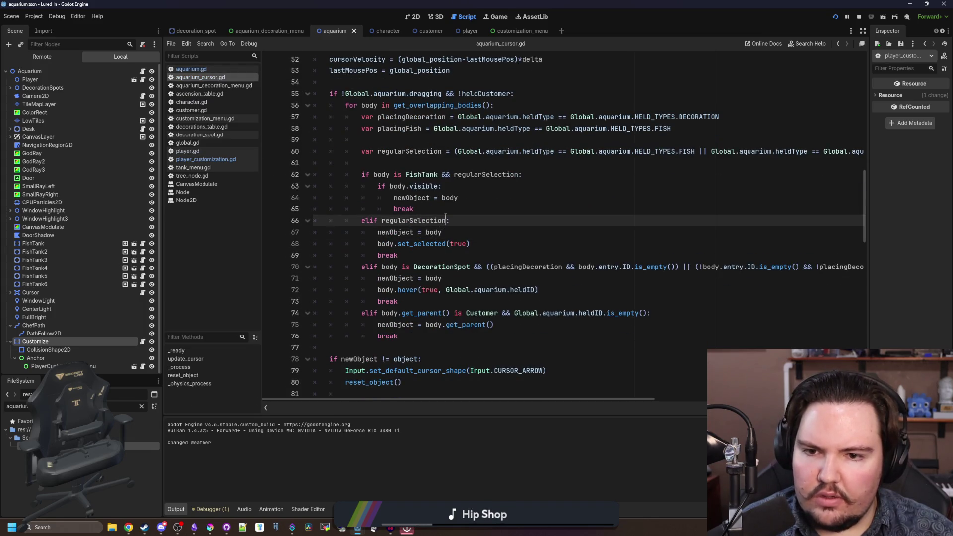
text(body is Customization )
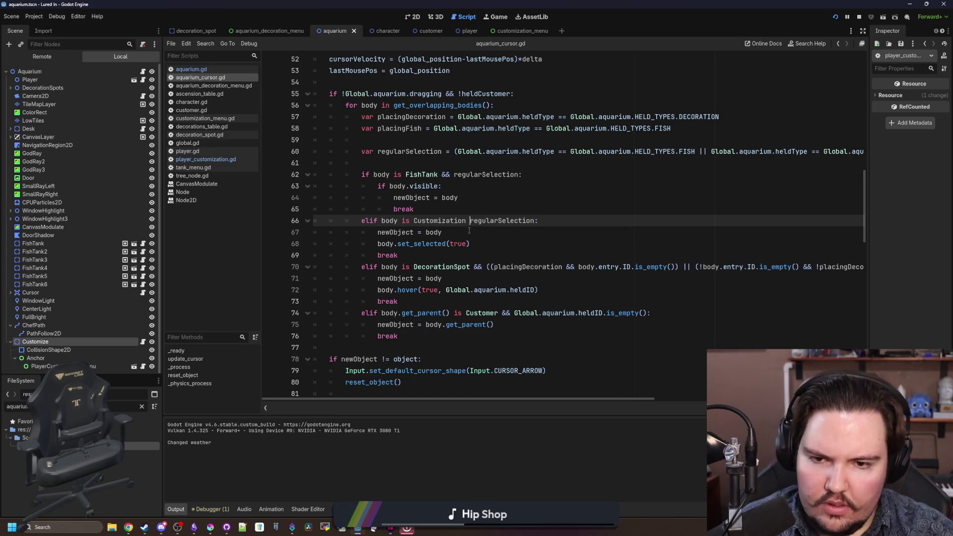
text(&&)
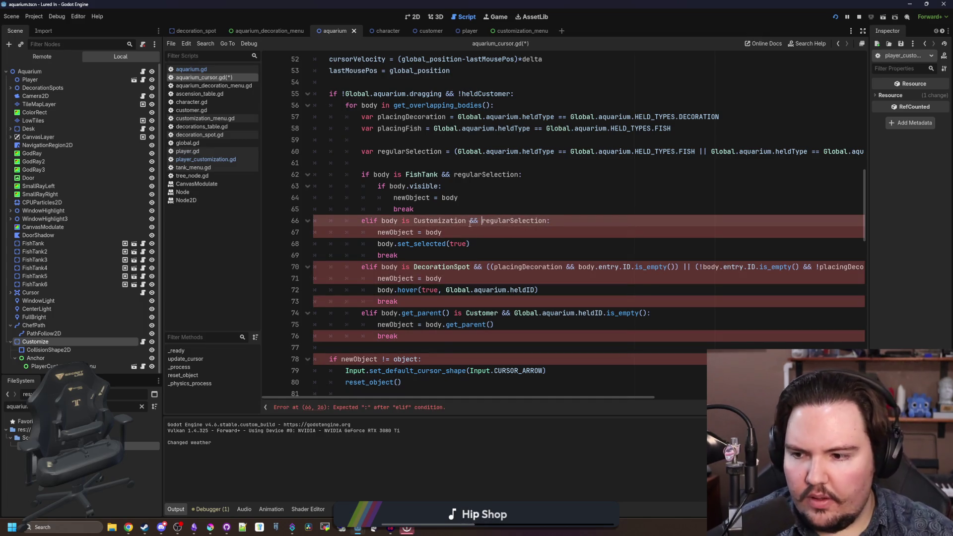
Declare 'class_name Customization' at the top of player_customization.gd and save it.
click(143, 342)
click(315, 60)
text(class_name Custopmio)
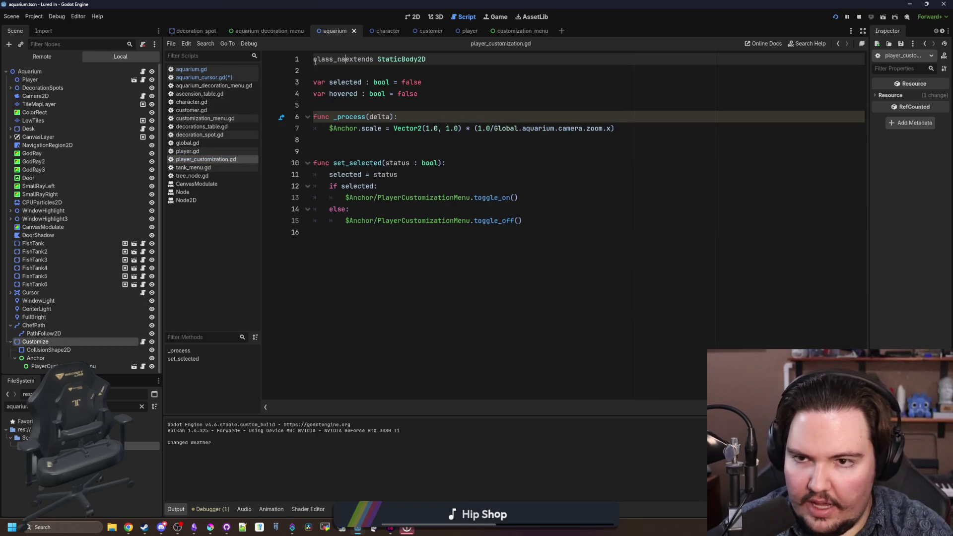
key(BackSpace)
key(BackSpace)
key(BackSpace)
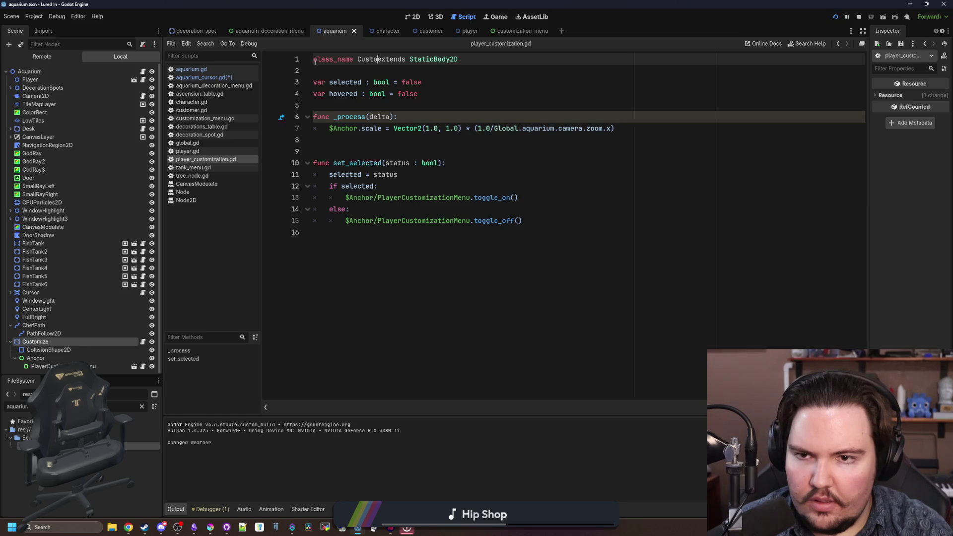
text(tion)
key(Down)
key(ctrl+s)
click(213, 77)
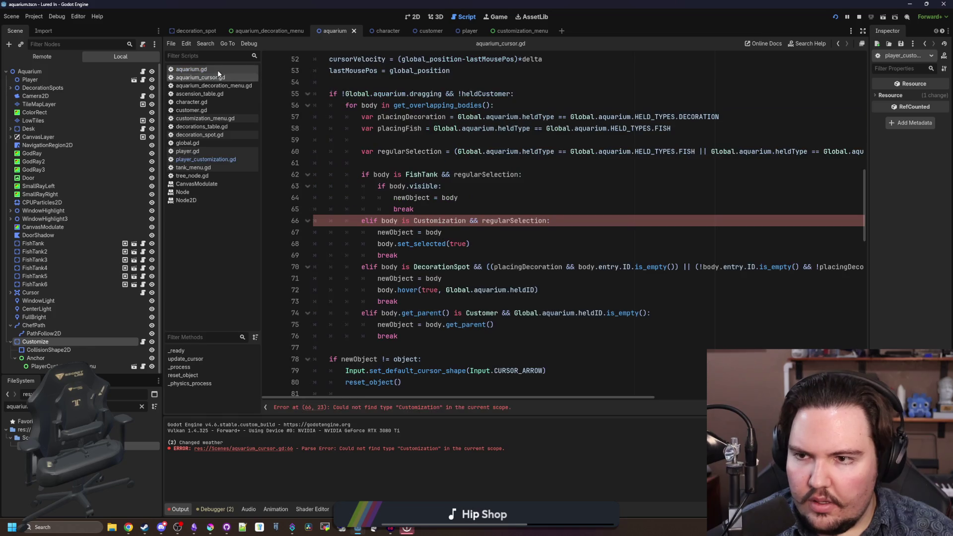
click(469, 197)
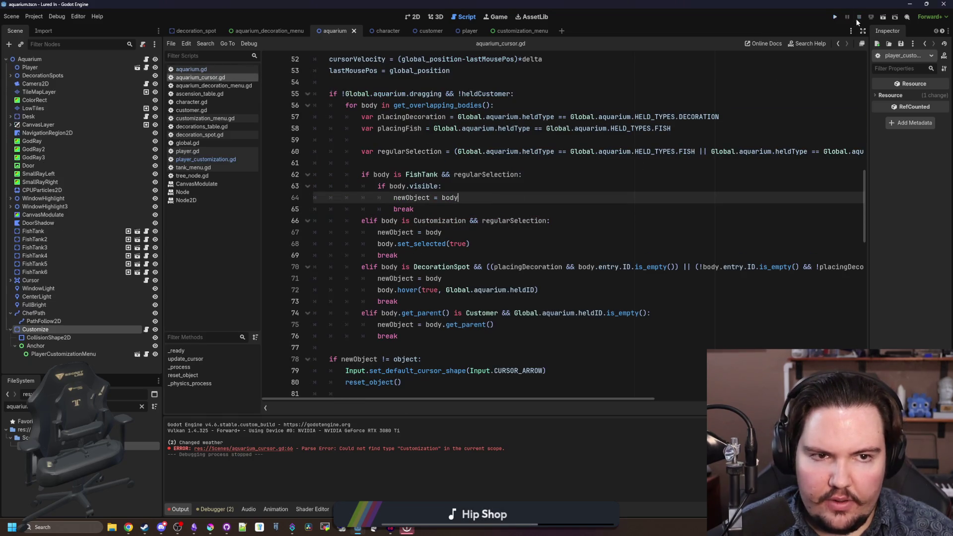
click(836, 17)
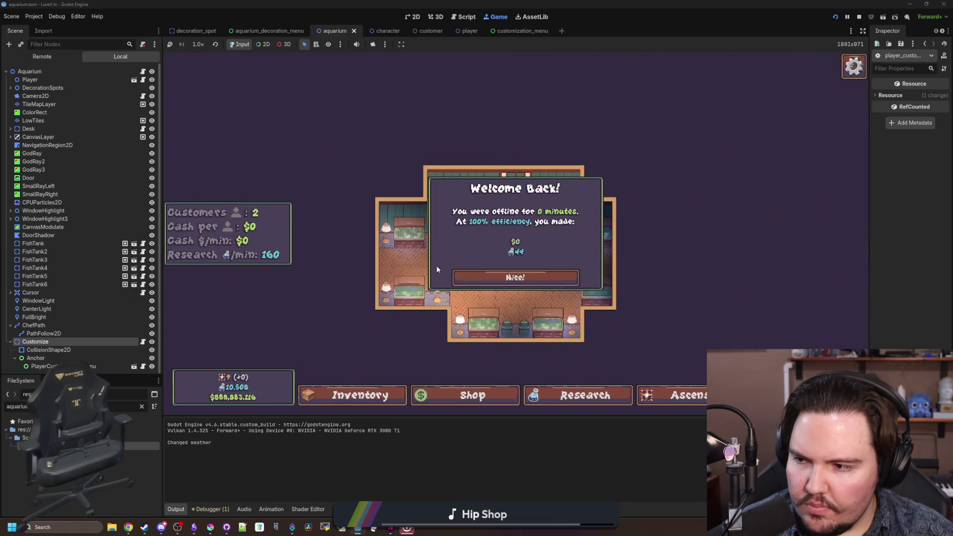
click(506, 277)
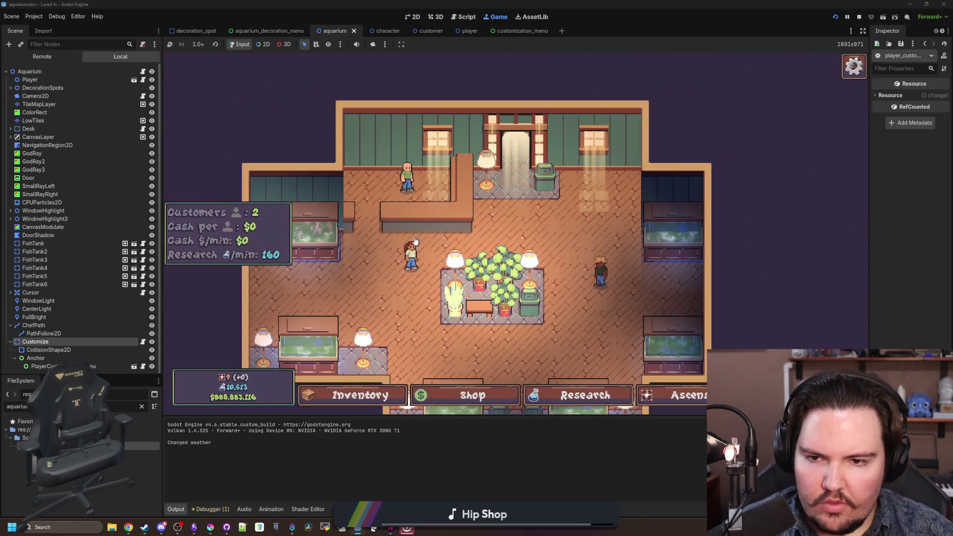
click(453, 293)
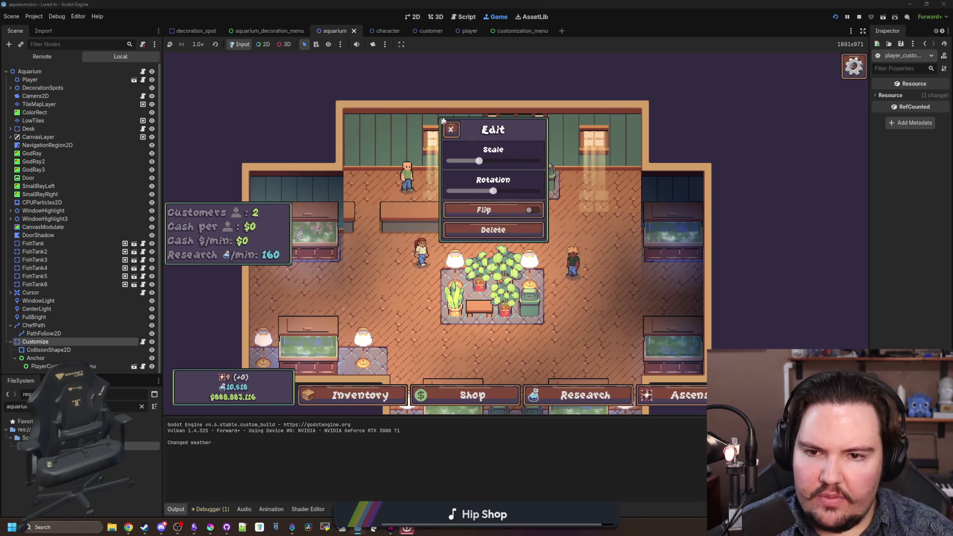
click(451, 129)
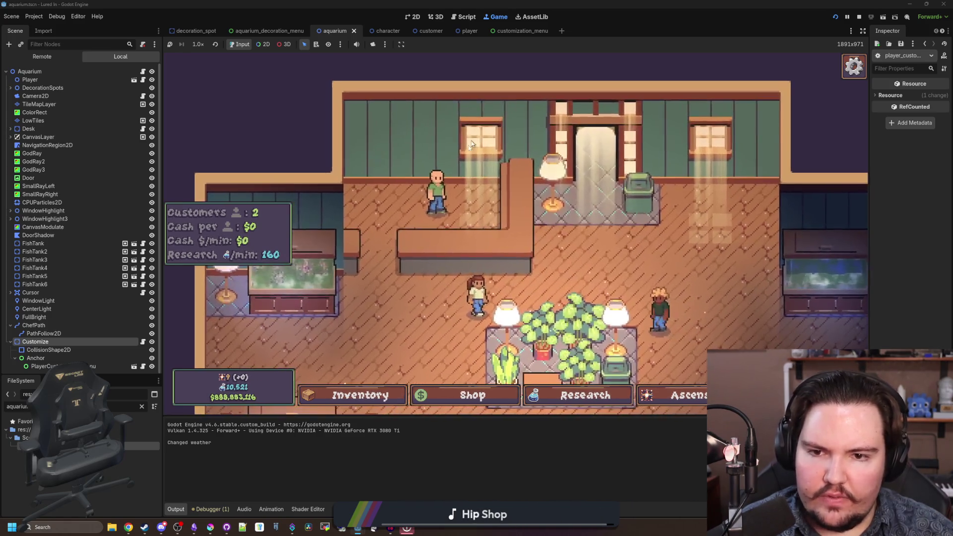
click(472, 143)
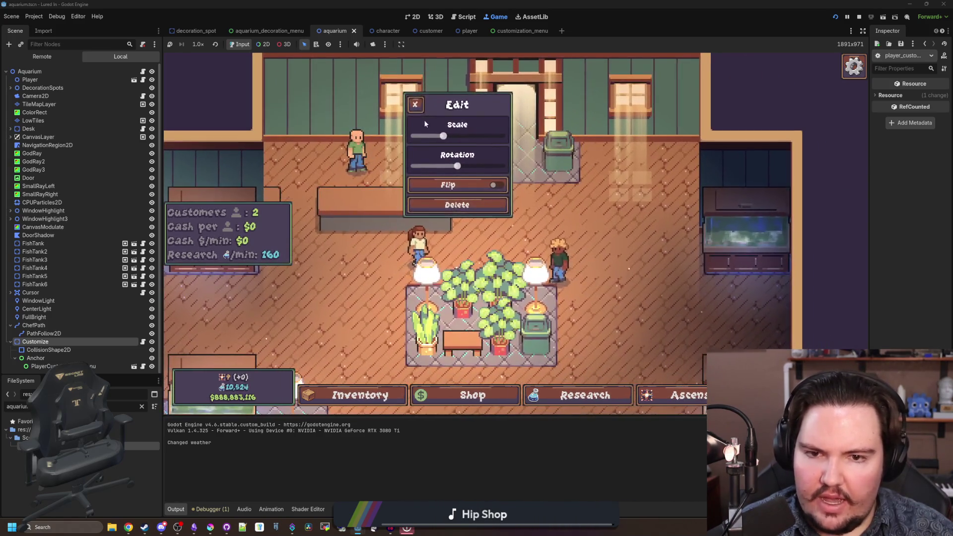
click(568, 103)
click(567, 102)
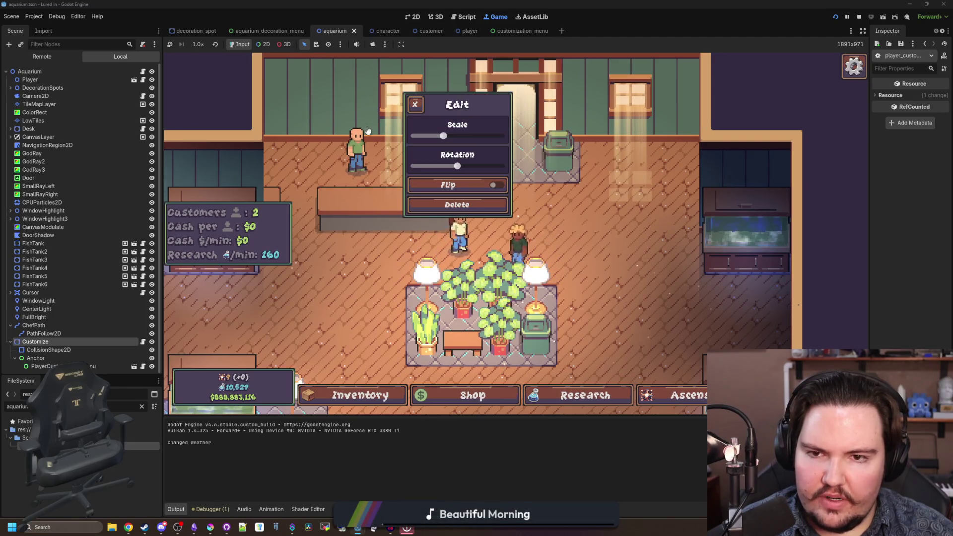
key(F8)
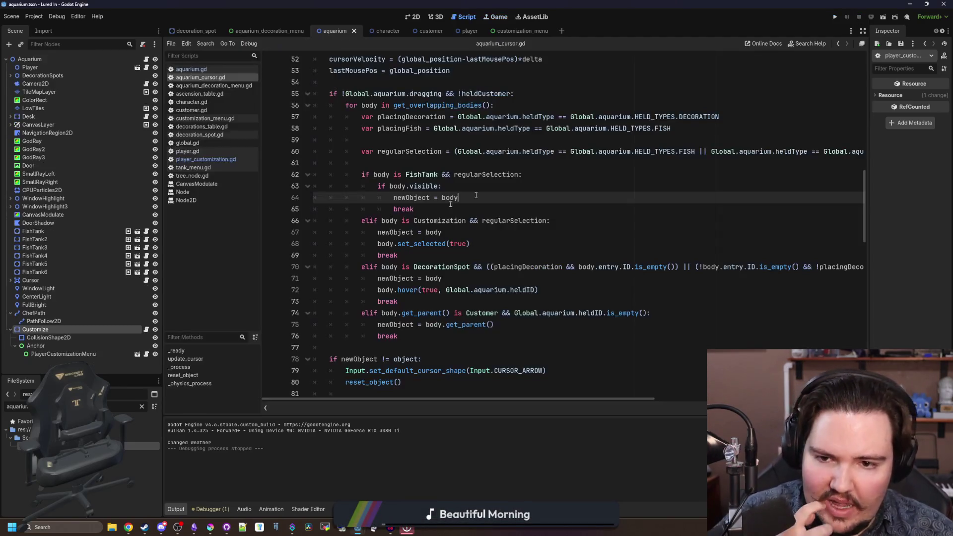
In the 2D view, select the Customize node, undo an accidental Edit panel move, and save the scene.
click(412, 17)
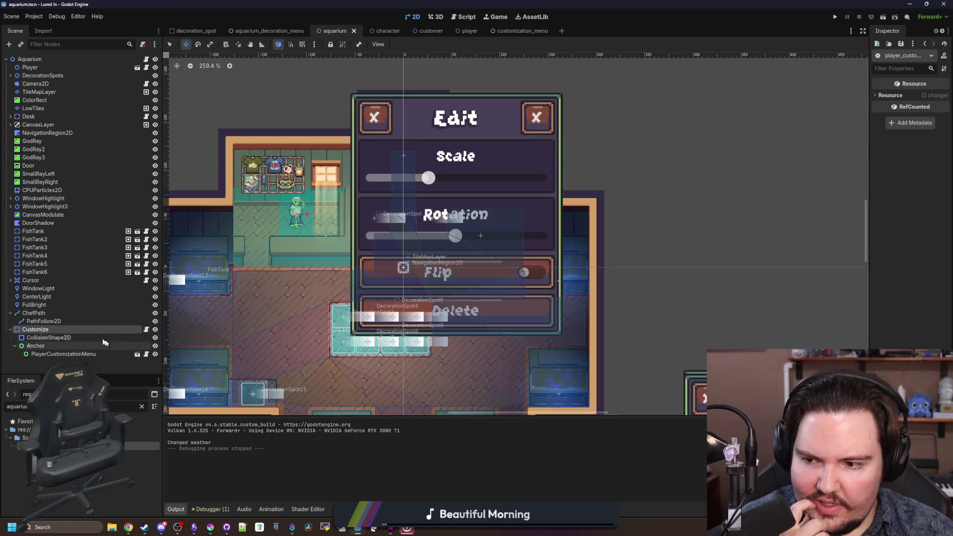
click(45, 321)
click(52, 332)
scroll(481, 206, down, 2)
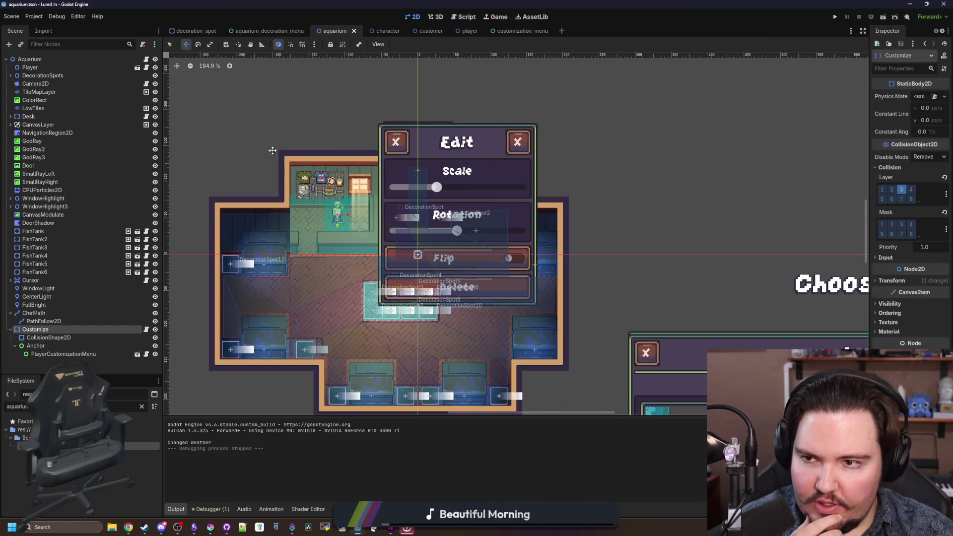
drag(362, 261, 455, 242)
key(ctrl+z)
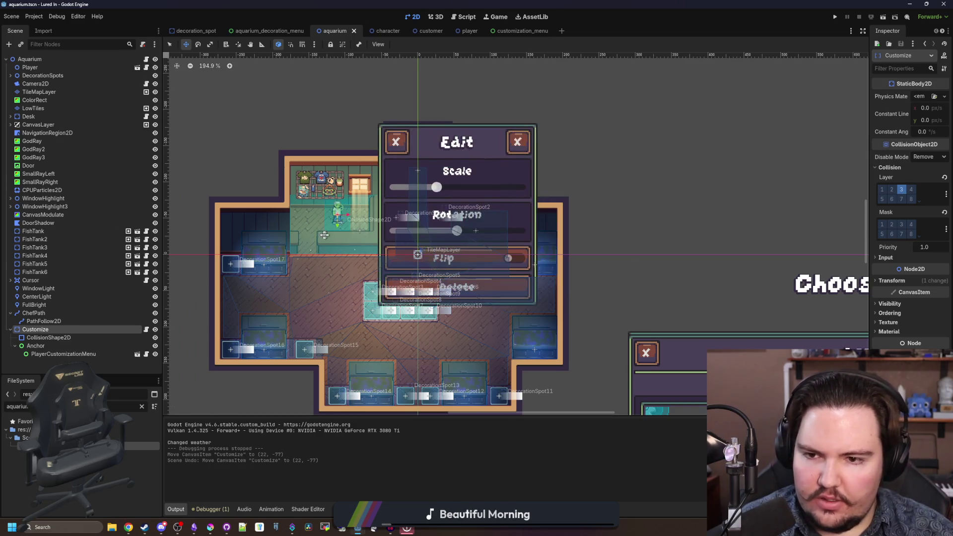
scroll(328, 227, up, 4)
key(ctrl+s)
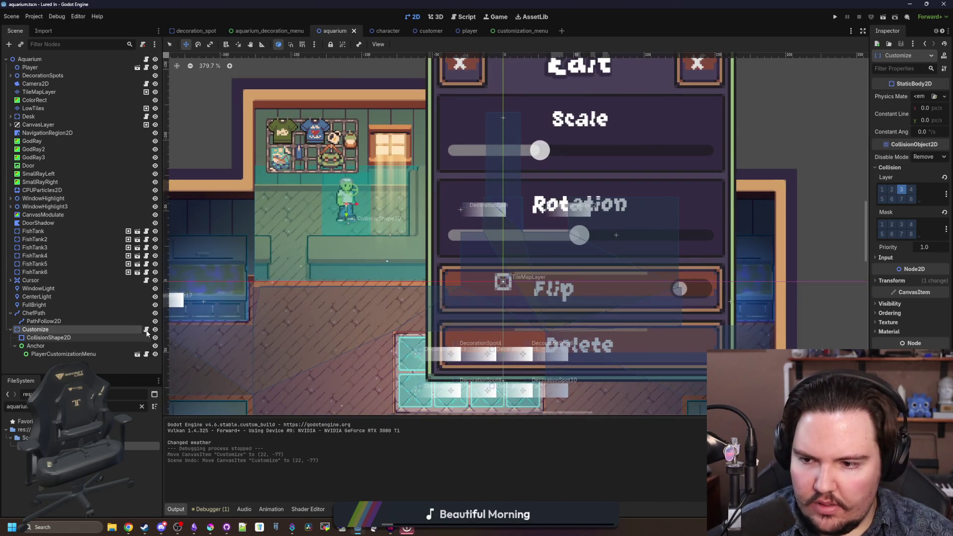
Open the Customize script, then customization_menu.gd, and review its lerpTarget assignment on line 7.
click(146, 330)
key(ctrl+s)
click(383, 148)
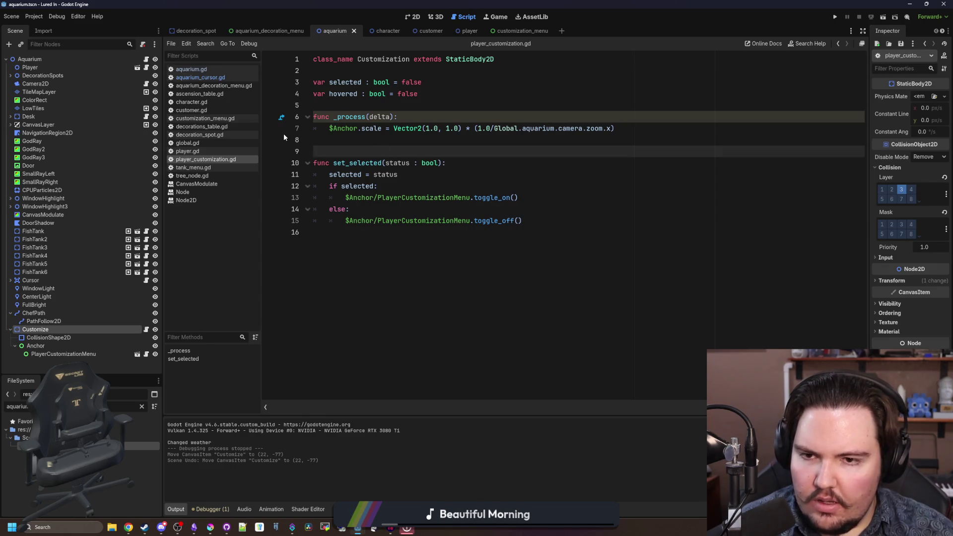
click(146, 354)
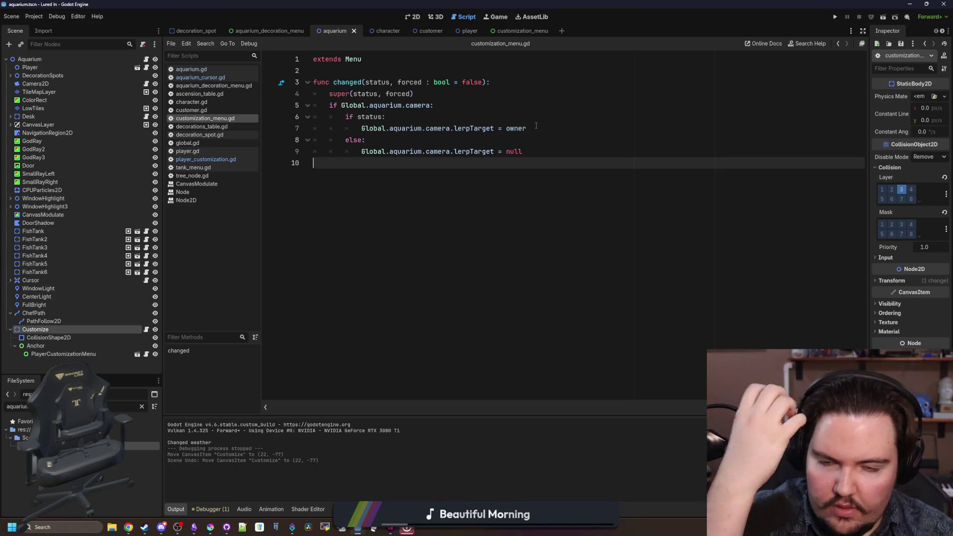
drag(536, 128, 362, 128)
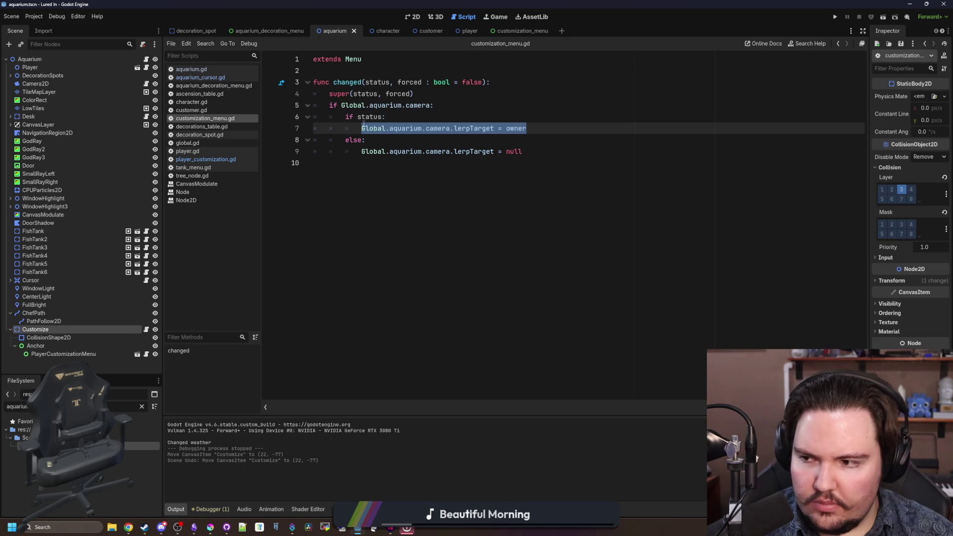
click(369, 139)
click(348, 178)
key(ctrl+s)
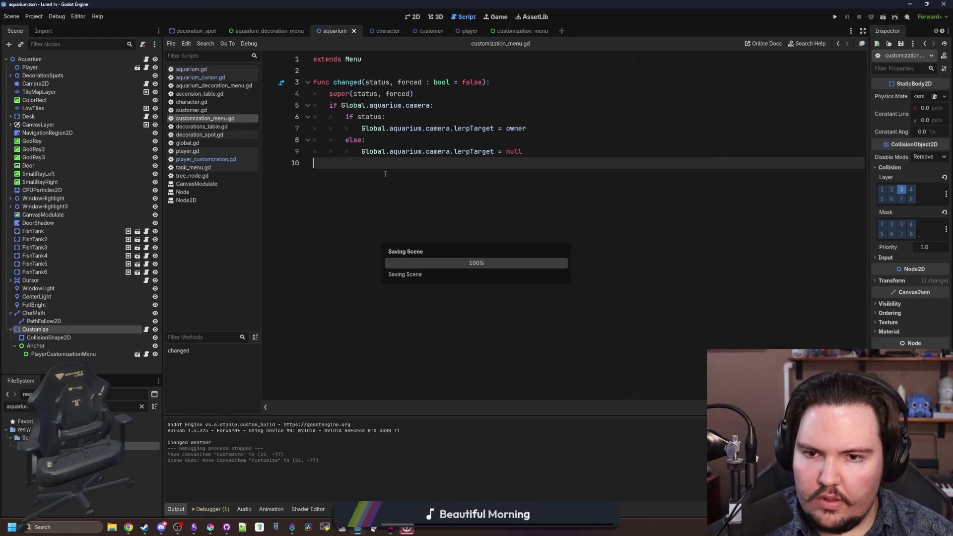
Save the Customize branch as its own scene, customize.tscn.
right_click(118, 328)
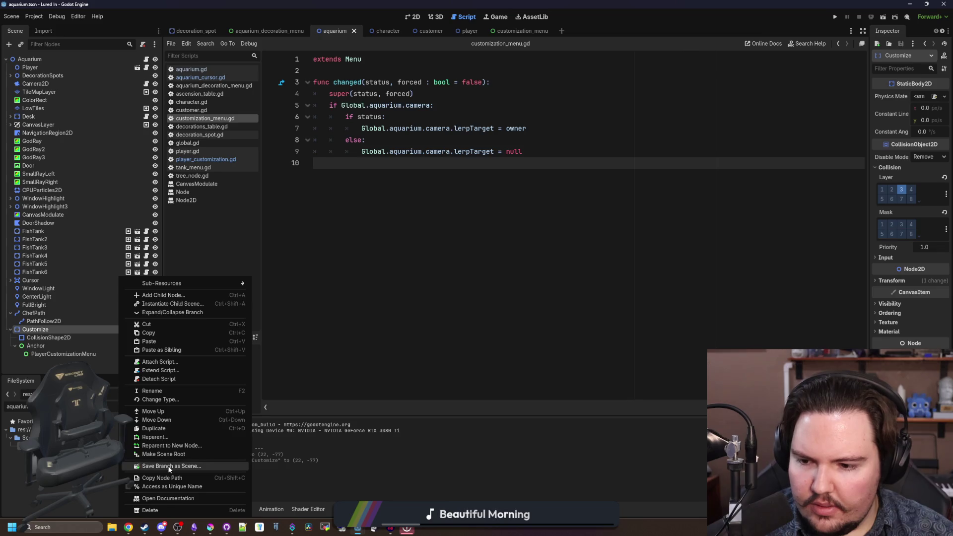
click(168, 466)
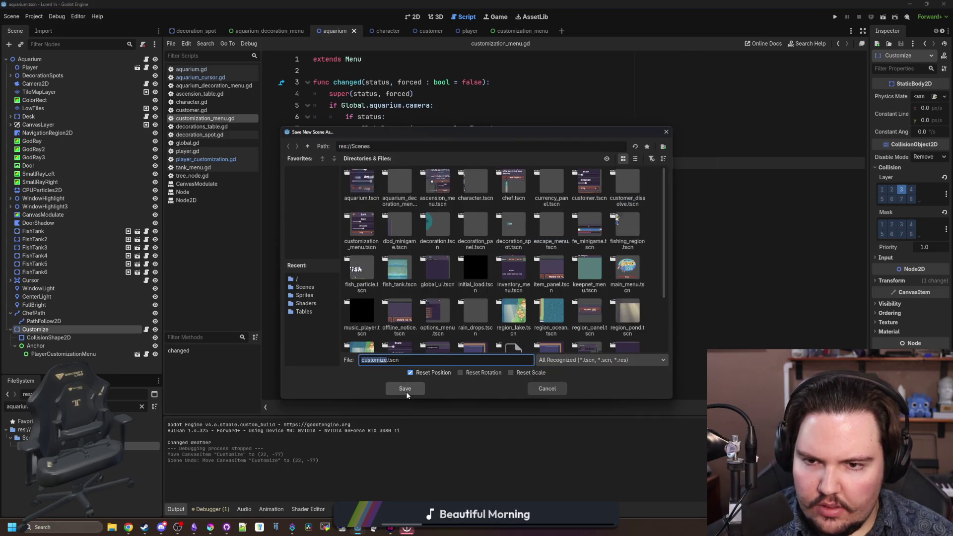
click(405, 391)
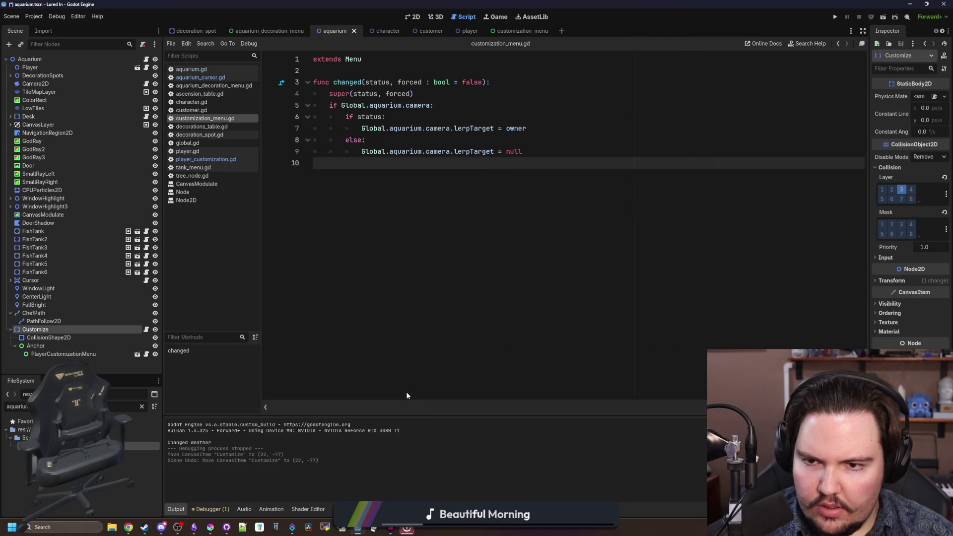
Run the game, open the Edit customization popup, drag the Scale slider to its minimum, and close it.
click(836, 16)
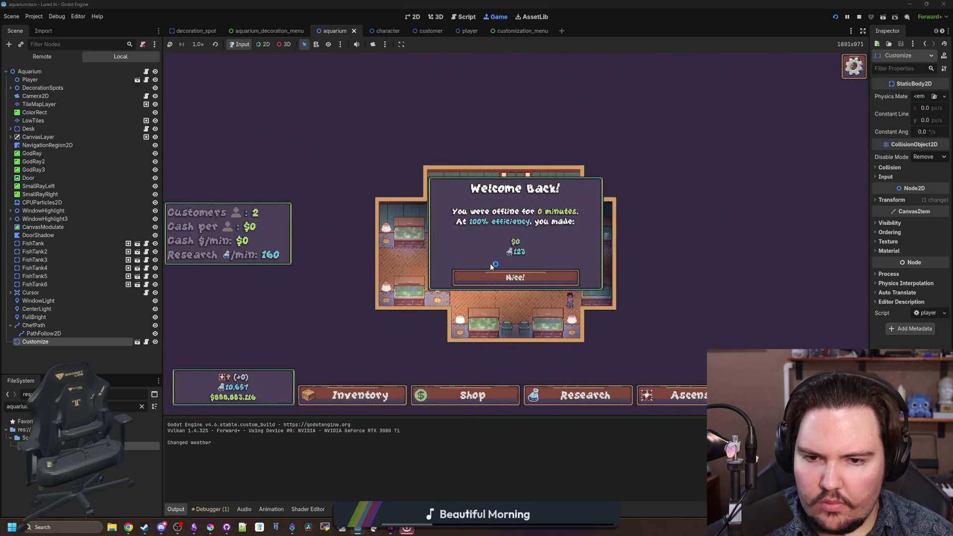
click(486, 274)
click(440, 186)
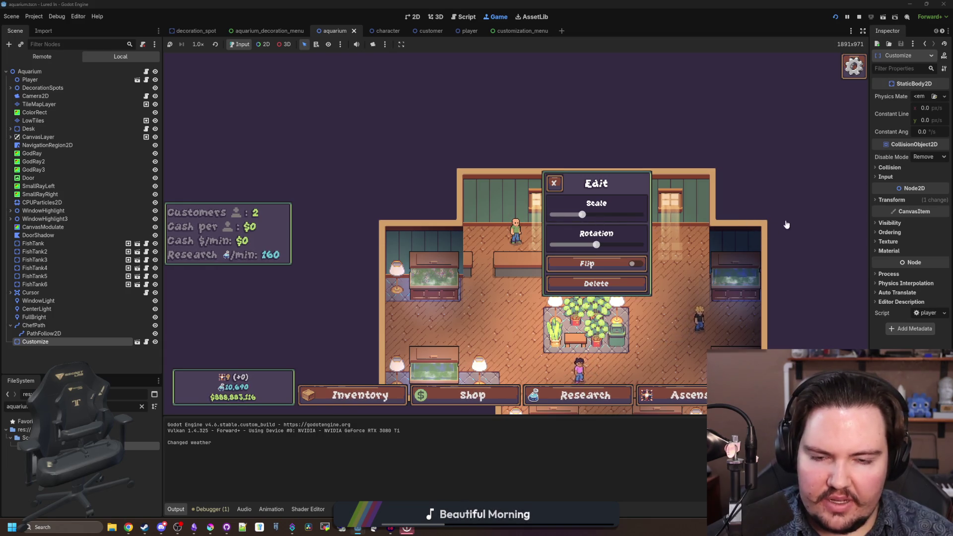
mouse_move(581, 215)
mouse_down()
mouse_move(630, 215)
mouse_move(545, 216)
mouse_move(641, 215)
mouse_move(554, 214)
mouse_move(605, 214)
mouse_up()
key(Escape)
Stop the game, save, review lines 65–76 of aquarium_cursor.gd, and return to the 2D scene view.
click(859, 16)
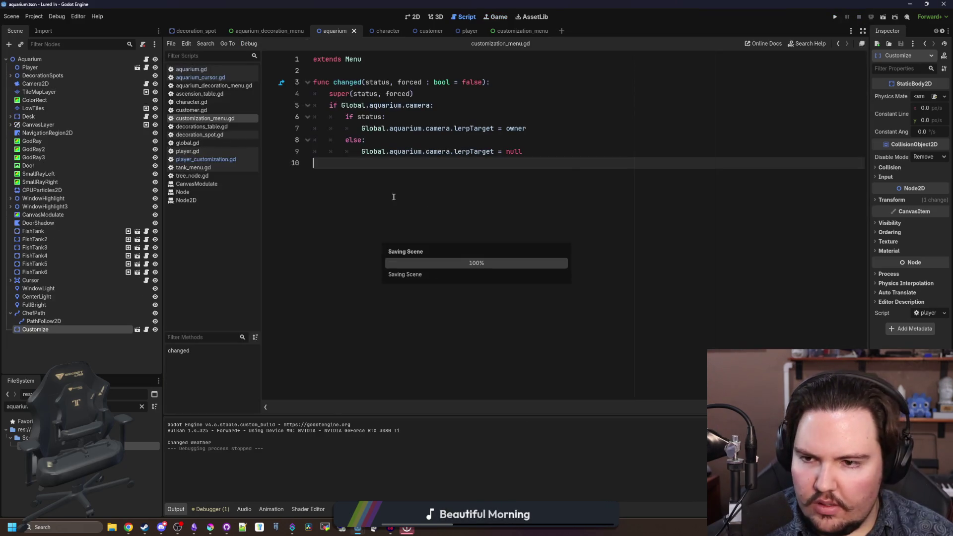
key(ctrl+s)
click(200, 77)
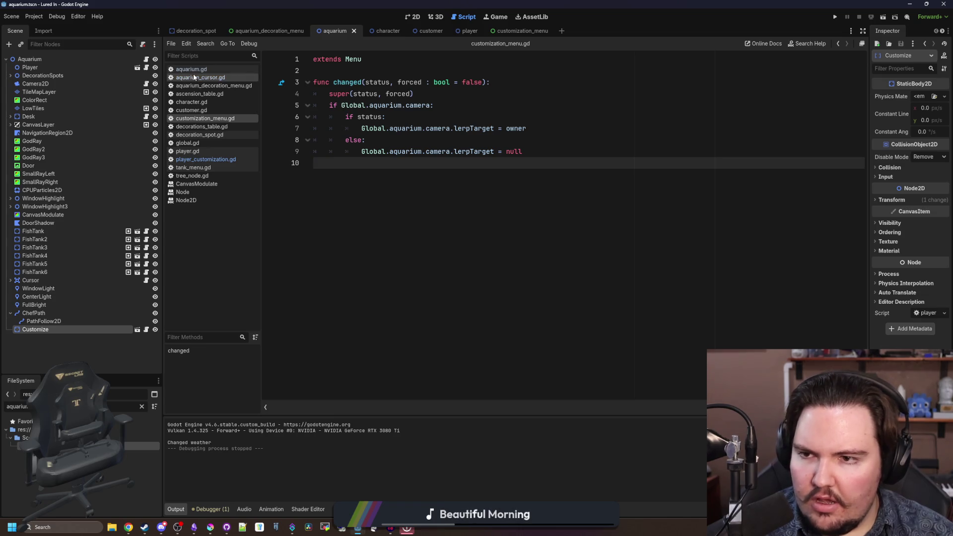
click(438, 205)
click(425, 259)
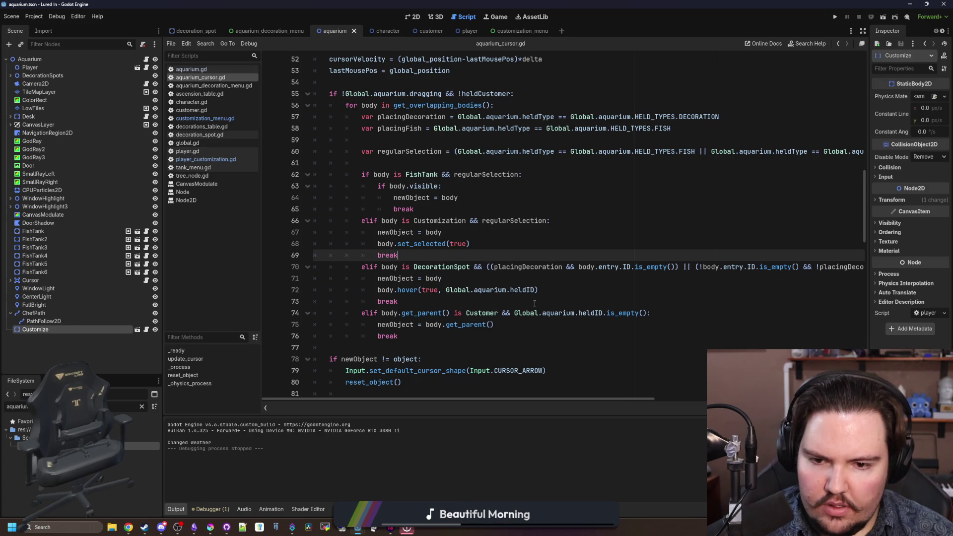
drag(500, 325, 363, 323)
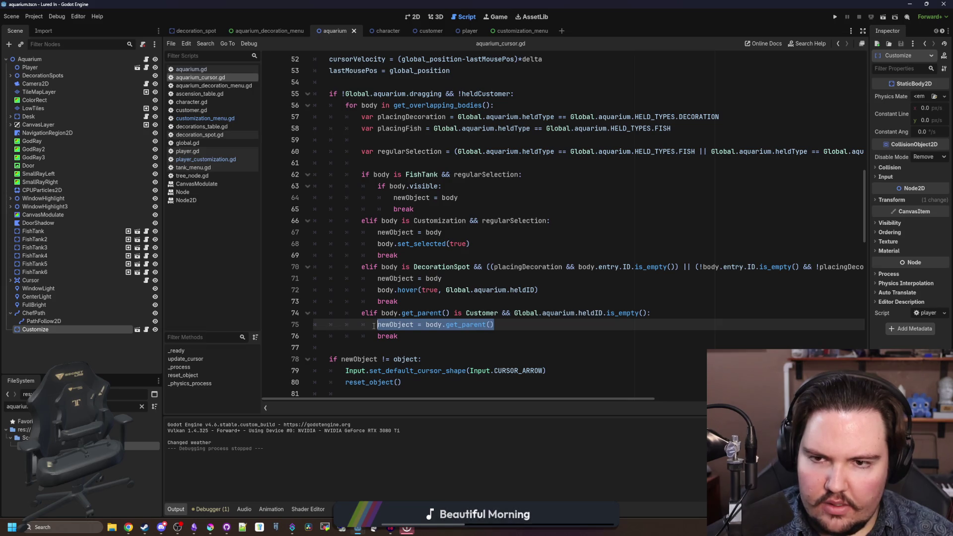
click(411, 337)
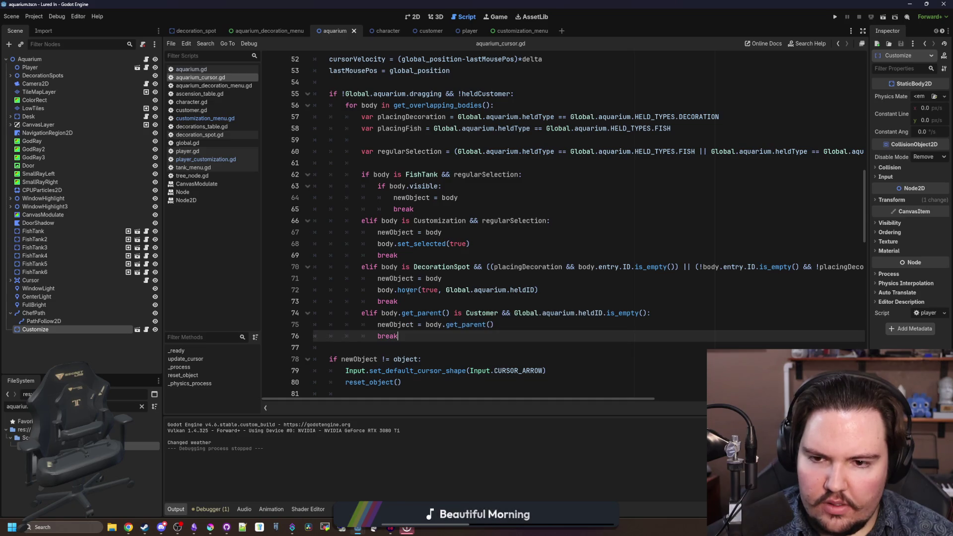
click(432, 254)
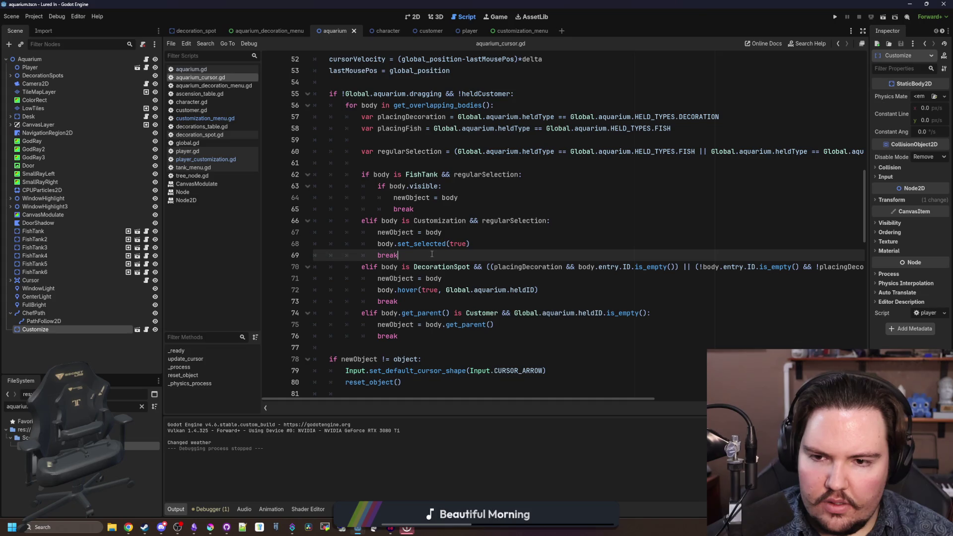
click(481, 243)
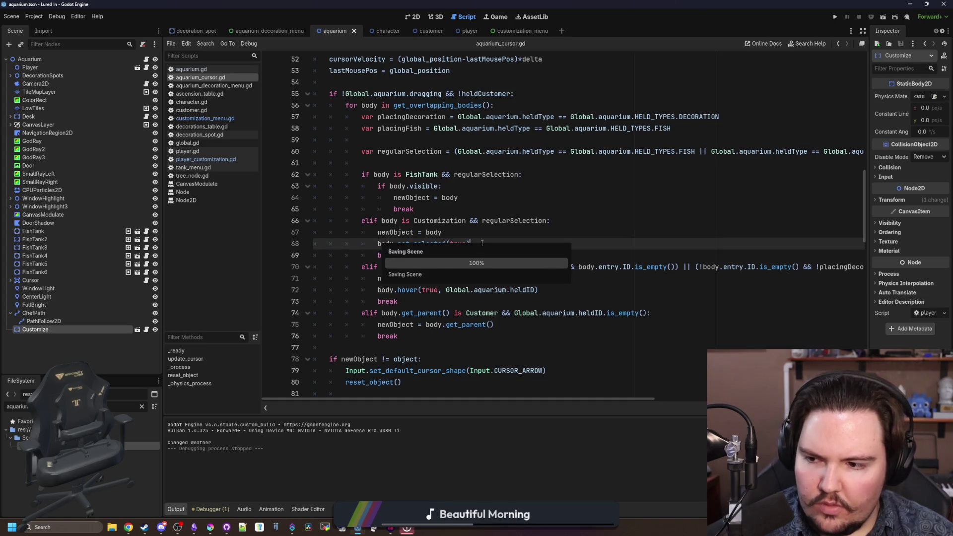
click(413, 16)
scroll(286, 189, down, 2)
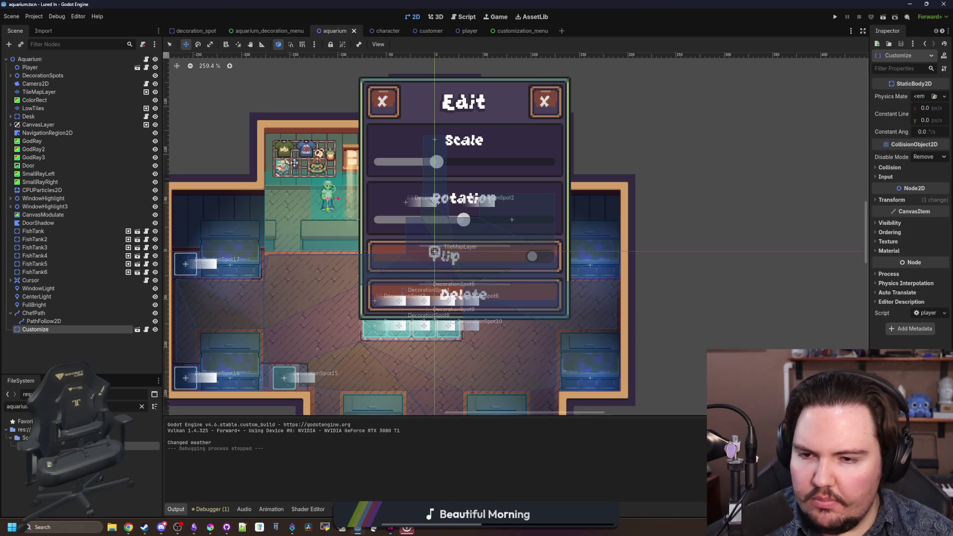
Save the scene and add a 'Player = $"../Player"' reference in player_customization.gd.
scroll(321, 177, up, 5)
key(ctrl+s)
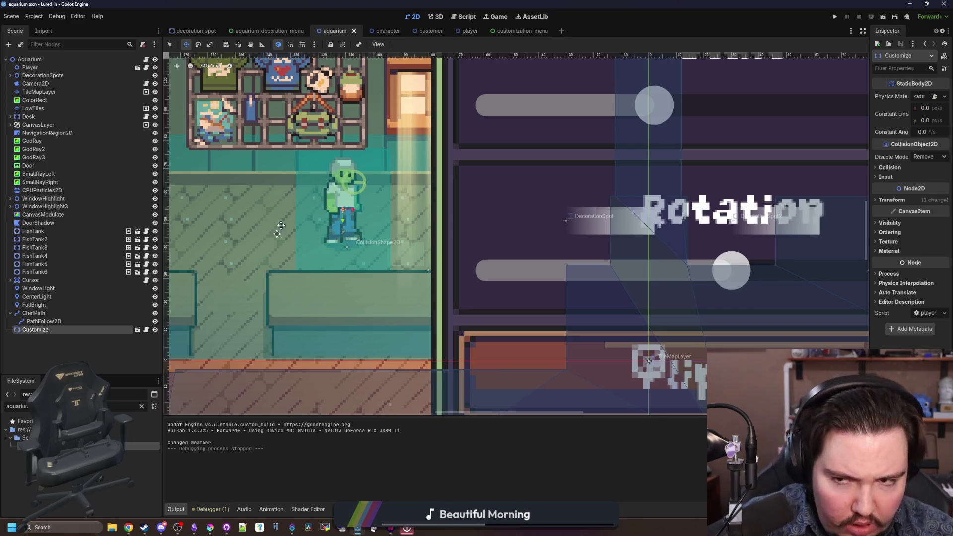
scroll(263, 262, down, 2)
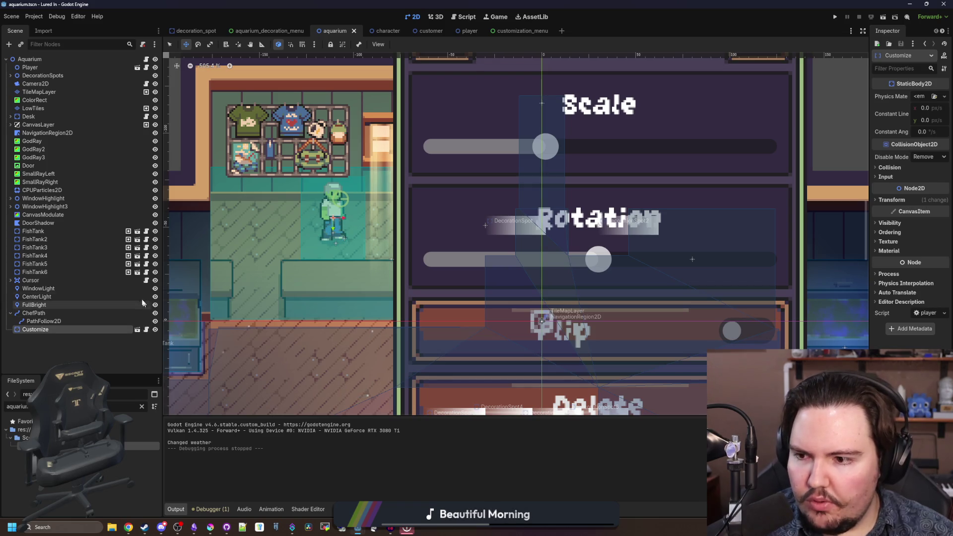
click(146, 330)
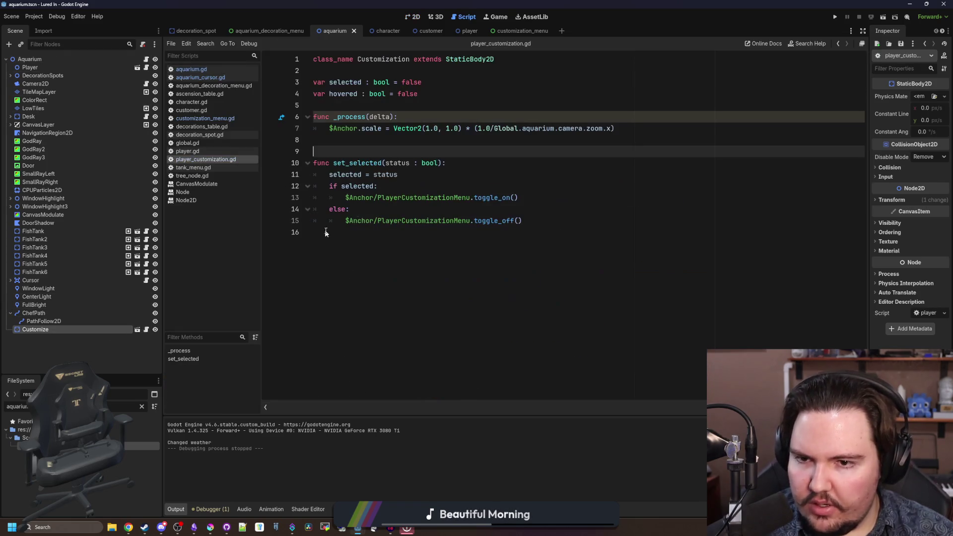
click(360, 141)
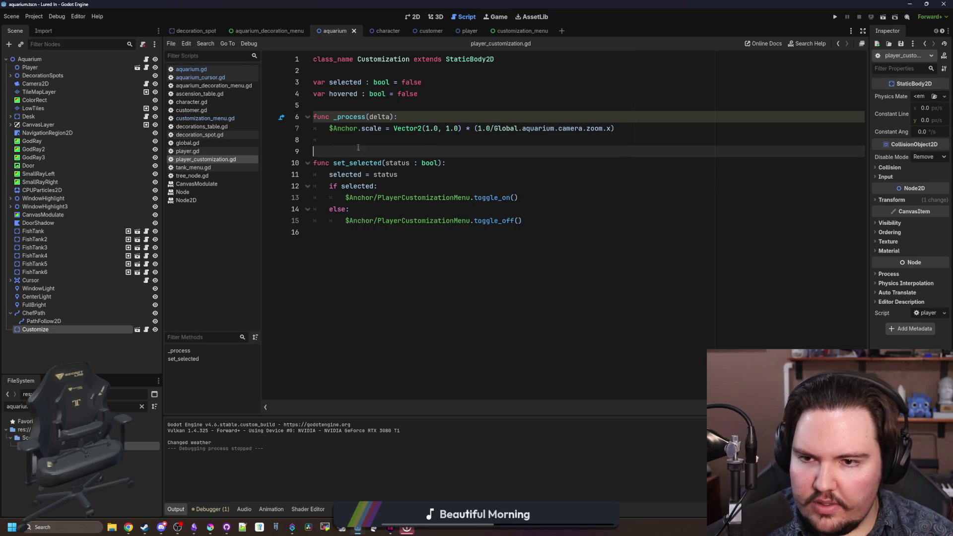
key(Return)
drag(52, 66, 403, 142)
key(Return)
key(Up)
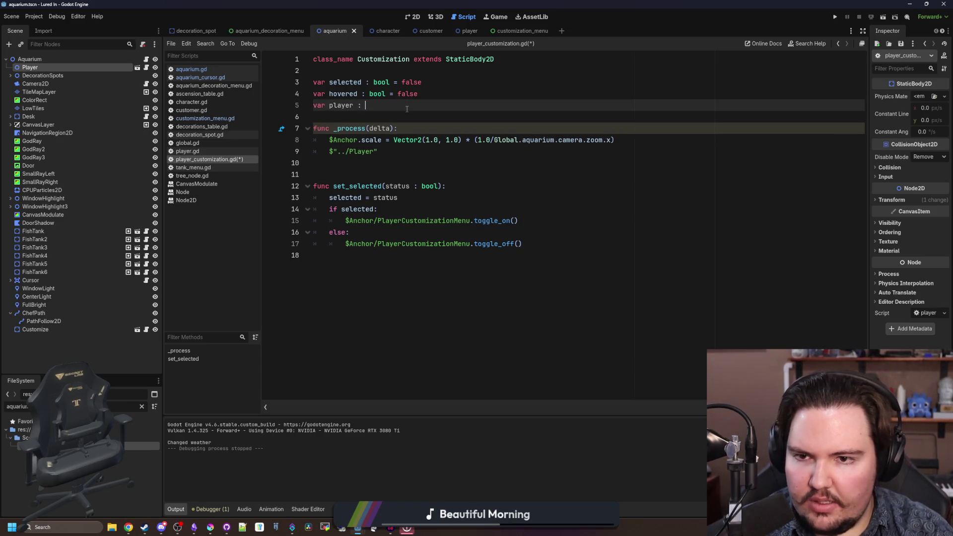
text(Player =)
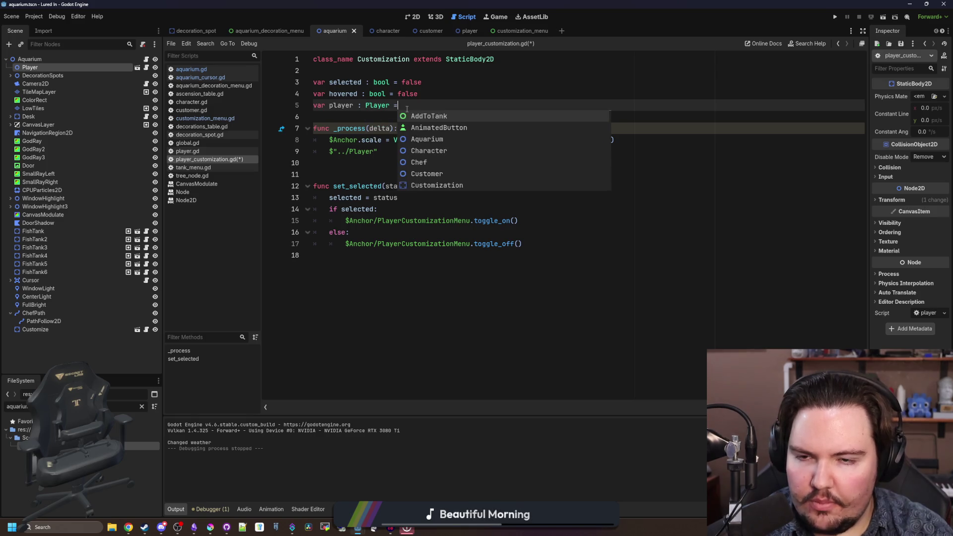
Start a 'class_name Player' declaration at the top of player.gd and run the project with F5.
mouse_move(378, 151)
mouse_down()
mouse_move(324, 151)
mouse_move(449, 106)
mouse_up()
click(145, 67)
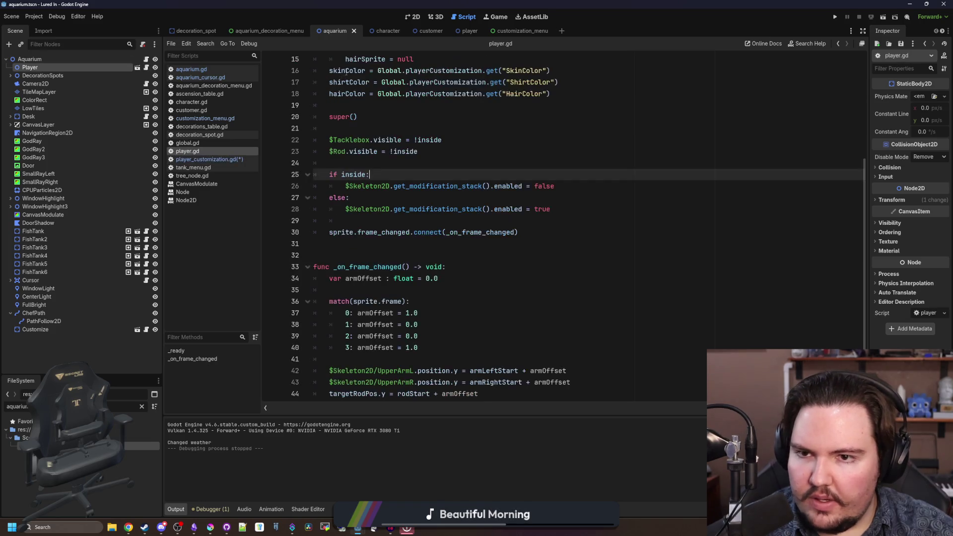
scroll(335, 67, up, 5)
click(314, 59)
text(class_name Player extends Character)
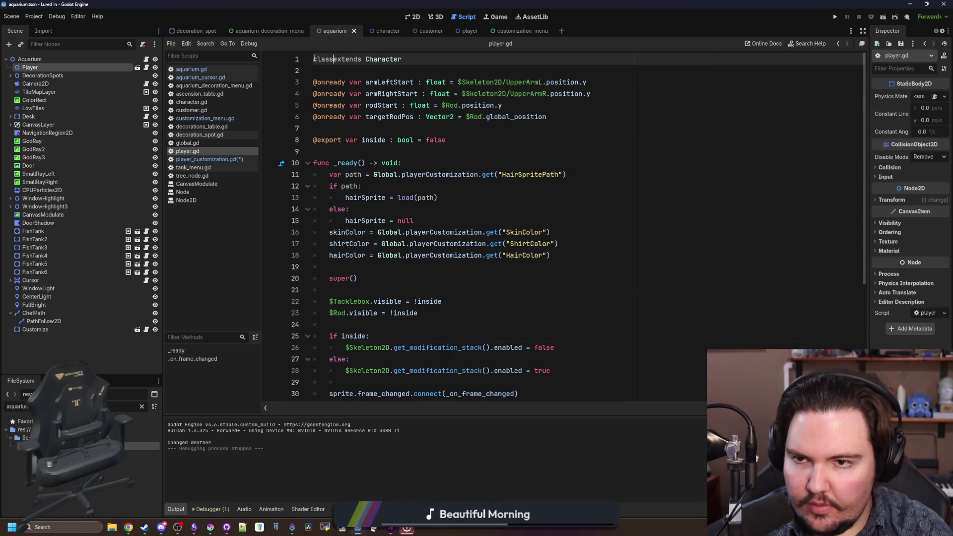
click(352, 67)
key(F5)
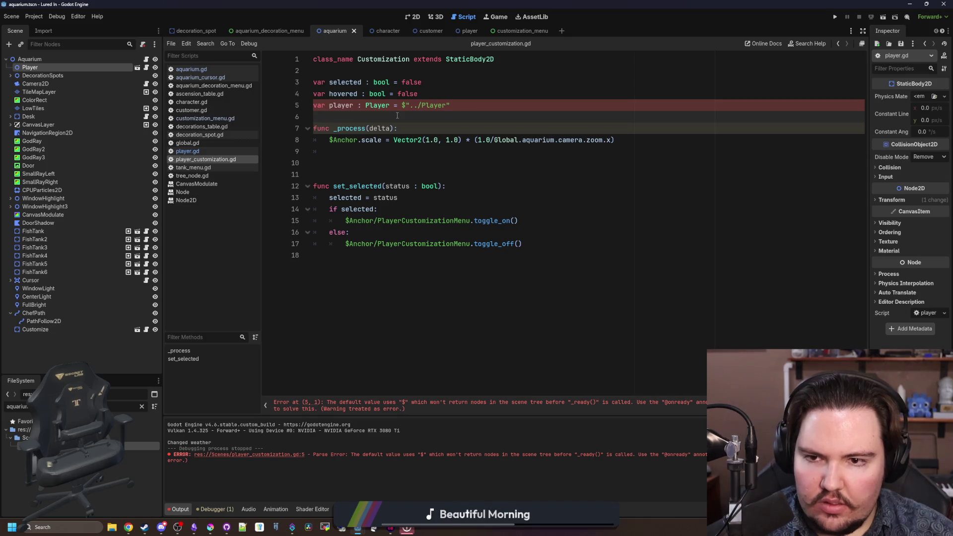
click(313, 105)
text(@onready)
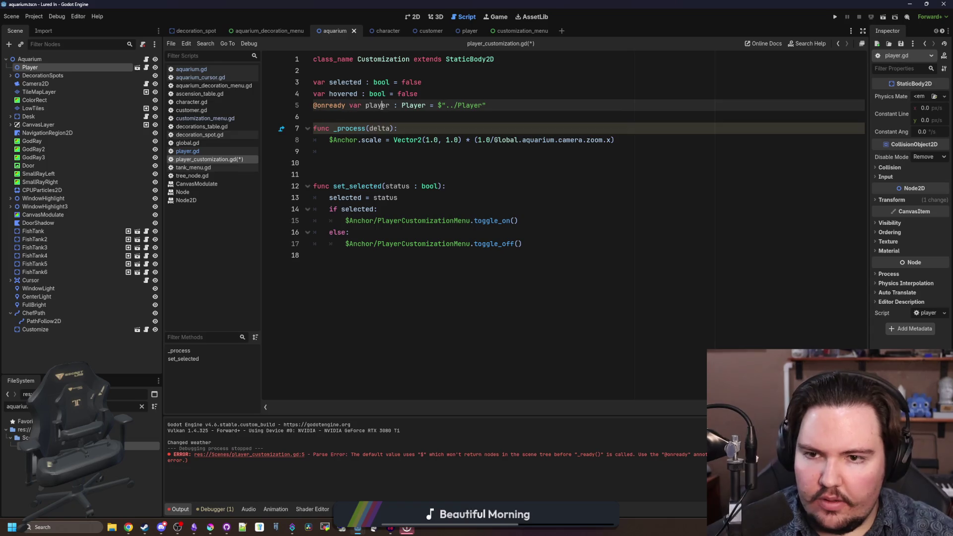
click(380, 152)
text(player.)
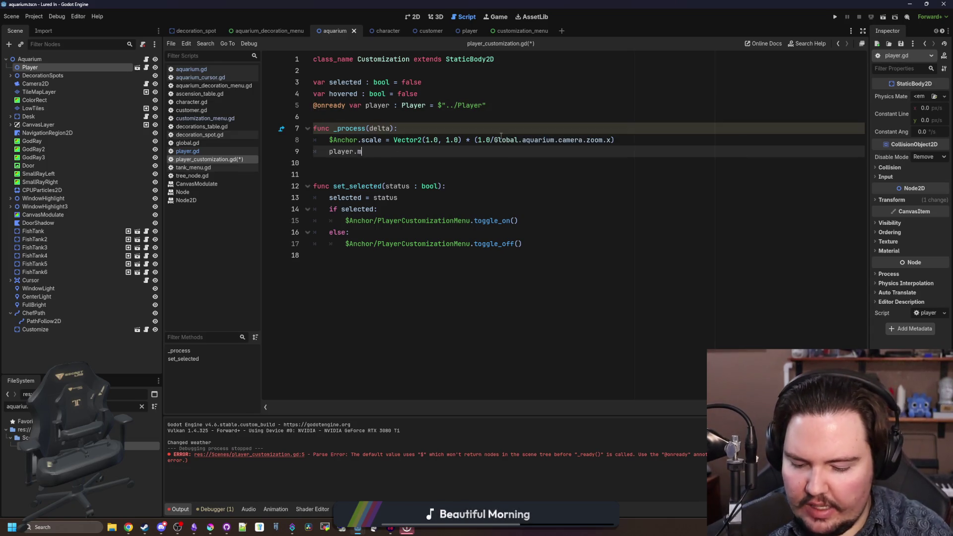
text(modulate)
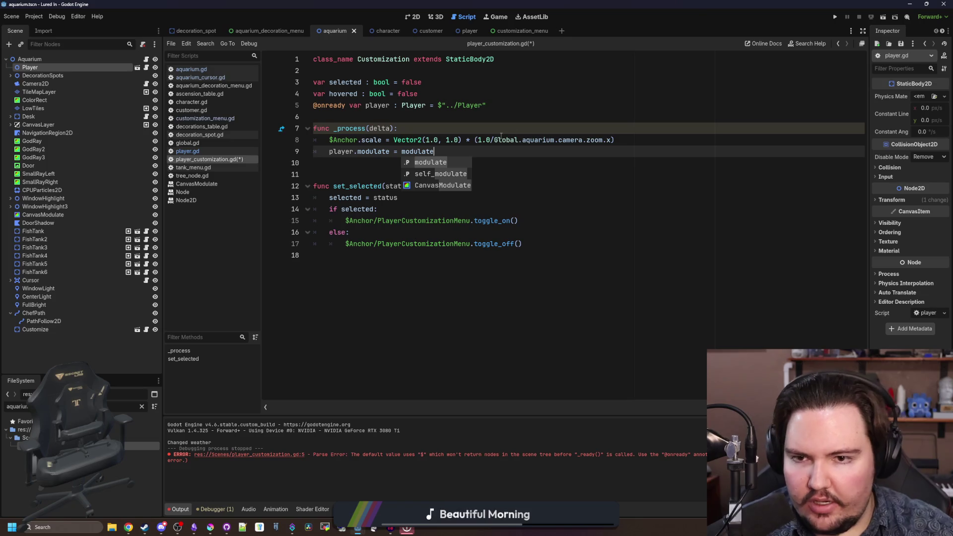
click(498, 125)
key(ctrl+s)
click(427, 117)
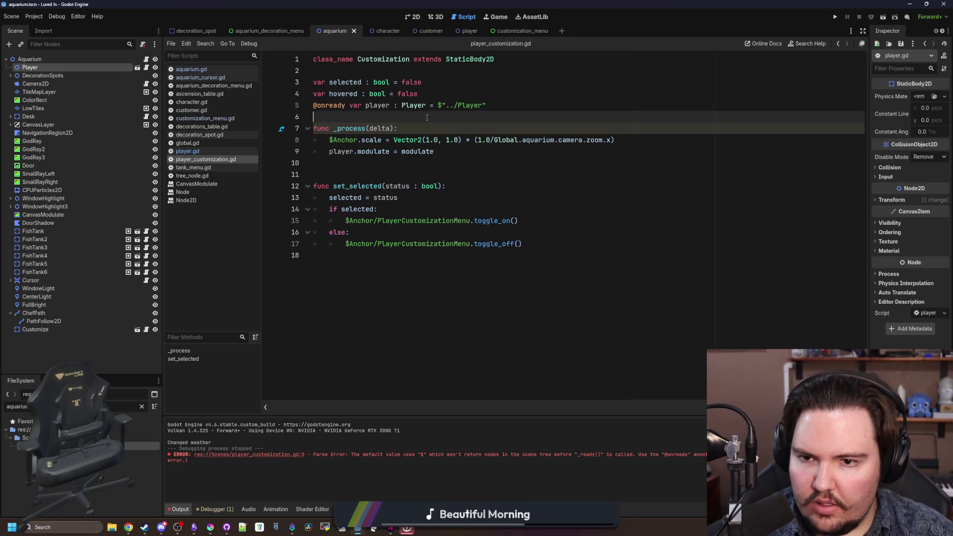
click(486, 210)
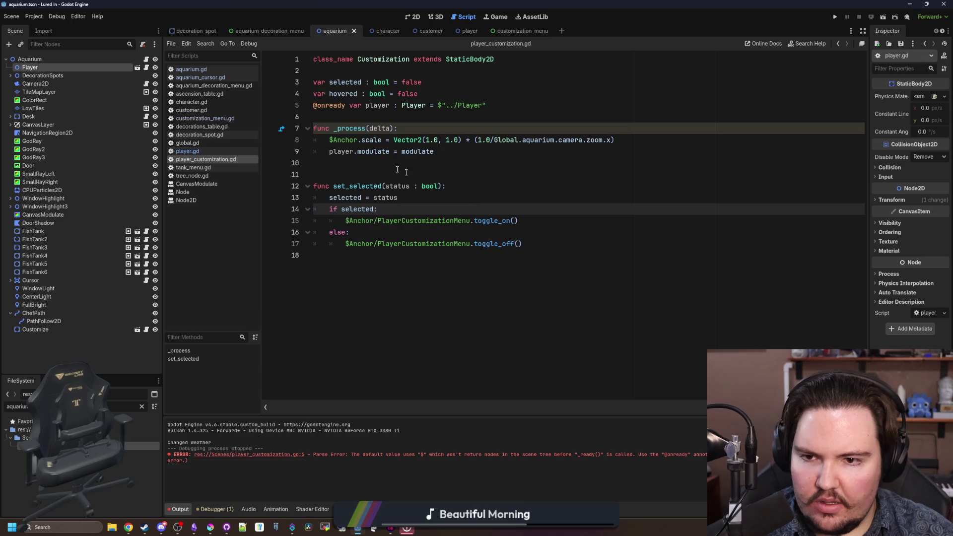
click(200, 78)
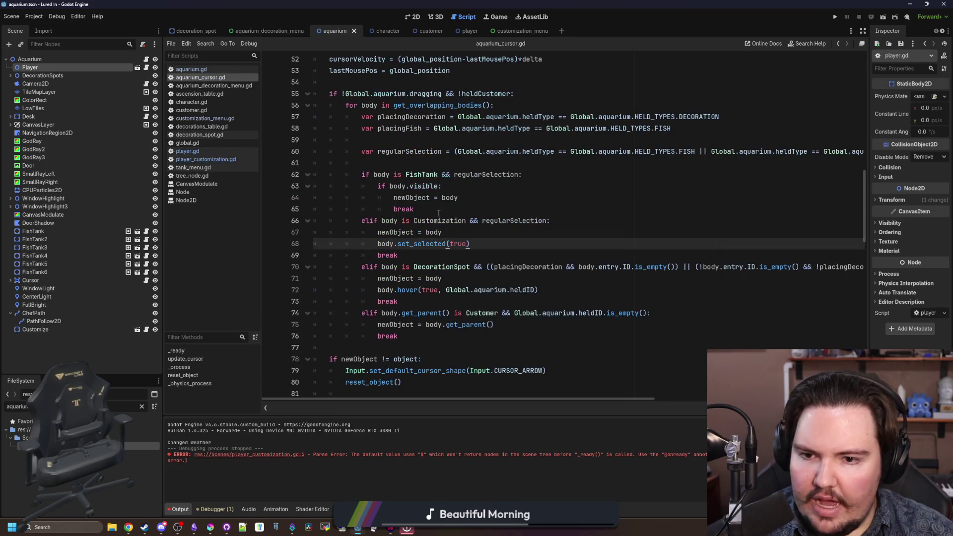
Delete the body.set_selected(true) call and its empty line from the hover loop.
drag(480, 244, 378, 243)
key(BackSpace)
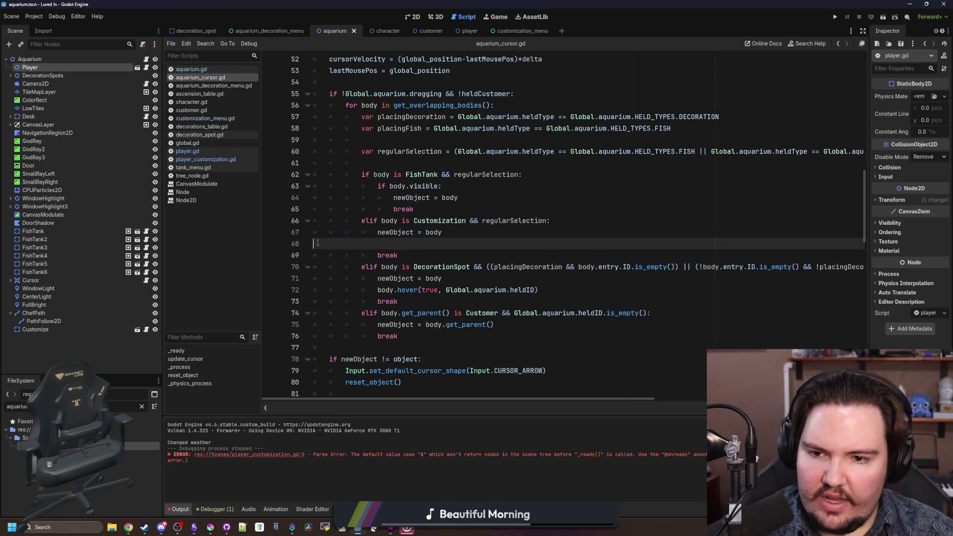
key(BackSpace)
scroll(503, 232, down, 10)
Add an 'elif object is Customization:' branch after the Customer branch.
click(504, 231)
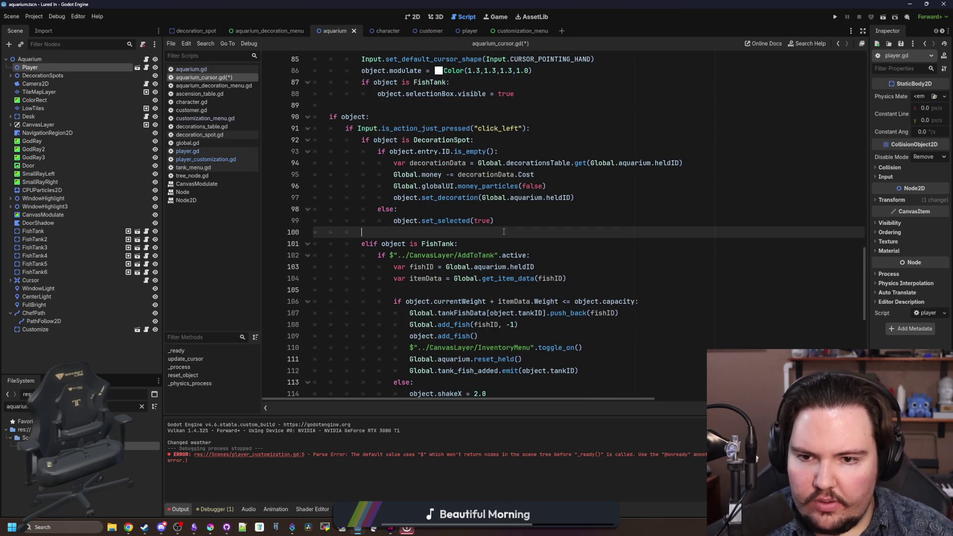
scroll(478, 206, down, 3)
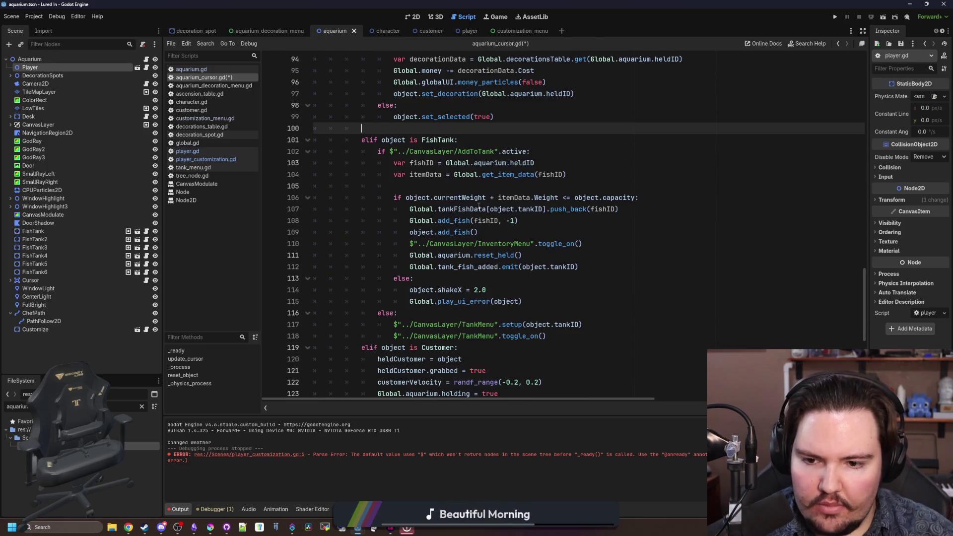
scroll(479, 205, down, 3)
click(556, 290)
scroll(556, 281, up, 2)
key(Return)
scroll(556, 281, down, 1)
text(elif object is C)
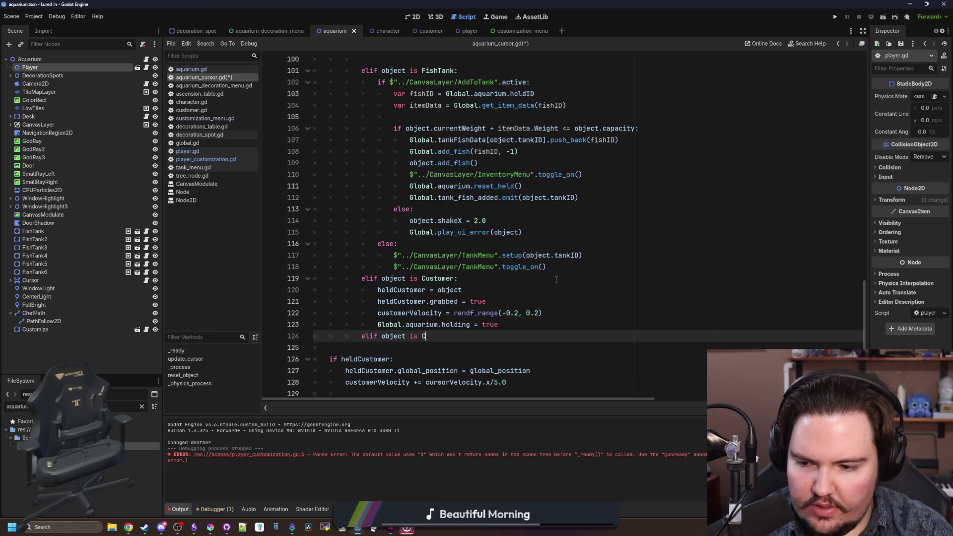
text(ustom)
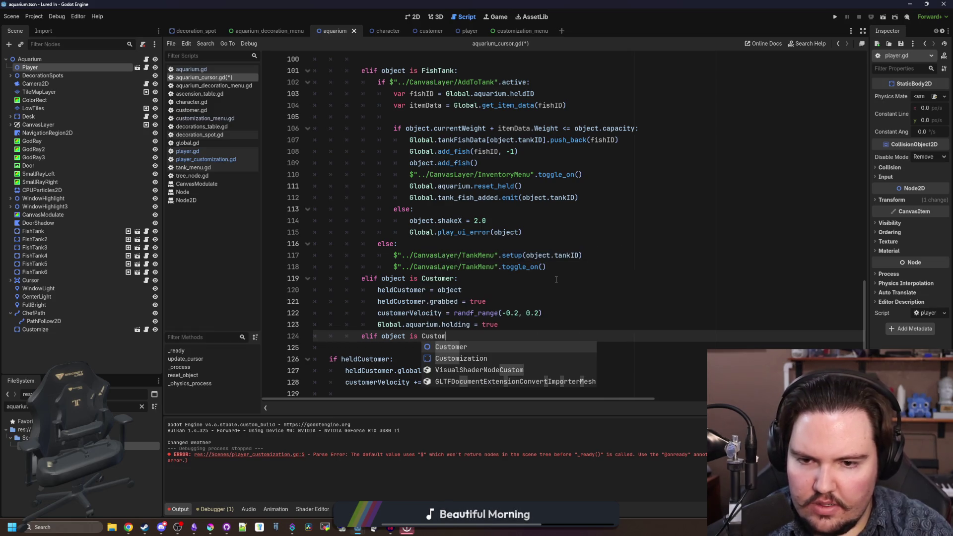
key(Return)
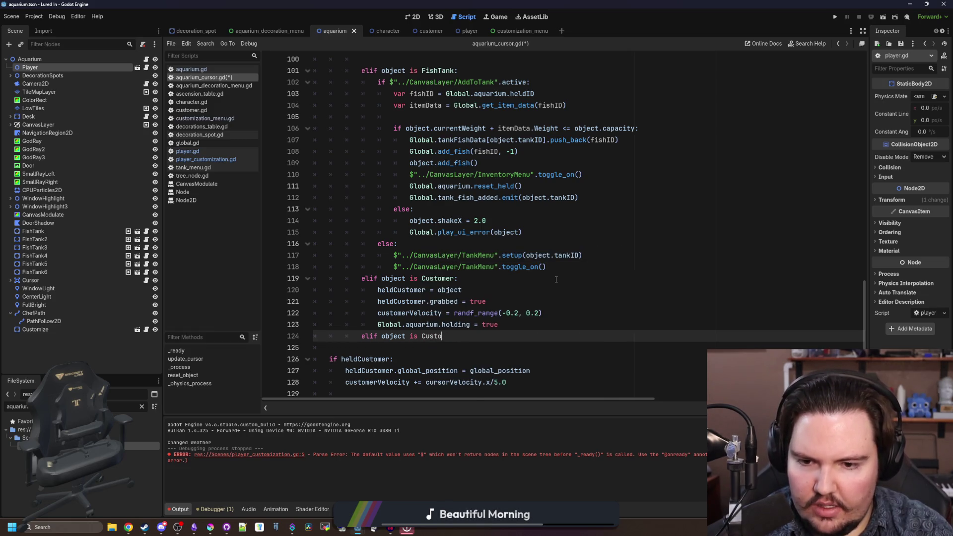
key(BackSpace)
key(Return)
text(:)
key(Return)
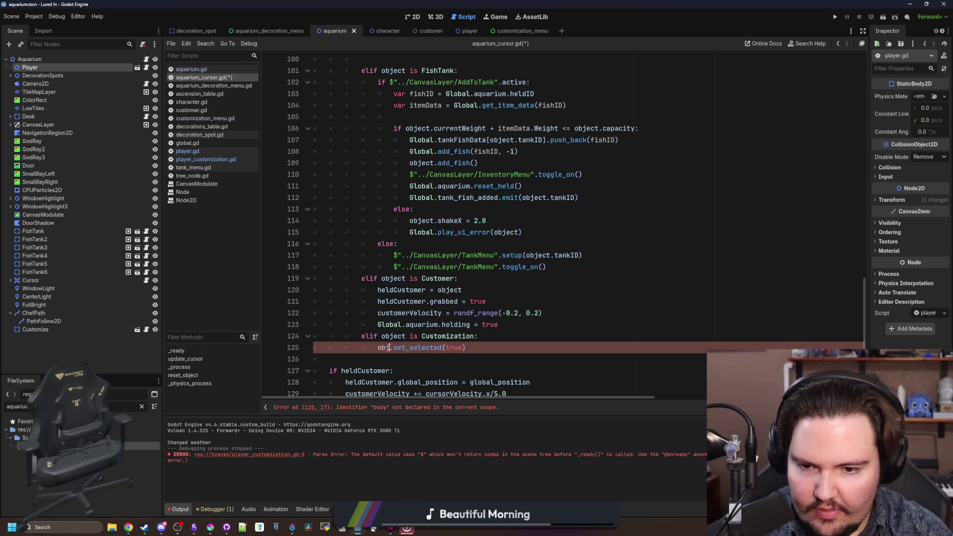
text(ect)
Fill the Customization branch body with object.set_selected(true) and save aquarium_cursor.gd.
click(497, 354)
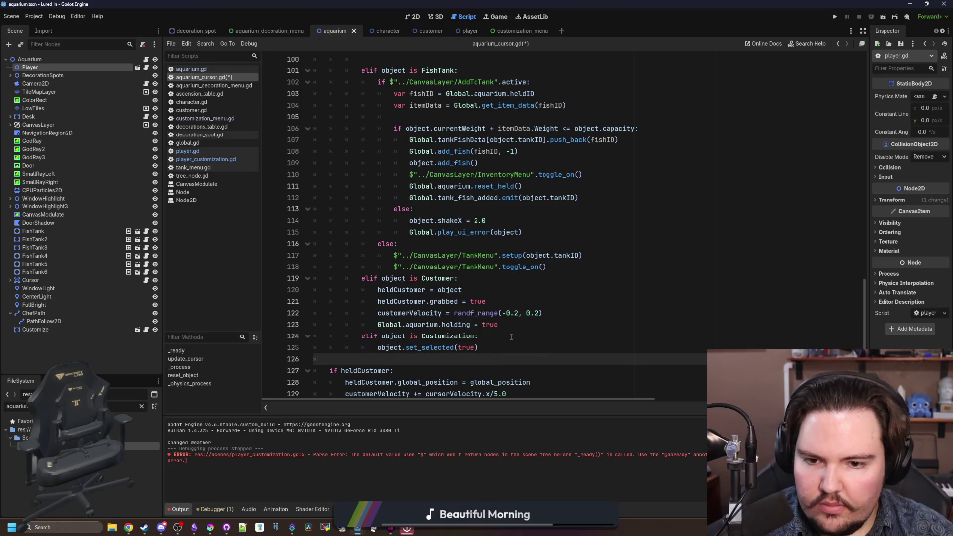
click(511, 337)
click(478, 347)
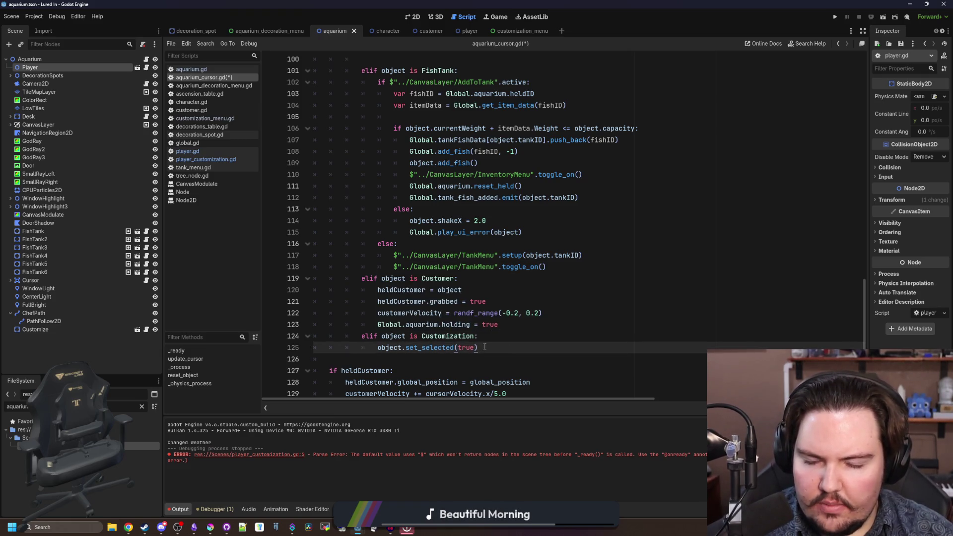
key(ctrl+s)
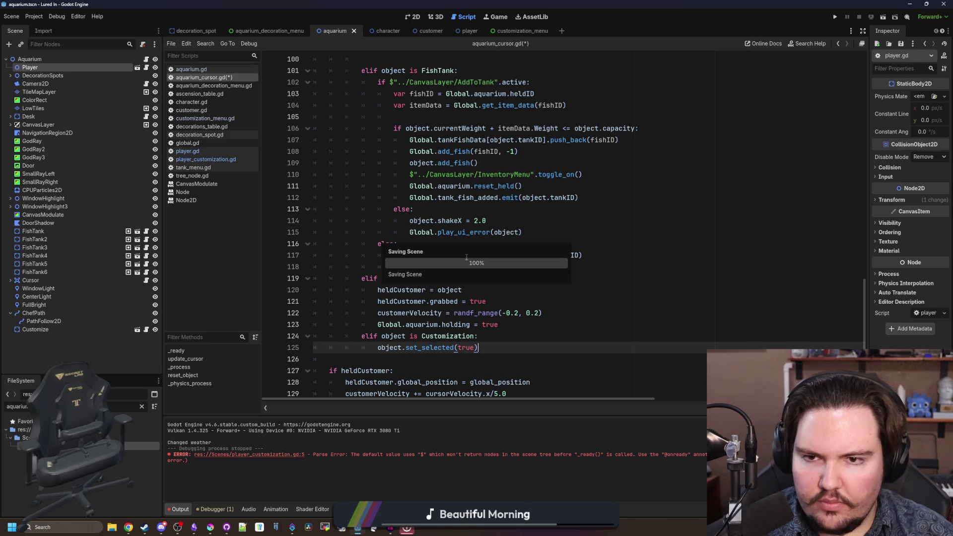
Review the edited click handler in aquarium_cursor.gd and run the Aquarium game to test.
scroll(464, 249, up, 4)
click(452, 195)
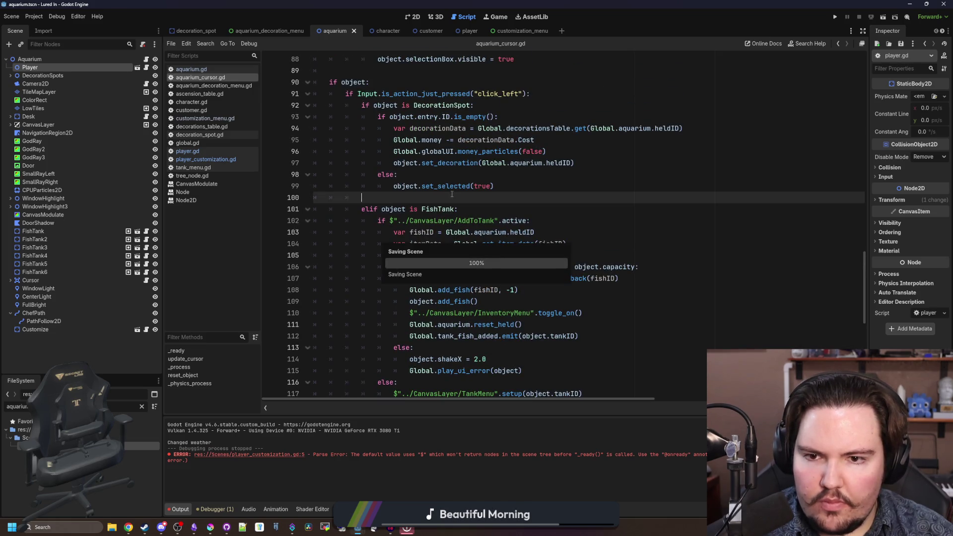
click(463, 172)
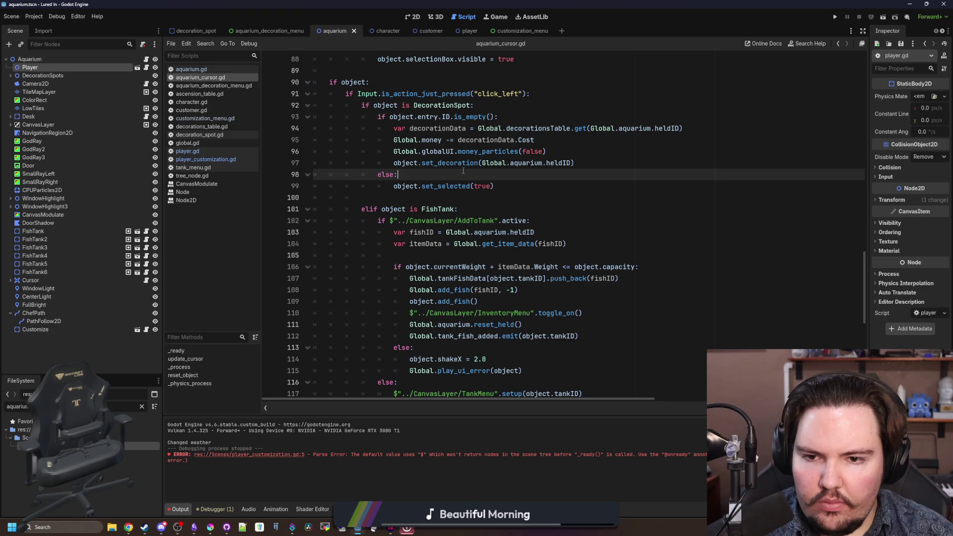
click(445, 199)
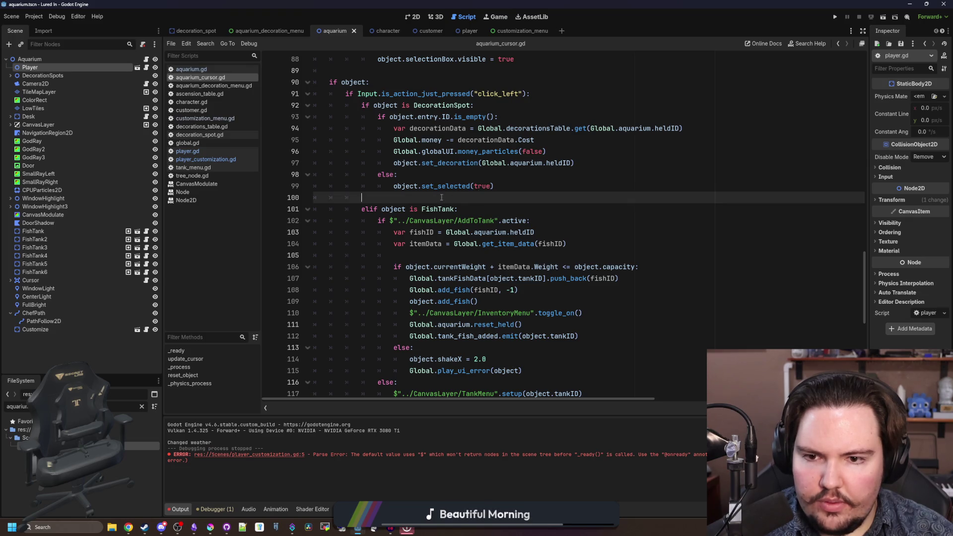
scroll(477, 298, down, 5)
click(481, 311)
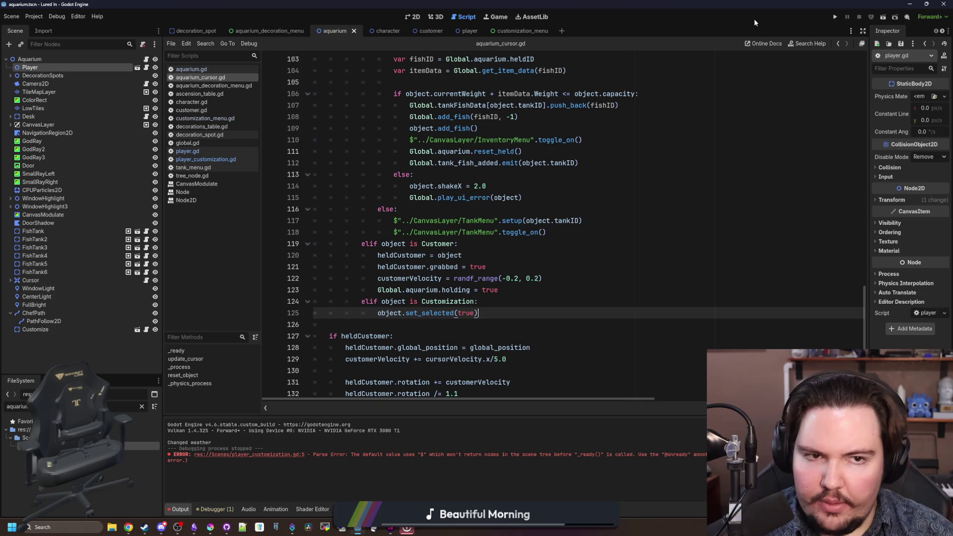
click(834, 18)
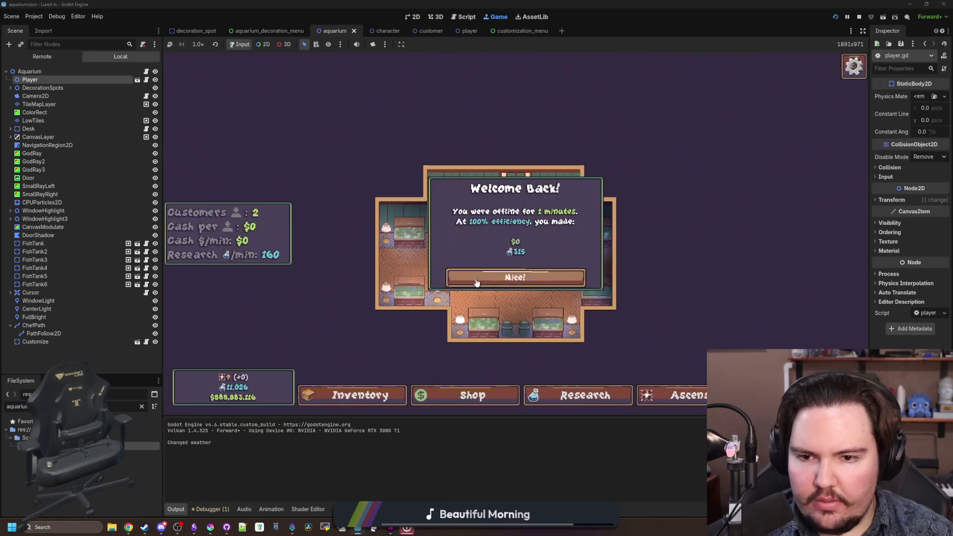
Dismiss the Welcome Back message and open the player's Edit customization menu.
click(489, 274)
drag(393, 185, 502, 240)
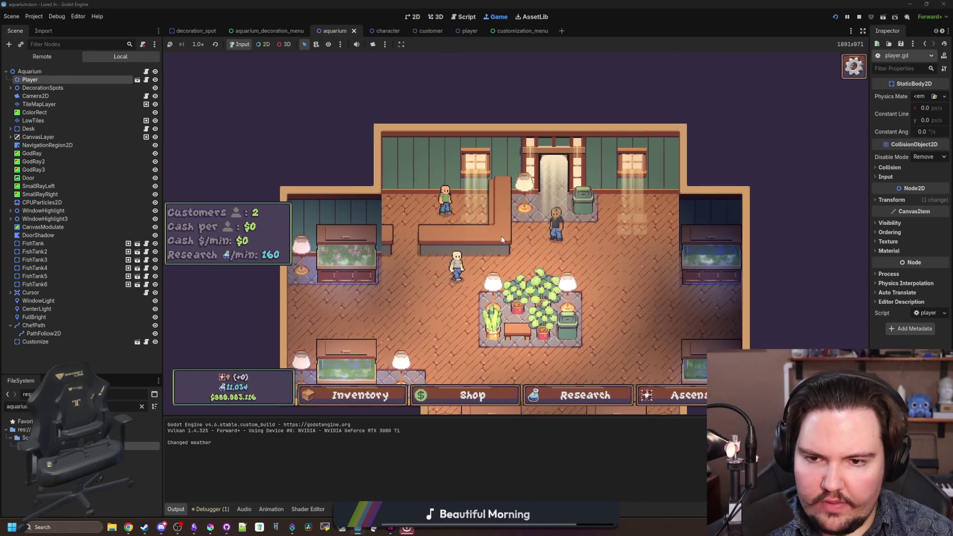
click(503, 239)
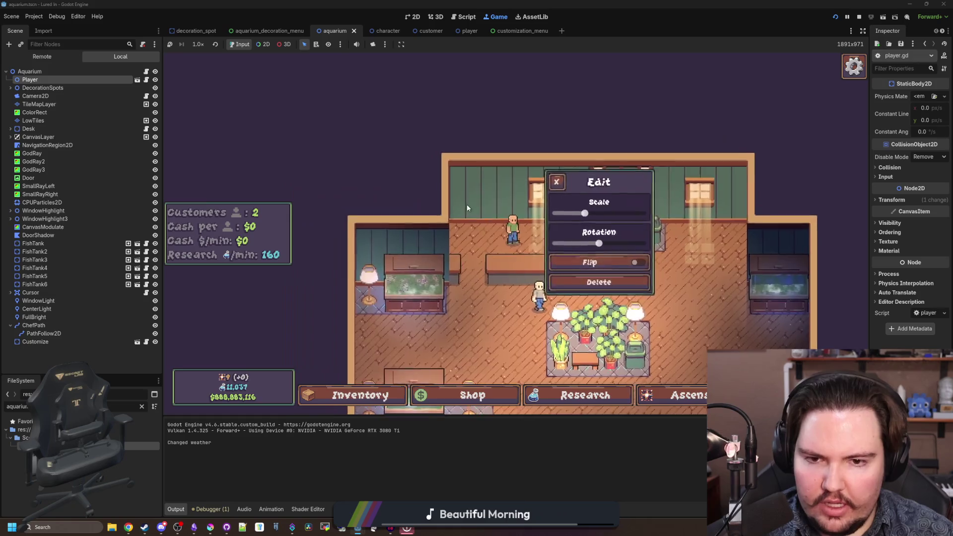
Close and reopen the player's Edit menu a few times, then zoom in on it.
click(559, 184)
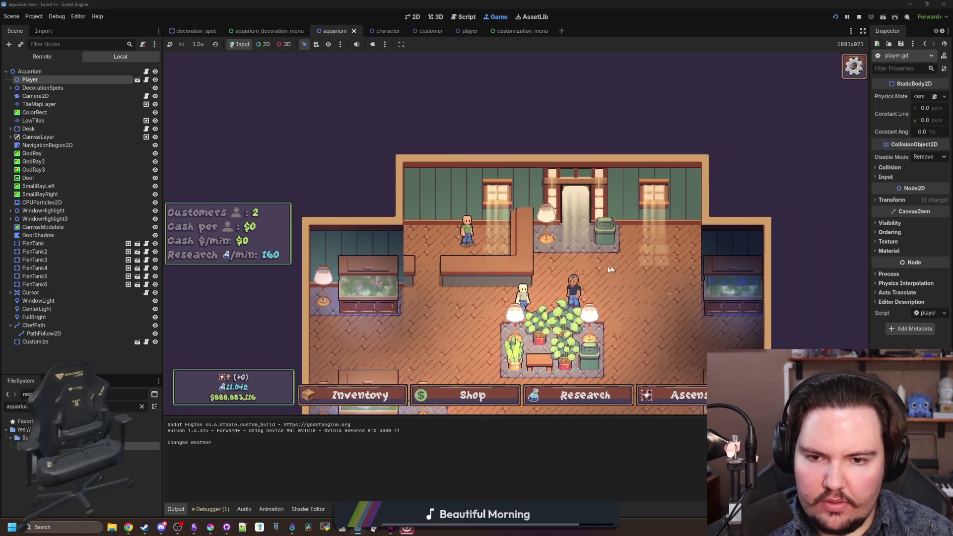
click(547, 193)
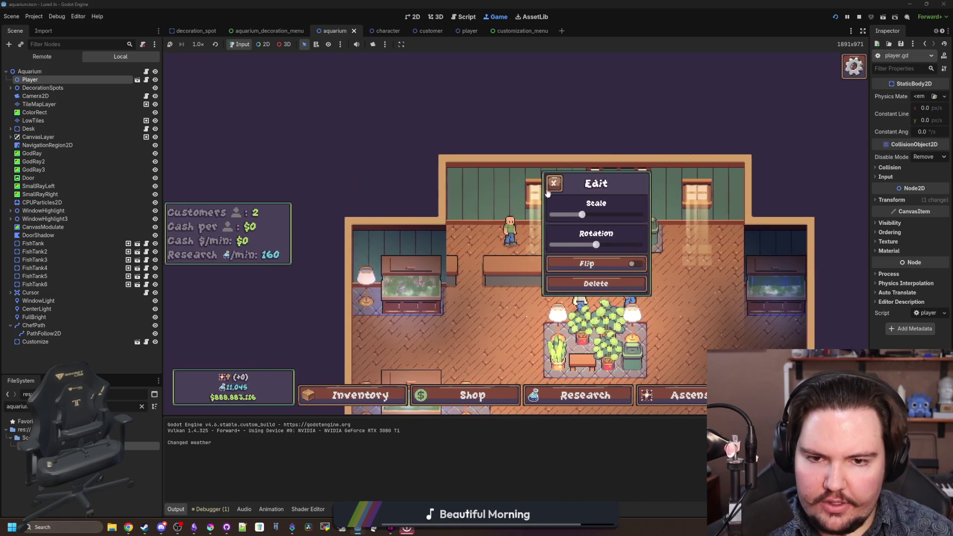
click(551, 187)
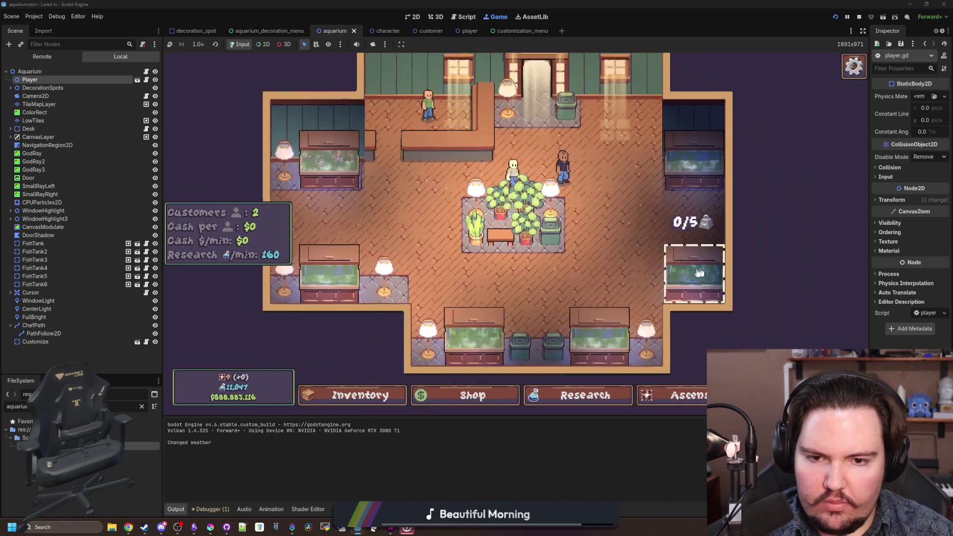
click(413, 171)
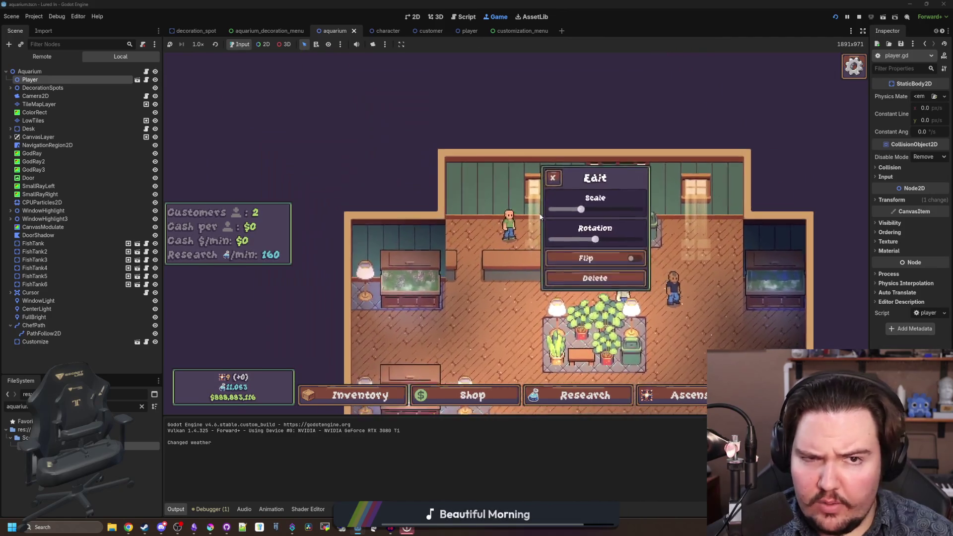
click(540, 217)
click(509, 239)
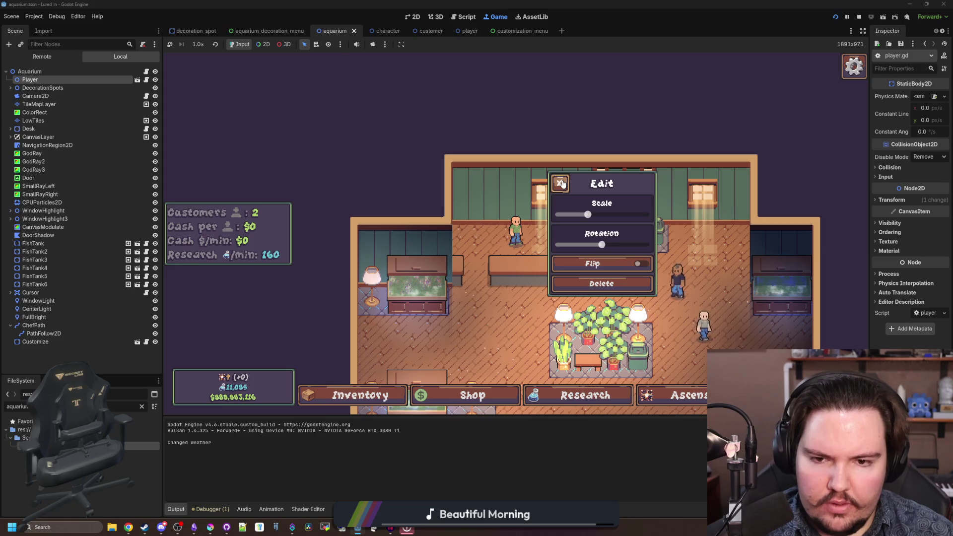
scroll(533, 250, up, 3)
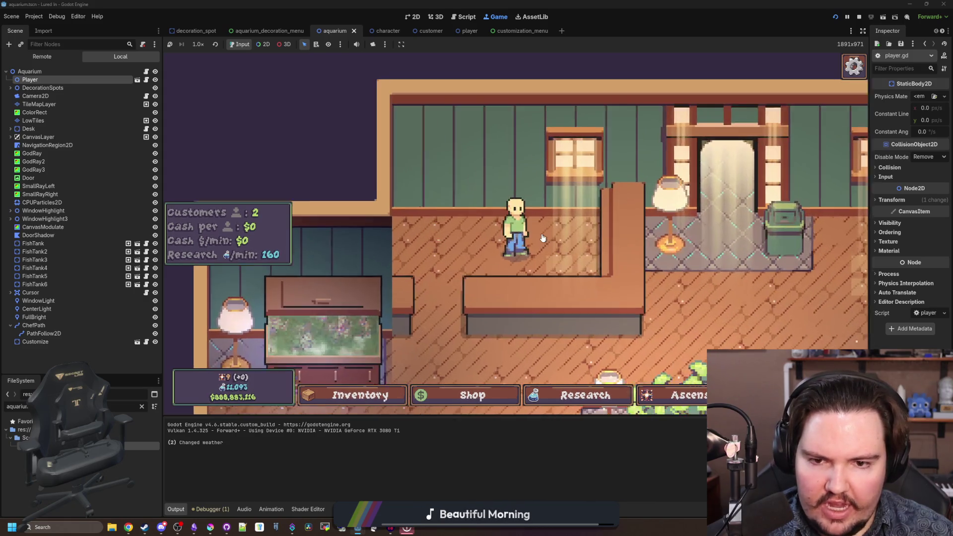
scroll(542, 239, up, 2)
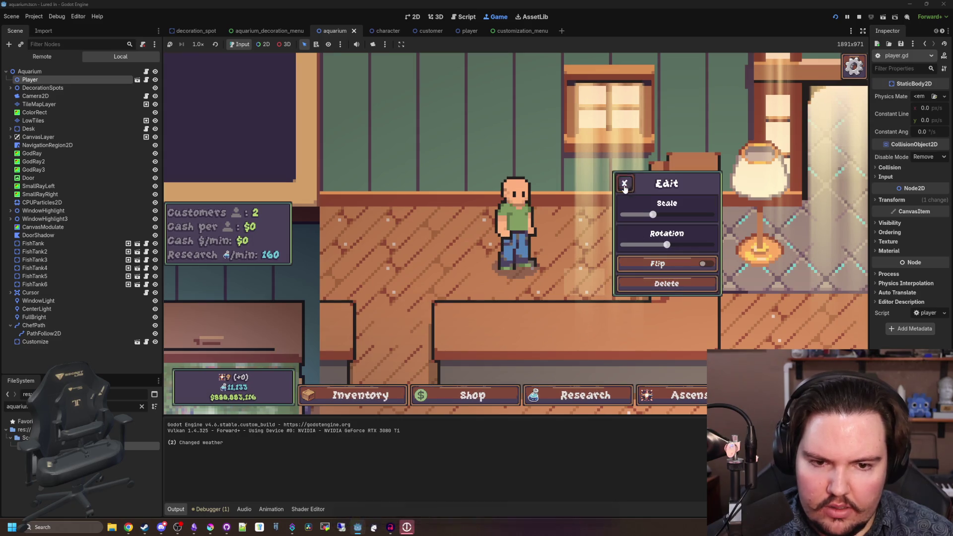
Open the game's pause menu and Options panel, then back out of both.
key(Escape)
click(520, 245)
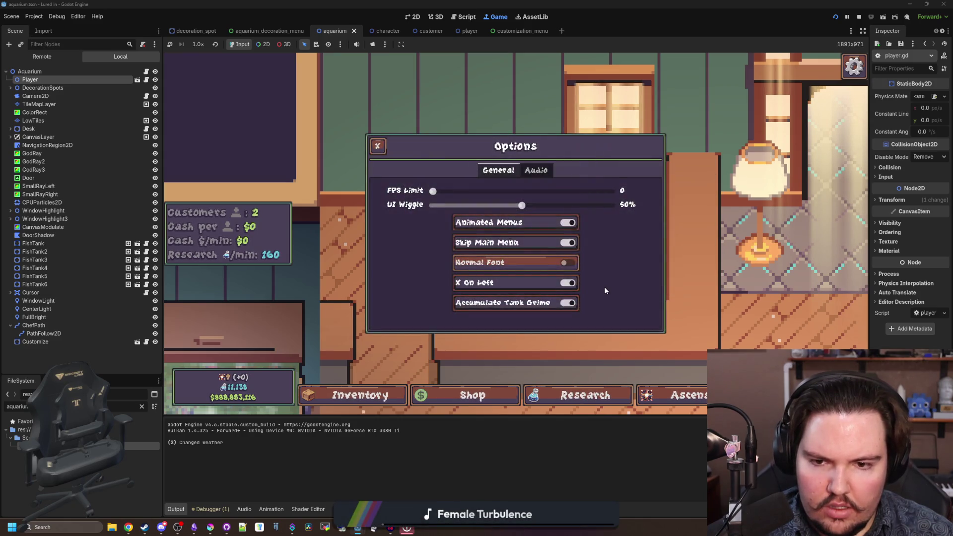
key(Escape)
key(Escape)
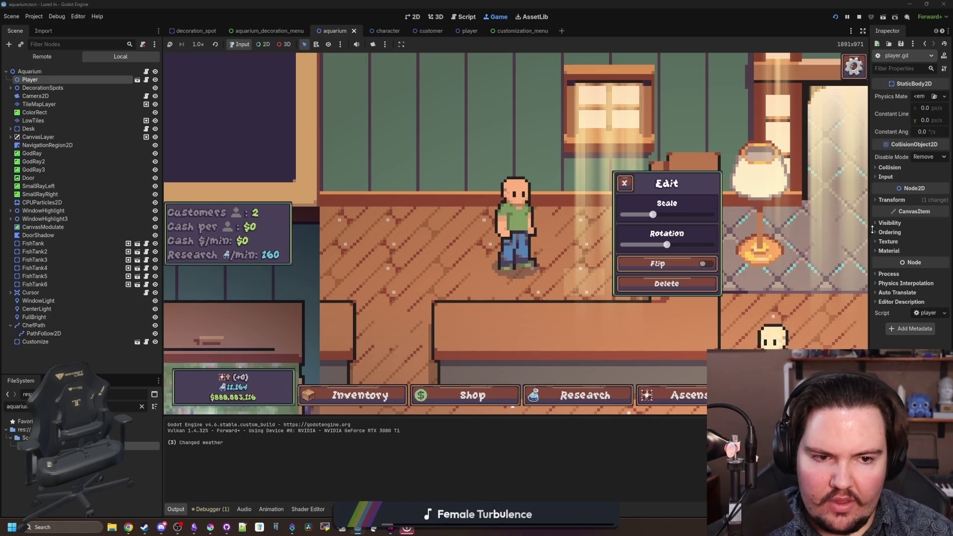
Widen the Inspector and shorten the Game view until the game runs narrow.
mouse_move(872, 232)
mouse_down()
mouse_move(251, 223)
mouse_move(804, 233)
mouse_move(861, 238)
mouse_move(665, 246)
mouse_move(857, 259)
mouse_up()
mouse_move(508, 420)
mouse_down()
mouse_move(509, 132)
mouse_move(509, 417)
mouse_up()
mouse_move(868, 239)
mouse_down()
mouse_move(376, 244)
mouse_move(259, 278)
mouse_move(324, 281)
mouse_up()
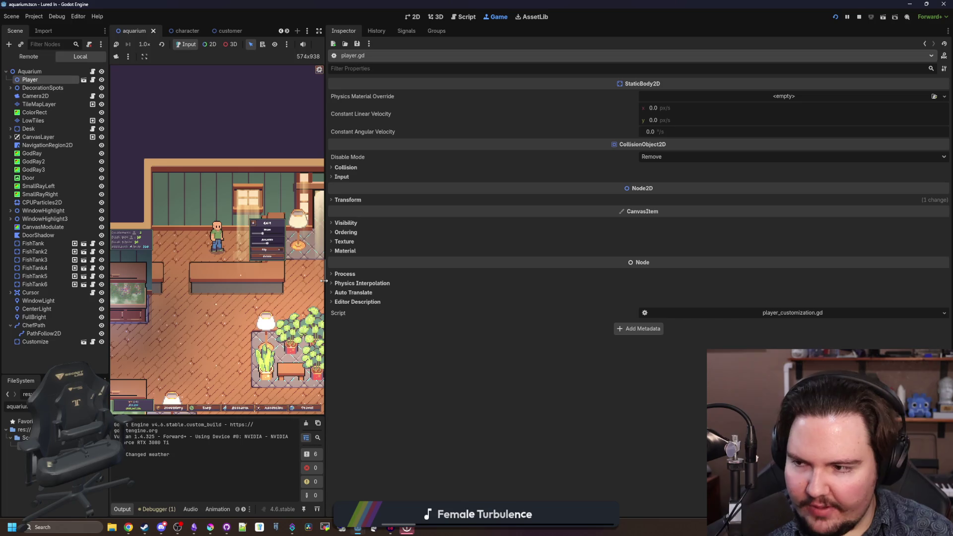
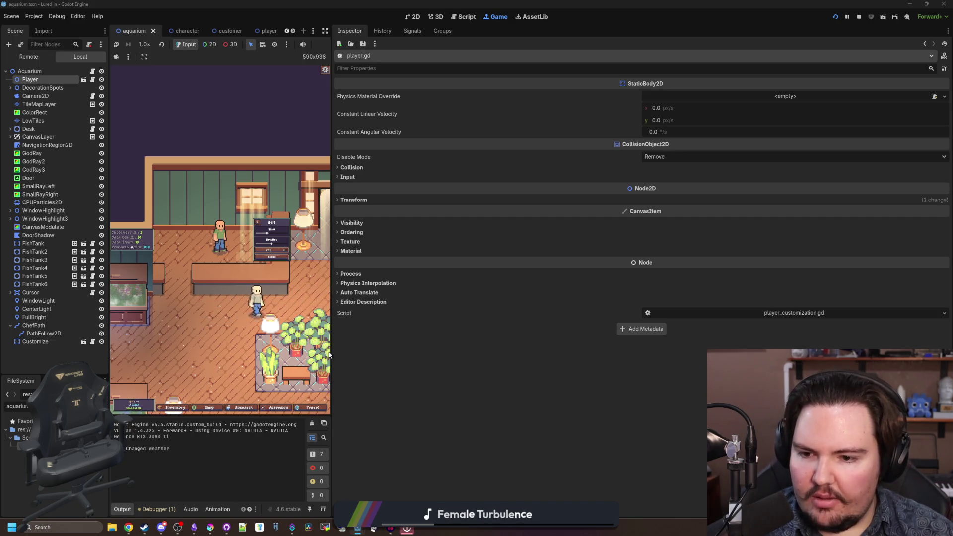
Widen the game view and reselect the player to check its Edit panel in-game.
mouse_move(331, 351)
mouse_down()
mouse_move(834, 354)
mouse_move(743, 354)
mouse_move(778, 354)
mouse_up()
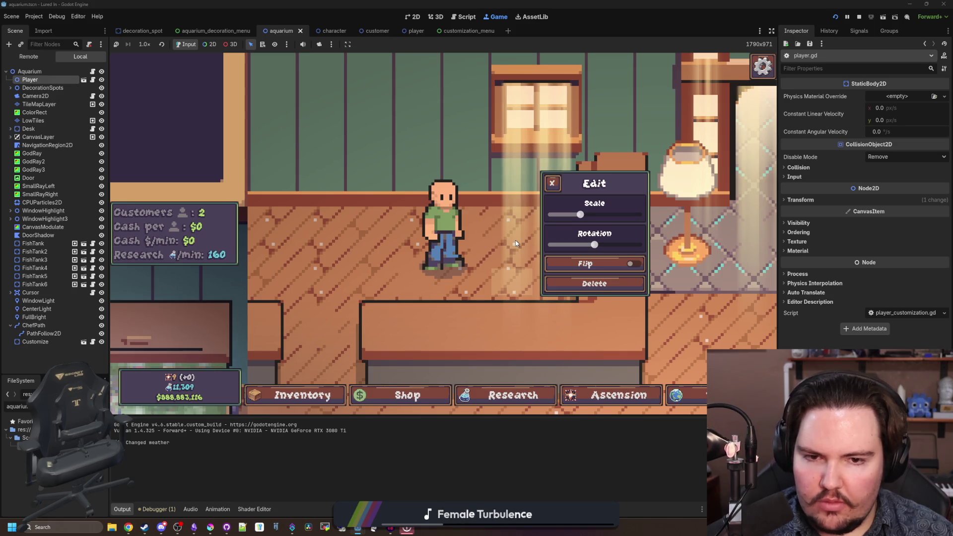
click(552, 184)
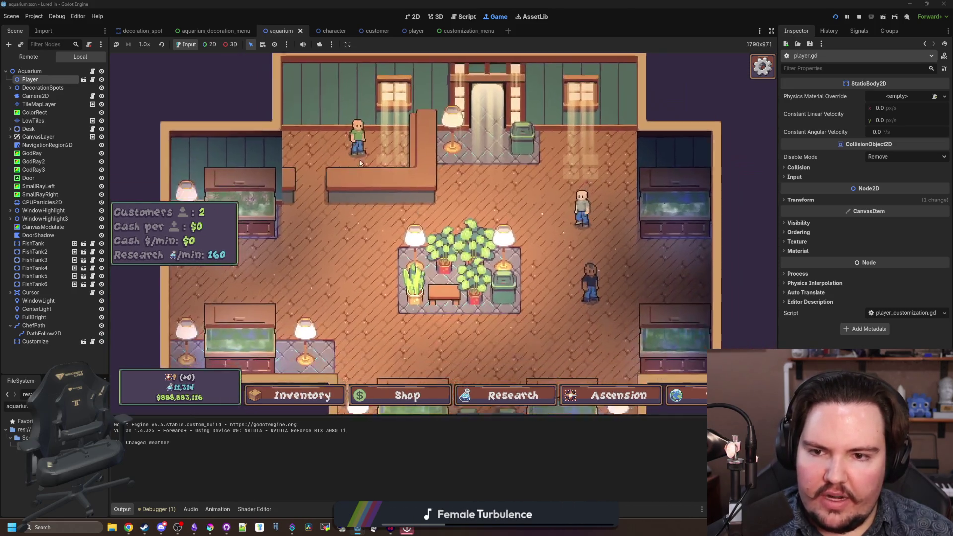
click(353, 122)
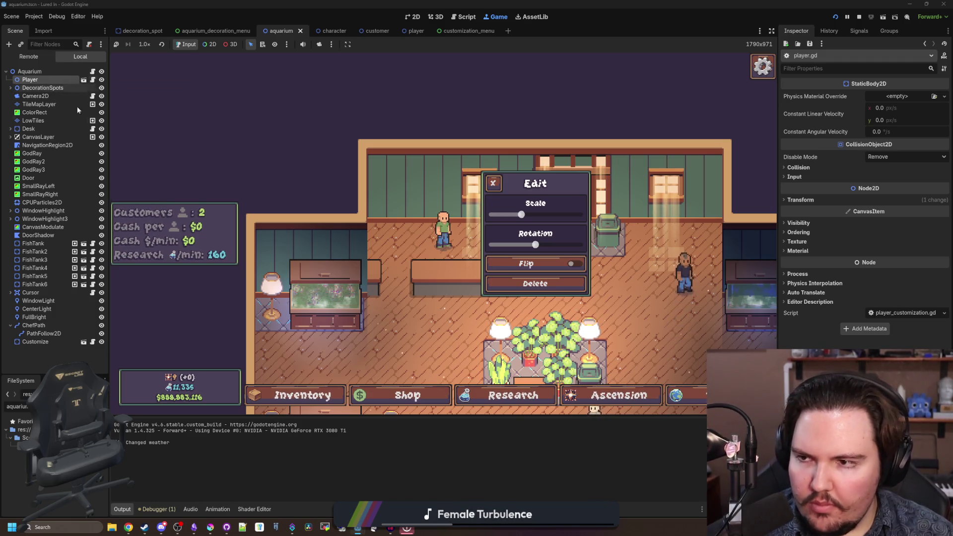
Open the Customize node's player_customization.gd script and save the scene.
click(93, 342)
key(ctrl+s)
click(485, 218)
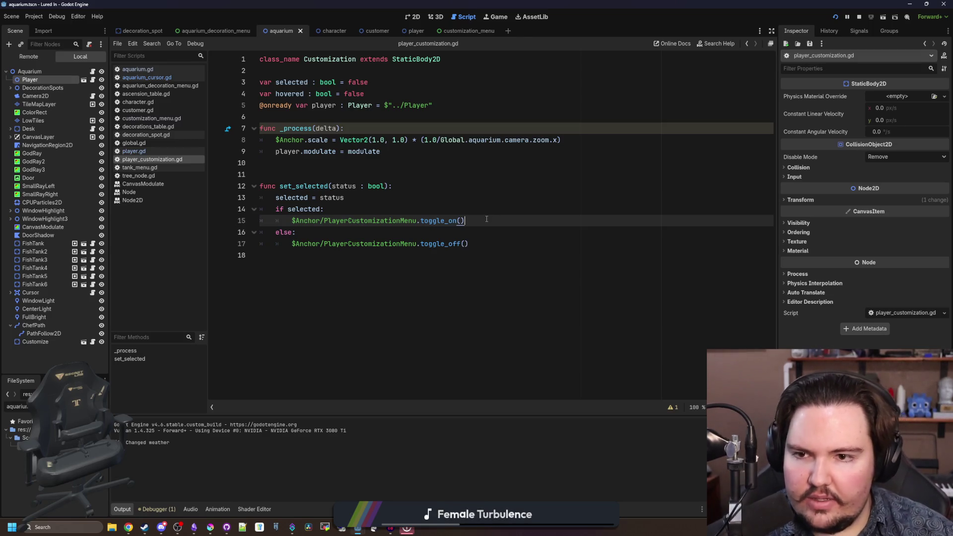
Start a Camera2D zoom line under toggle_on(), trying a lerp expression with the copied camera path.
key(Return)
mouse_move(36, 95)
mouse_down()
mouse_move(392, 237)
mouse_move(372, 234)
mouse_up()
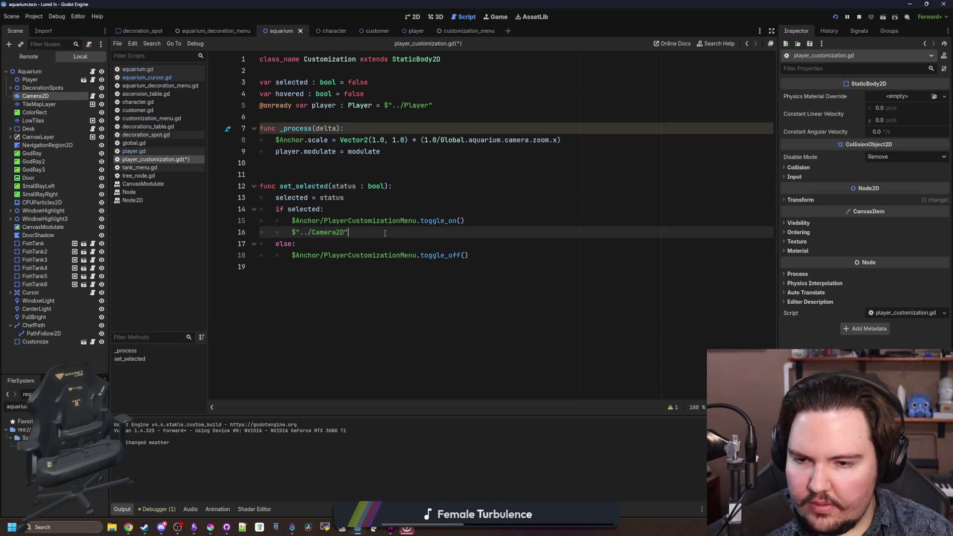
text(om)
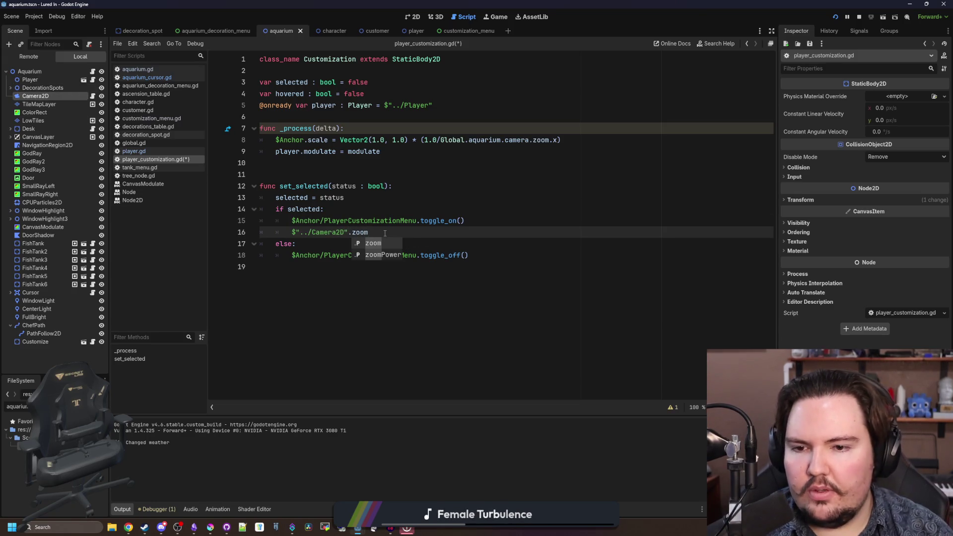
text( = Vec)
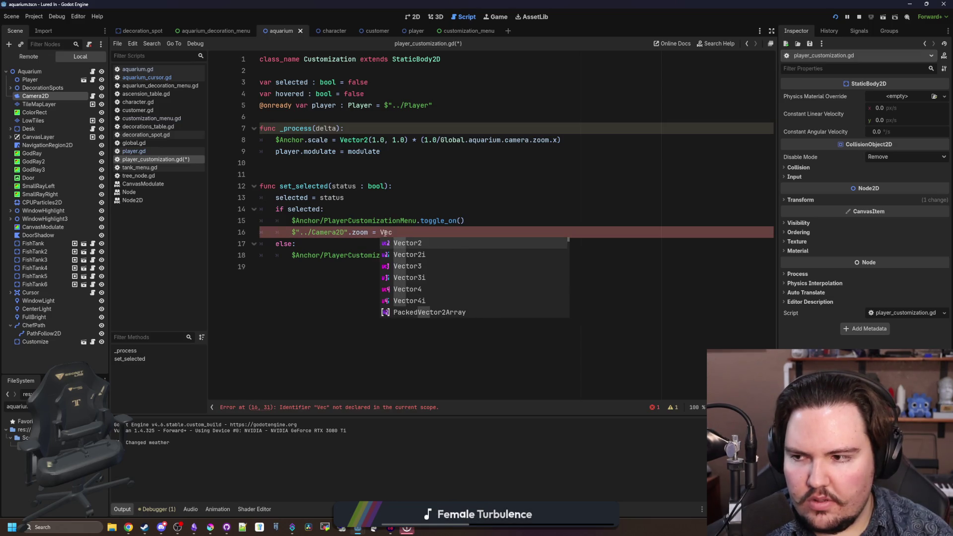
key(BackSpace)
key(BackSpace)
key(BackSpace)
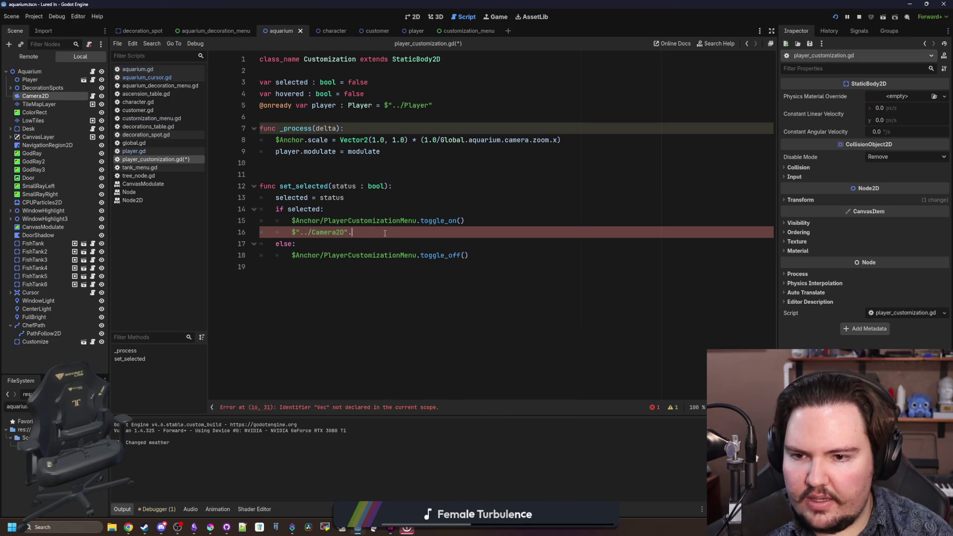
text(target)
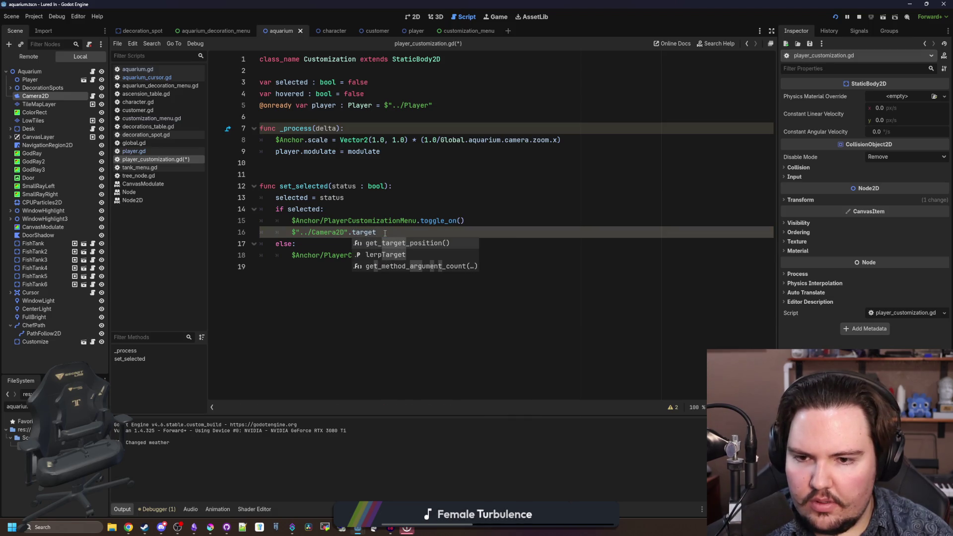
key(BackSpace)
key(BackSpace)
key(BackSpace)
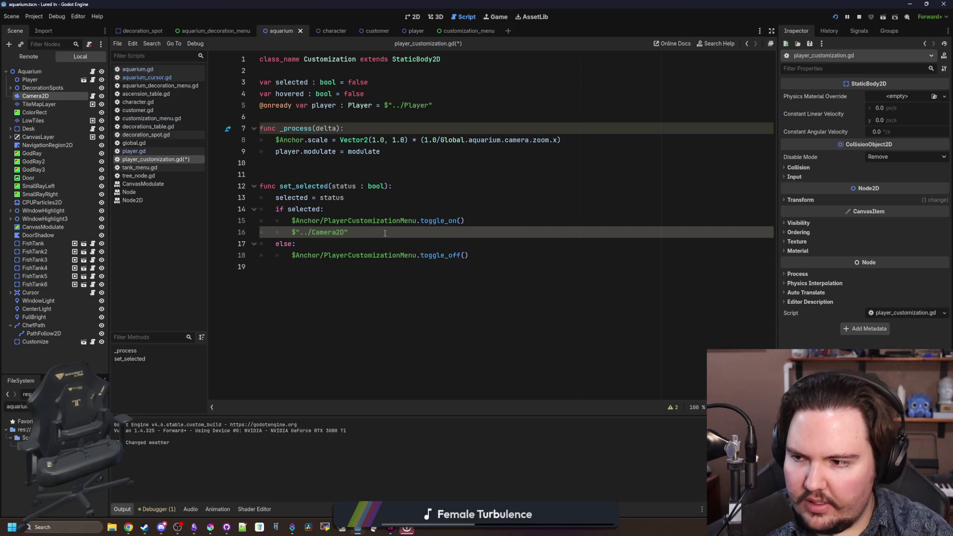
text(zoom =)
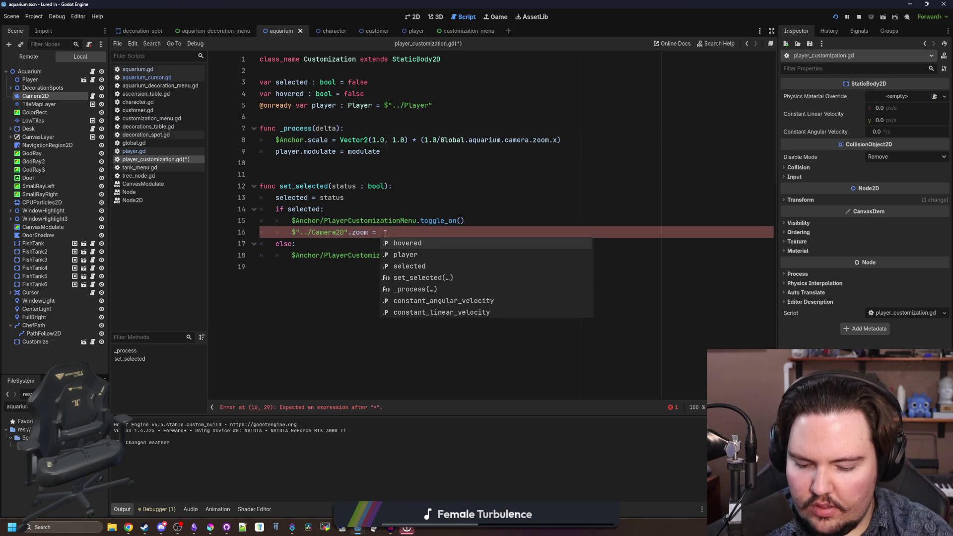
text(lerpf()
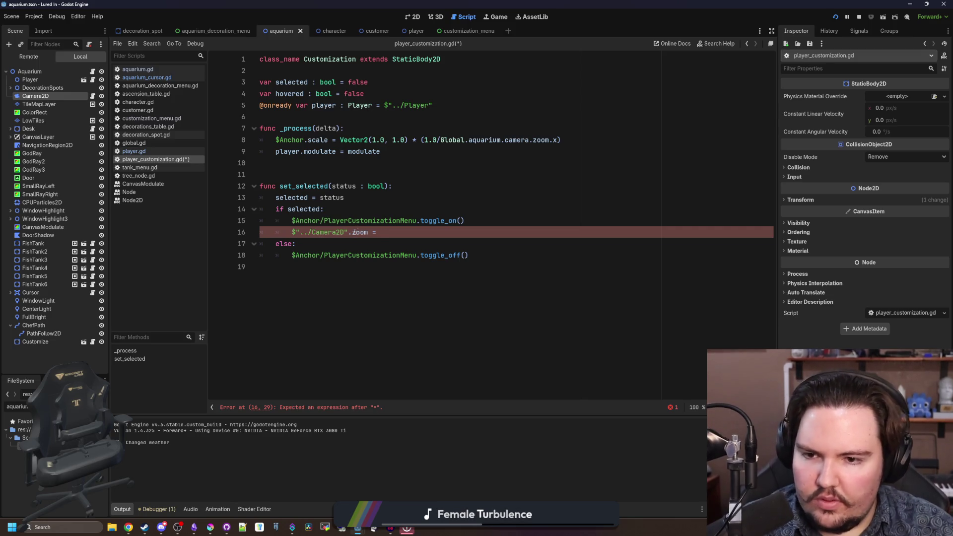
drag(349, 231, 292, 232)
key(ctrl+c)
click(403, 232)
key(ctrl+v)
text(.)
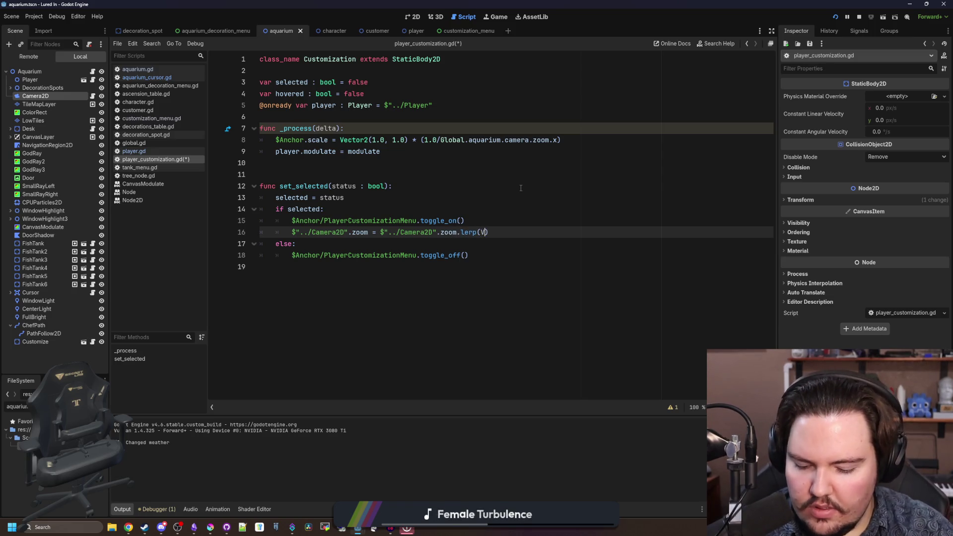
text(2()
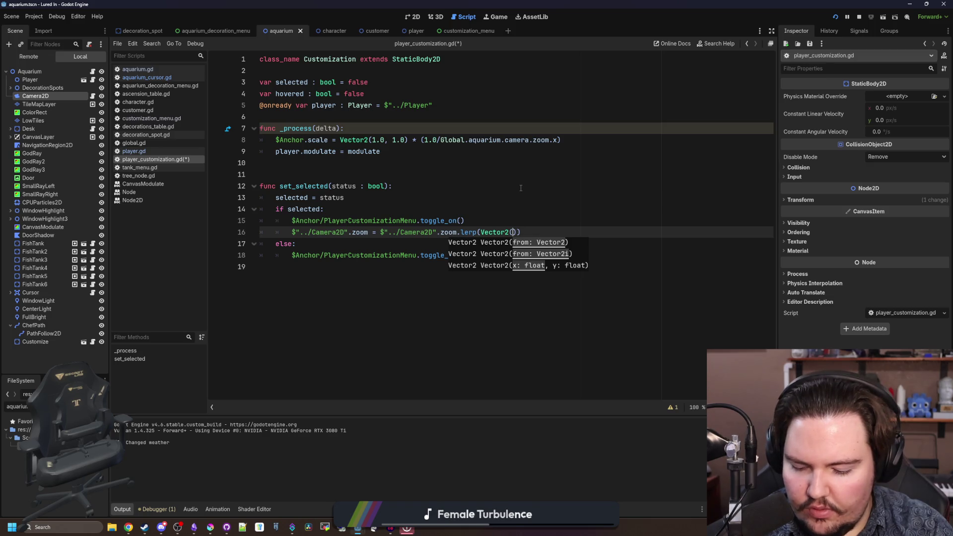
text(), delta)
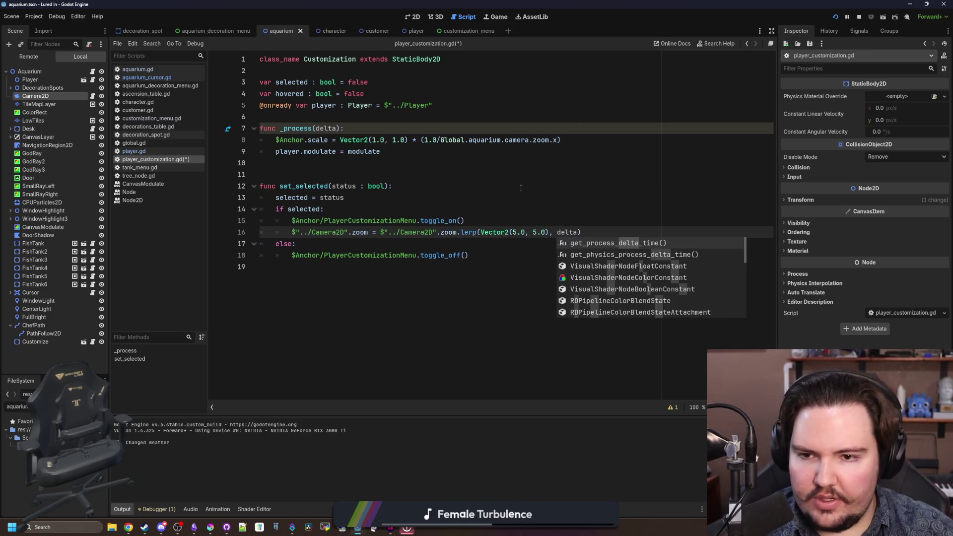
Simplify line 16 to set Camera2D zoom to Vector2(5.0, 5.0), save, and return to the game.
click(496, 197)
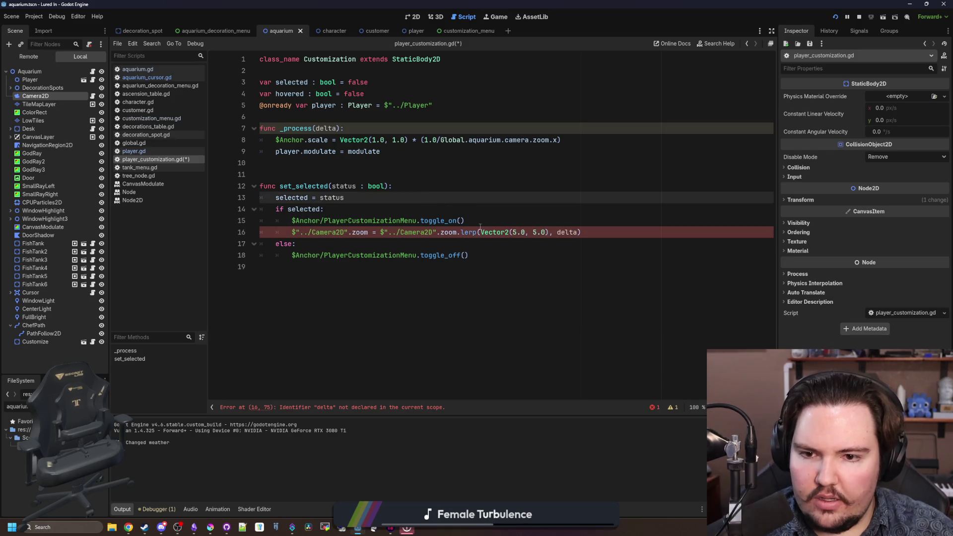
click(586, 232)
double_click(568, 231)
key(BackSpace)
click(472, 255)
drag(481, 232, 376, 231)
key(BackSpace)
key(shift+End)
key(Left)
key(End)
key(BackSpace)
key(Up)
key(Up)
key(ctrl+s)
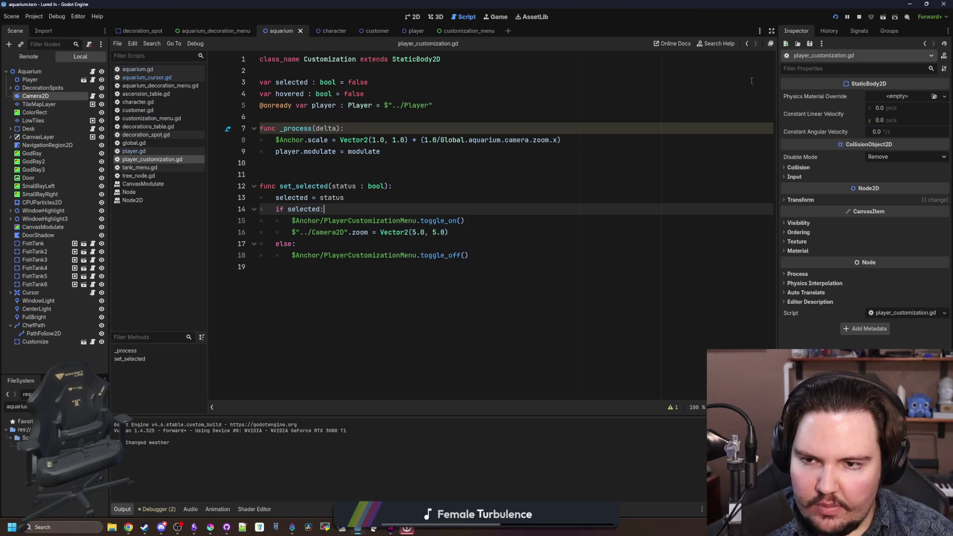
click(502, 18)
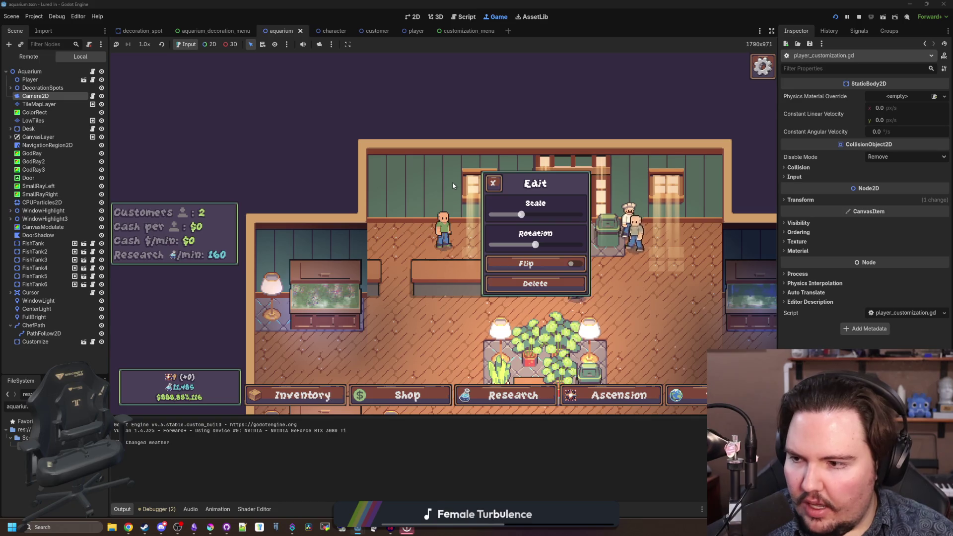
Select and deselect the player in-game to confirm the camera zooms in, then stop the game.
click(490, 184)
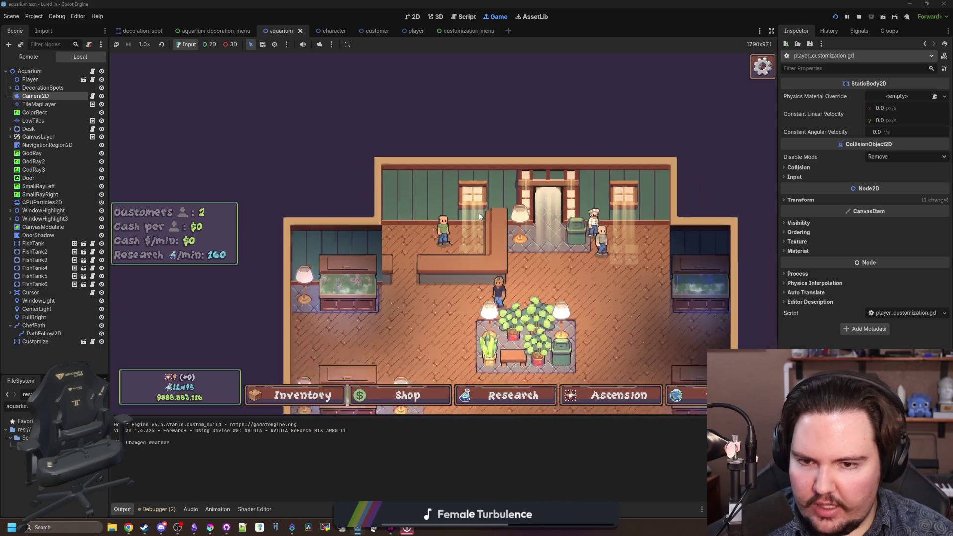
click(426, 217)
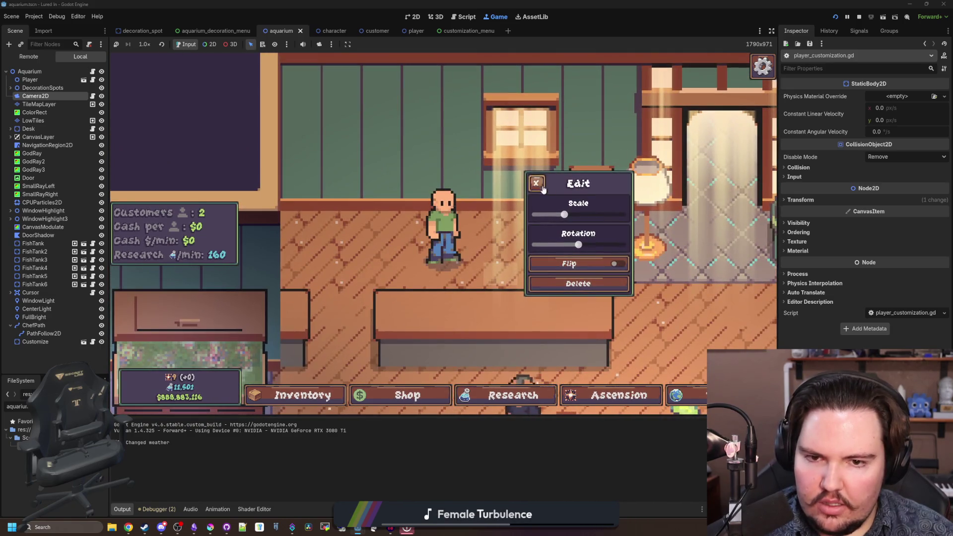
click(422, 187)
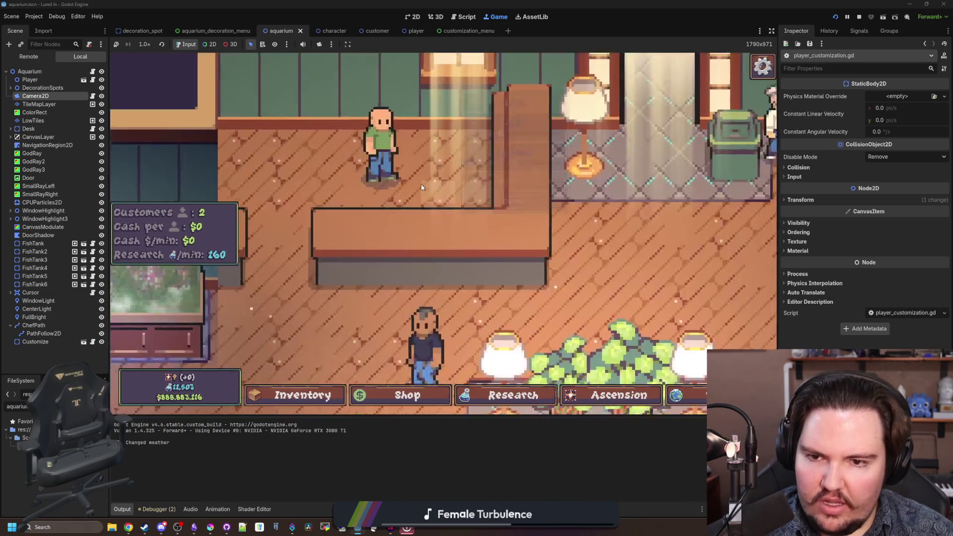
click(421, 188)
click(615, 183)
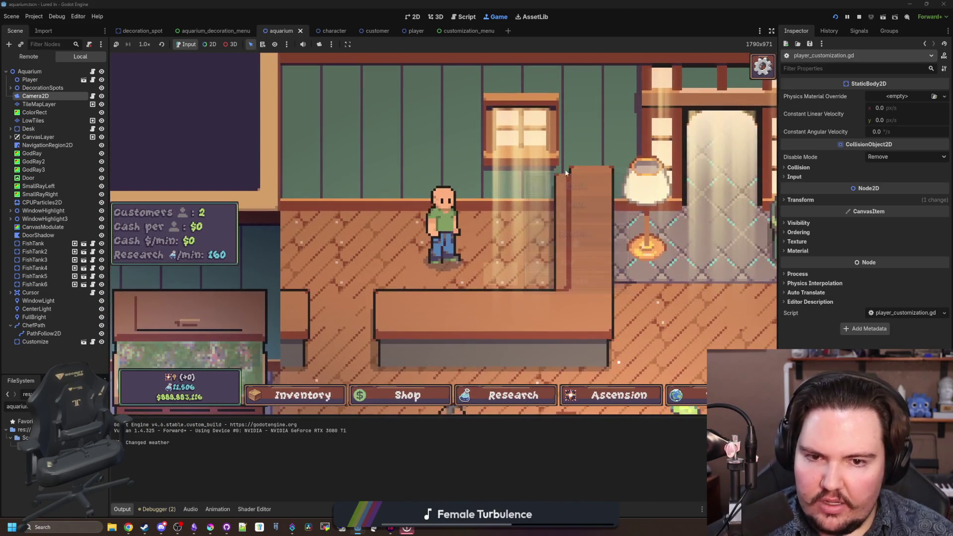
key(F8)
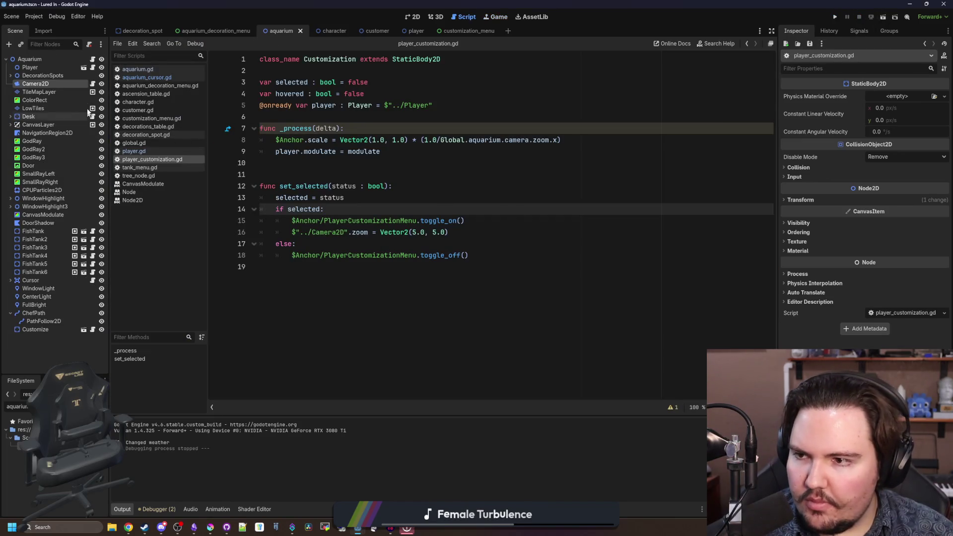
In aquarium_camera.gd, add var zoomTarget : float = 1.0 after lerpTarget.
click(93, 84)
scroll(358, 156, down, 1)
scroll(357, 155, up, 1)
click(358, 164)
click(377, 104)
key(Return)
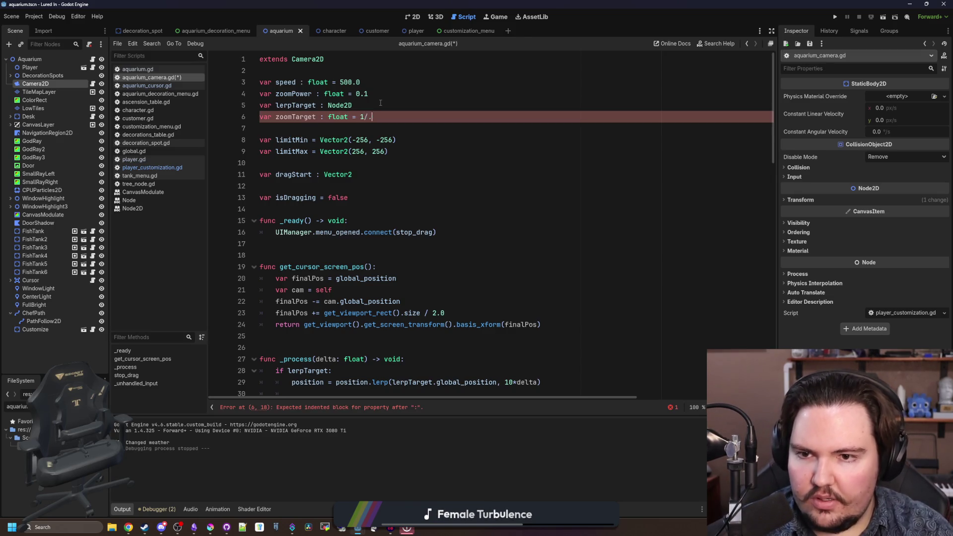
text(0)
click(380, 103)
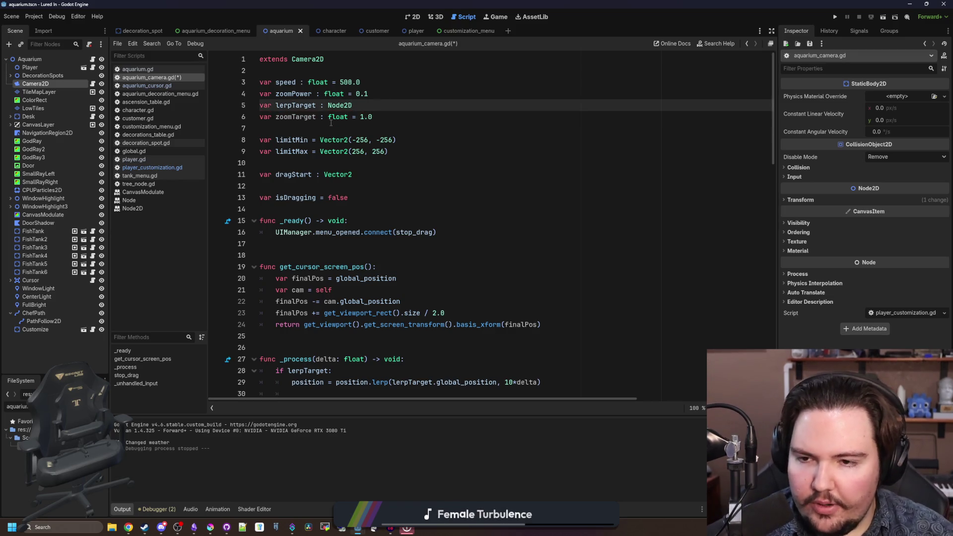
Check Camera2D's zoom properties and save the camera script.
click(32, 86)
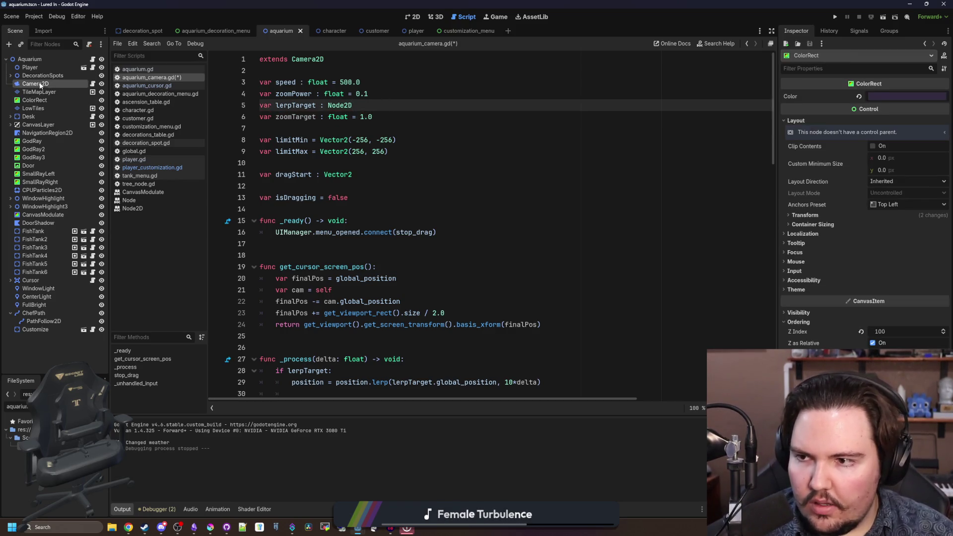
click(377, 118)
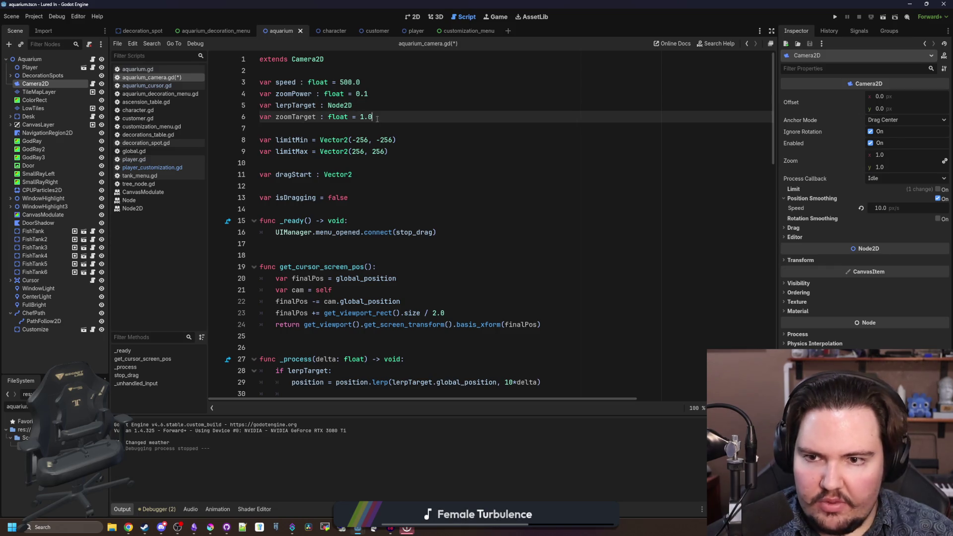
click(305, 127)
key(ctrl+s)
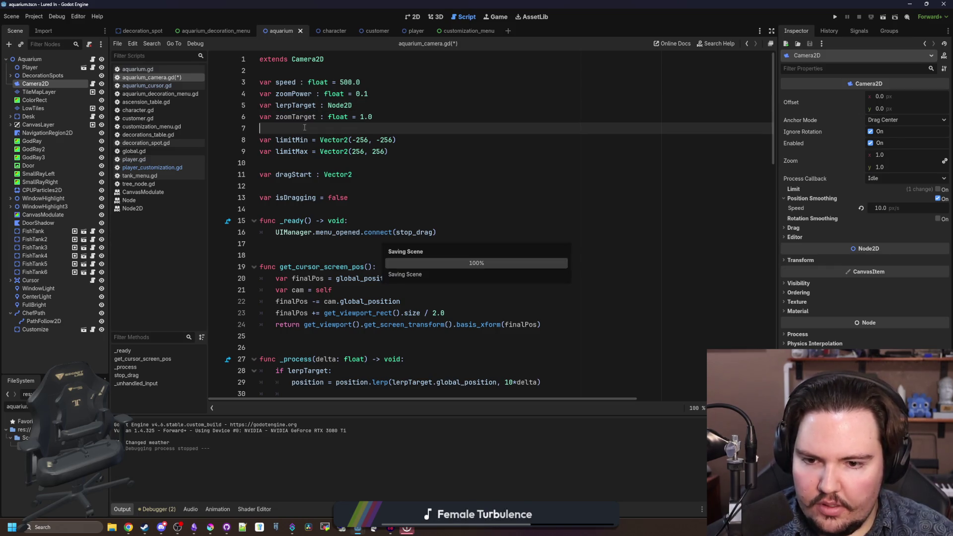
double_click(296, 116)
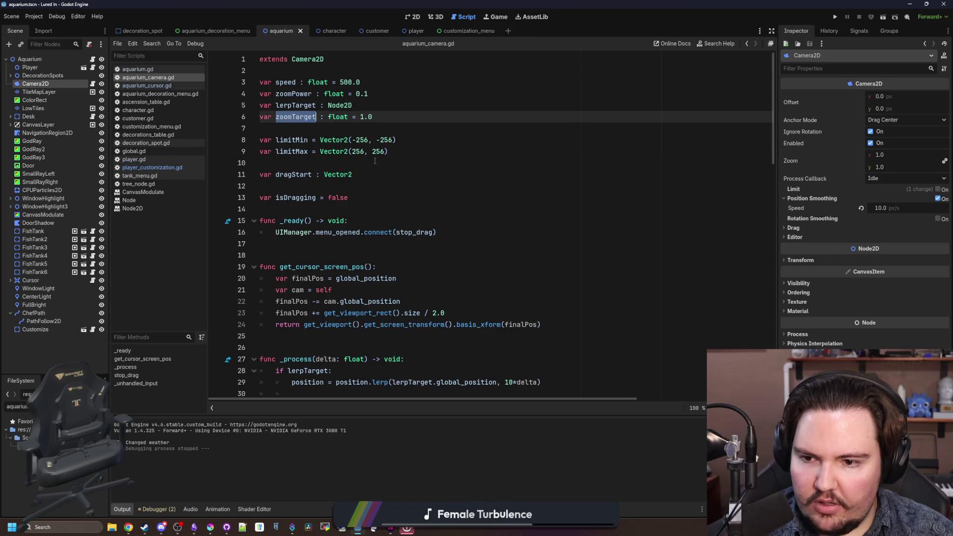
scroll(375, 162, down, 3)
scroll(389, 147, down, 9)
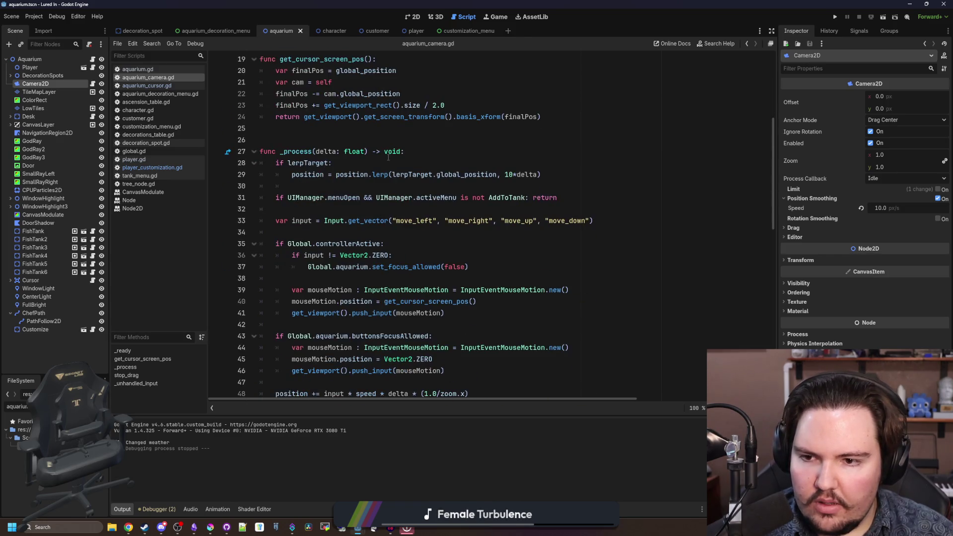
scroll(354, 208, down, 6)
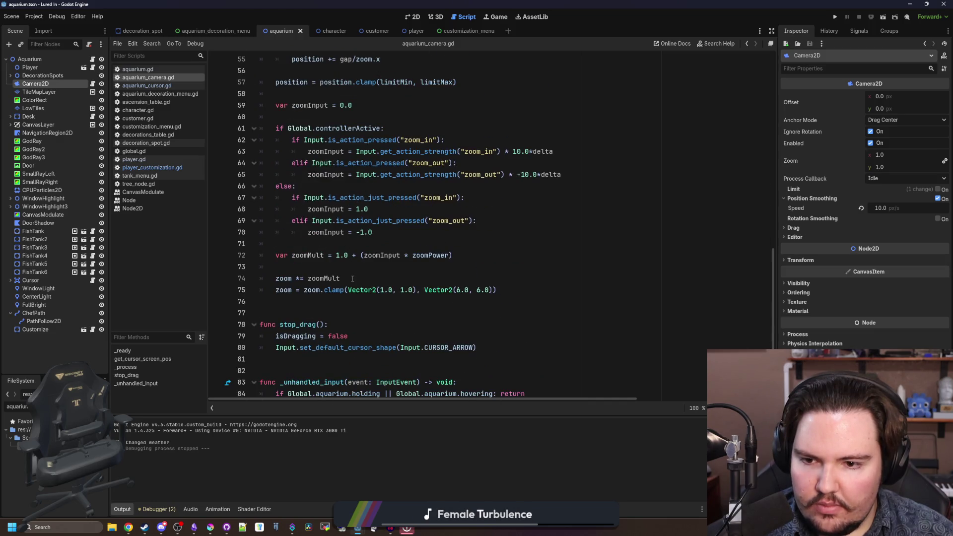
Change line 74 from zoom *= zoomMult to zoomTarget *= zoomMult.
drag(497, 291, 268, 292)
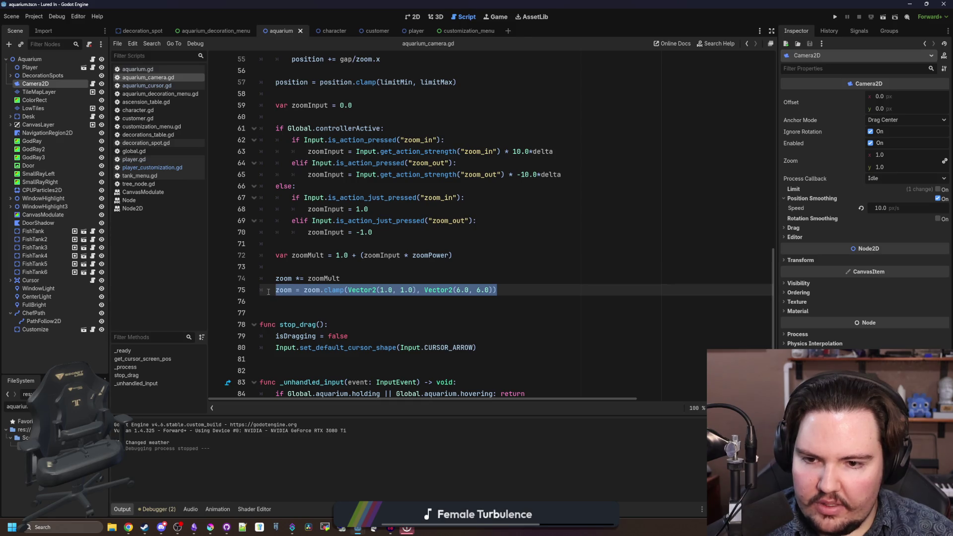
click(370, 276)
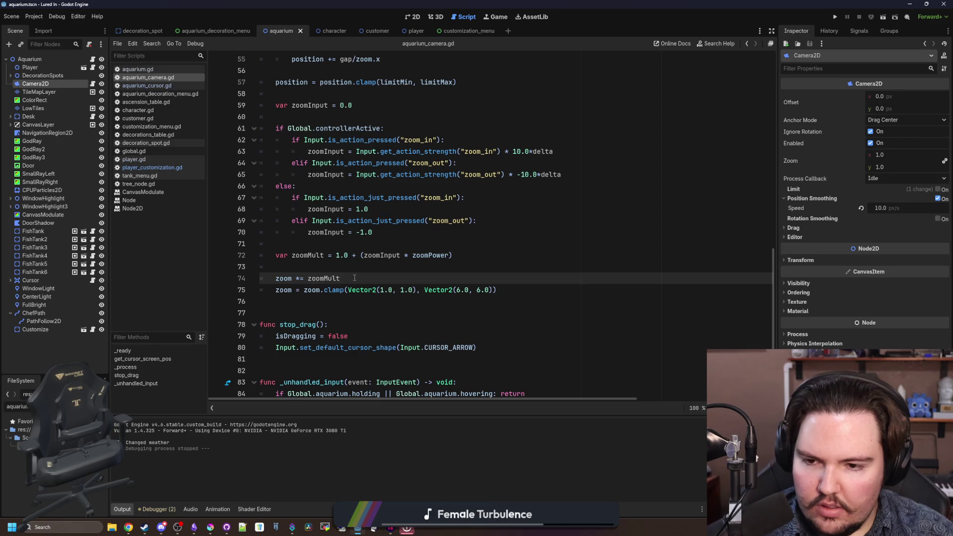
key(Return)
key(Return)
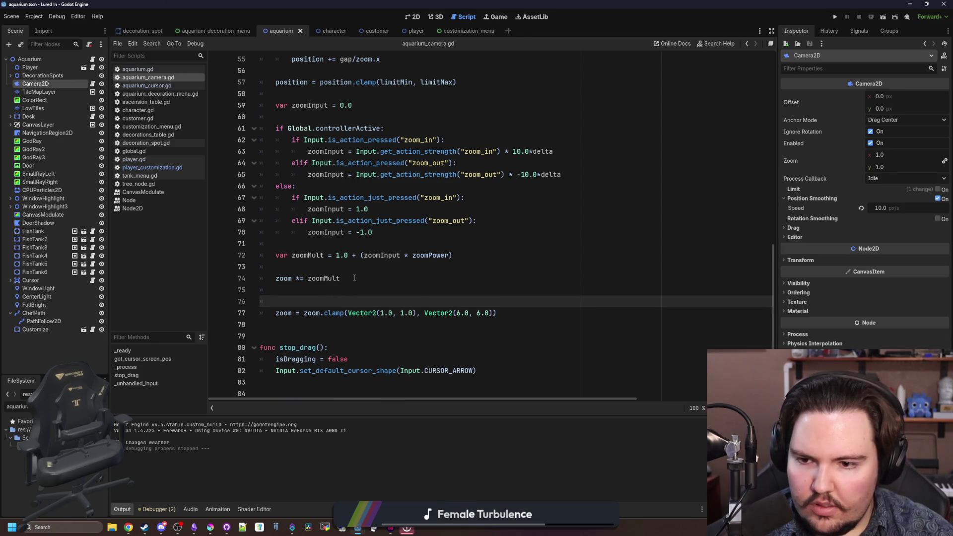
key(Up)
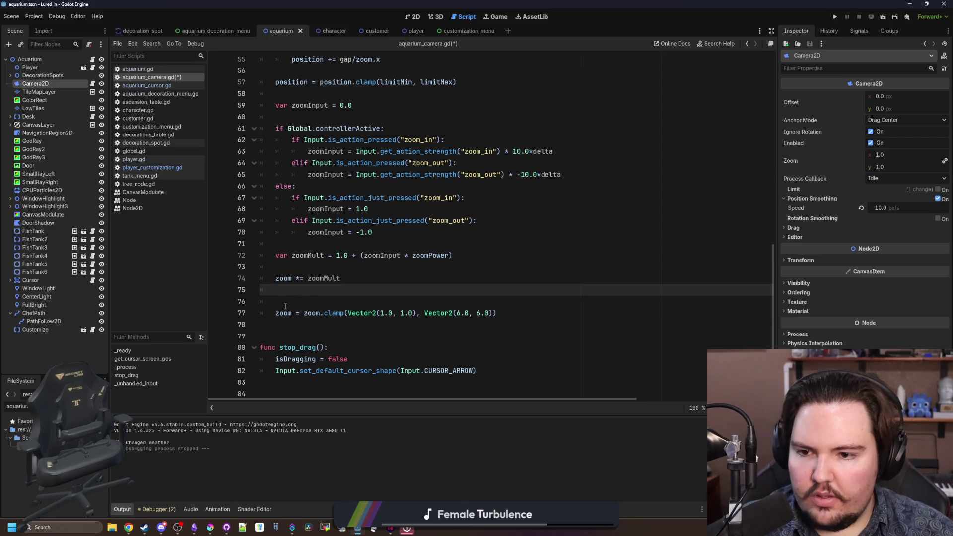
key(Up)
key(ctrl+shift+Right)
text(targe)
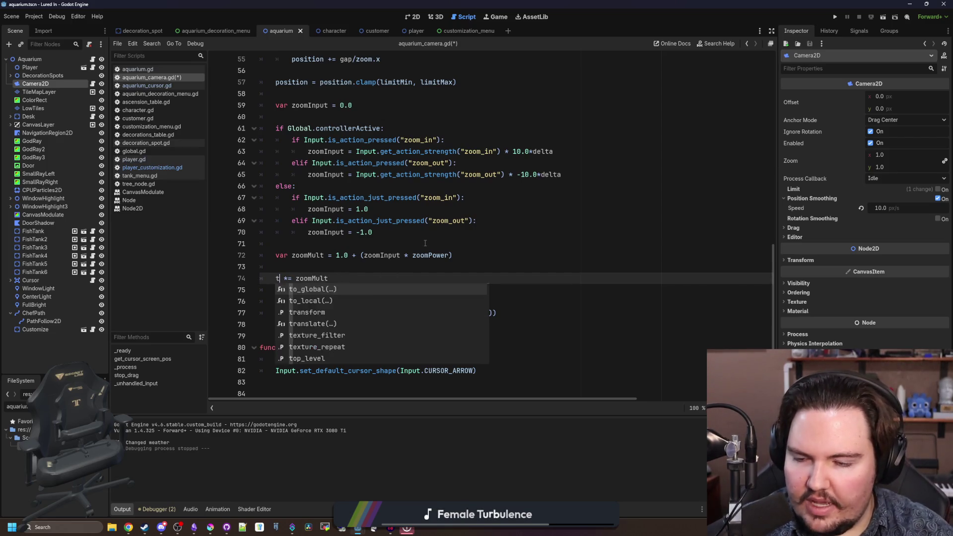
text(t)
key(Down)
key(Down)
key(Down)
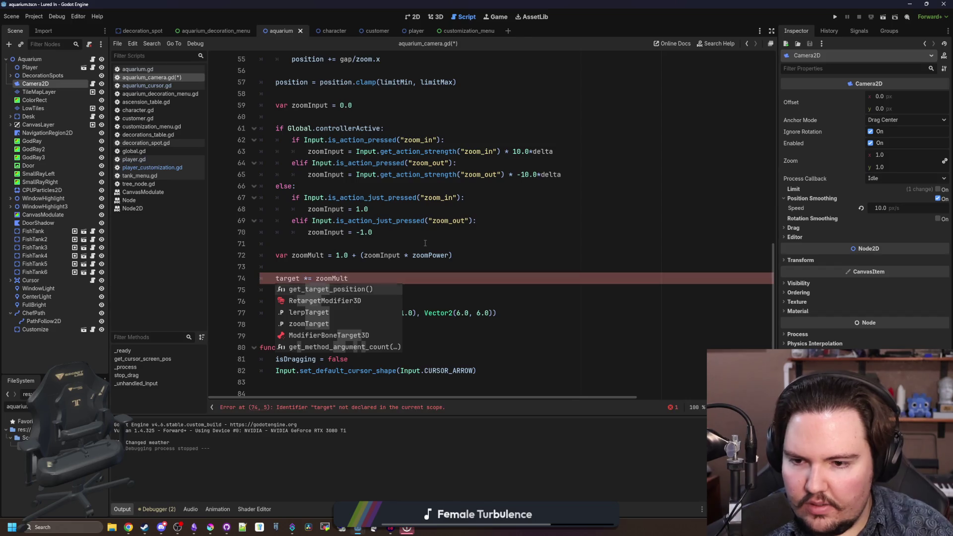
key(Return)
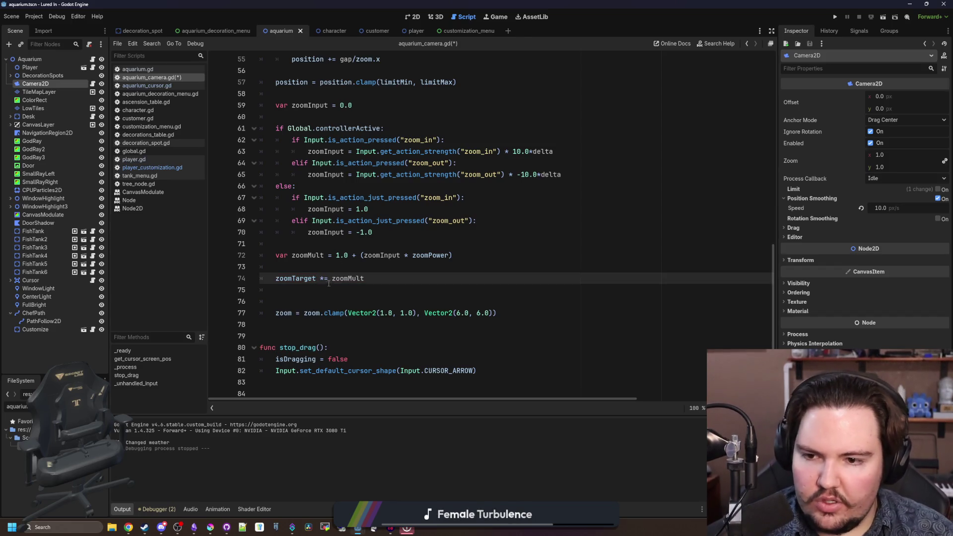
Add zoom = zoom.lerp(Vector2.ONE*zoomTarget, delta), save, and run the game.
click(325, 288)
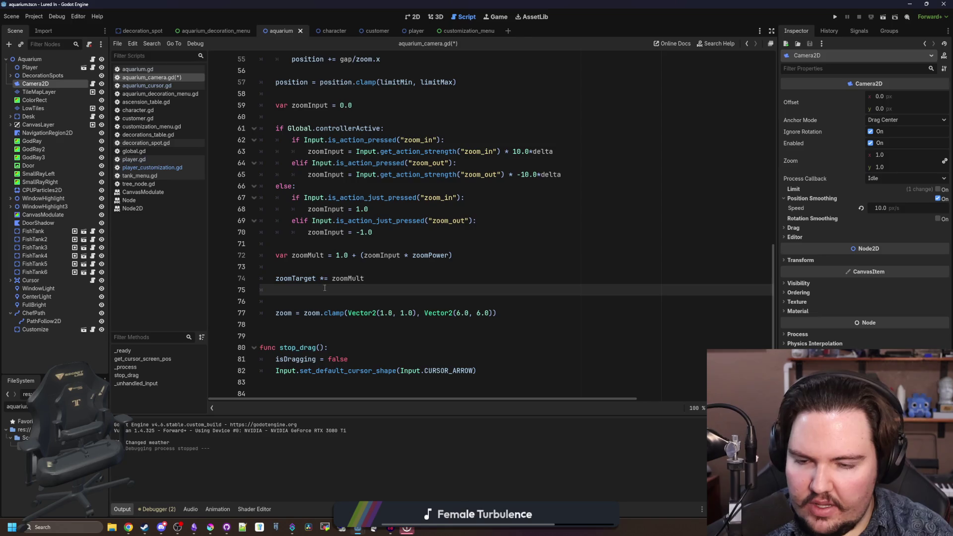
text(zoom = lerpf())
key(BackSpace)
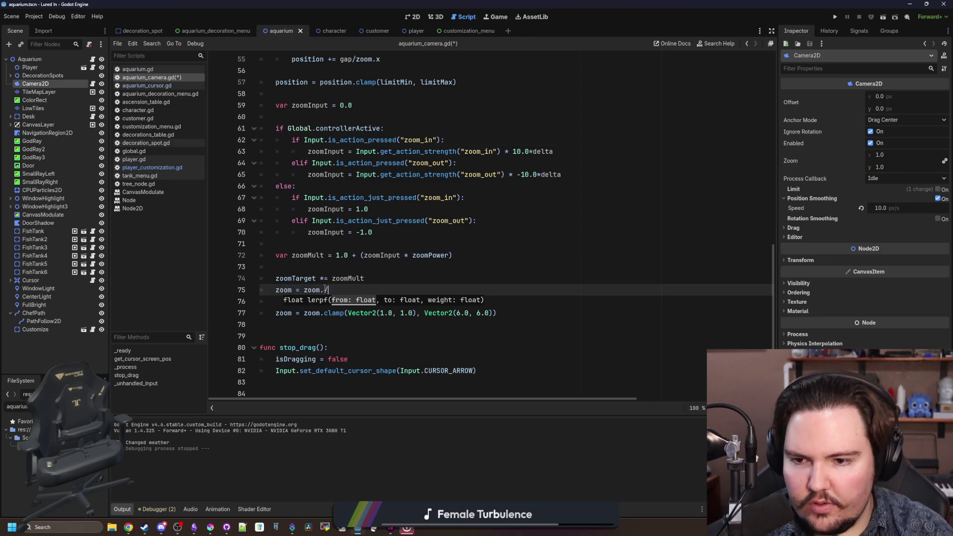
text((zoomTar)
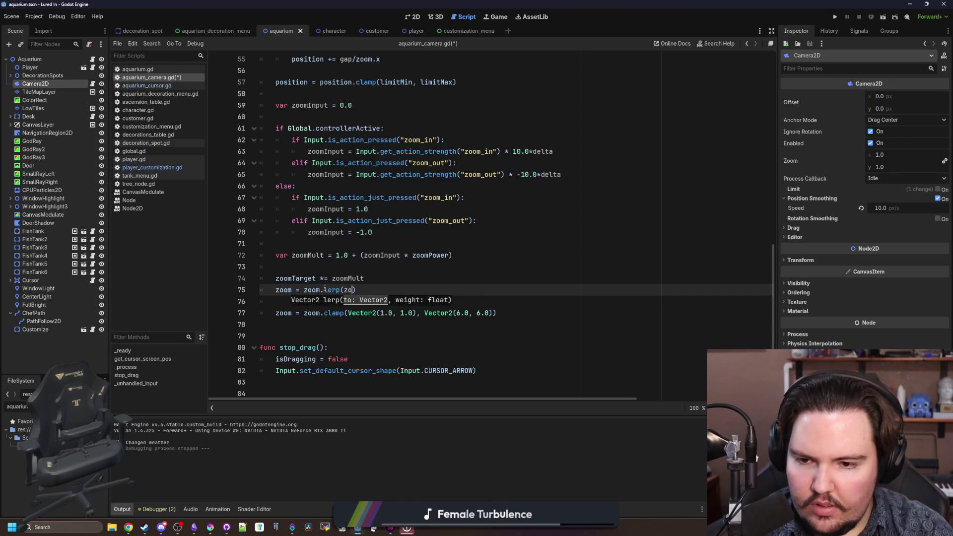
text(get, de)
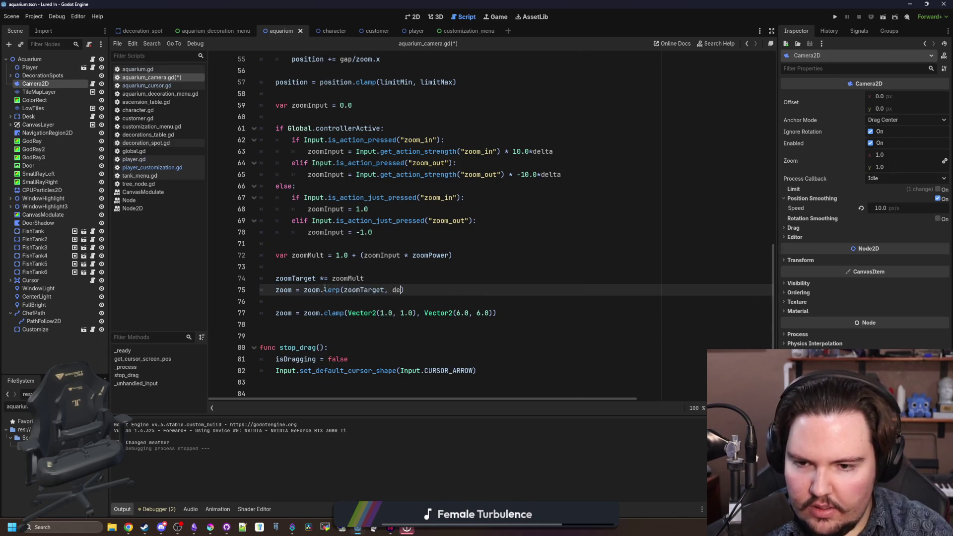
text(lta)
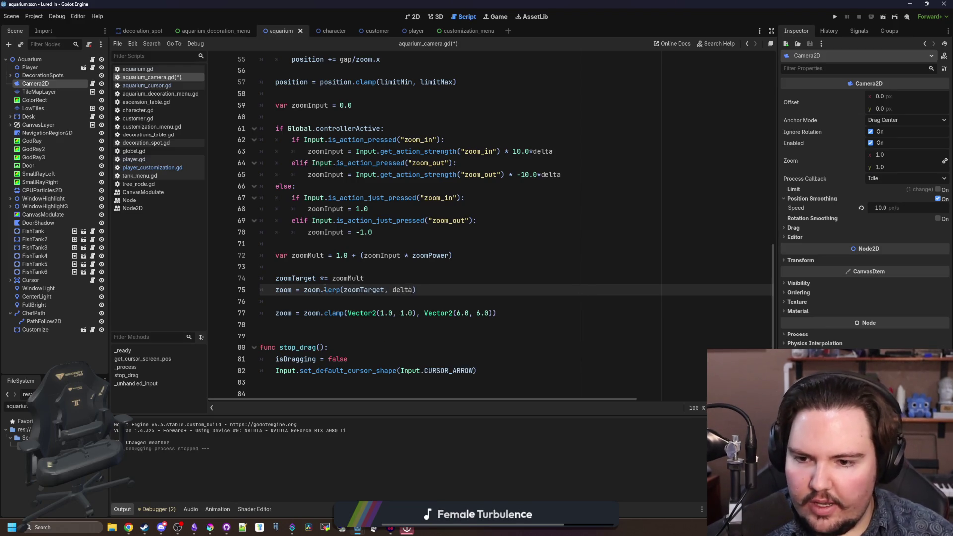
key(Down)
key(BackSpace)
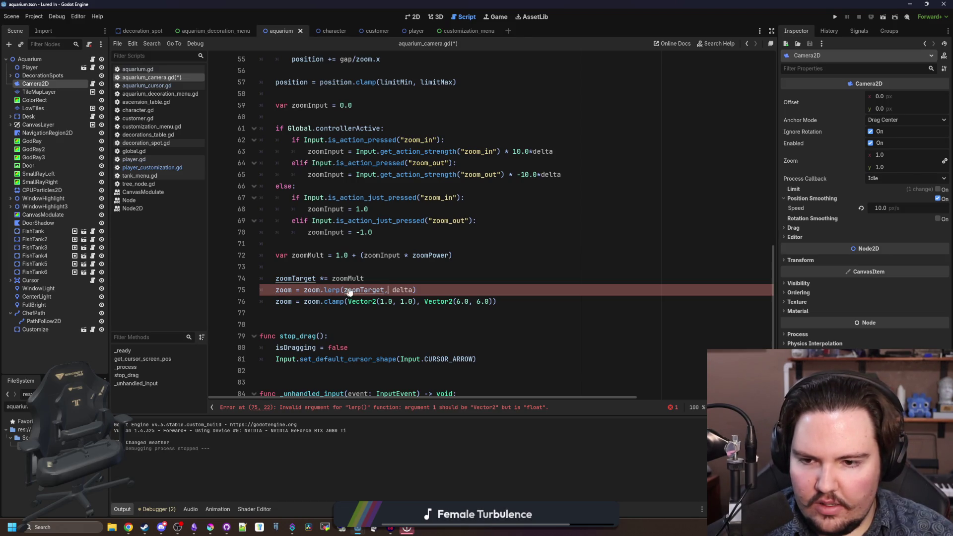
double_click(372, 289)
text(Vector2)
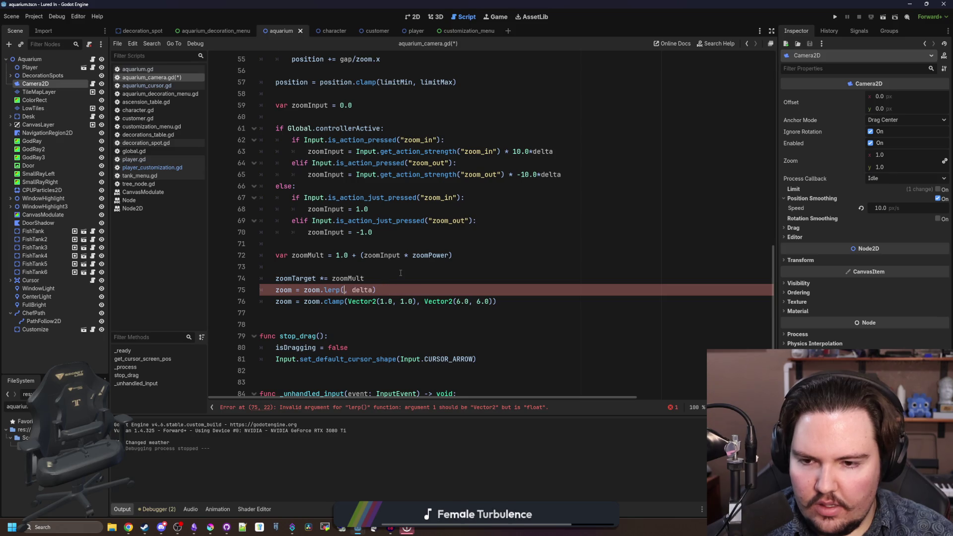
text(.ONE*zoomTarget)
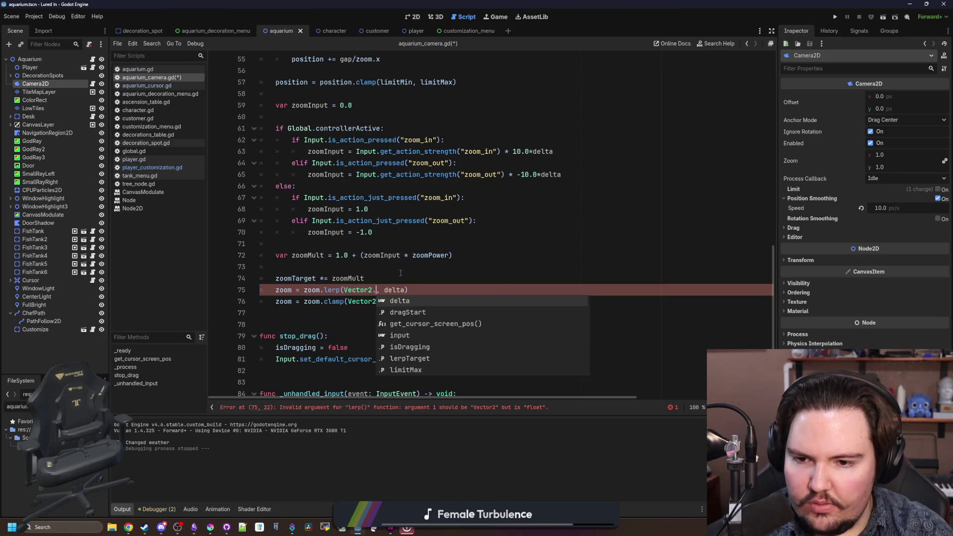
click(400, 273)
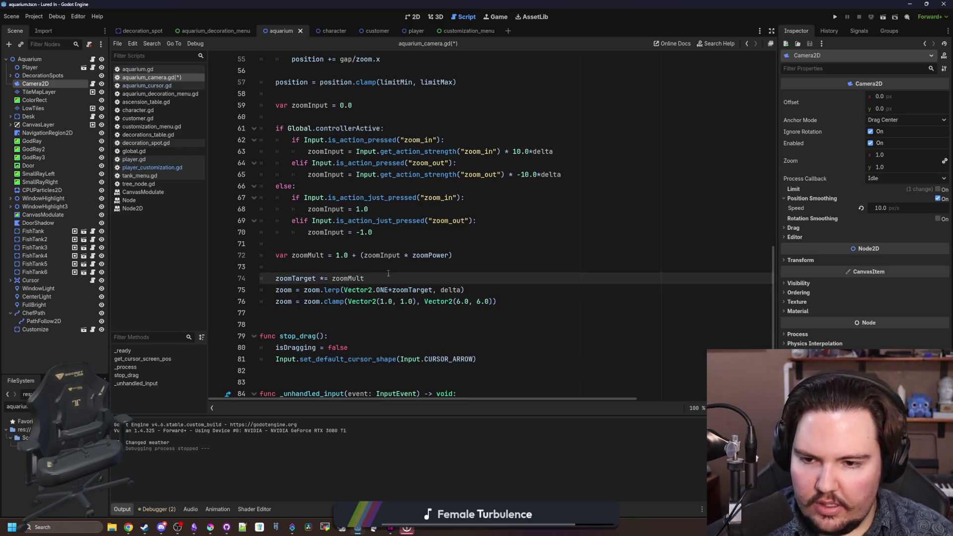
key(ctrl+s)
click(835, 16)
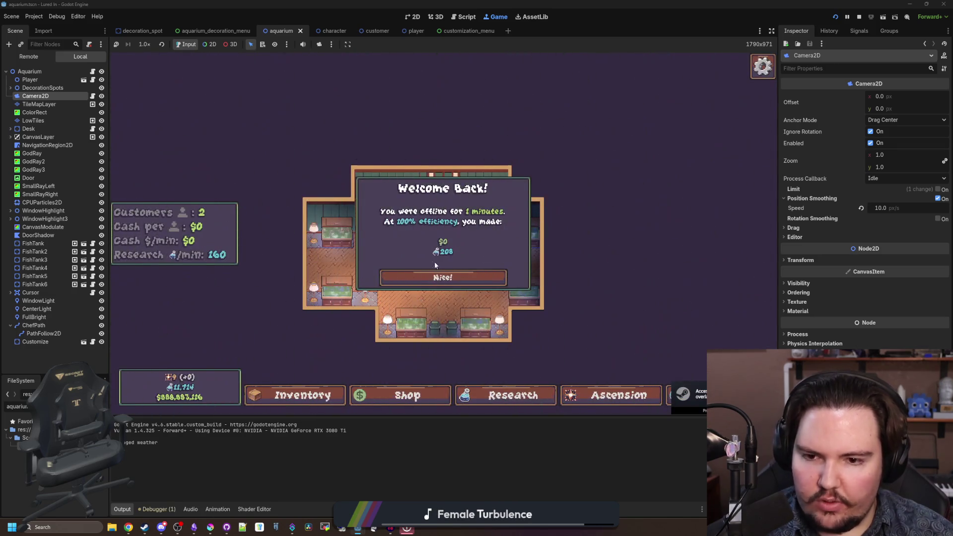
Dismiss the Welcome Back dialog with Nice!, watch the zoom, then stop the game.
click(477, 291)
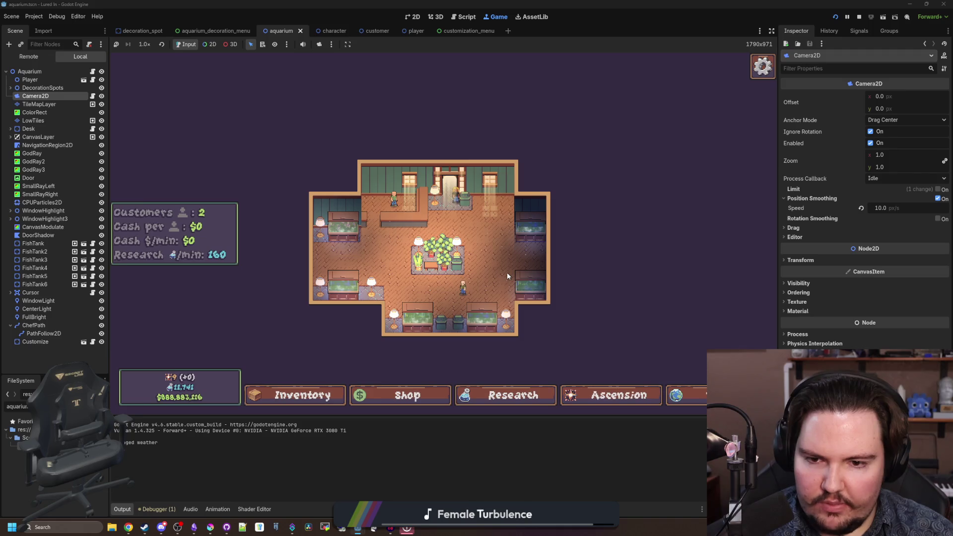
key(F8)
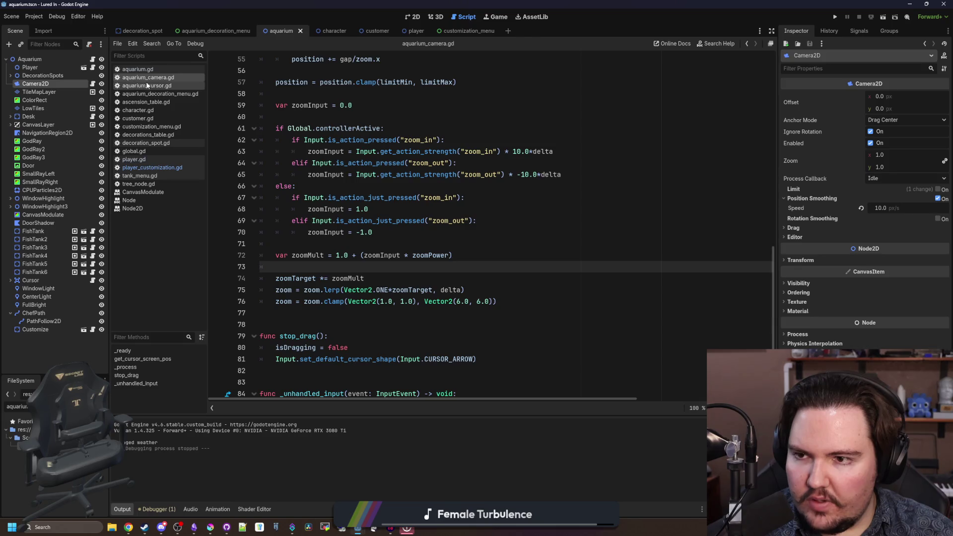
Add zoomTarget = clampf(zoomTarget, 1.0, 6.0) below the zoomTarget multiply line.
scroll(412, 278, down, 1)
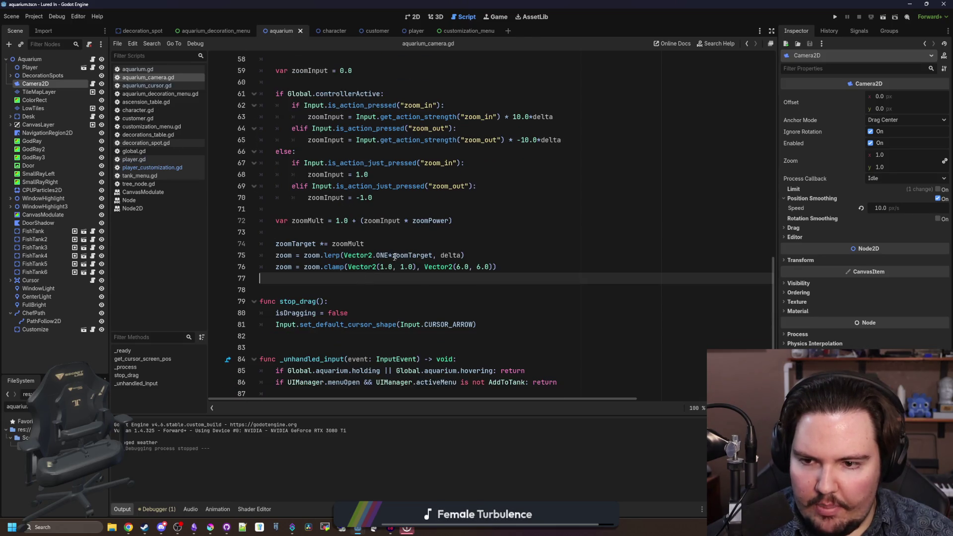
click(418, 244)
scroll(431, 233, down, 1)
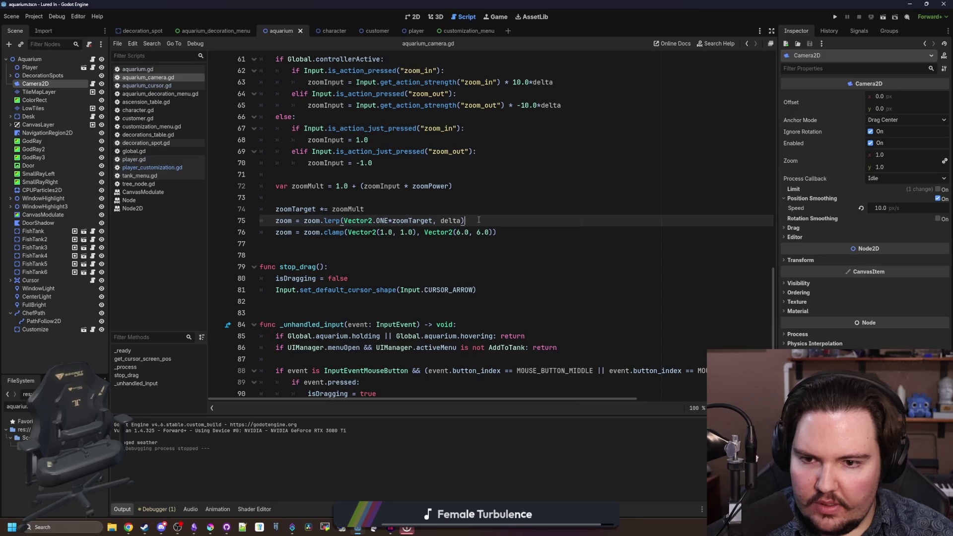
key(Return)
text(zoomTarget = clampf(zoo)
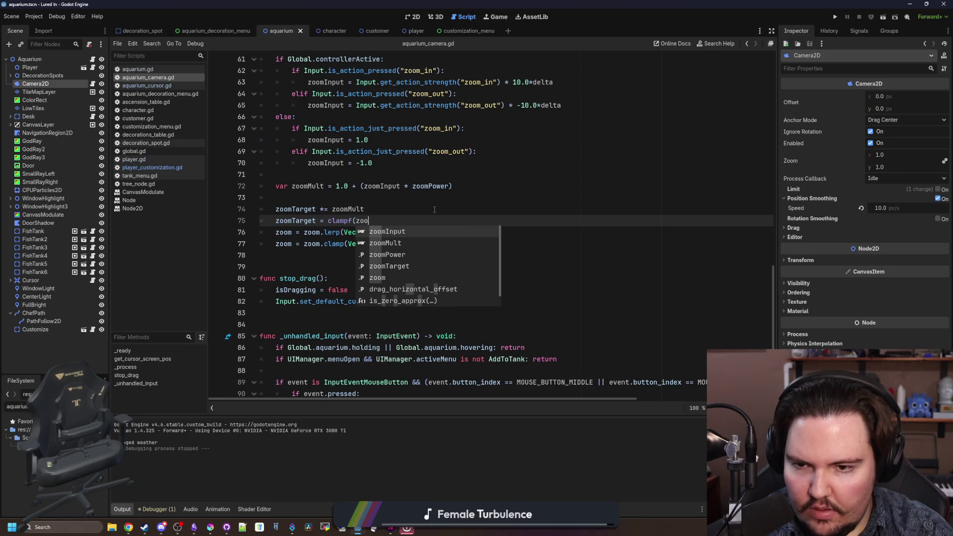
key(Return)
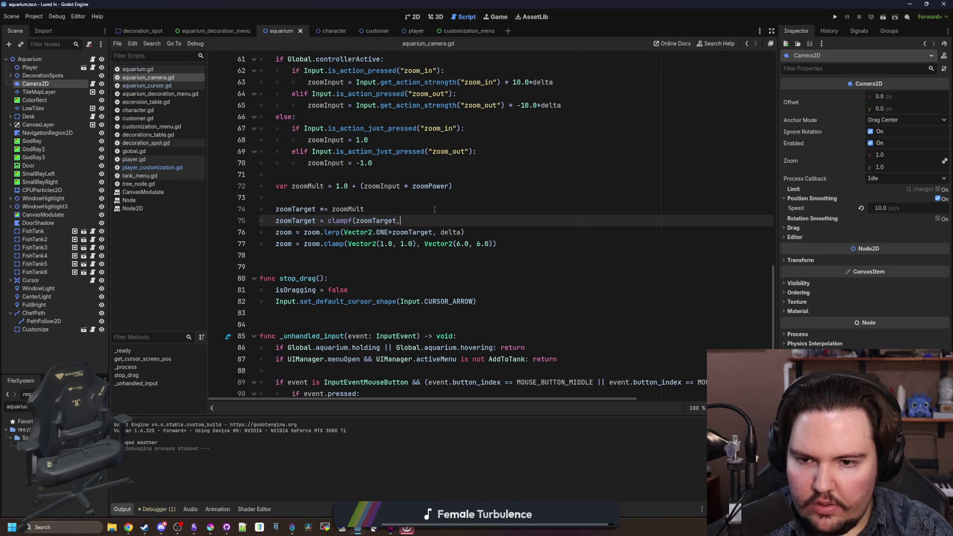
text(, 6)
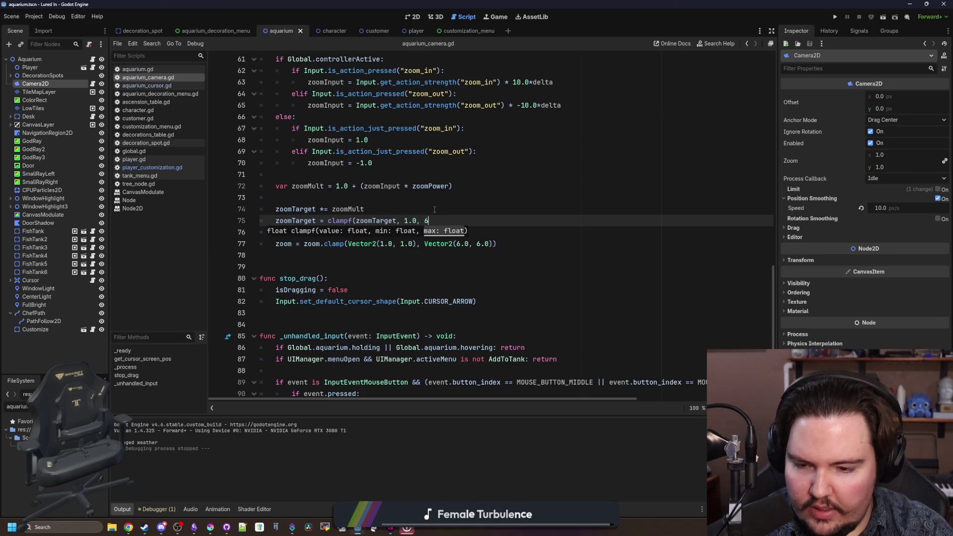
click(434, 210)
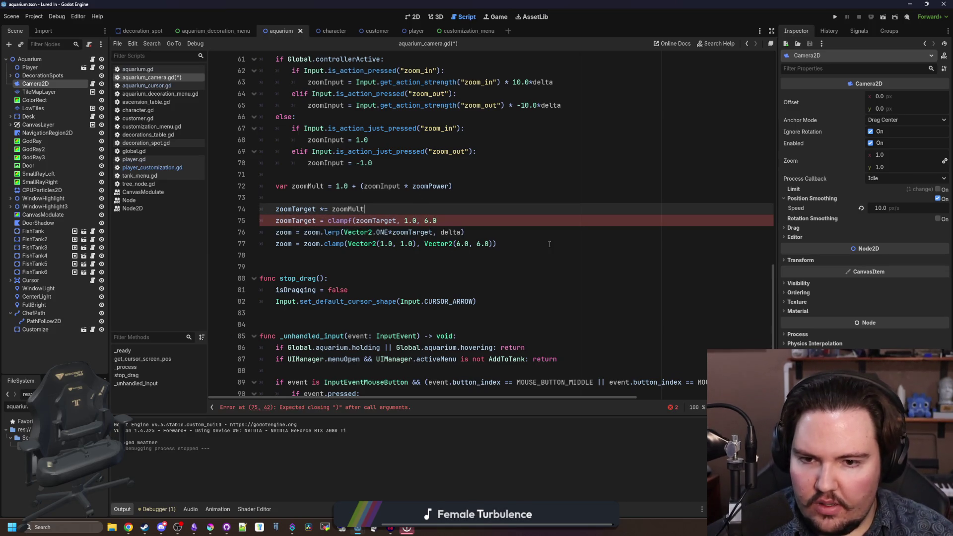
click(455, 243)
click(455, 219)
text())
Delete the old zoom clamp line, change the lerp weight to 10*delta, save, and run.
drag(497, 244, 208, 248)
key(BackSpace)
key(BackSpace)
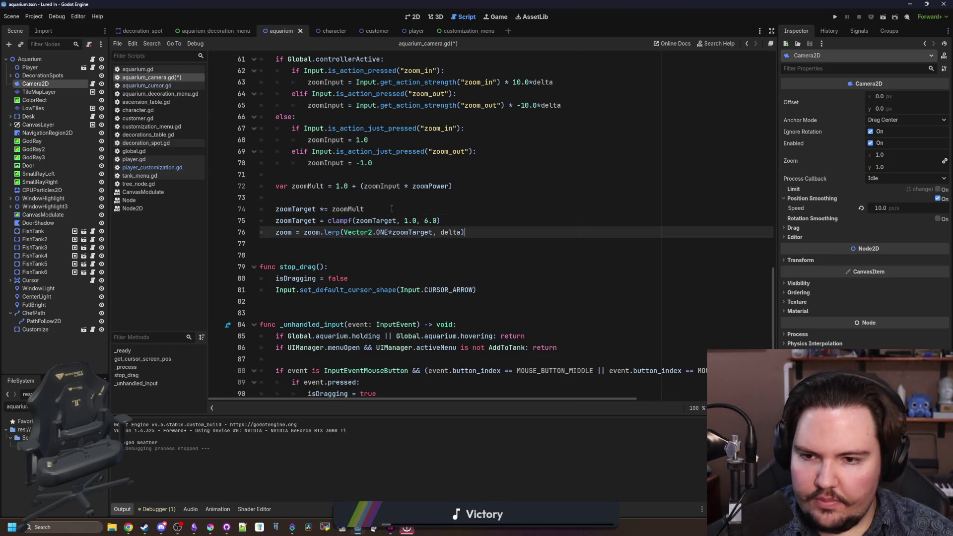
key(Up)
key(Up)
key(Up)
key(ctrl+s)
click(440, 232)
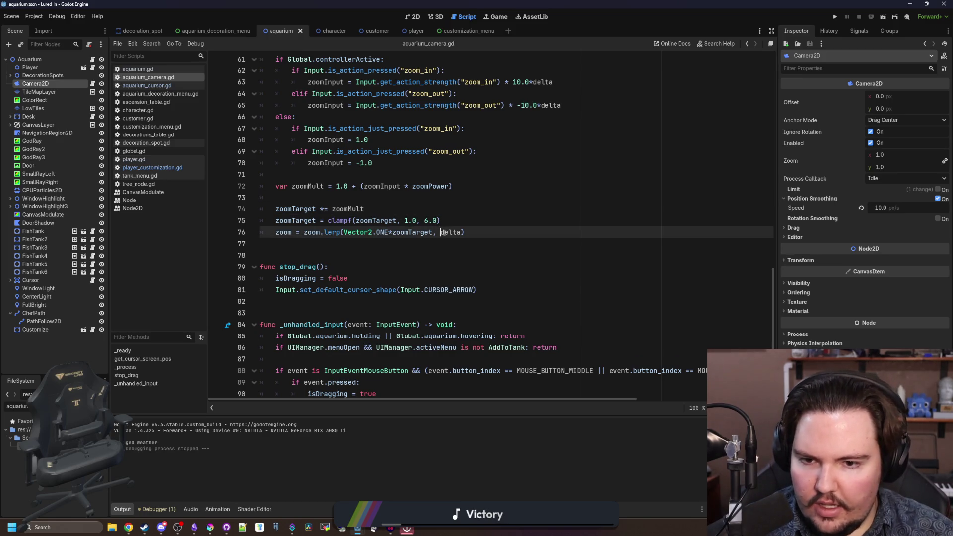
text(10*)
key(Up)
key(ctrl+s)
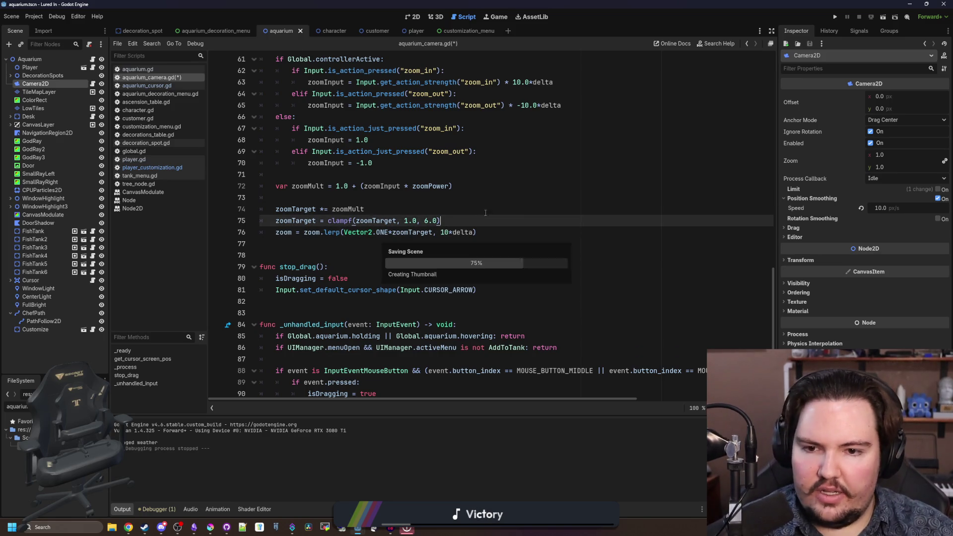
click(835, 17)
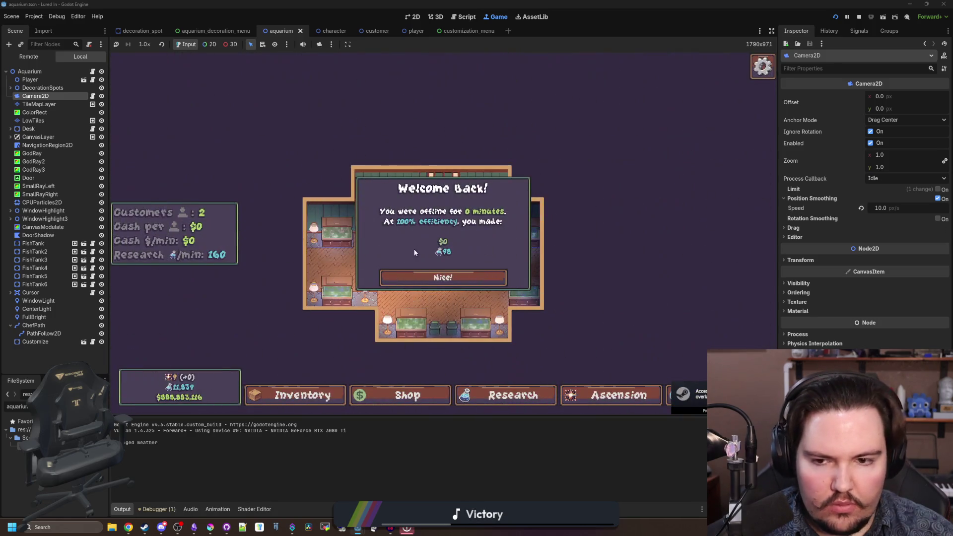
Dismiss the welcome message, walk right, and click a decoration to test the smoother zoom.
click(417, 279)
key(d)
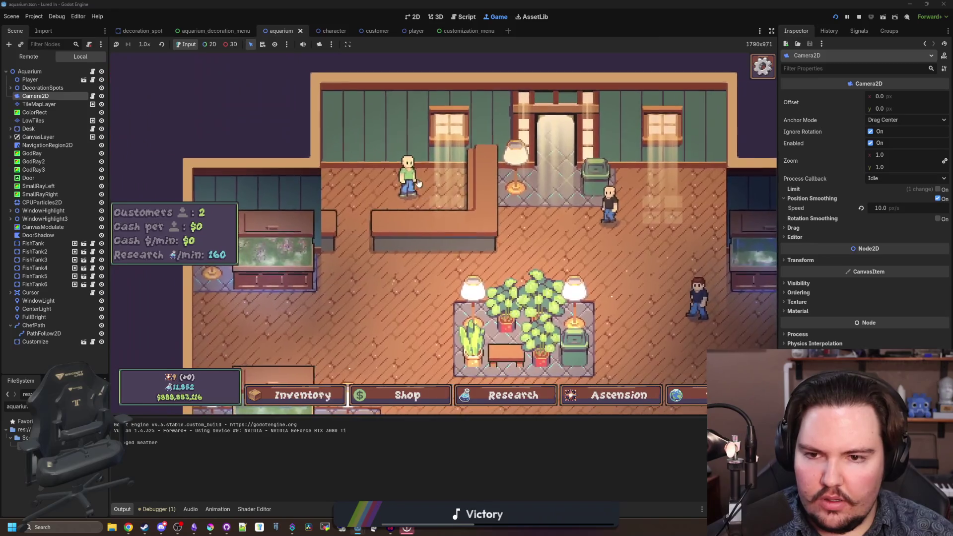
click(417, 183)
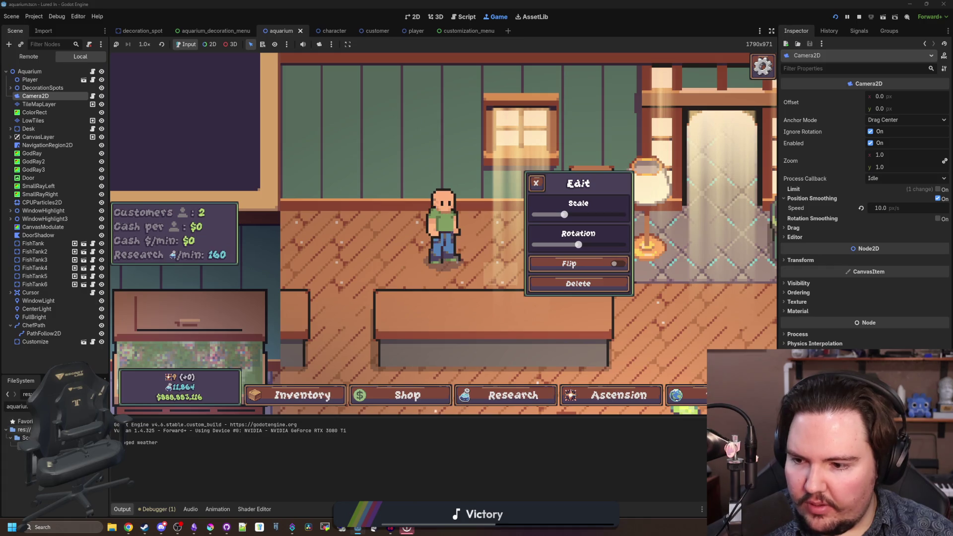
Filter FileSystem for 'customiz', open the customize script, and start retyping line 16's zoom assignment.
text(customiz)
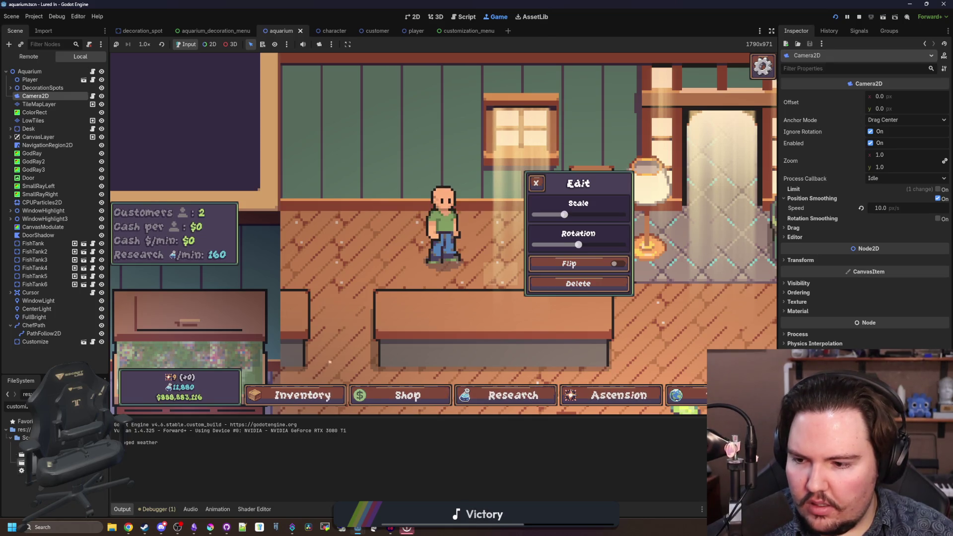
double_click(35, 463)
double_click(35, 471)
drag(448, 232, 352, 232)
text(targetZo)
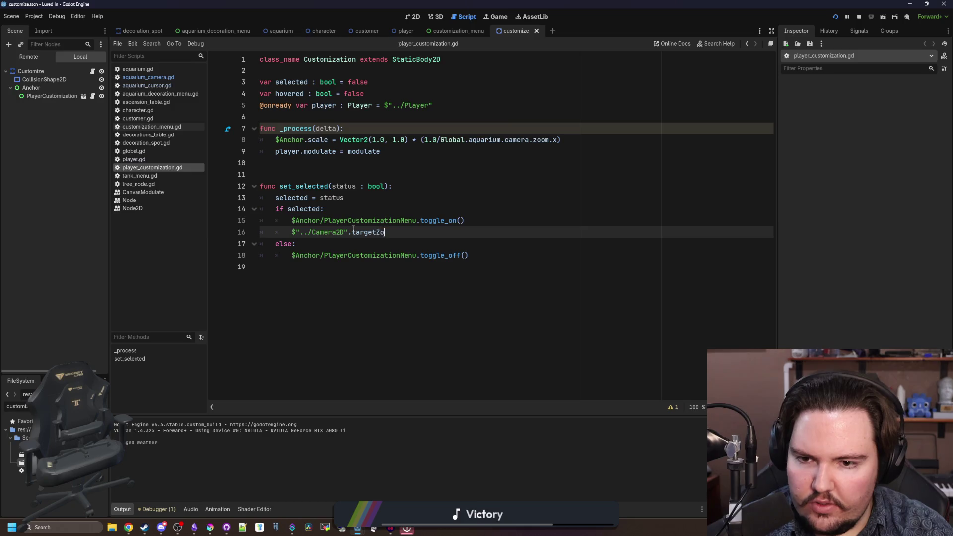
text(5.0)
Save player_customization.gd and test selecting the customization spot in the running game.
click(357, 208)
key(ctrl+s)
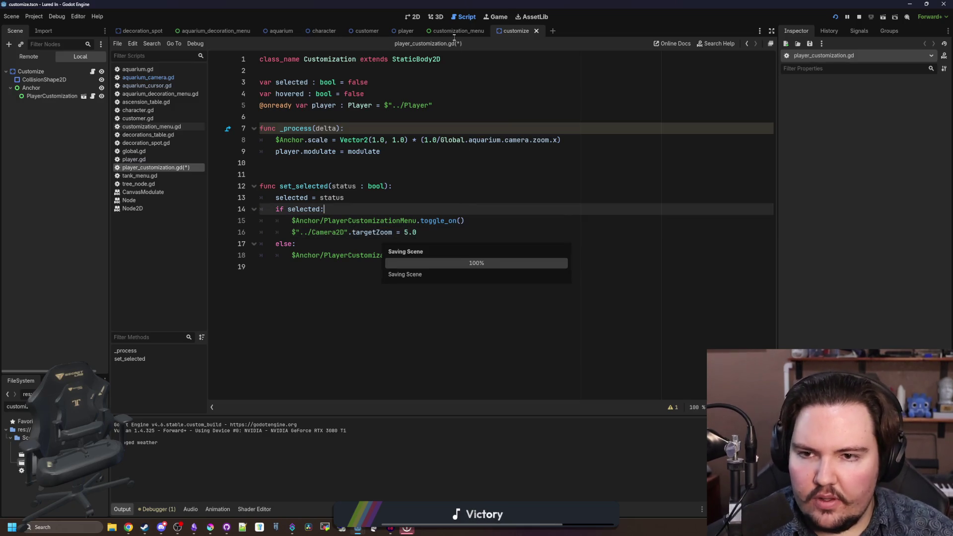
click(490, 18)
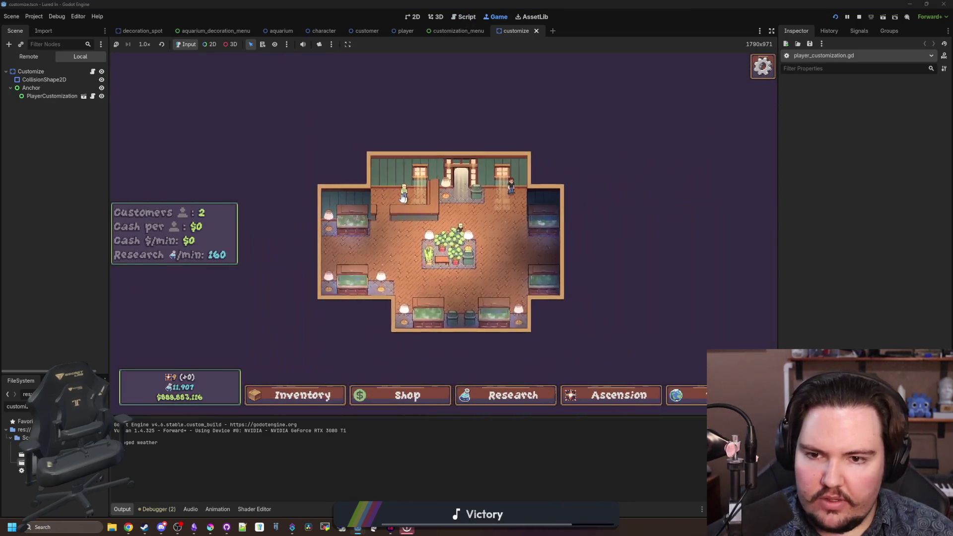
click(397, 192)
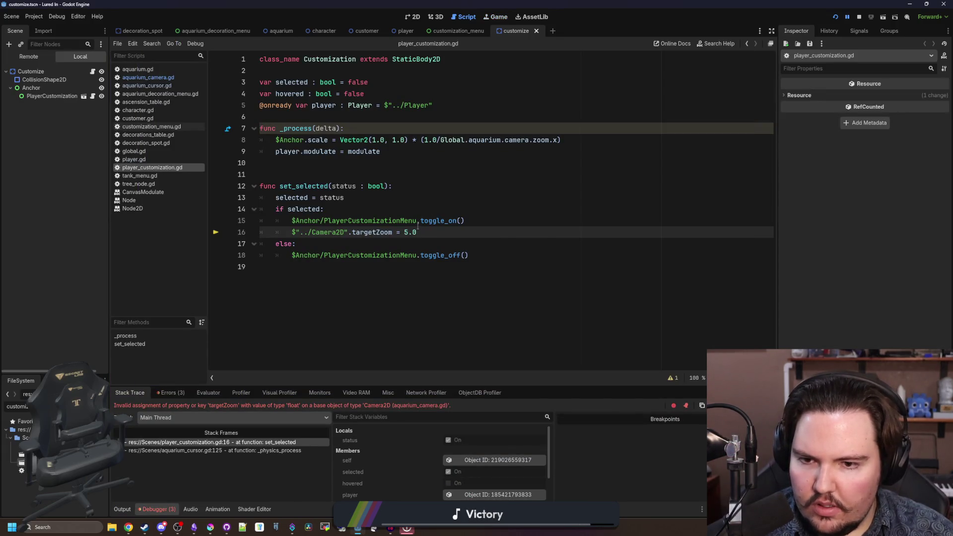
click(416, 199)
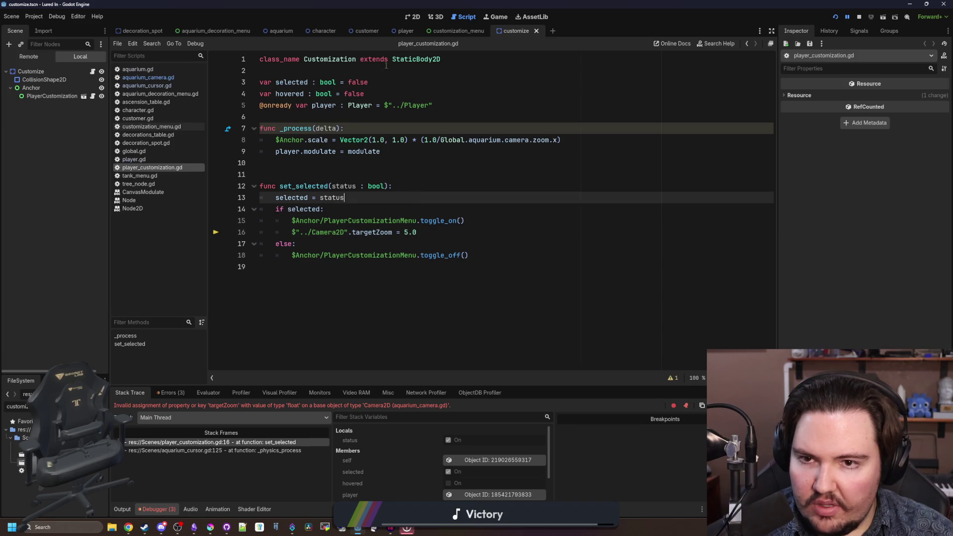
Copy zoomTarget from aquarium_camera.gd over line 16's targetZoom, then resume the game with F12.
click(334, 220)
click(144, 77)
click(457, 212)
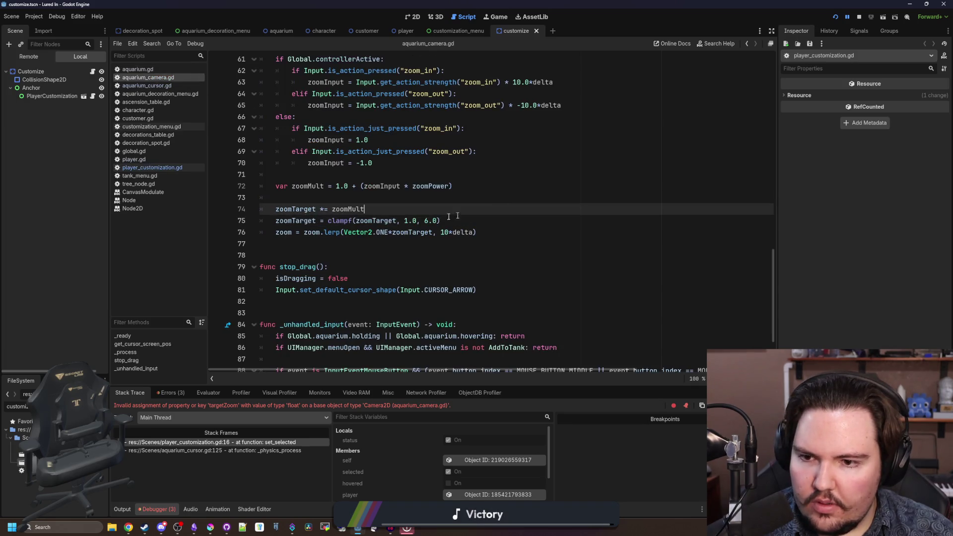
double_click(297, 220)
key(ctrl+c)
click(134, 159)
click(152, 167)
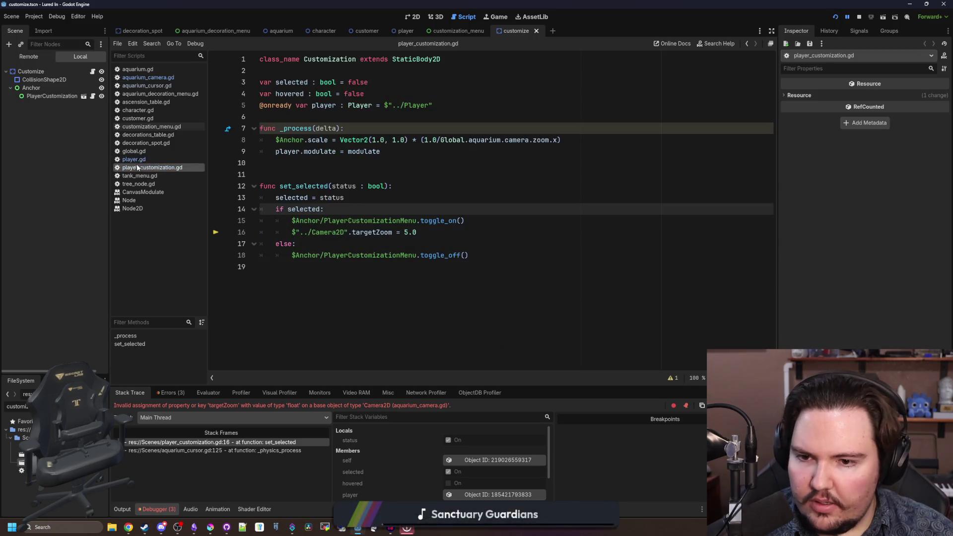
double_click(377, 221)
double_click(372, 232)
key(ctrl+v)
click(298, 244)
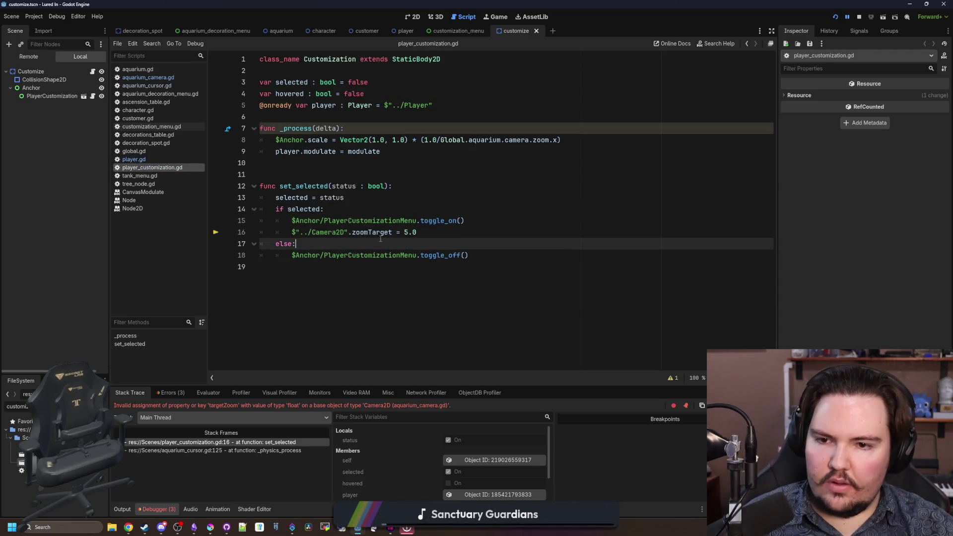
key(F12)
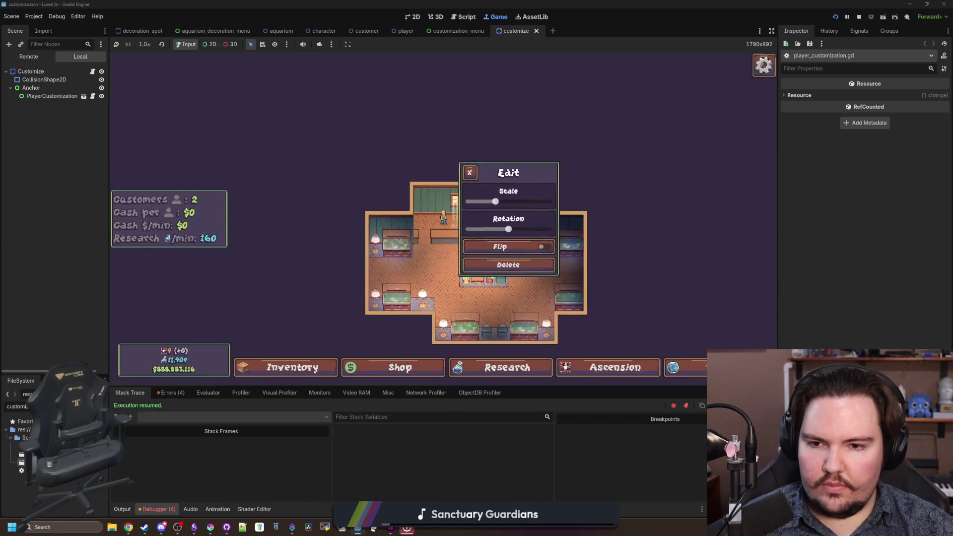
Select the customize spot in-game and scroll to test the Edit popup's zoom-in.
click(411, 177)
click(411, 177)
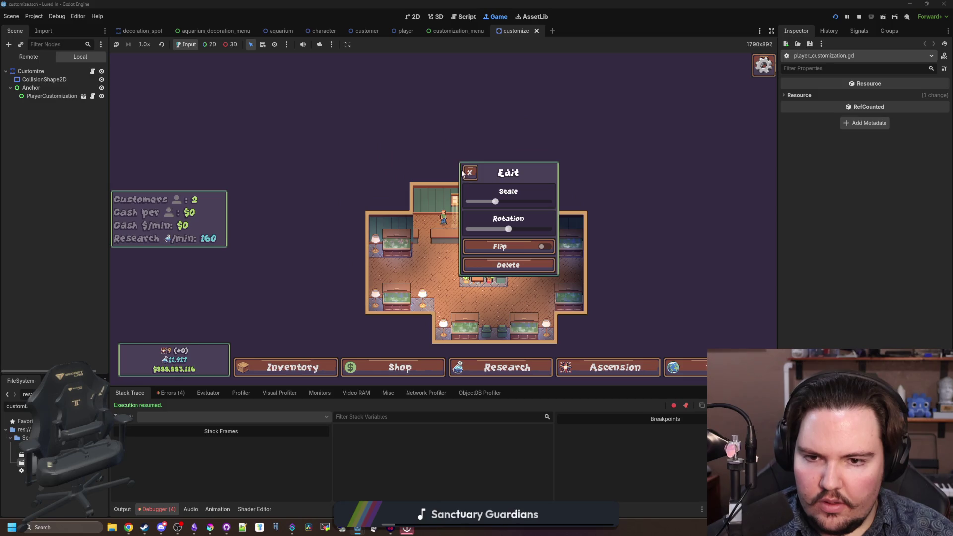
scroll(462, 173, up, 5)
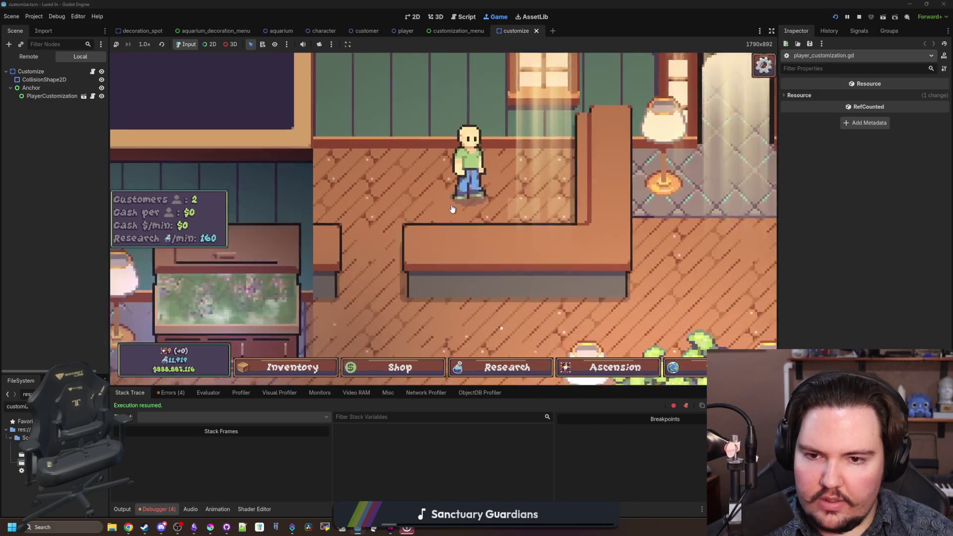
scroll(461, 182, down, 5)
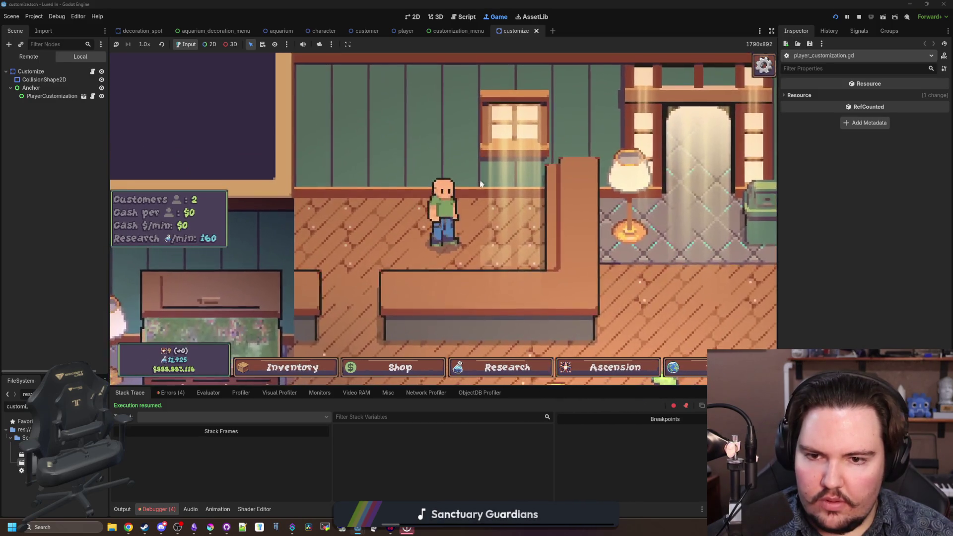
click(411, 194)
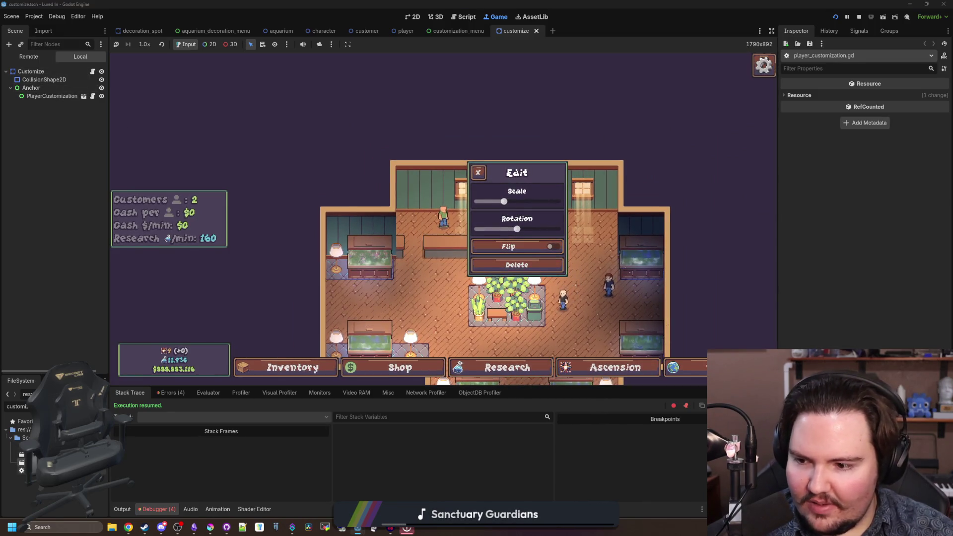
Return to player_customization.gd and select line 16's camera zoom statement.
key(ctrl+F3)
click(411, 274)
drag(418, 232, 309, 232)
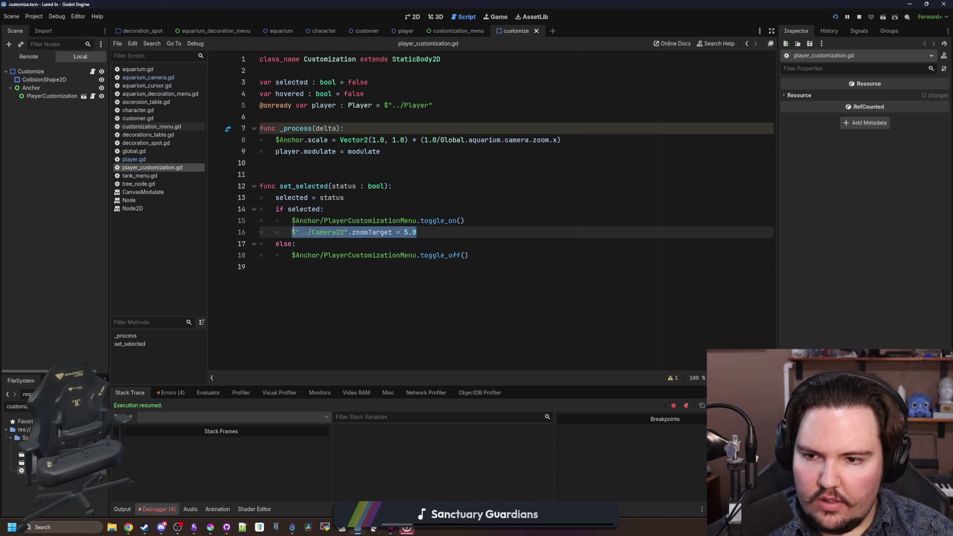
Move the camera zoom-target line above toggle_on() in the customization script and save it.
key(ctrl+x)
click(339, 209)
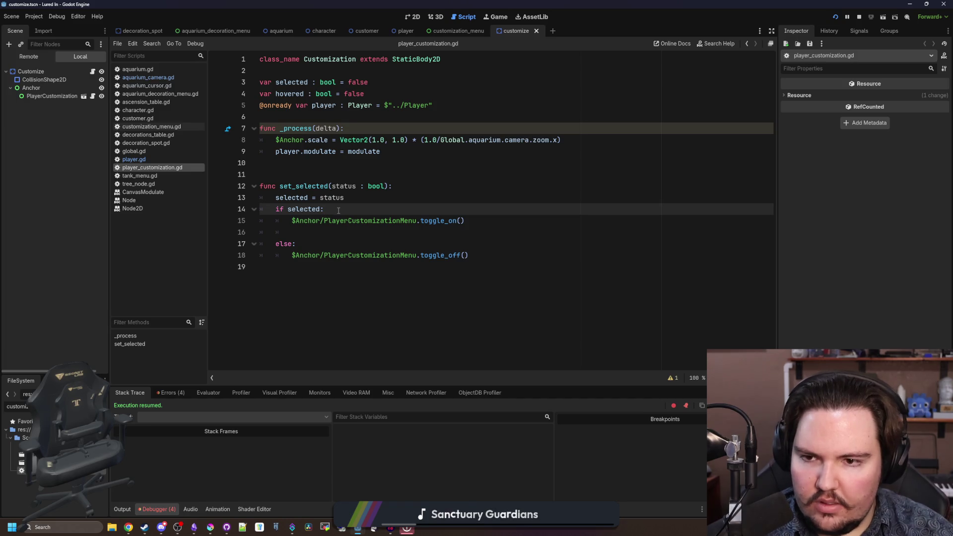
key(Return)
key(ctrl+v)
click(322, 248)
key(BackSpace)
key(BackSpace)
key(BackSpace)
click(321, 247)
key(ctrl+s)
key(ctrl+s)
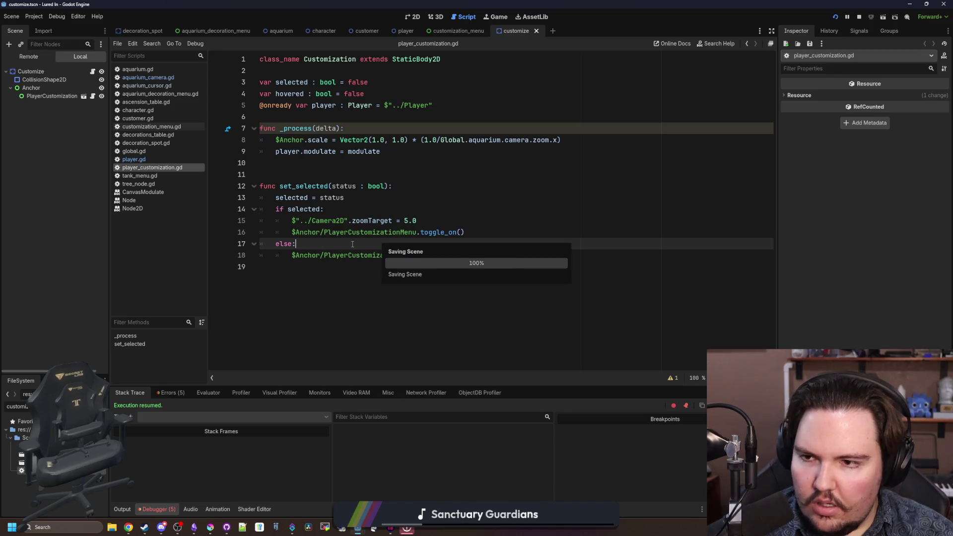
In aquarium_camera.gd, move the zoom lerp line into _process before the menu check and save.
click(168, 79)
click(427, 241)
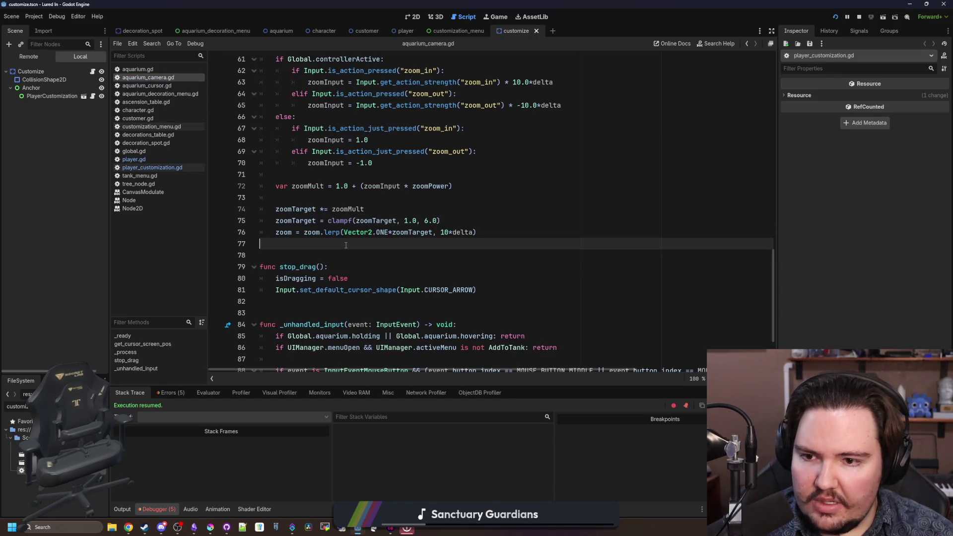
scroll(426, 288, up, 1)
scroll(426, 288, up, 1)
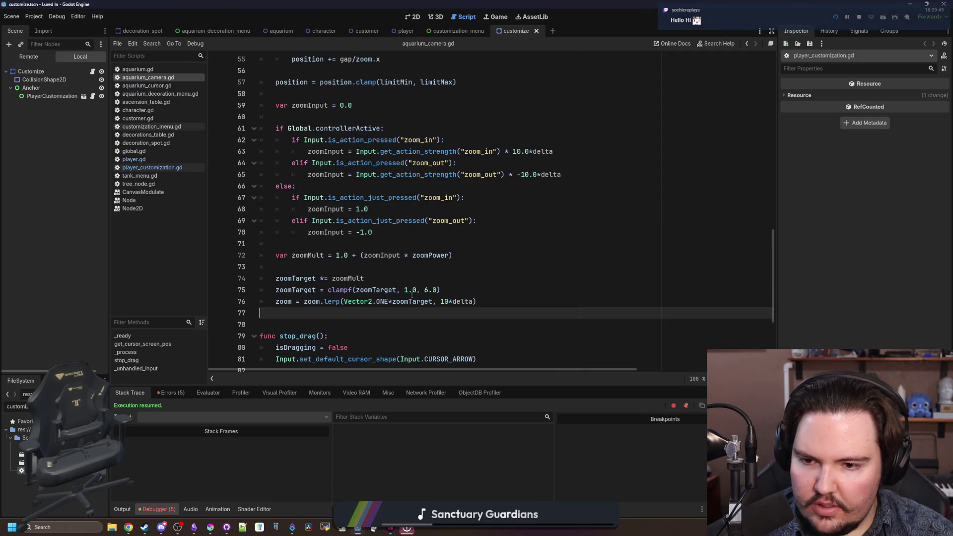
click(454, 278)
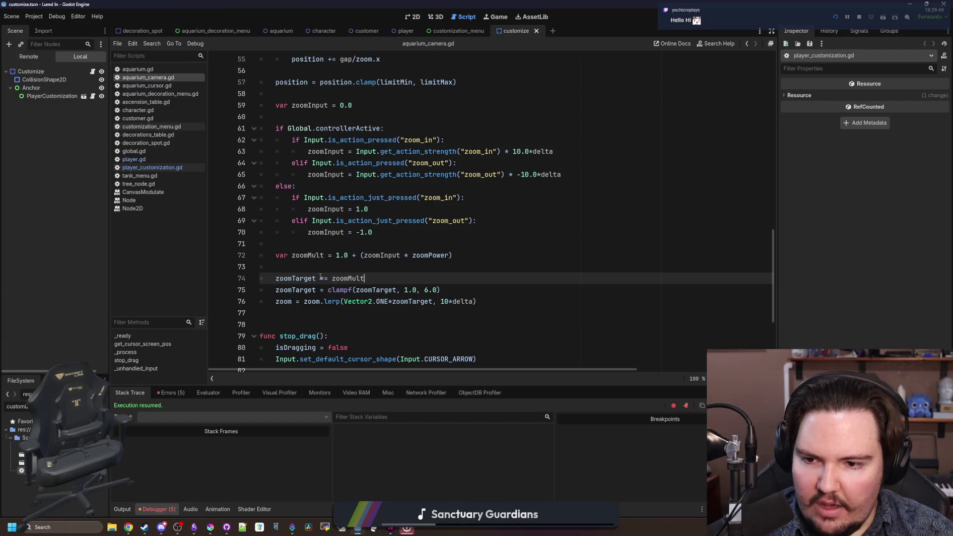
drag(477, 302, 274, 303)
key(BackSpace)
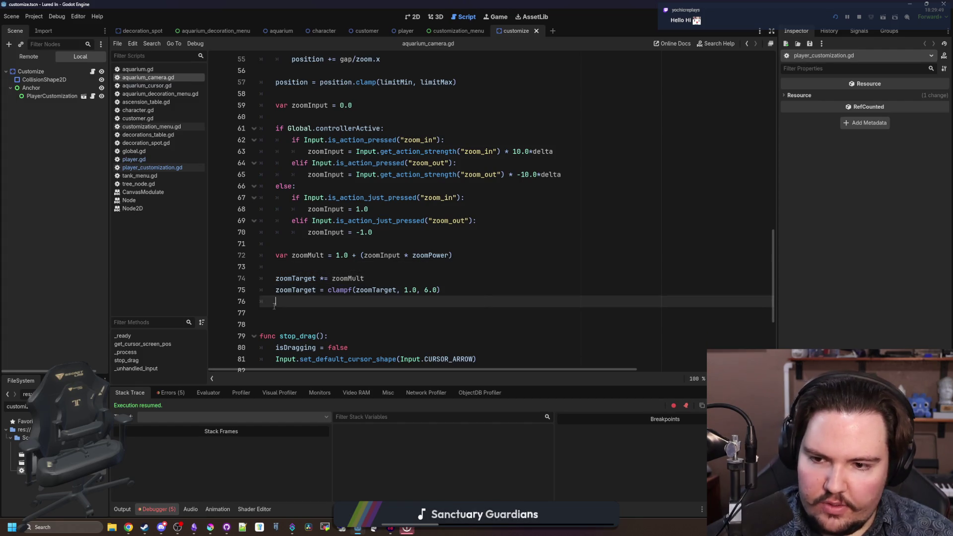
key(BackSpace)
scroll(420, 240, up, 10)
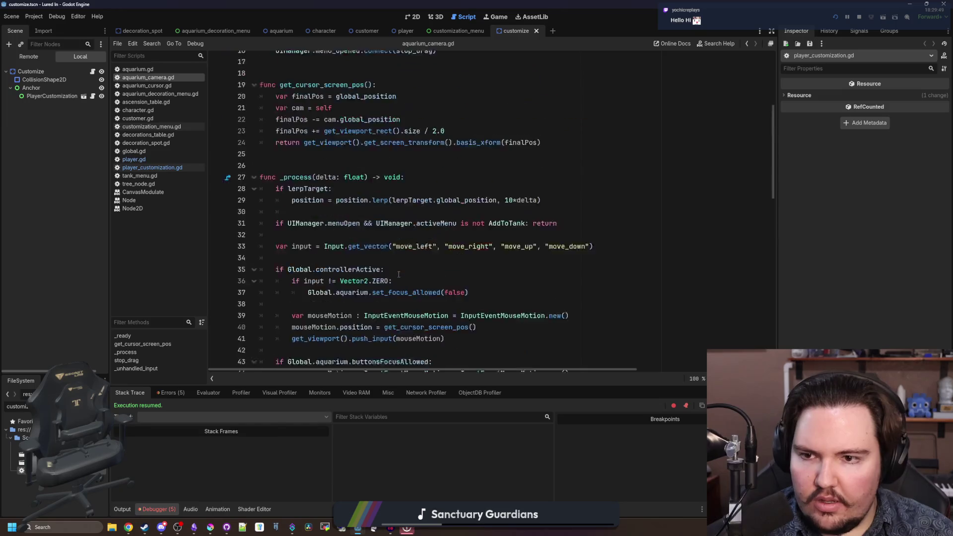
click(432, 220)
click(353, 258)
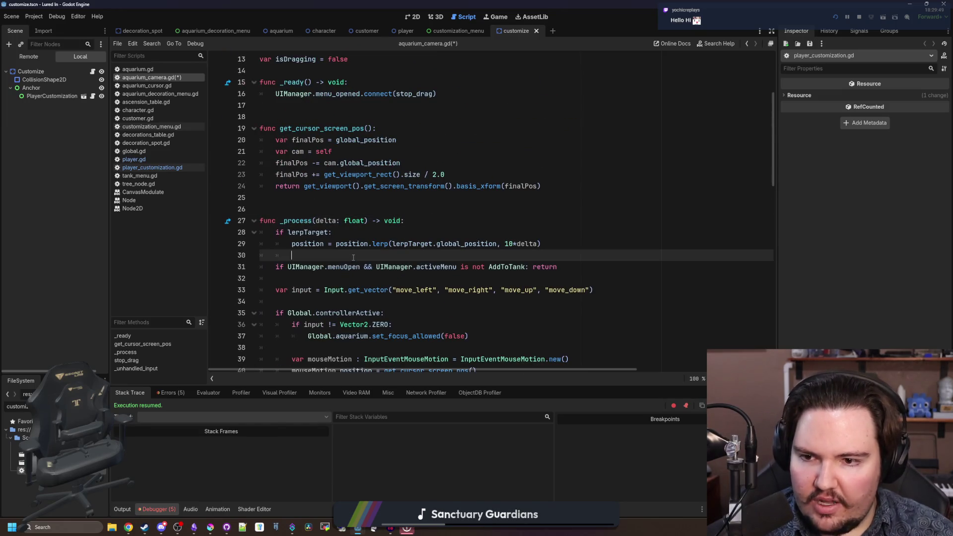
key(ctrl+v)
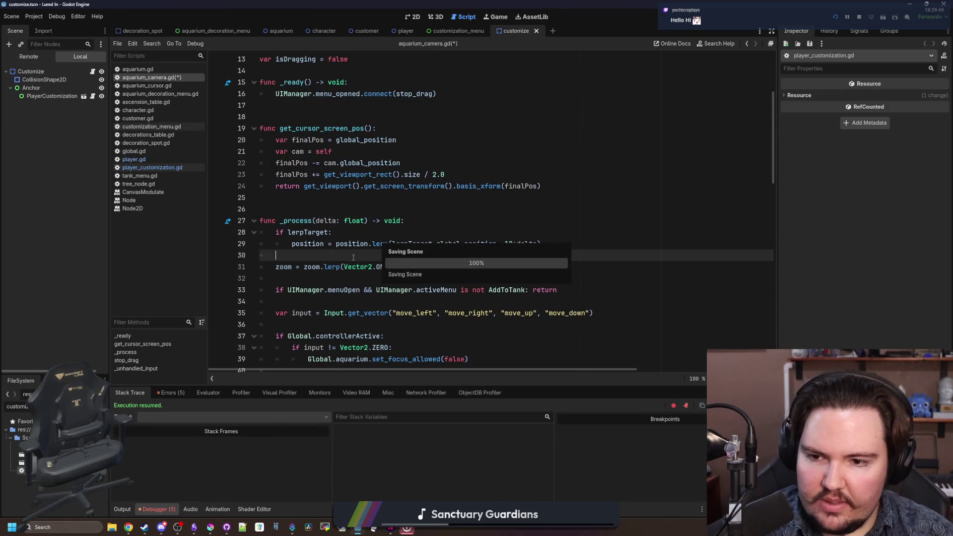
key(ctrl+s)
In the running game, scroll-zoom and toggle the Edit panel repeatedly to check camera zoom.
click(497, 19)
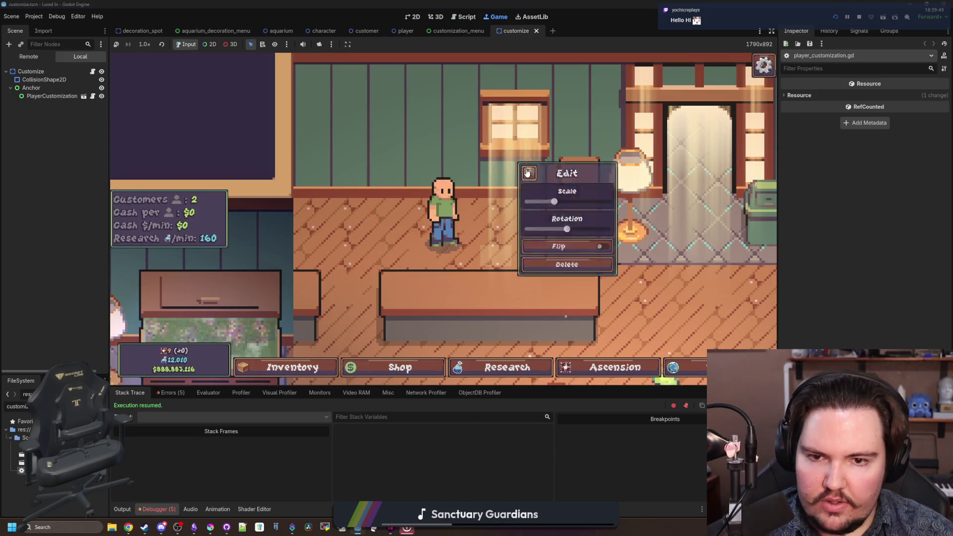
scroll(422, 198, down, 5)
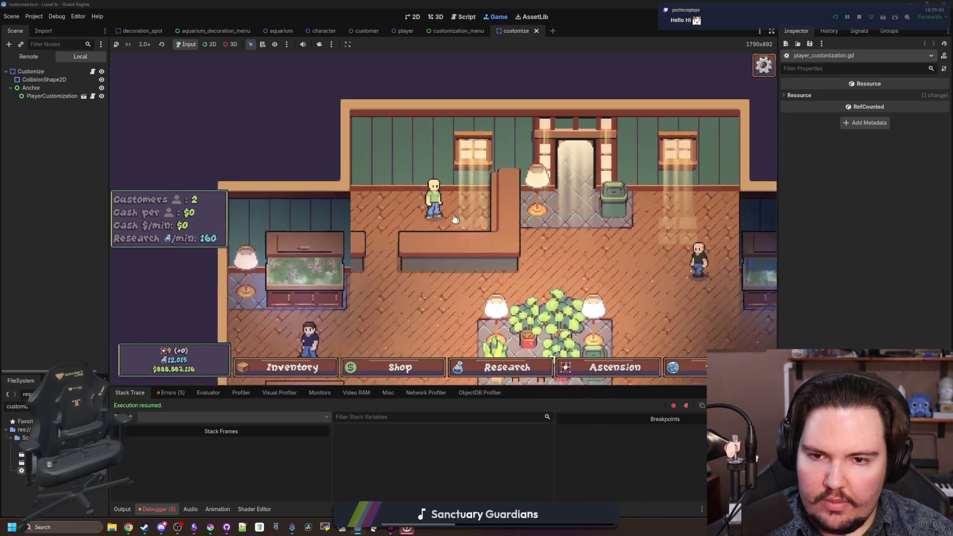
scroll(424, 199, up, 5)
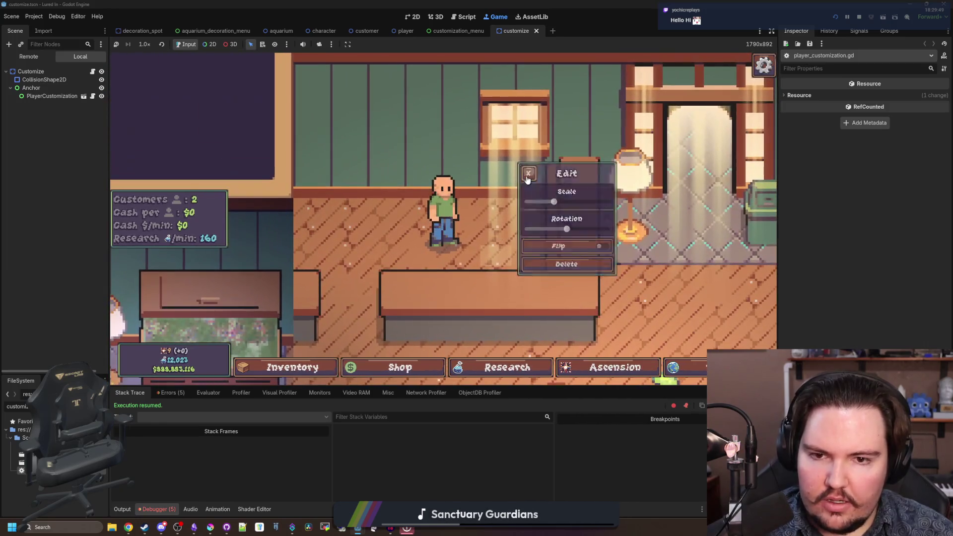
click(528, 179)
click(444, 215)
click(444, 215)
click(444, 215)
Stop the game with F8 and save from the camera script.
click(444, 215)
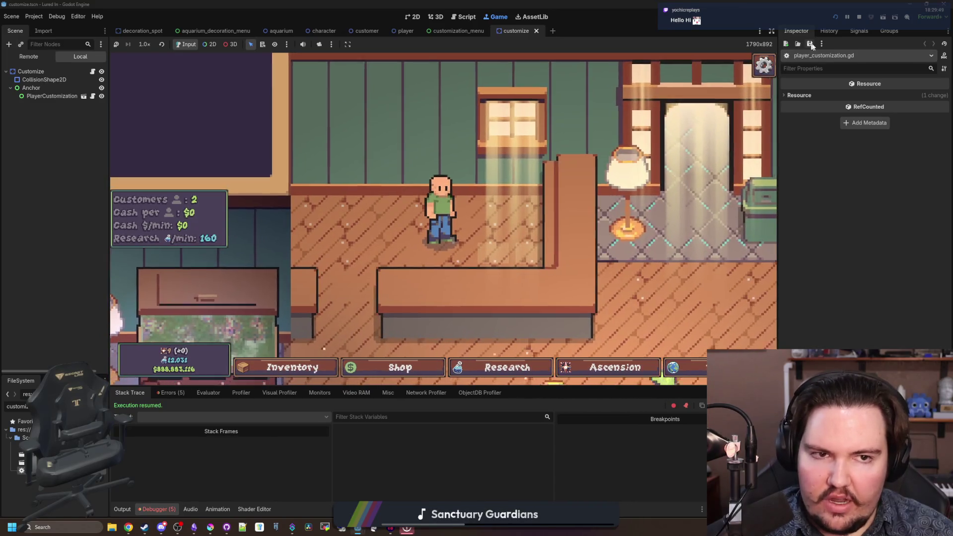
key(F8)
click(355, 220)
key(ctrl+s)
click(354, 209)
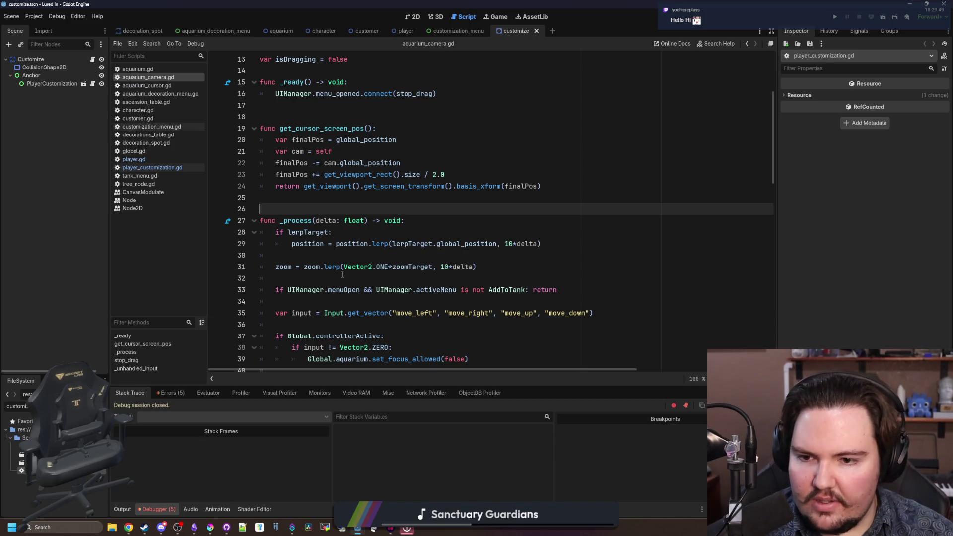
Replace the lerp speed with zoomLerpStrength and declare 'var zoomLerpStrength : float = 10.0' below zoomTarget.
click(445, 267)
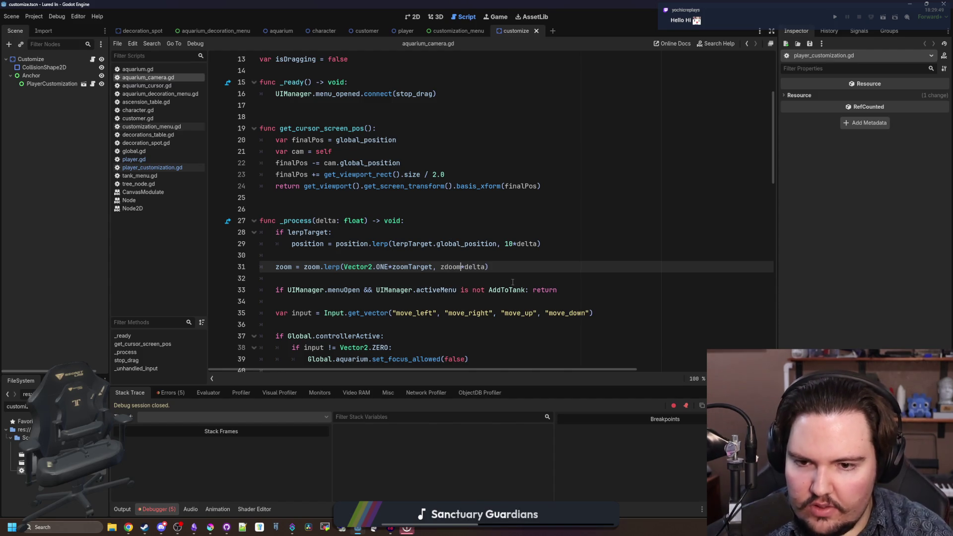
text(oom)
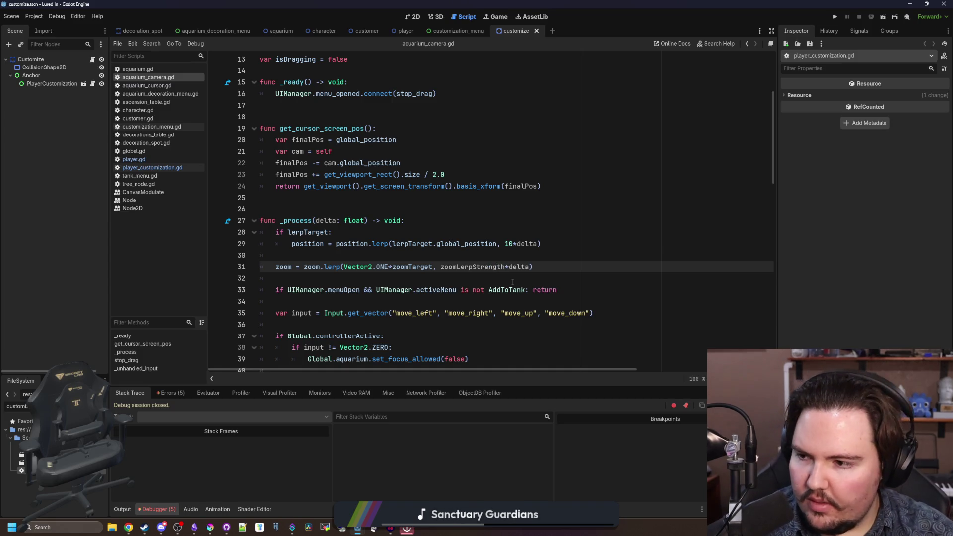
double_click(486, 267)
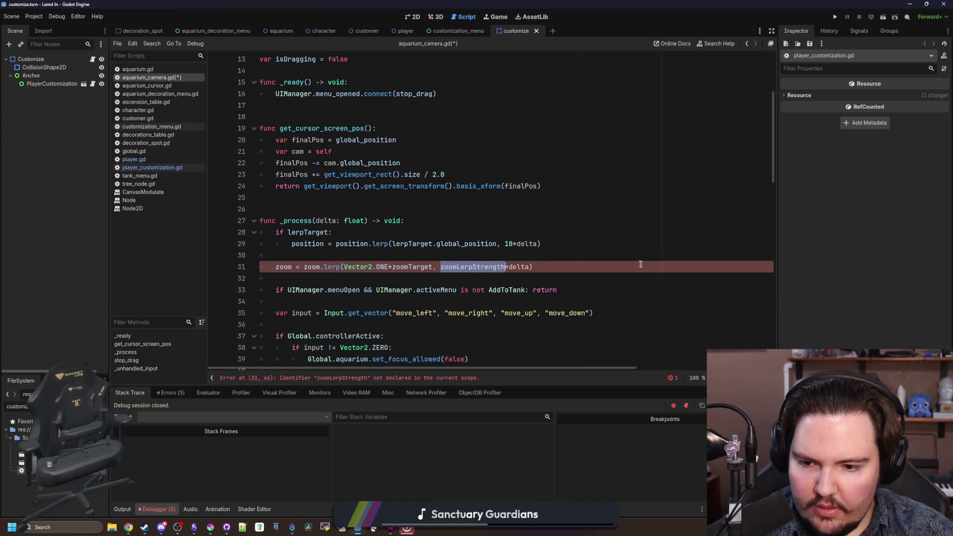
scroll(631, 250, up, 4)
click(389, 122)
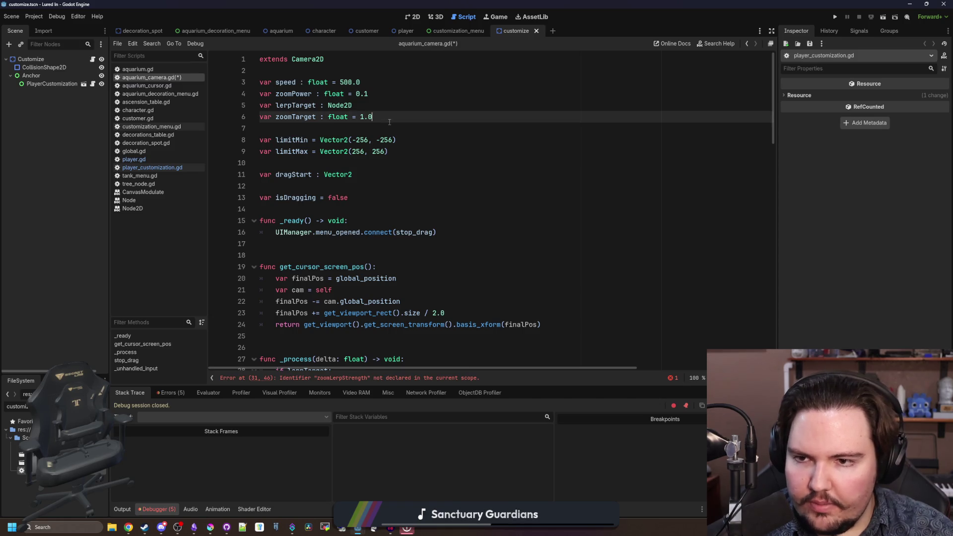
key(Return)
text(: float)
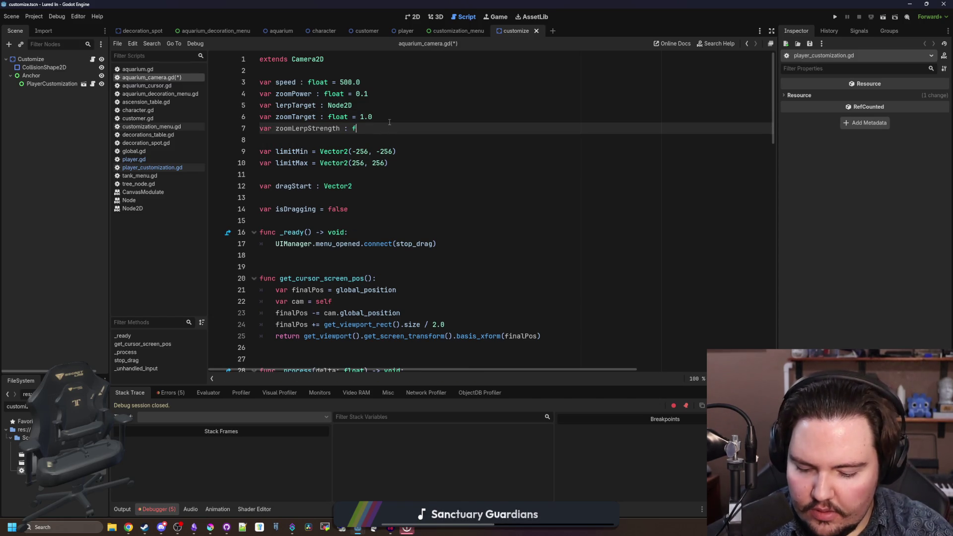
text( = )
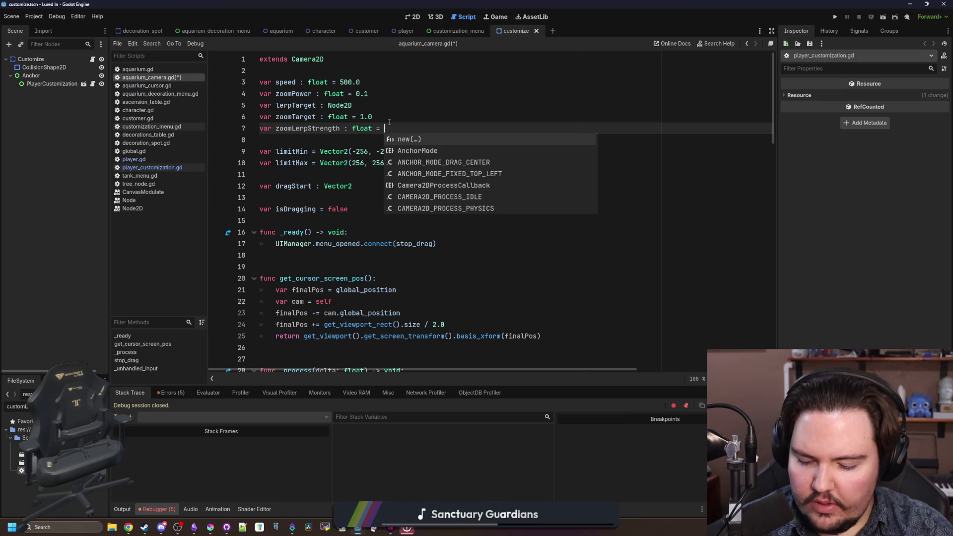
text(10.0)
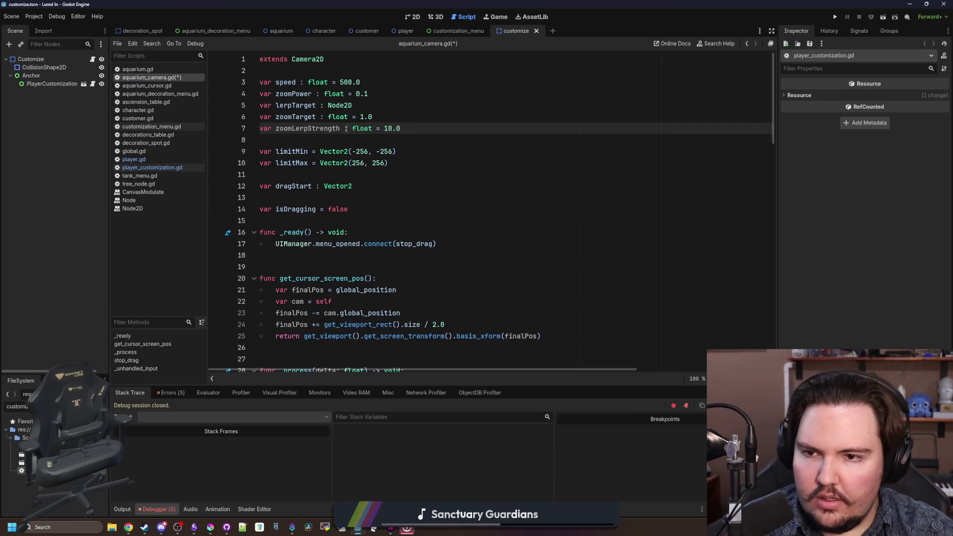
key(Down)
key(ctrl+s)
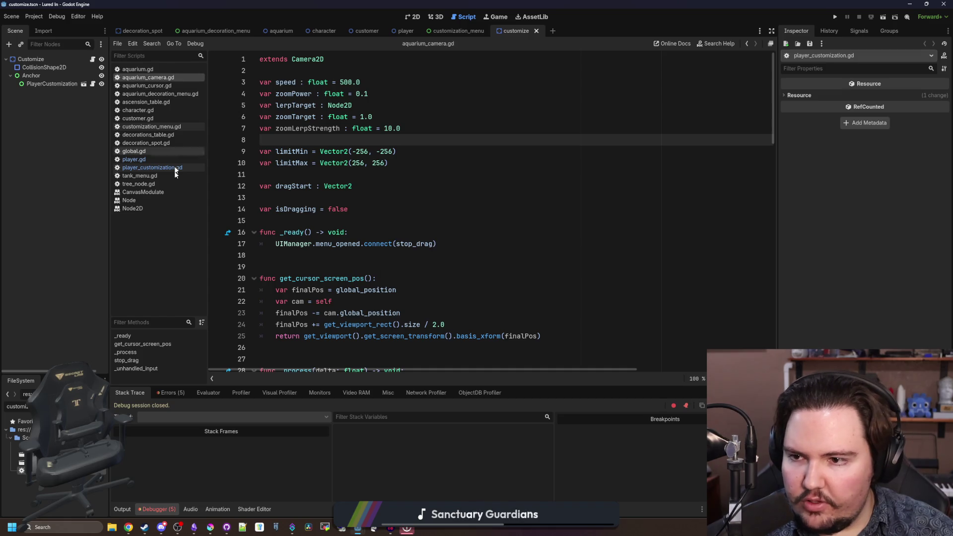
click(171, 168)
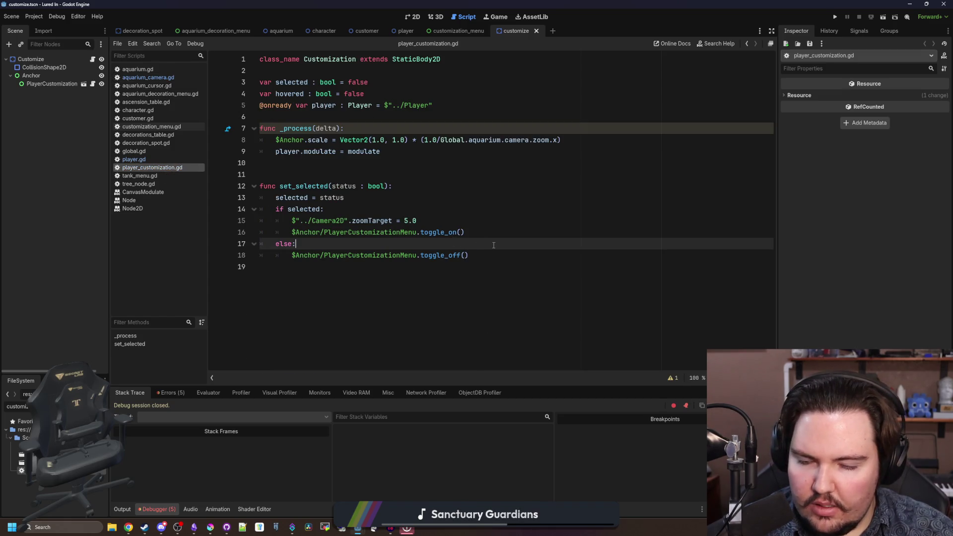
Add $"../Camera2D".zoomLerpStrength = 4.0 below the zoomTarget line in the selected branch.
click(501, 250)
click(486, 238)
click(462, 221)
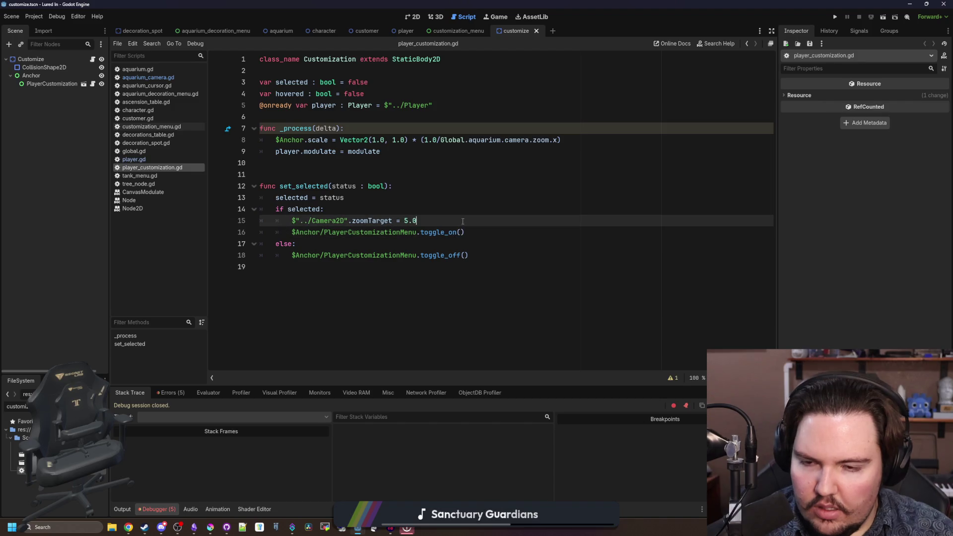
key(Return)
text(zoomLerpStrength)
drag(348, 221, 300, 221)
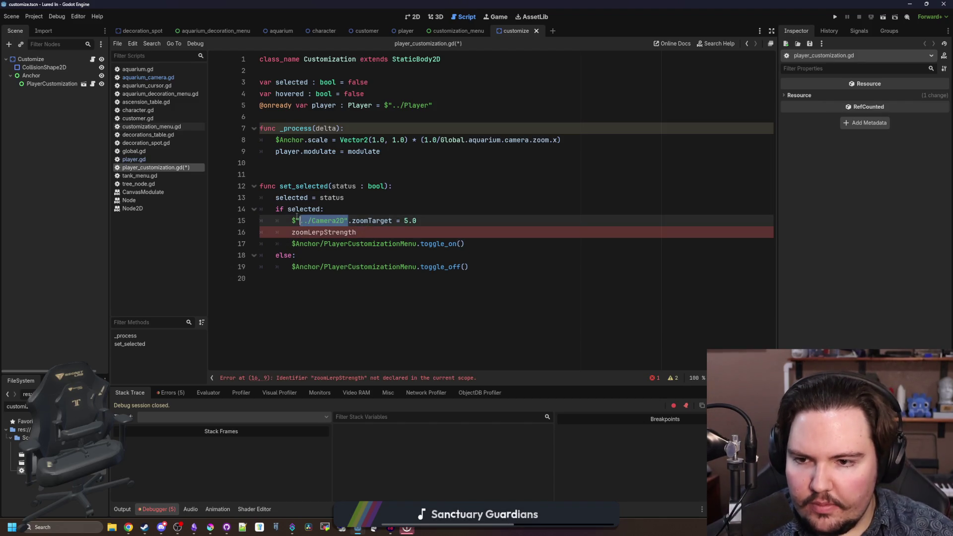
key(ctrl+c)
click(293, 232)
key(ctrl+v)
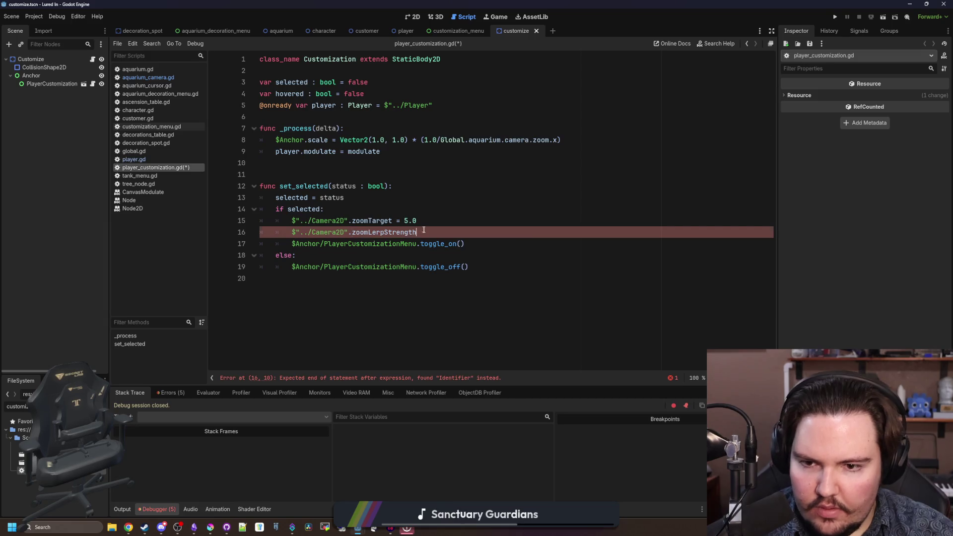
text(= 4.0)
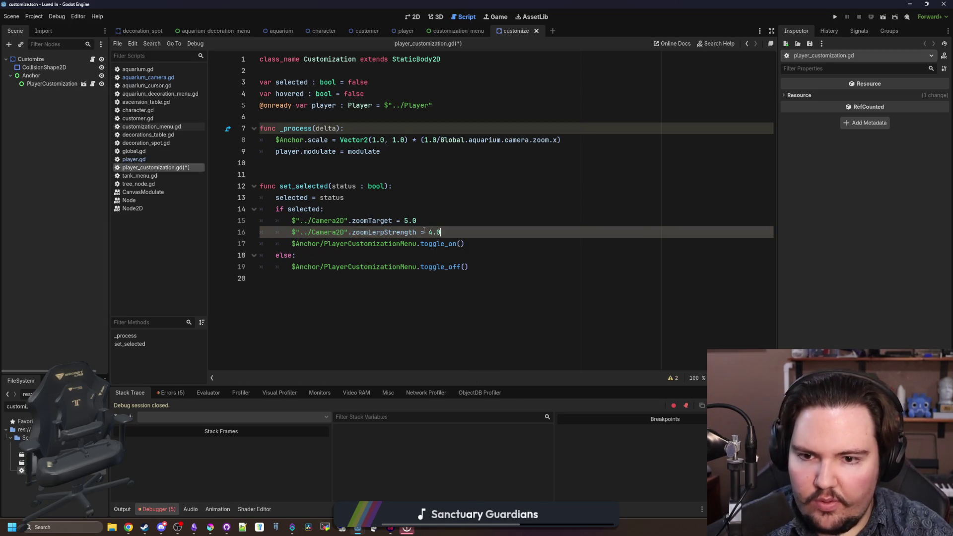
Copy the zoomLerpStrength line into the else branch and run the game with F5.
mouse_move(342, 232)
mouse_down()
mouse_move(291, 220)
mouse_move(291, 231)
mouse_up()
key(ctrl+c)
click(506, 270)
key(Return)
key(ctrl+v)
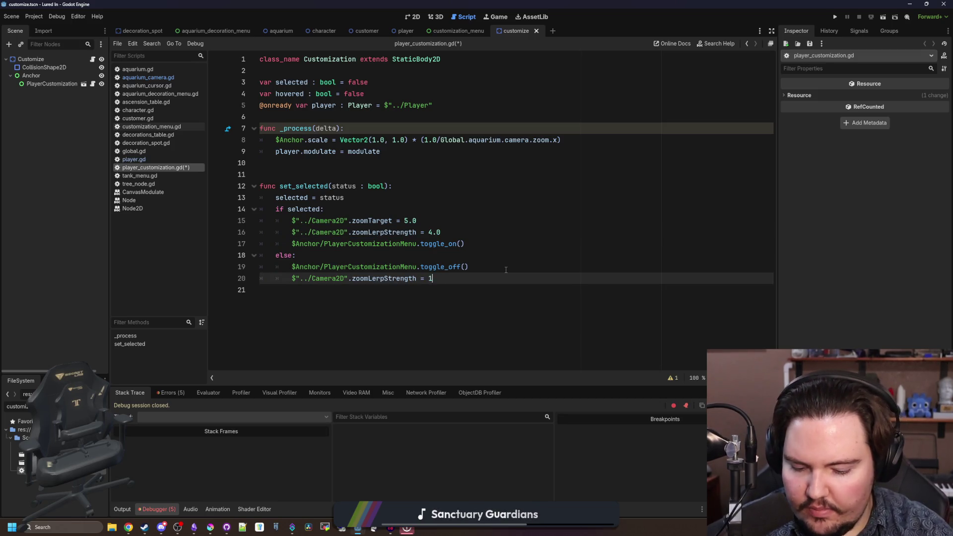
key(F5)
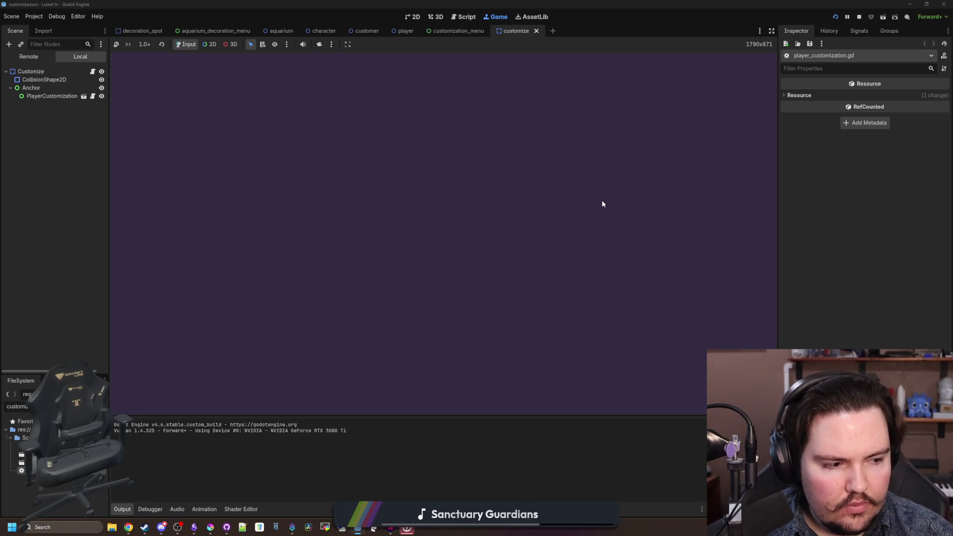
Dismiss Welcome Back, select the character repeatedly to test zoom, then change line 16's 4.0 to 1.0.
click(450, 279)
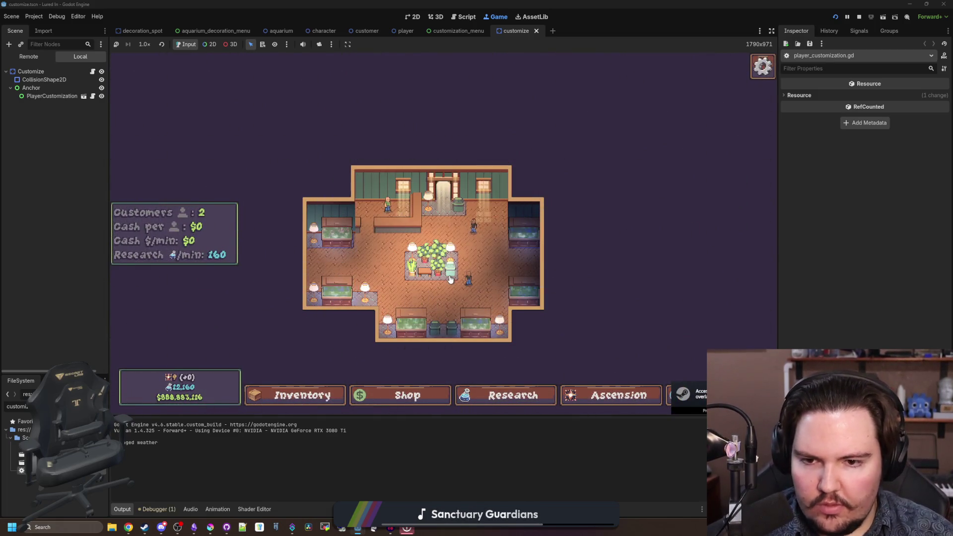
scroll(413, 230, up, 3)
scroll(413, 230, down, 3)
scroll(412, 231, up, 5)
click(413, 231)
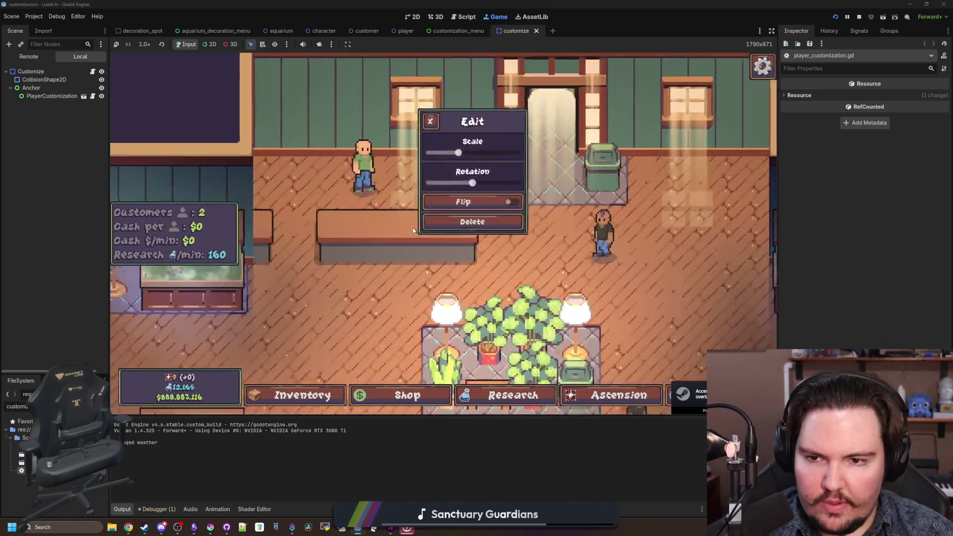
scroll(412, 231, down, 6)
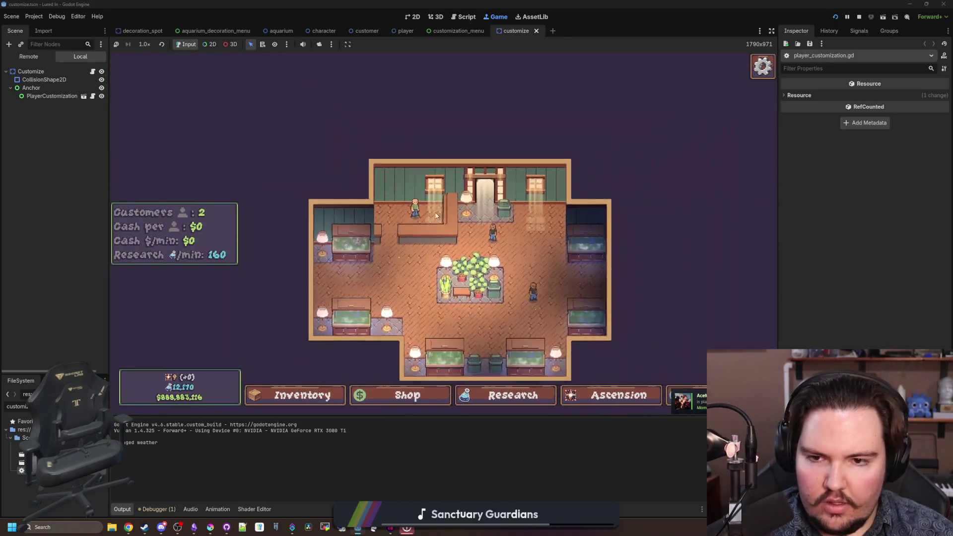
scroll(442, 218, up, 6)
click(442, 218)
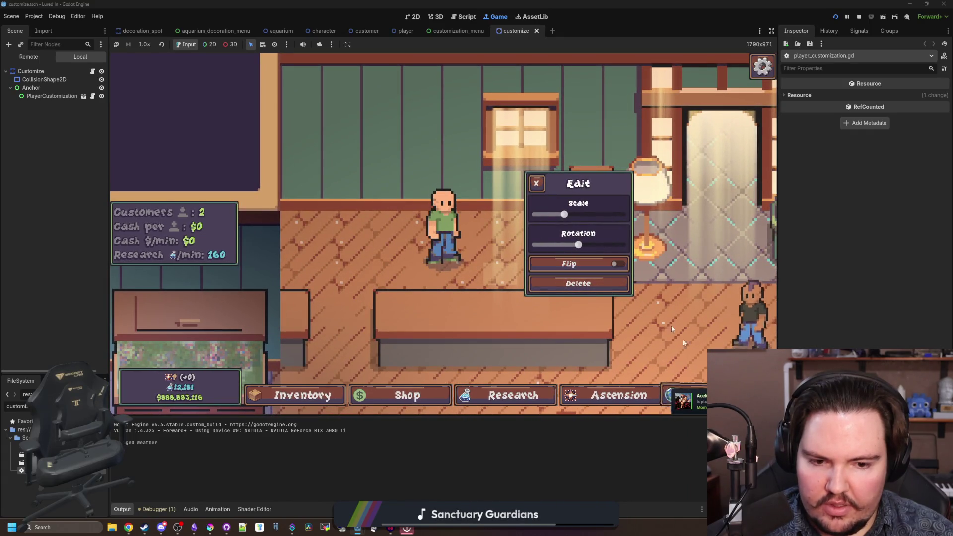
scroll(440, 206, down, 5)
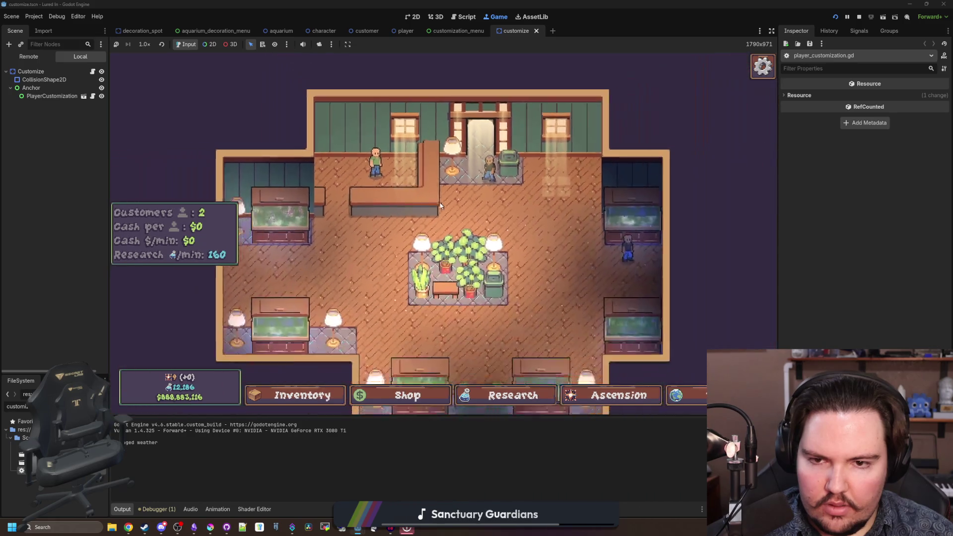
scroll(441, 201, up, 5)
click(443, 195)
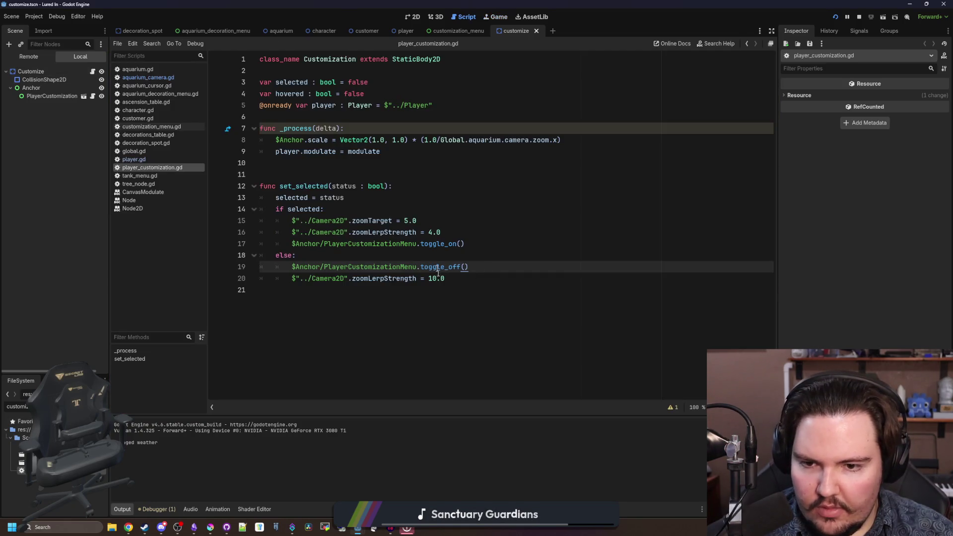
click(432, 232)
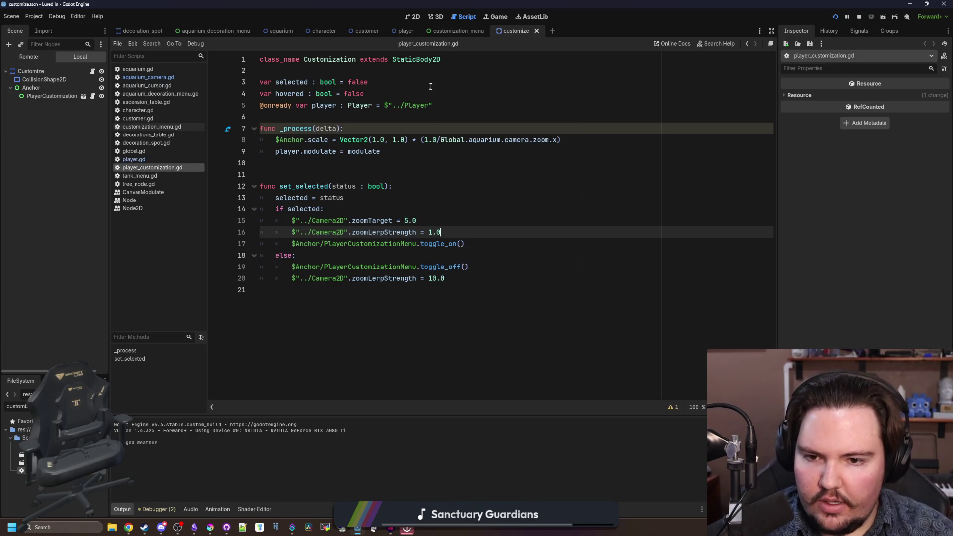
click(496, 16)
scroll(535, 192, down, 5)
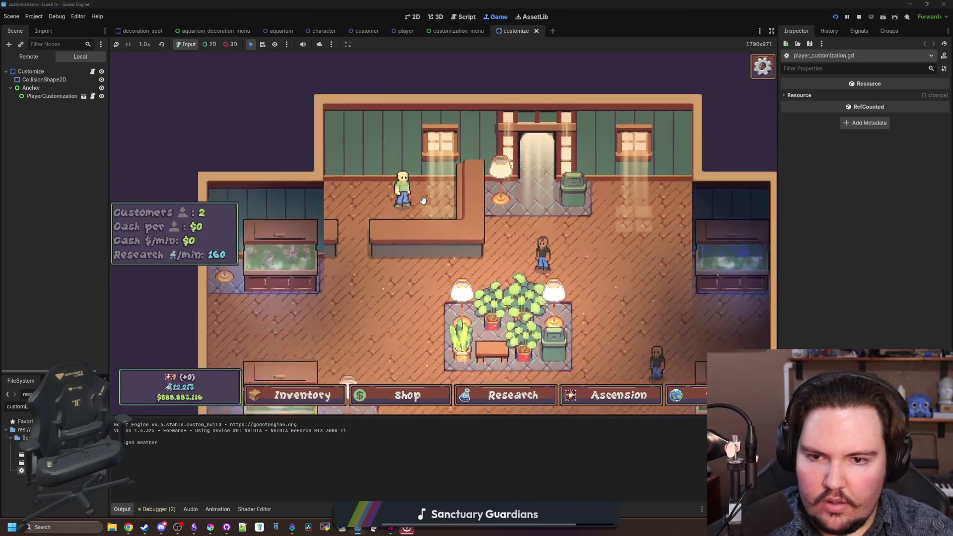
scroll(411, 231, up, 3)
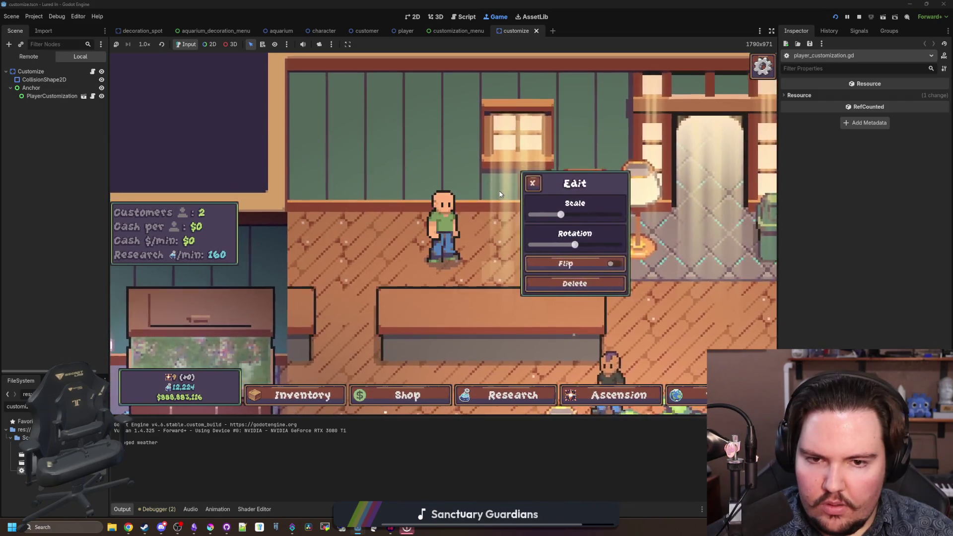
click(499, 228)
scroll(500, 229, down, 5)
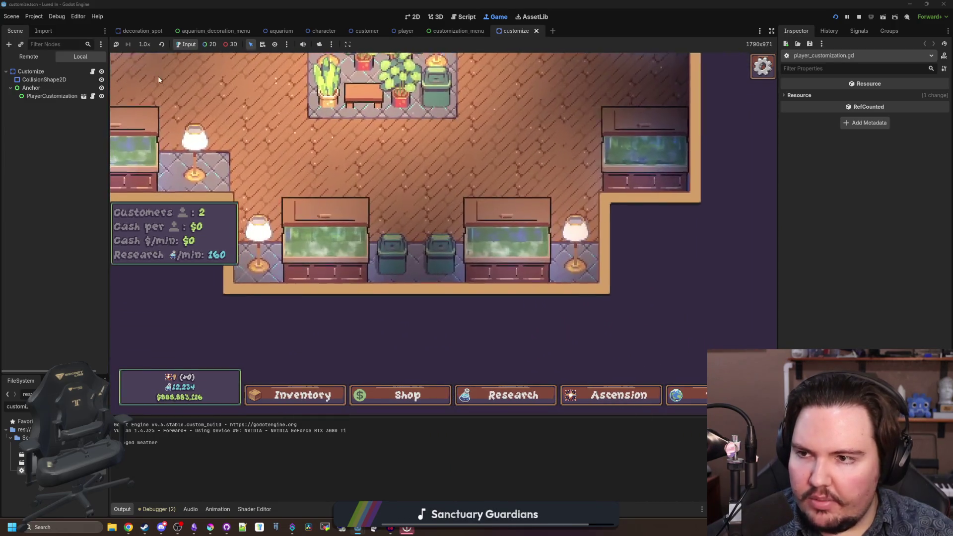
click(93, 71)
click(413, 243)
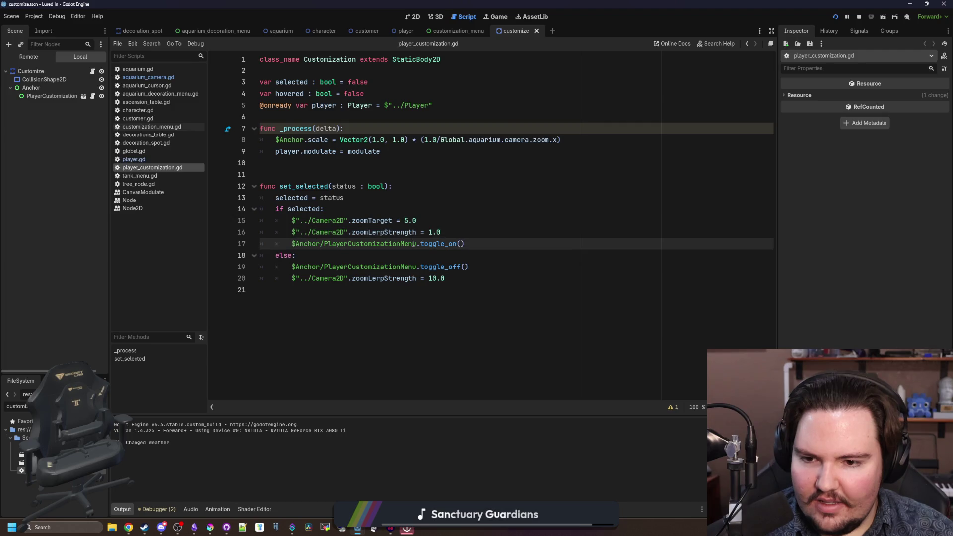
click(375, 257)
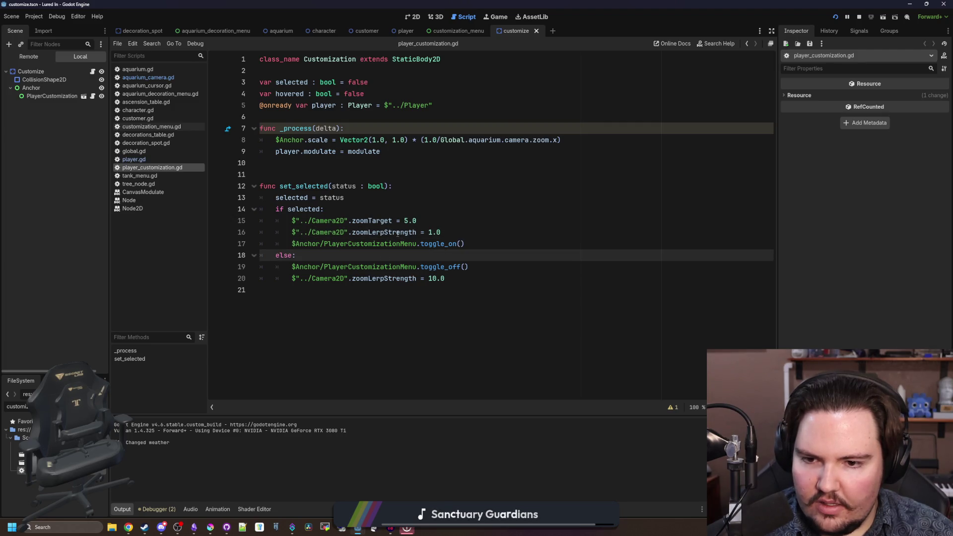
click(859, 17)
click(477, 201)
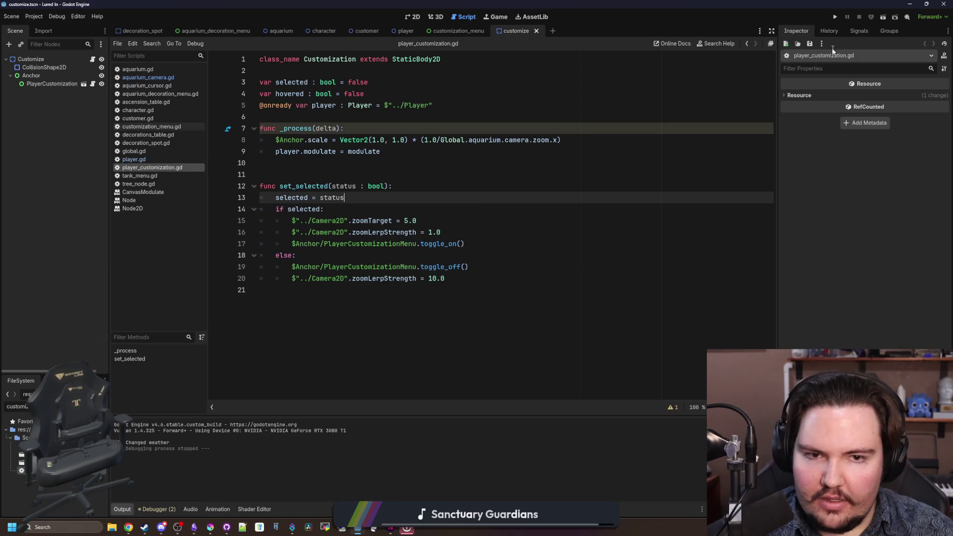
click(839, 18)
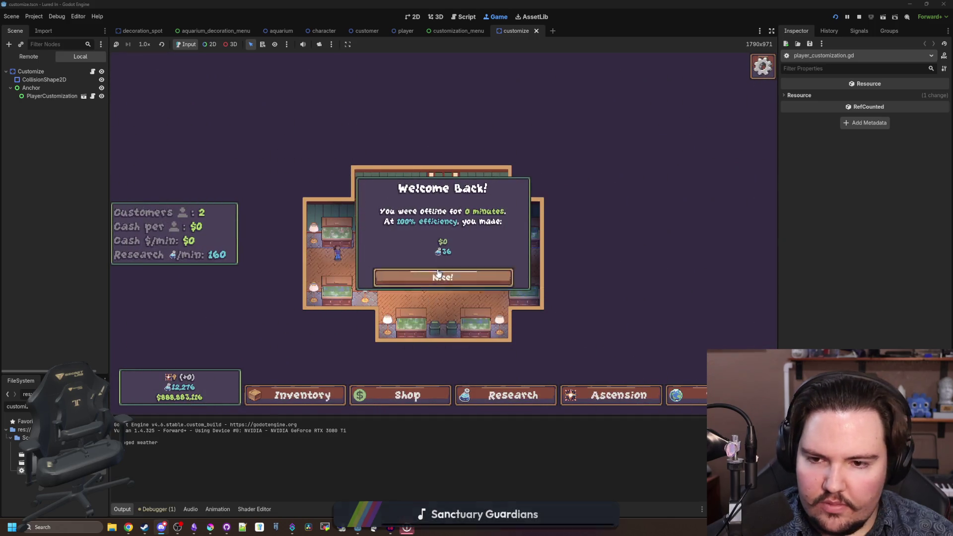
click(439, 273)
click(439, 273)
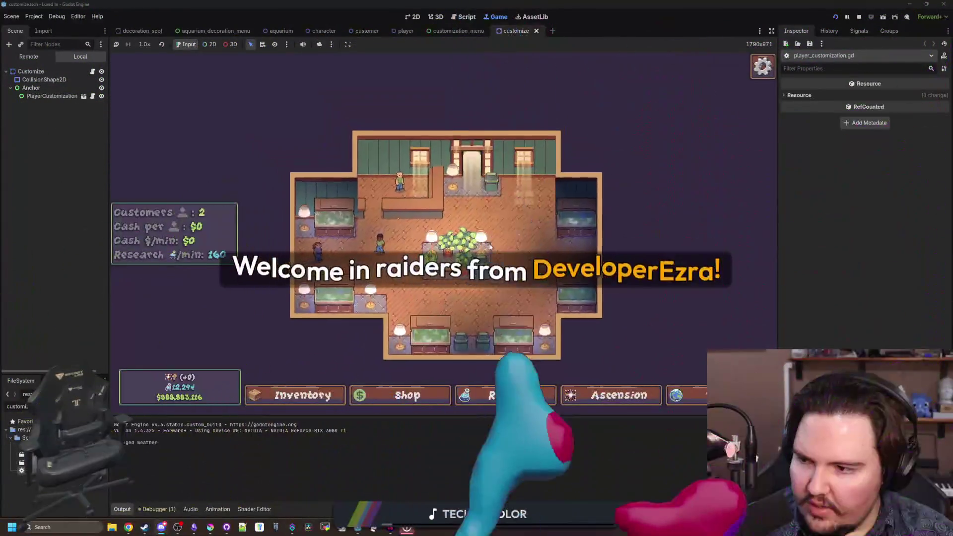
scroll(427, 256, up, 5)
scroll(428, 249, down, 3)
key(ctrl+F3)
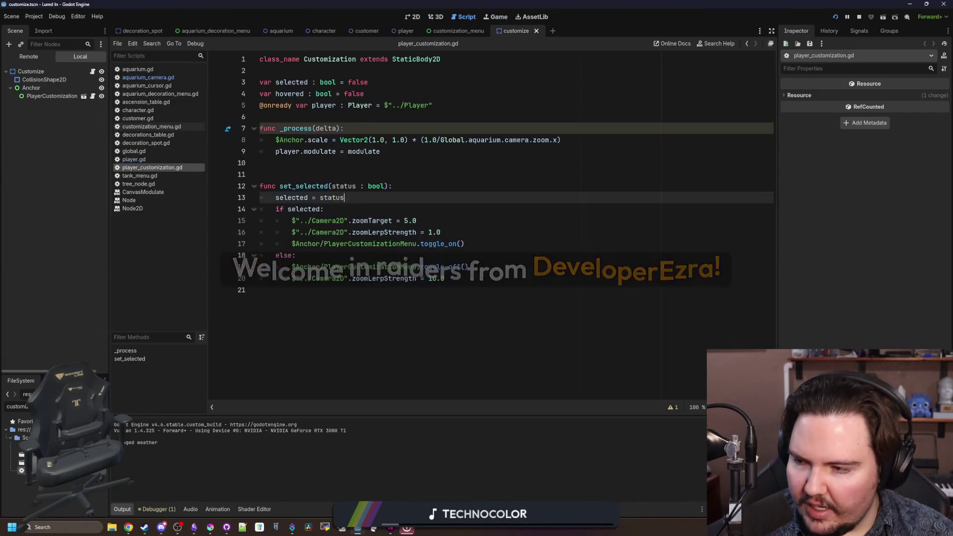
Delete the two Camera2D lines under 'if selected:' and the zoomLerpStrength line under else.
click(421, 254)
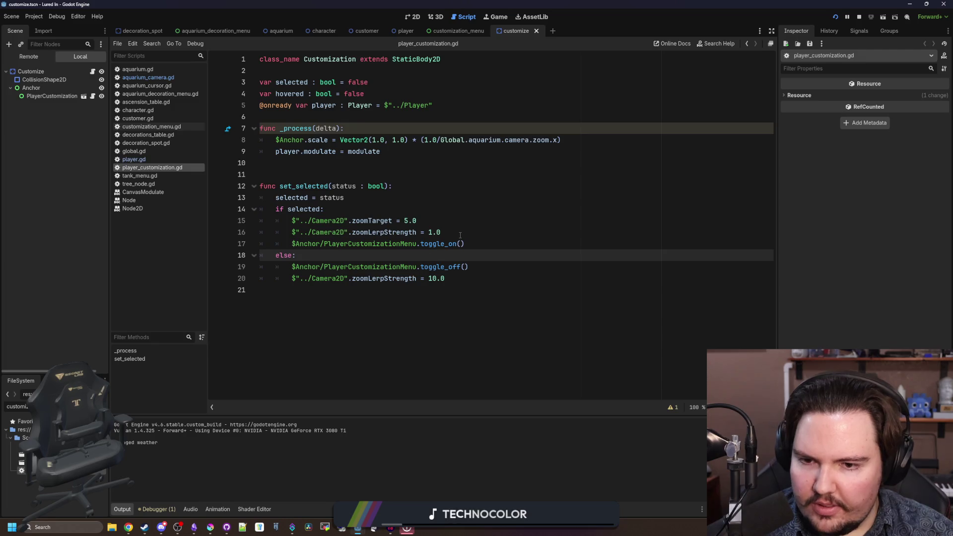
drag(460, 233, 213, 223)
key(BackSpace)
key(BackSpace)
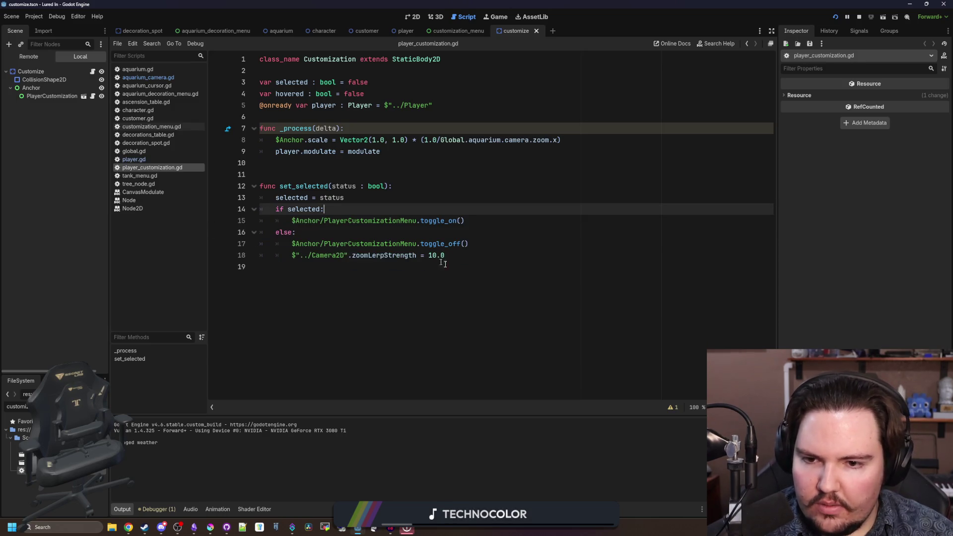
click(445, 255)
key(shift+Home)
key(BackSpace)
key(BackSpace)
click(357, 208)
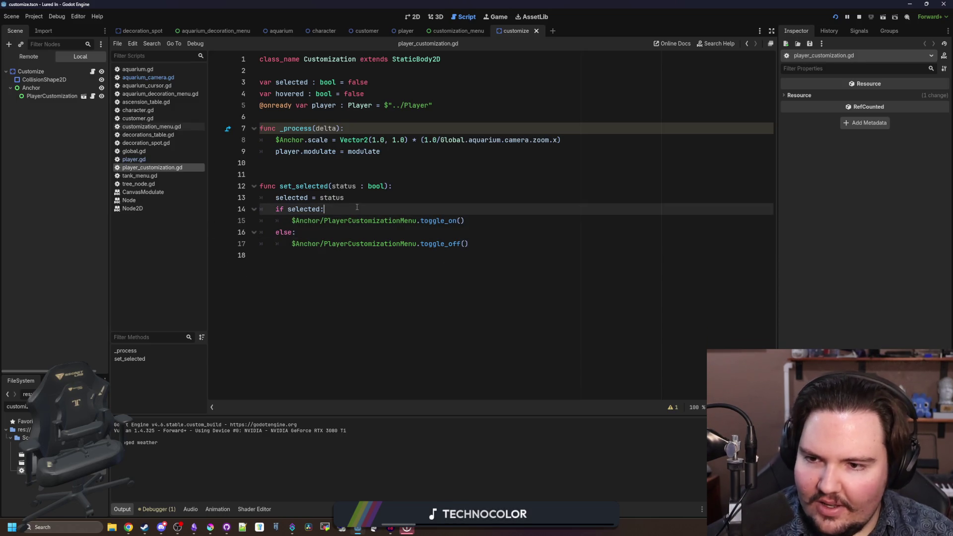
Open aquarium_camera.gd and run the project again.
click(148, 78)
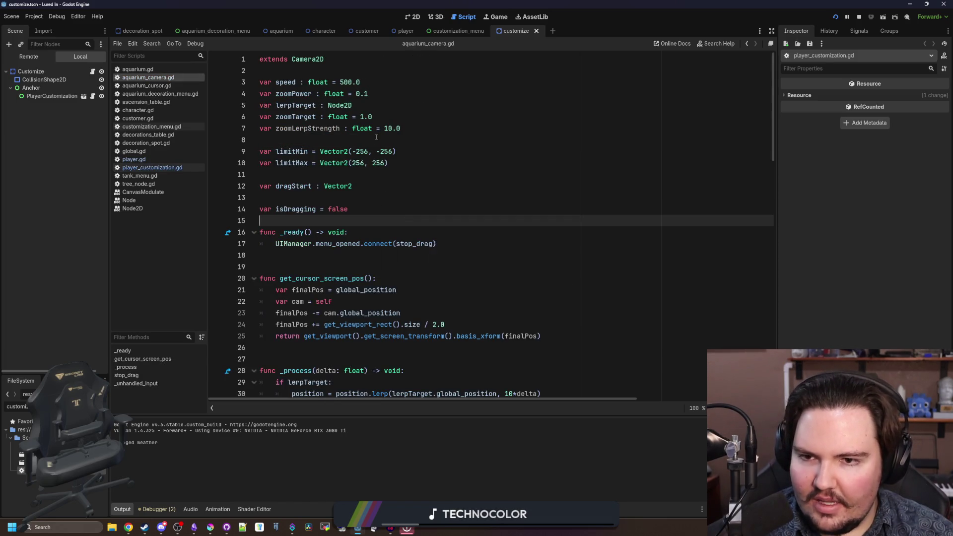
click(415, 140)
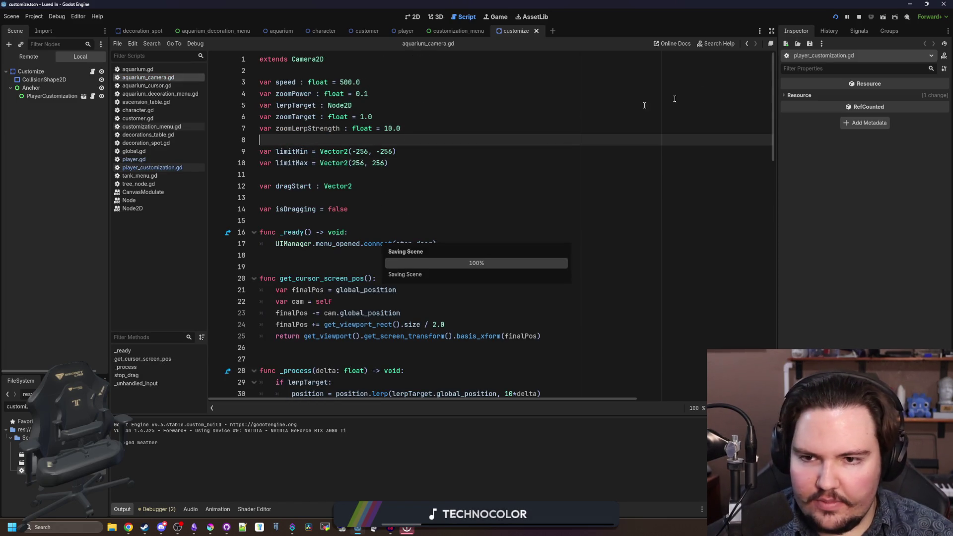
click(854, 16)
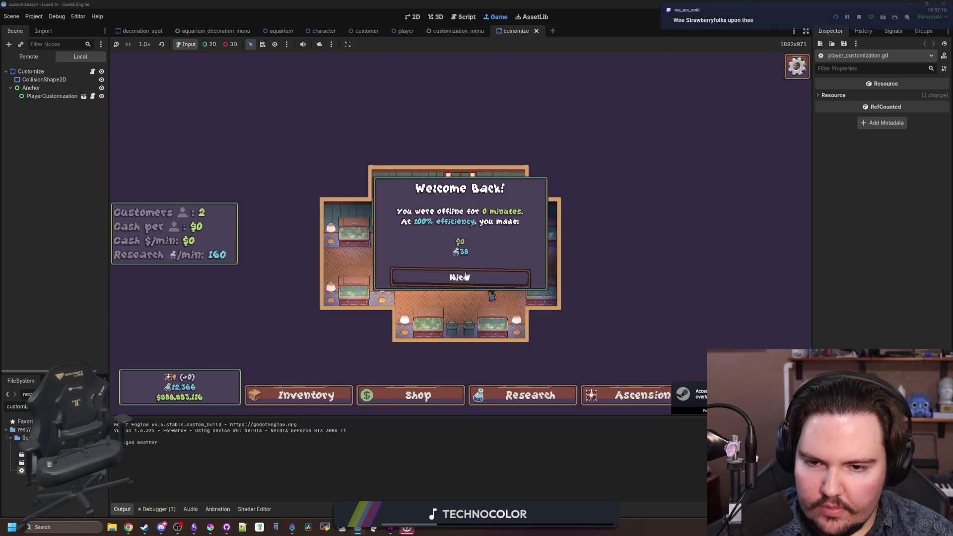
click(476, 281)
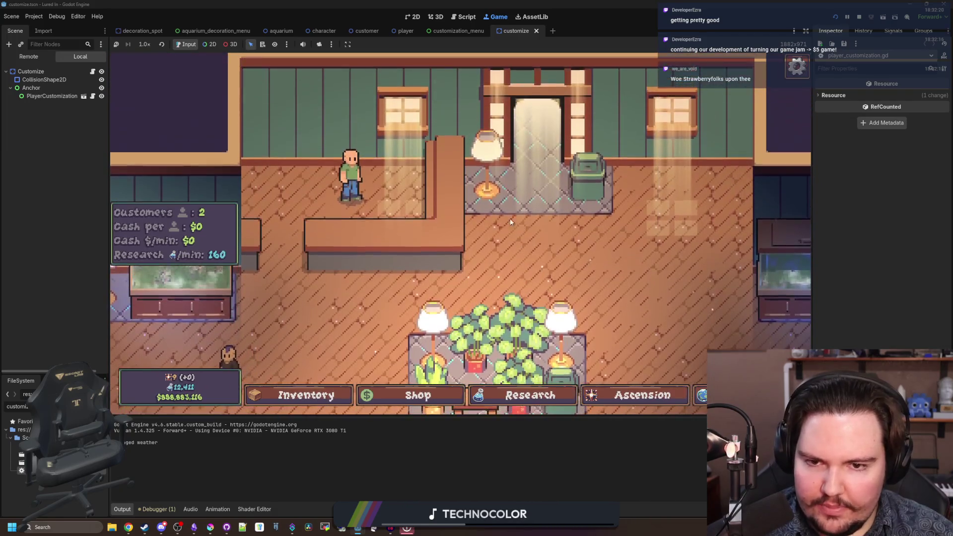
click(475, 214)
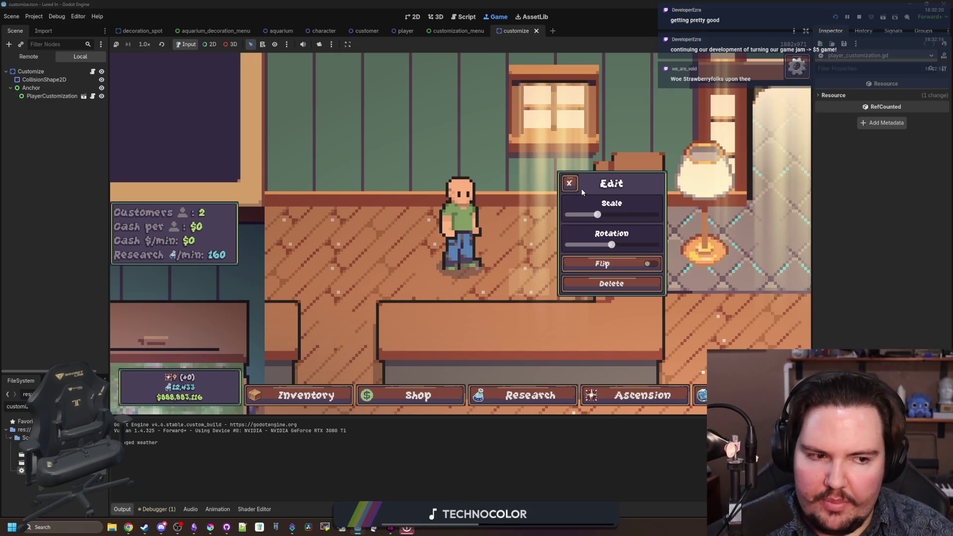
click(570, 184)
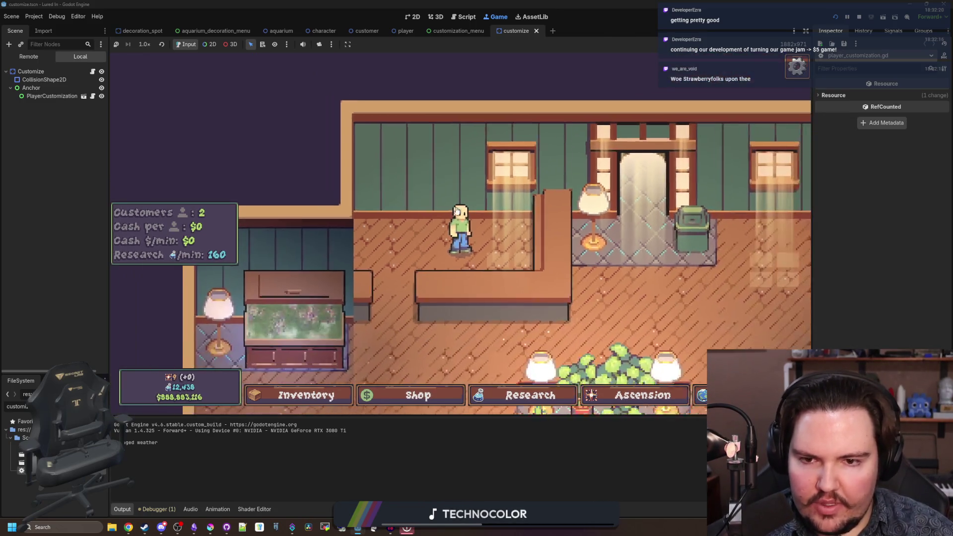
click(456, 210)
scroll(520, 182, down, 5)
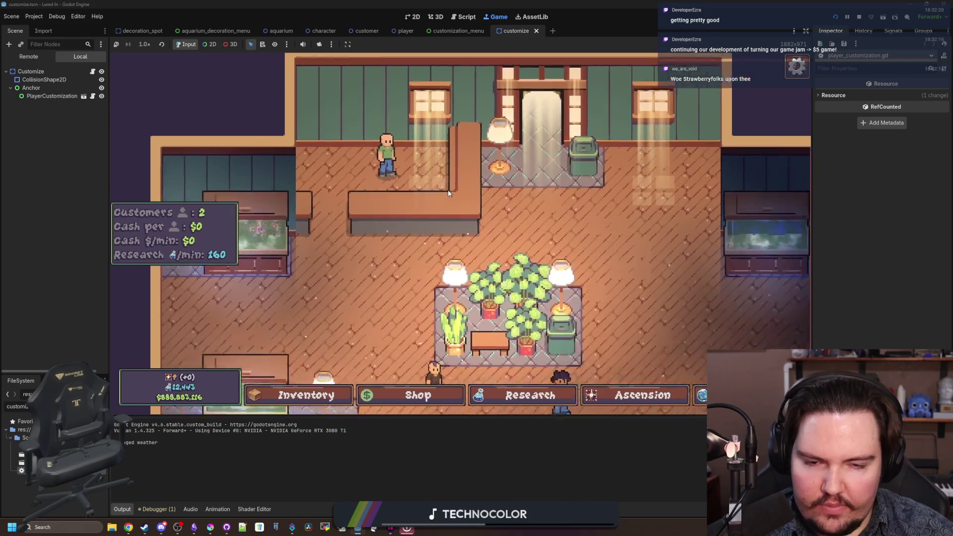
click(477, 162)
scroll(483, 179, up, 2)
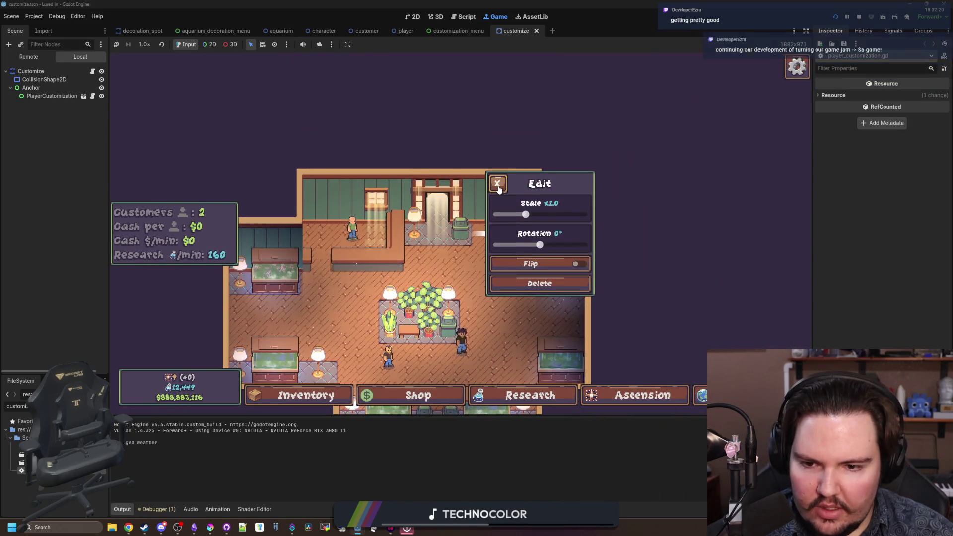
click(498, 184)
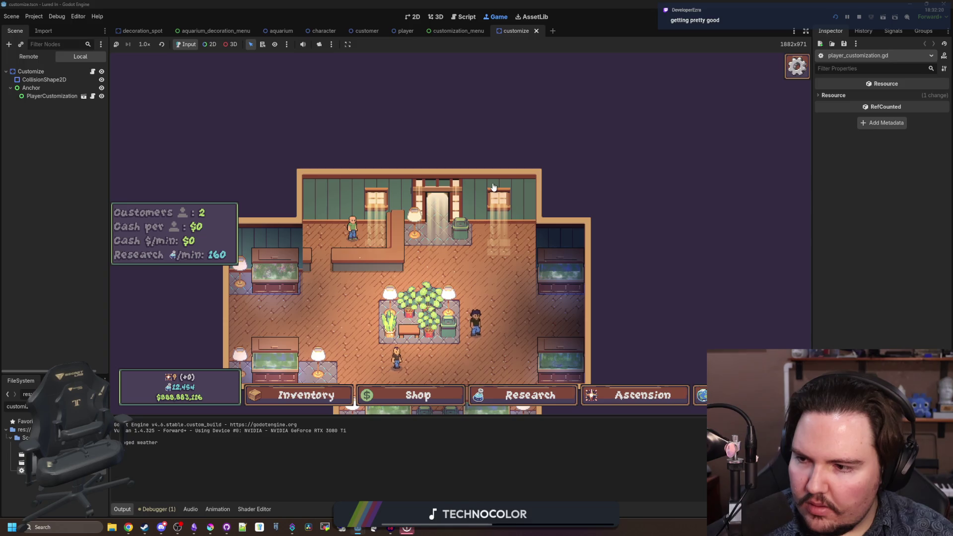
scroll(323, 157, up, 2)
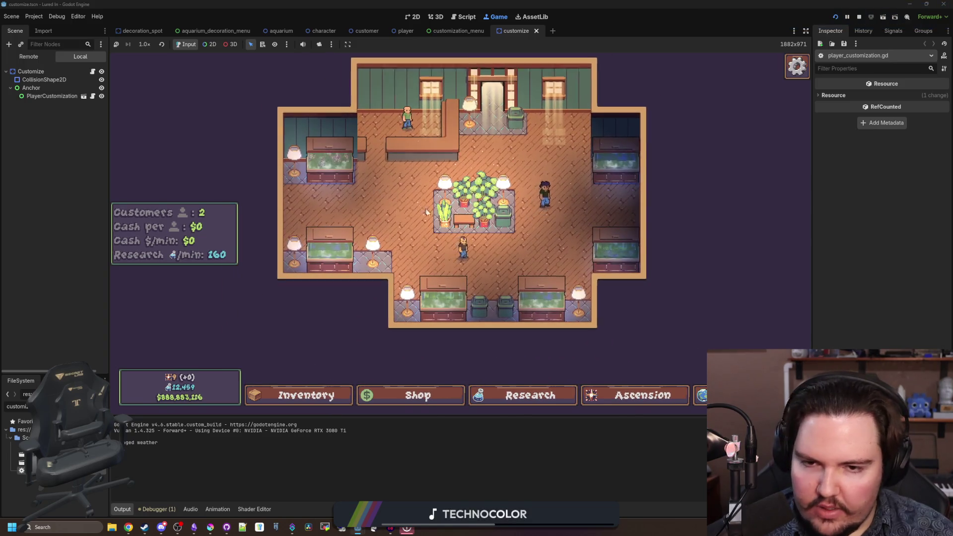
scroll(405, 225, up, 2)
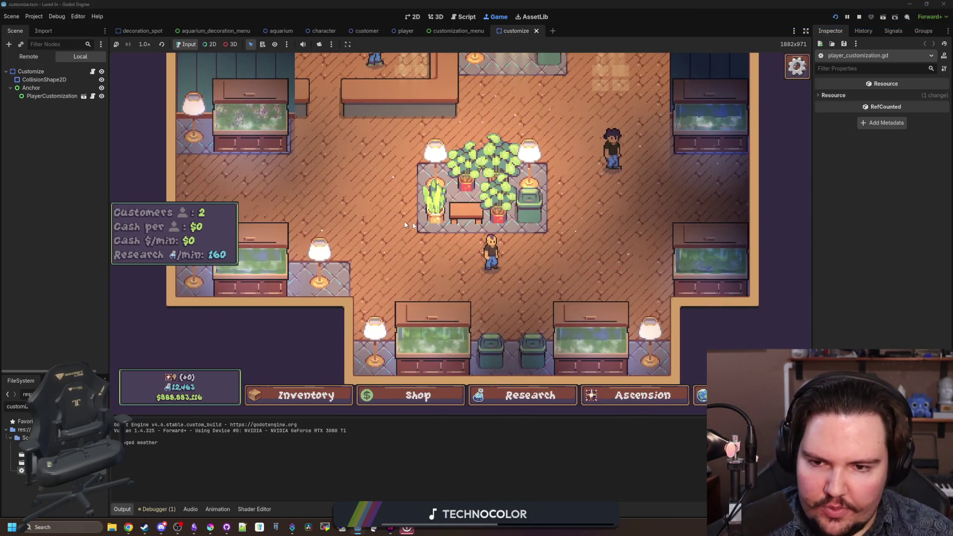
scroll(405, 225, down, 2)
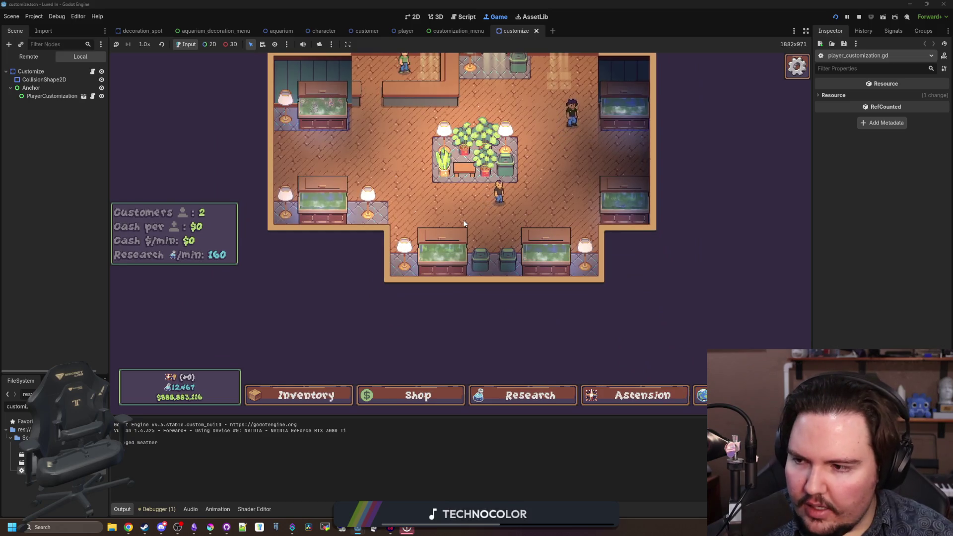
scroll(461, 268, up, 2)
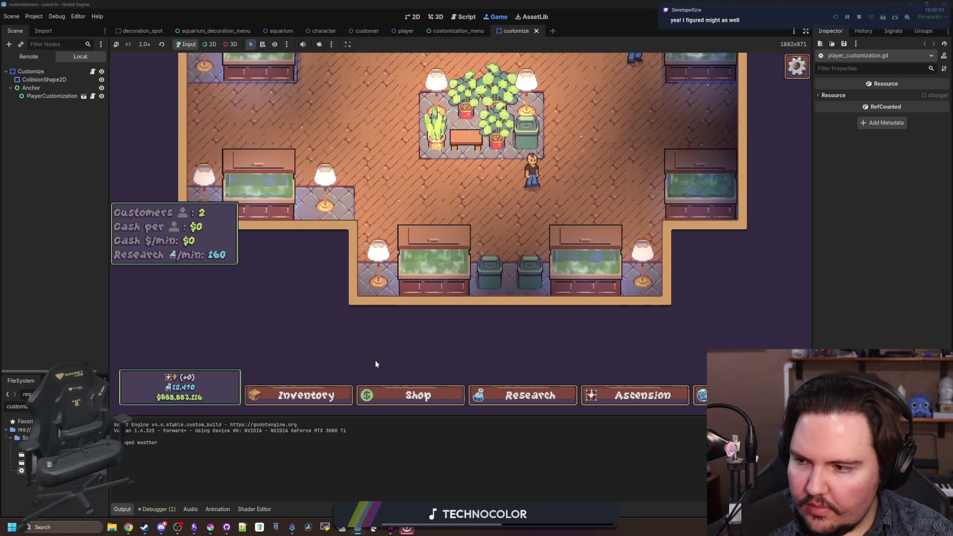
key(w)
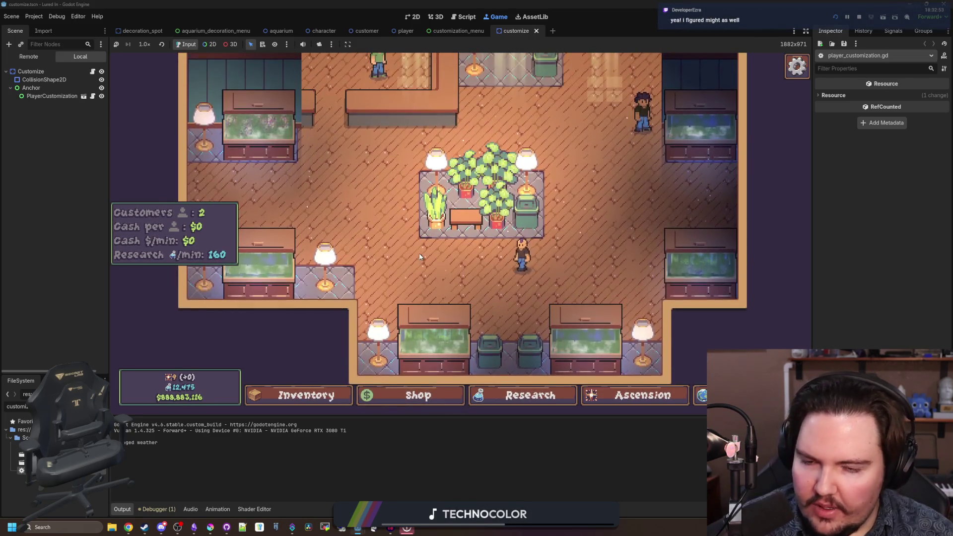
click(436, 244)
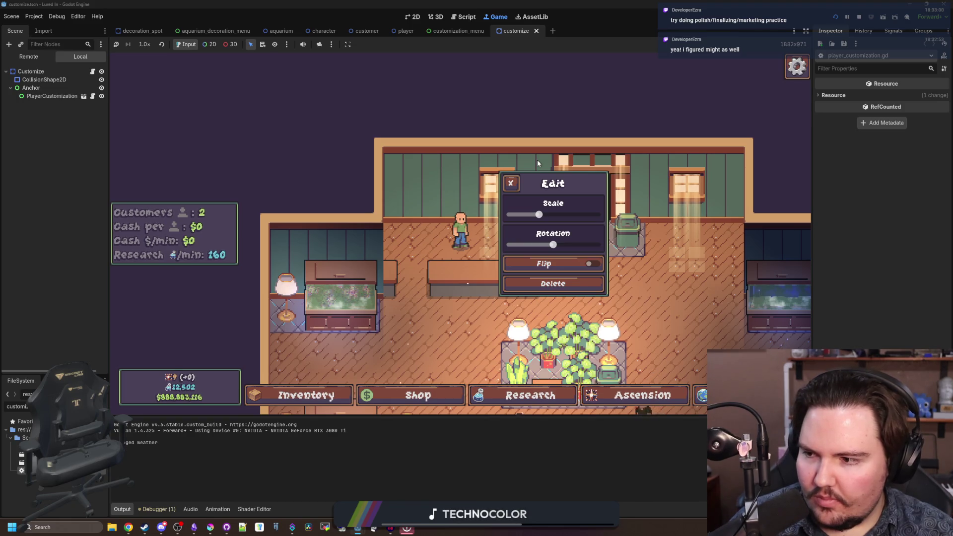
Open and close several decoration edit panels, enlarging the decoration beside the counter.
click(511, 183)
click(489, 173)
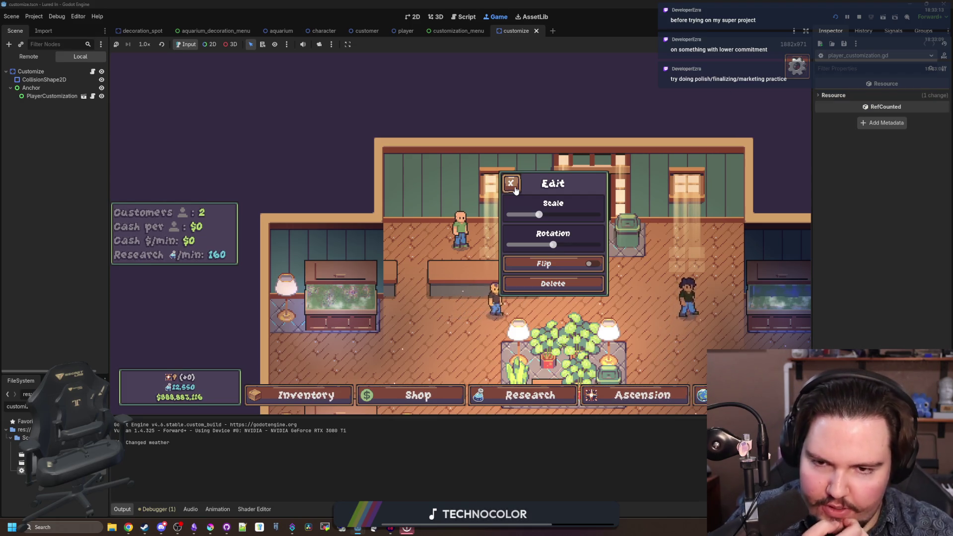
click(512, 183)
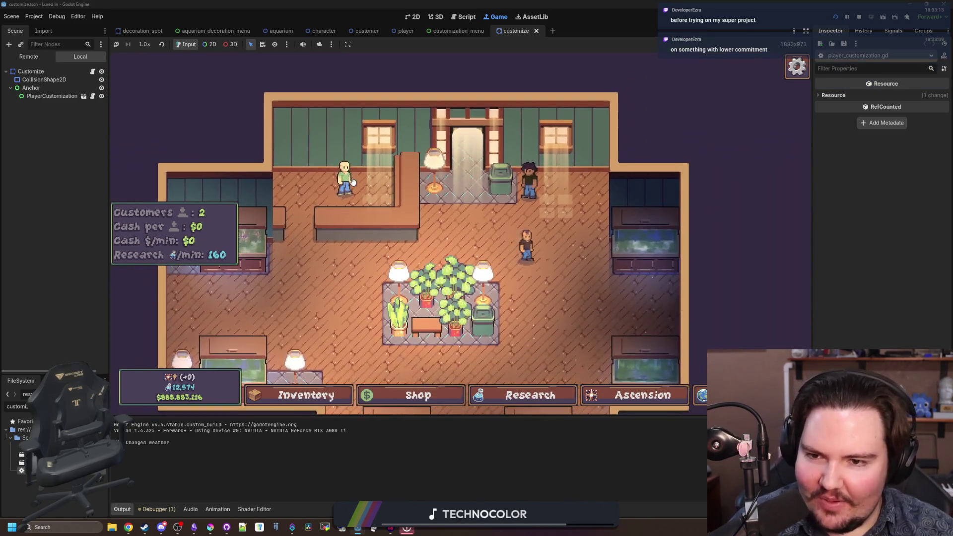
click(352, 182)
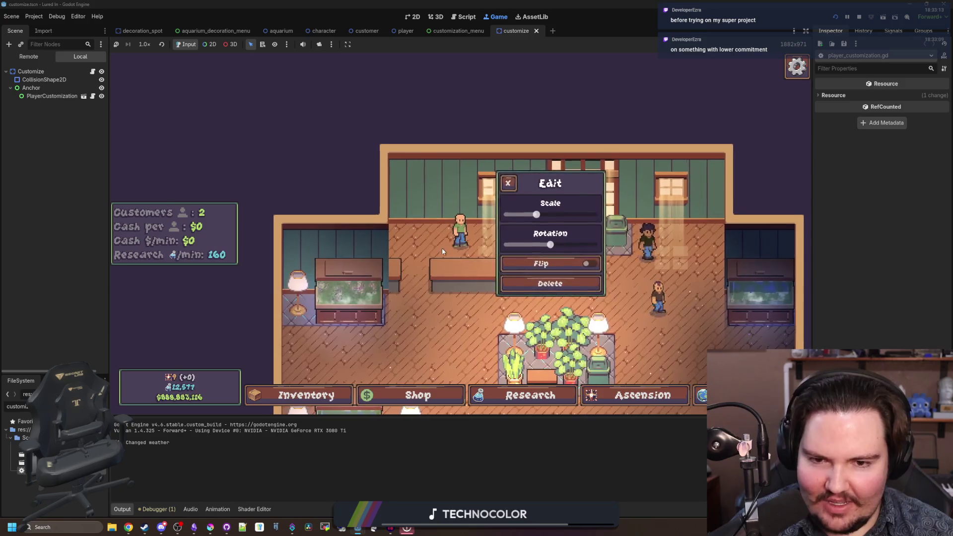
click(511, 181)
click(476, 211)
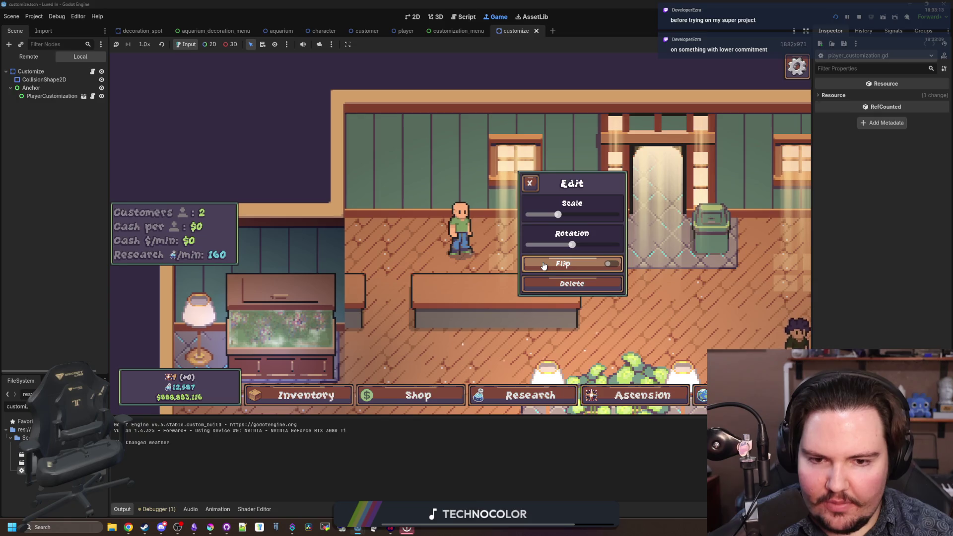
drag(558, 217, 601, 218)
click(530, 184)
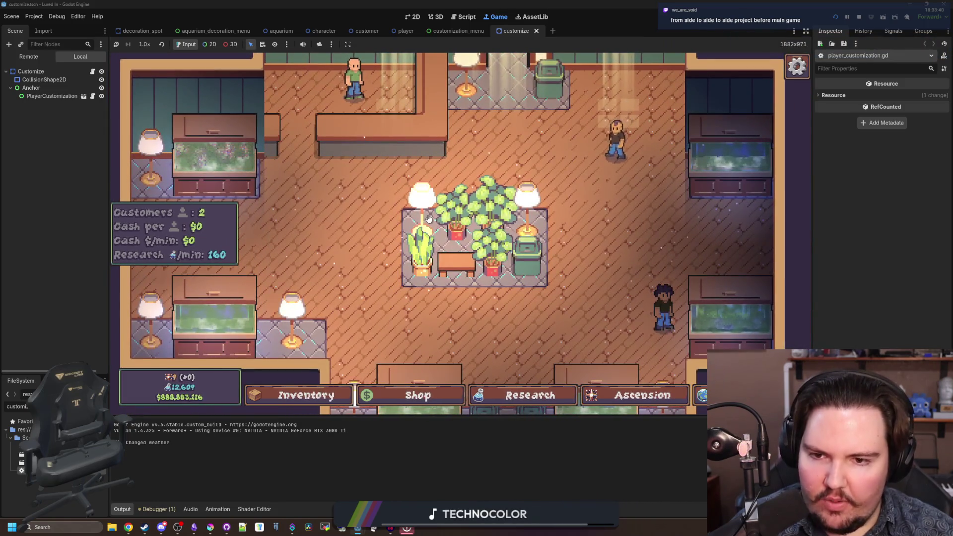
click(546, 258)
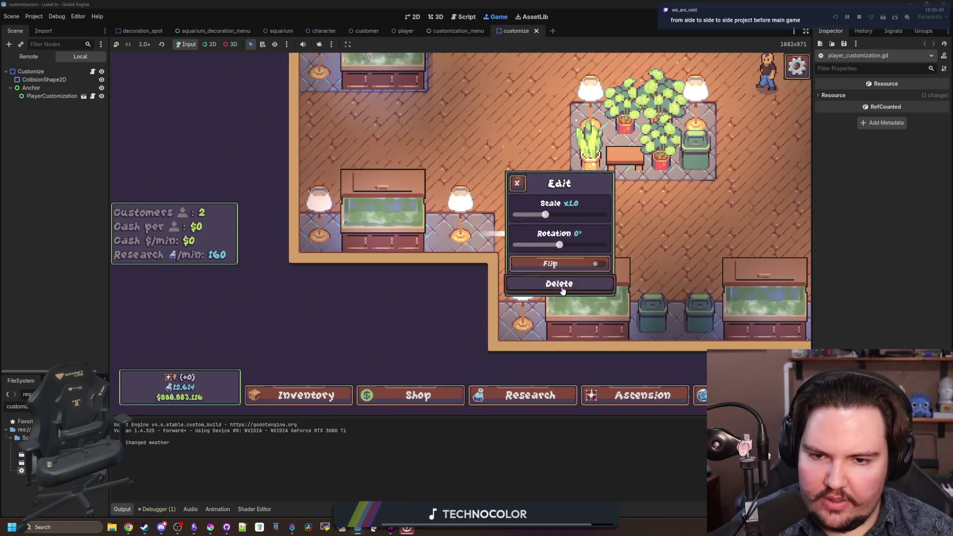
Buy the $150 Trash Can from Shop > Decorations and place it beside the aquarium.
click(418, 395)
click(529, 145)
scroll(449, 223, down, 4)
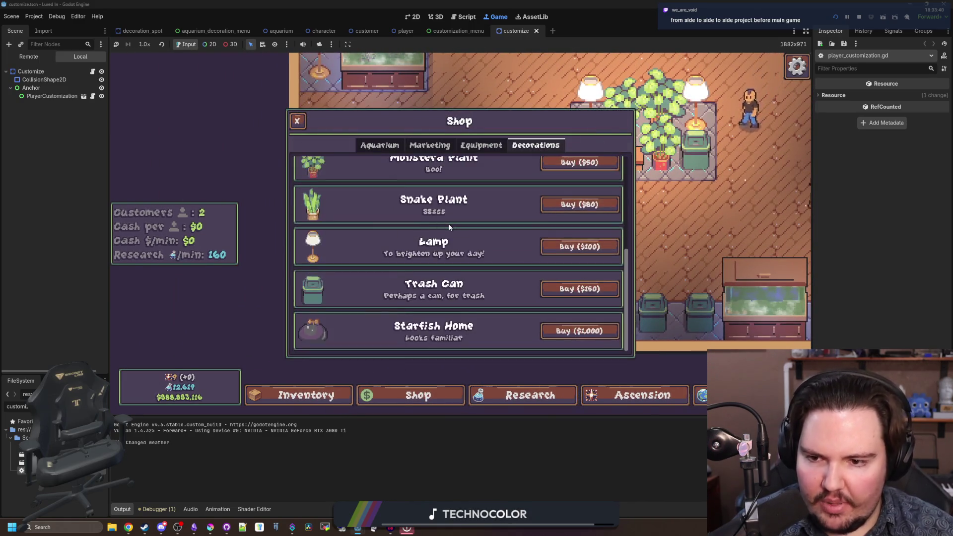
scroll(461, 268, up, 4)
scroll(454, 286, down, 4)
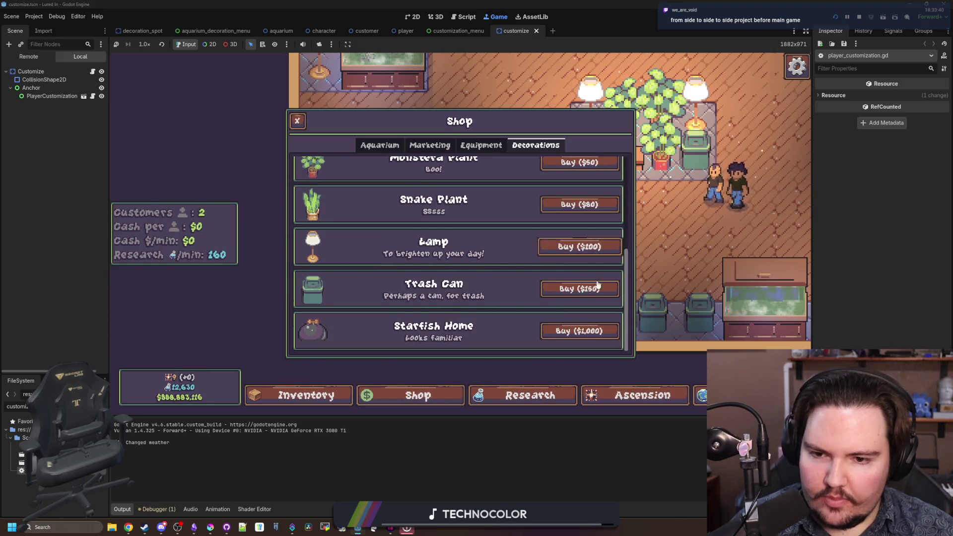
click(596, 289)
click(517, 225)
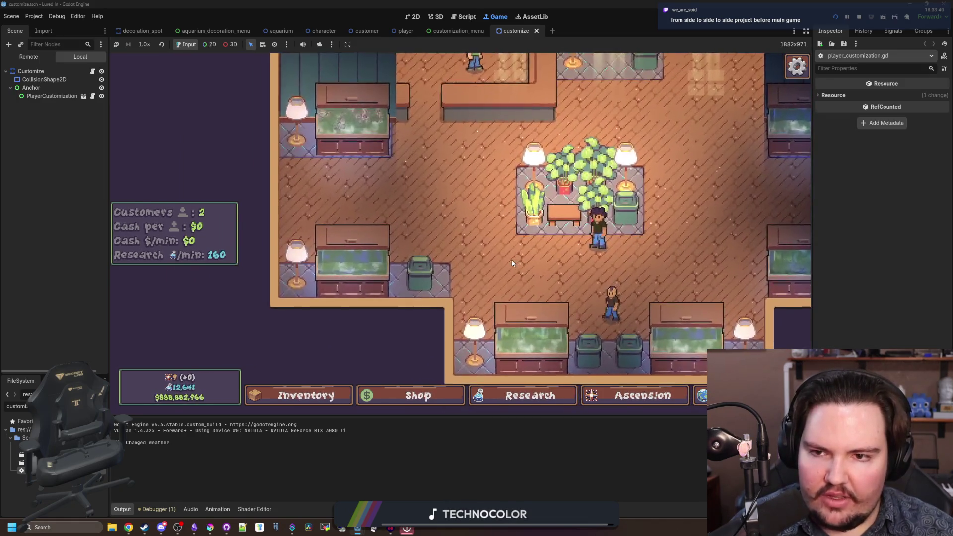
Adjust the trash can's Scale and Rotation (x2.0, -45°), ending upright at x1.2.
click(494, 246)
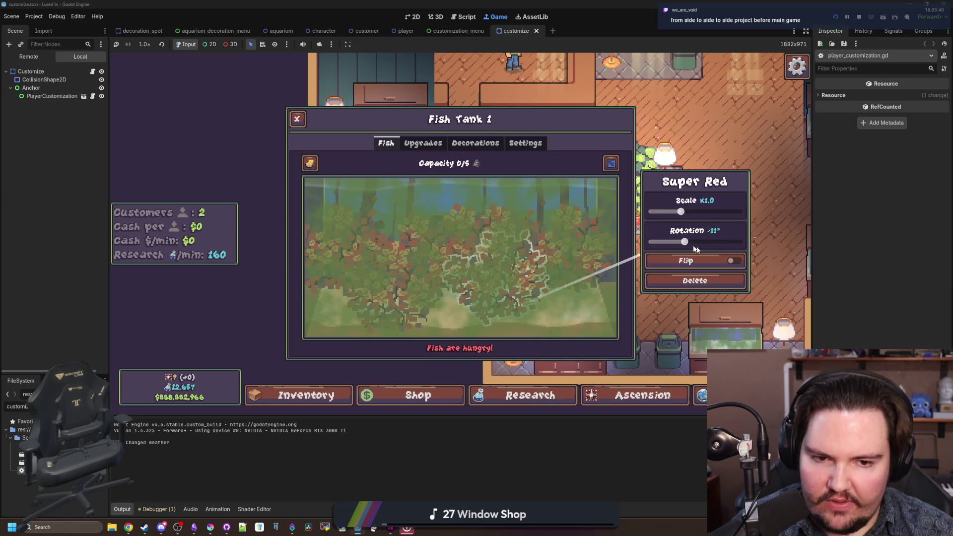
click(298, 118)
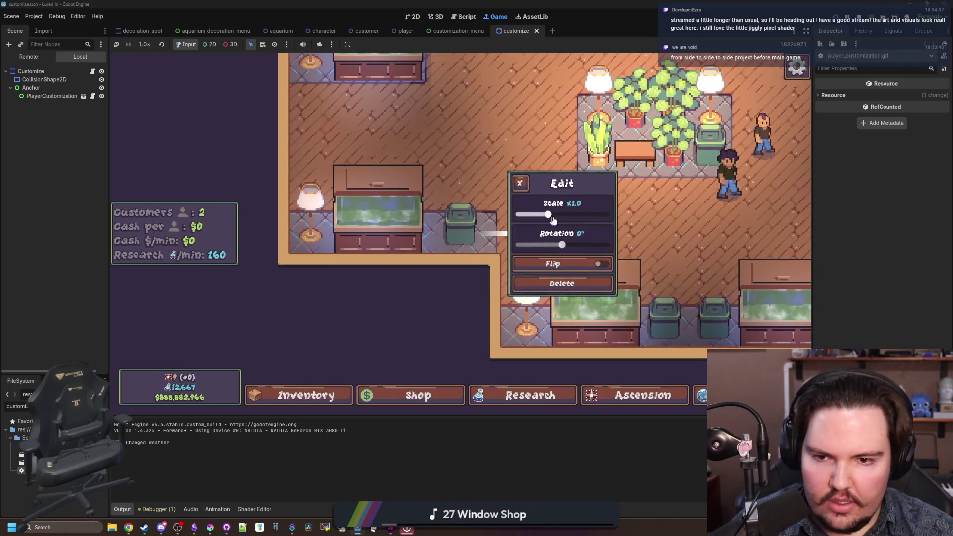
drag(546, 213, 604, 214)
mouse_move(564, 246)
mouse_down()
mouse_move(506, 246)
mouse_move(562, 246)
mouse_up()
drag(606, 214, 548, 215)
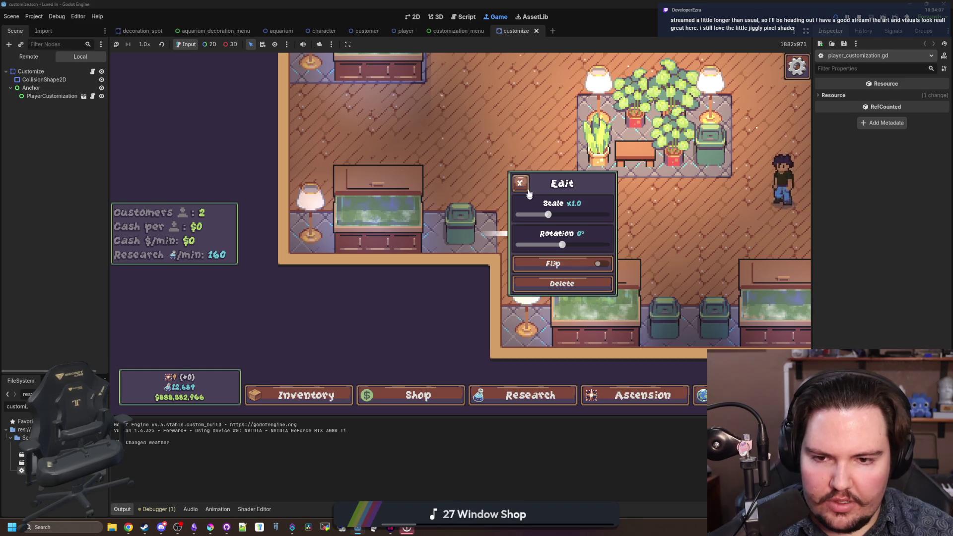
click(520, 183)
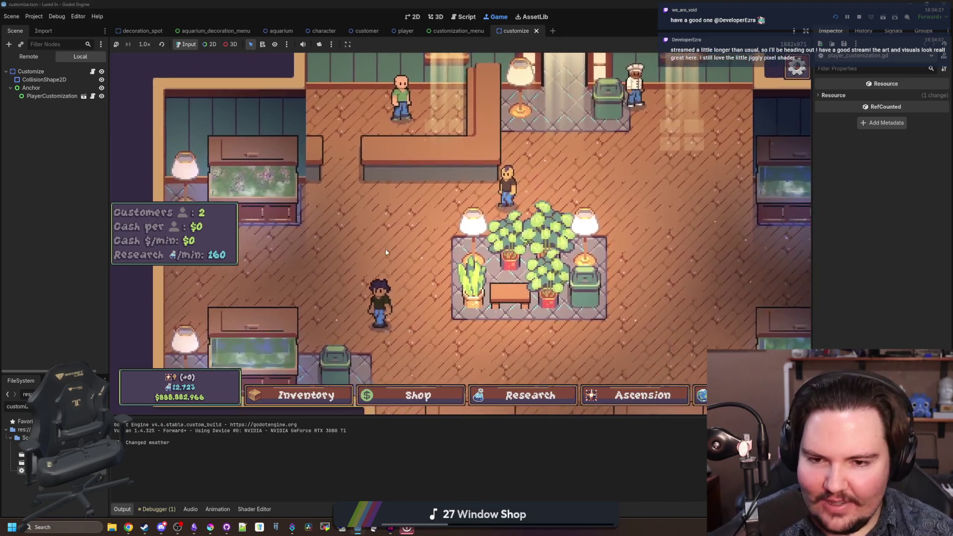
Open and close the wall window's edit popup, then bring up the customization_menu scene.
scroll(386, 248, down, 2)
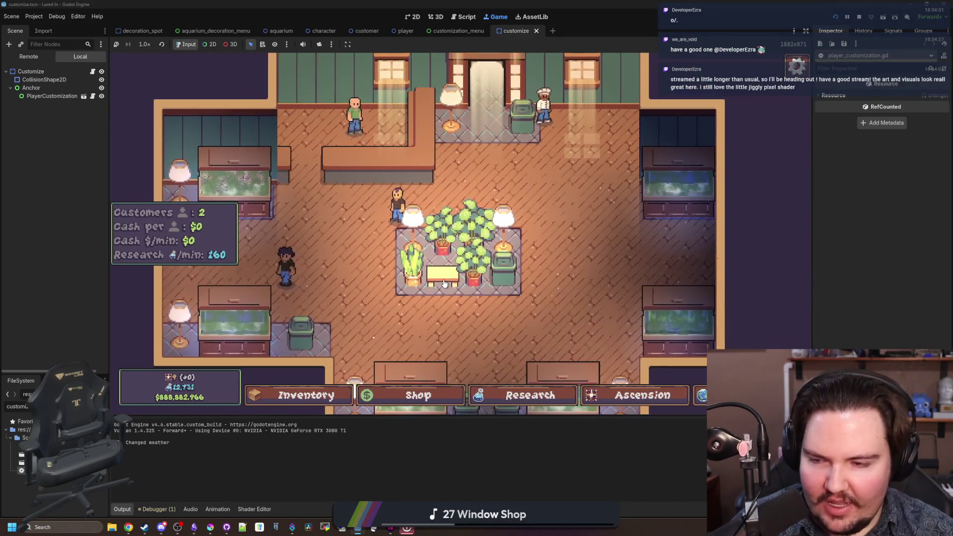
scroll(398, 184, up, 3)
click(529, 148)
click(525, 182)
click(526, 179)
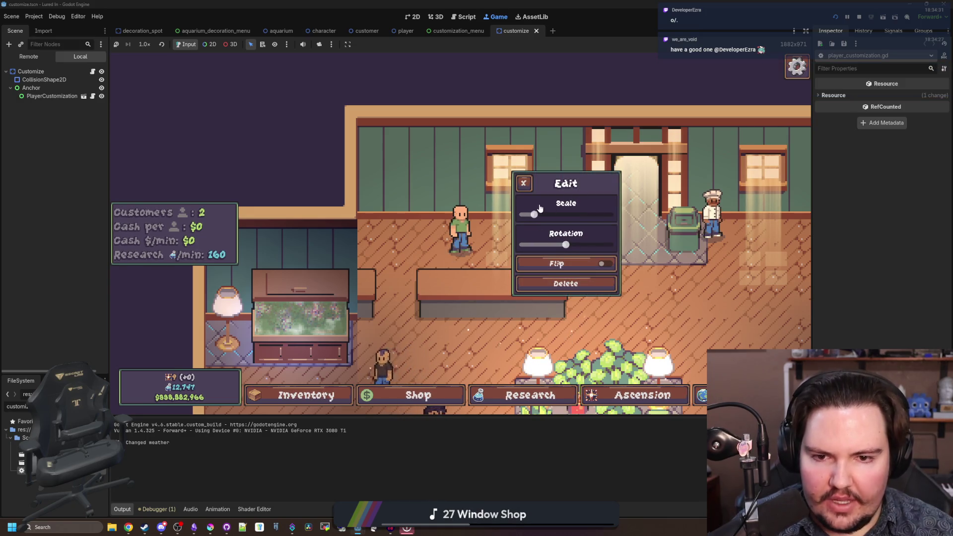
click(523, 184)
click(83, 96)
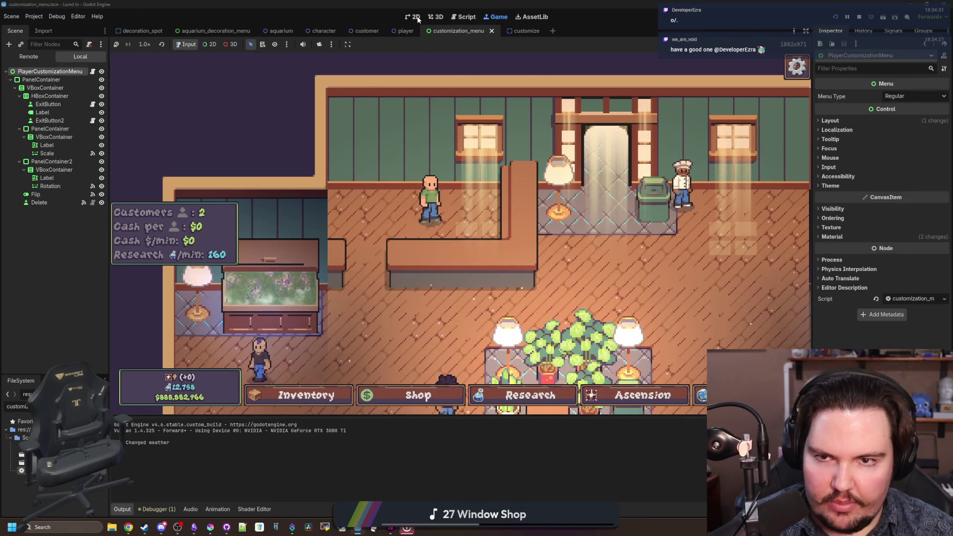
click(412, 17)
key(ctrl+s)
scroll(399, 237, up, 2)
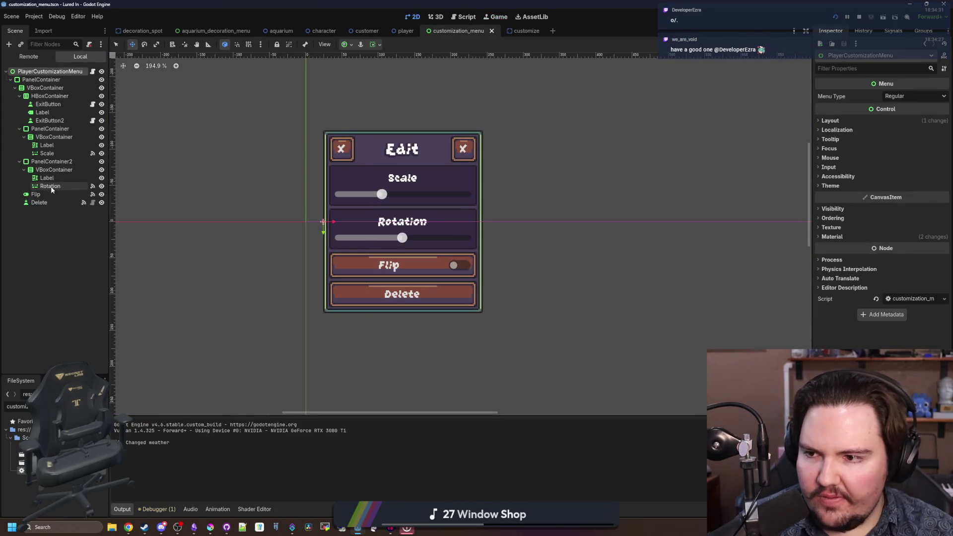
click(35, 194)
click(453, 286)
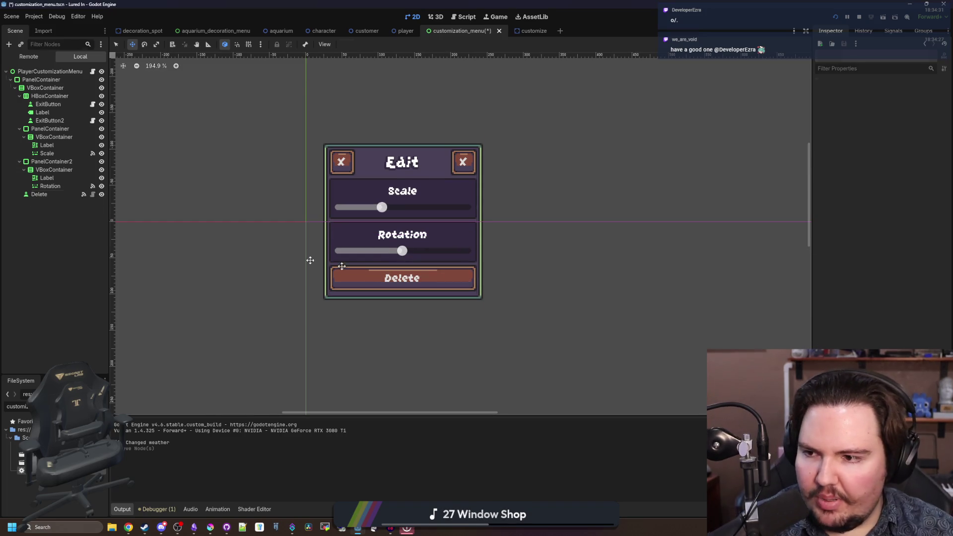
key(Delete)
click(453, 278)
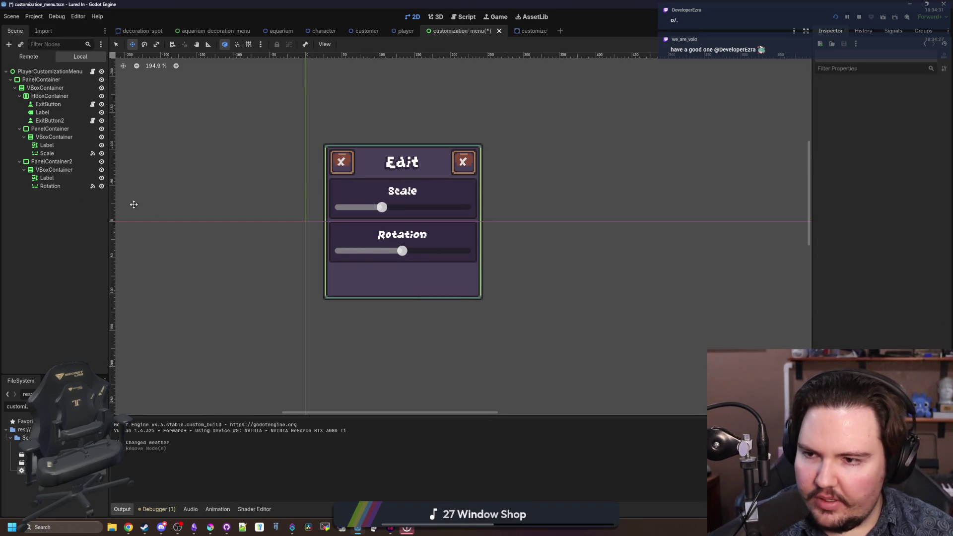
click(50, 163)
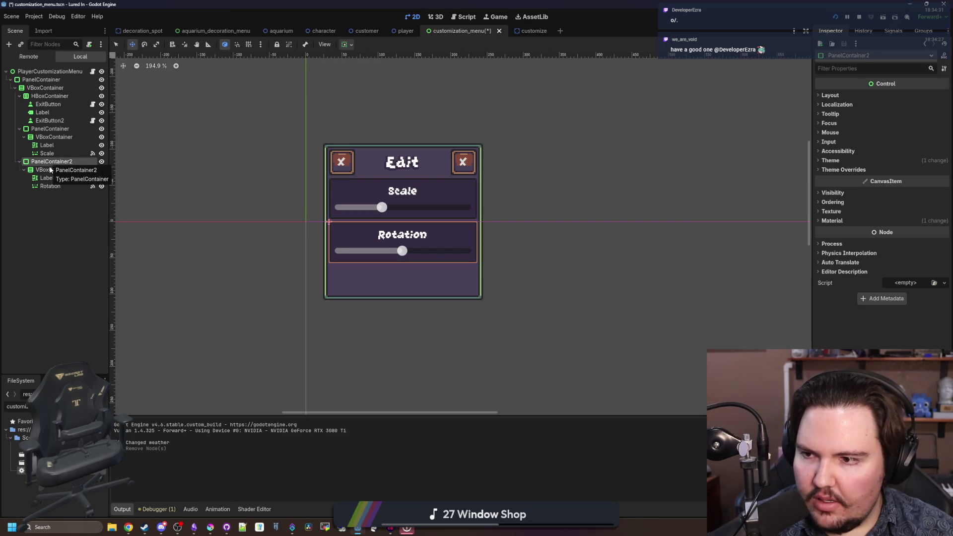
click(50, 170)
key(Delete)
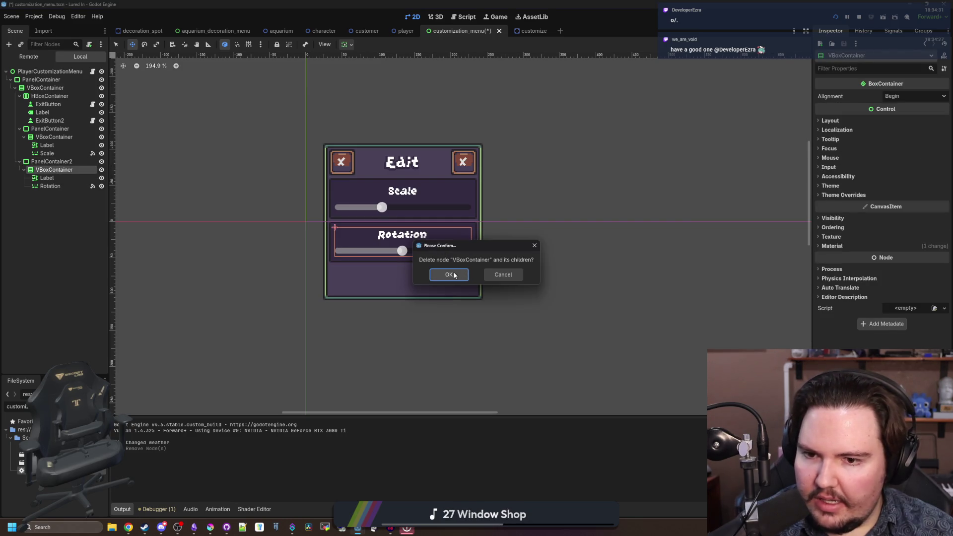
click(454, 275)
click(54, 137)
key(Delete)
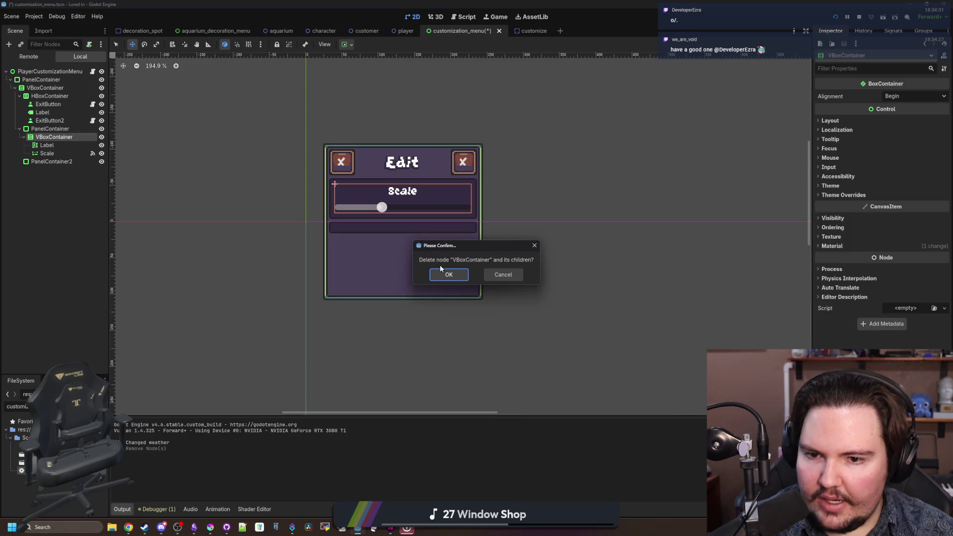
click(446, 270)
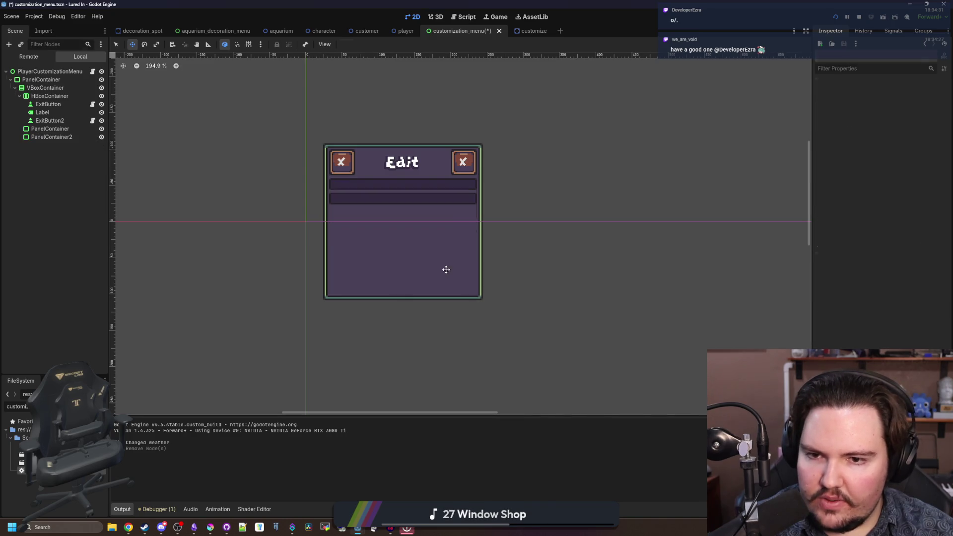
click(40, 97)
click(56, 78)
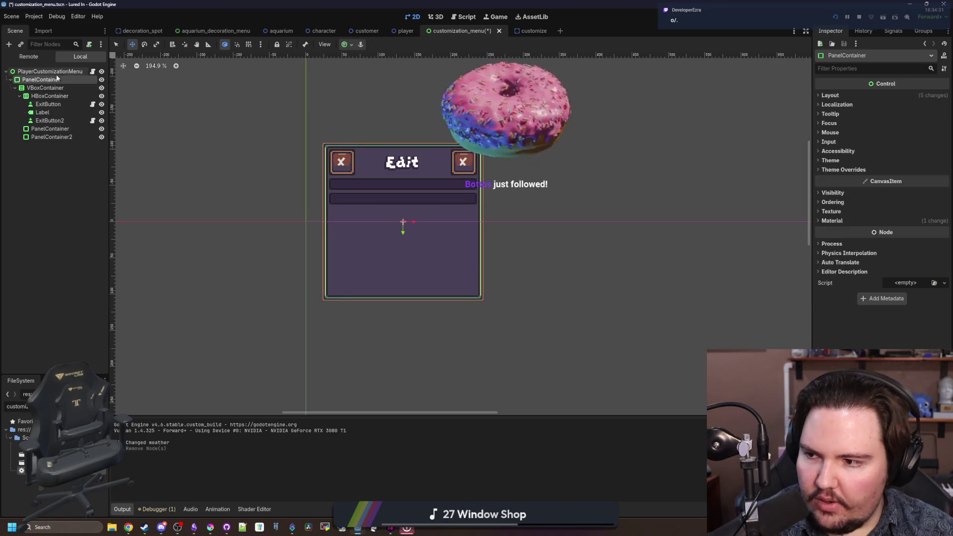
click(58, 72)
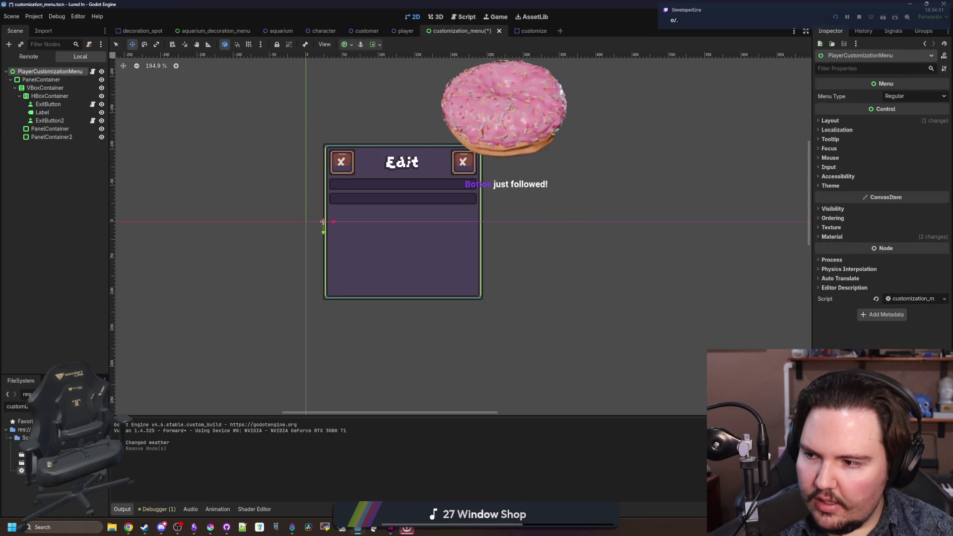
right_click(55, 79)
key(Escape)
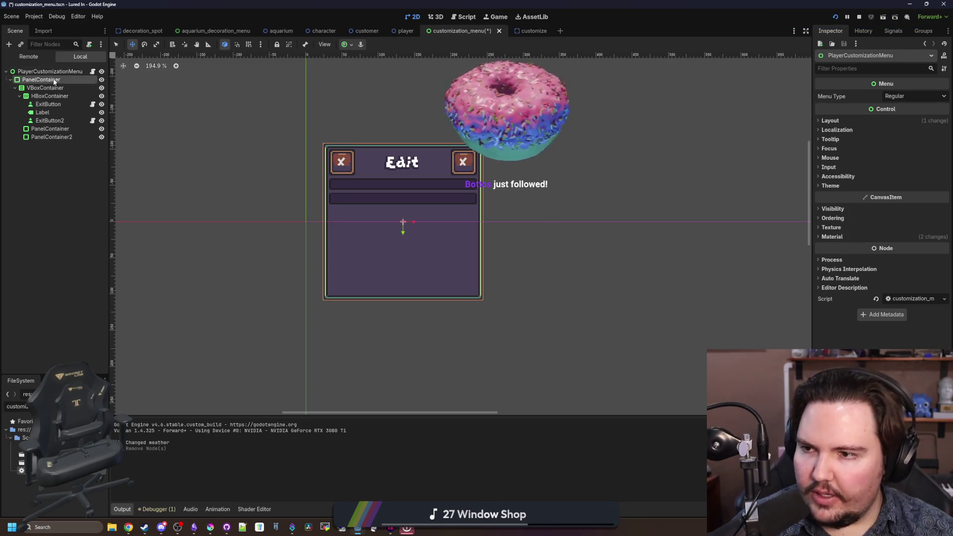
Add a ColorPickerButton node and place it below the two panel containers.
right_click(55, 81)
click(88, 84)
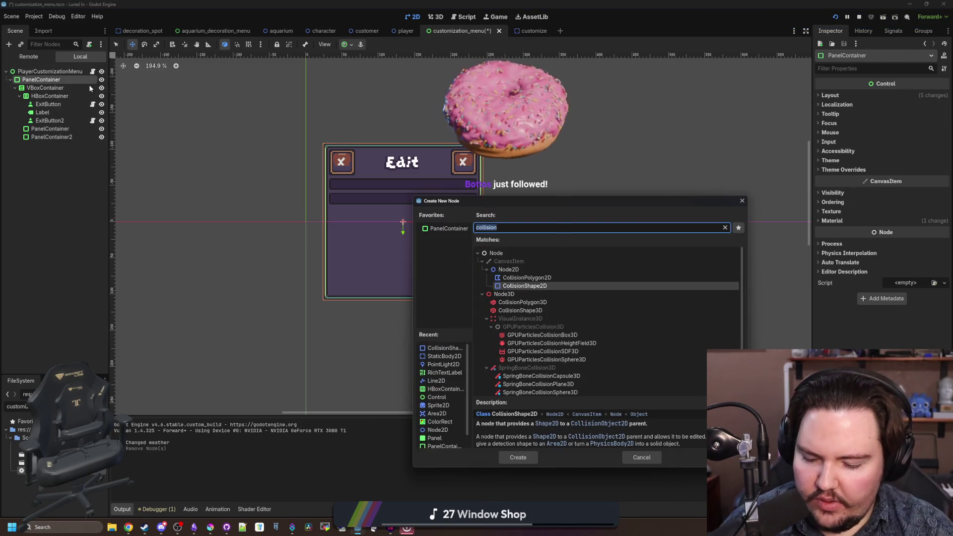
text(color)
key(Up)
key(Return)
mouse_move(40, 145)
mouse_down()
mouse_move(52, 136)
mouse_move(52, 149)
mouse_up()
Fill in the ColorPickerButton's Text property in the Inspector.
scroll(389, 198, up, 2)
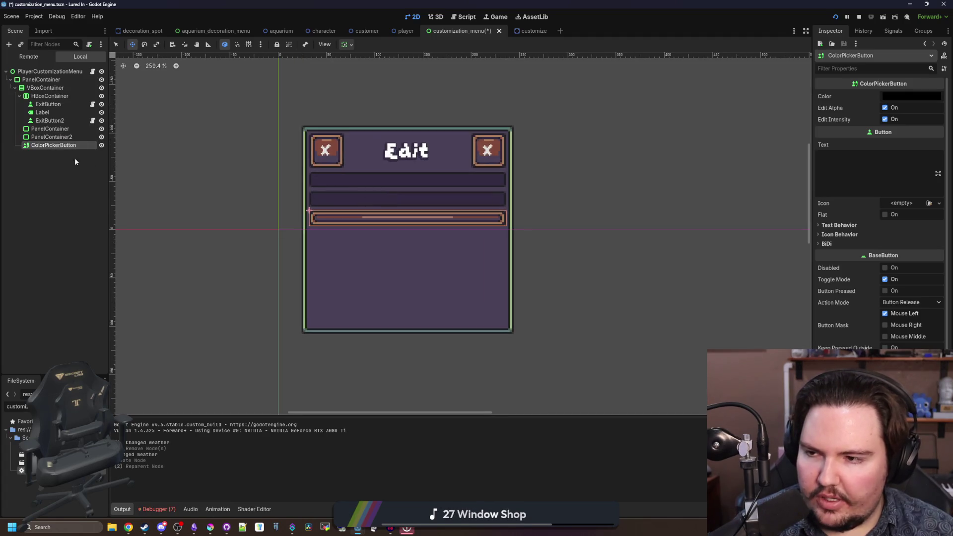
scroll(278, 210, up, 1)
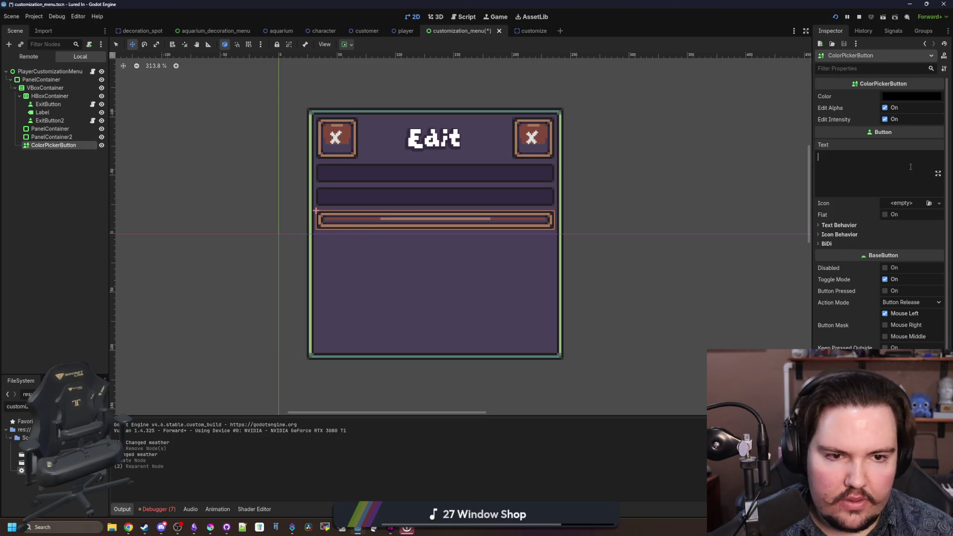
text(dwasdwasdwasd)
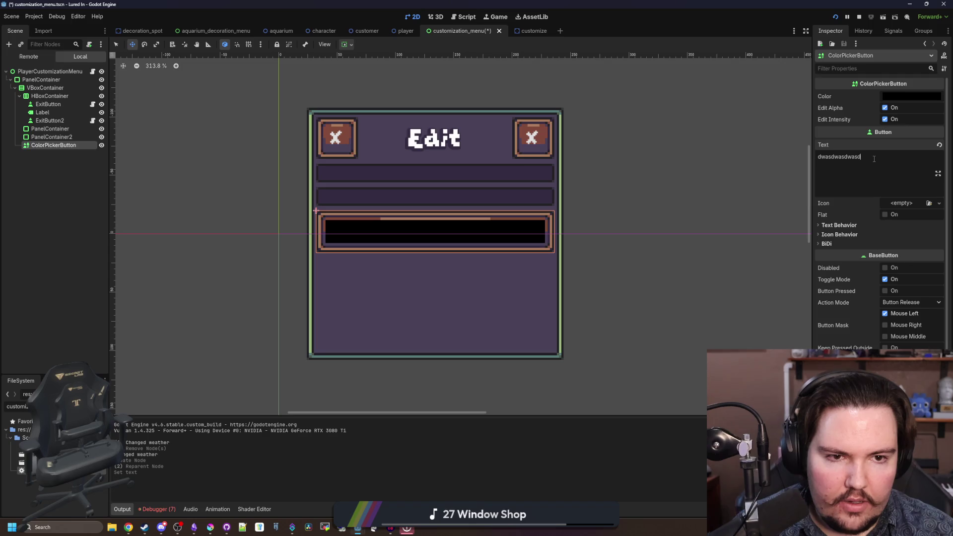
click(838, 225)
click(838, 226)
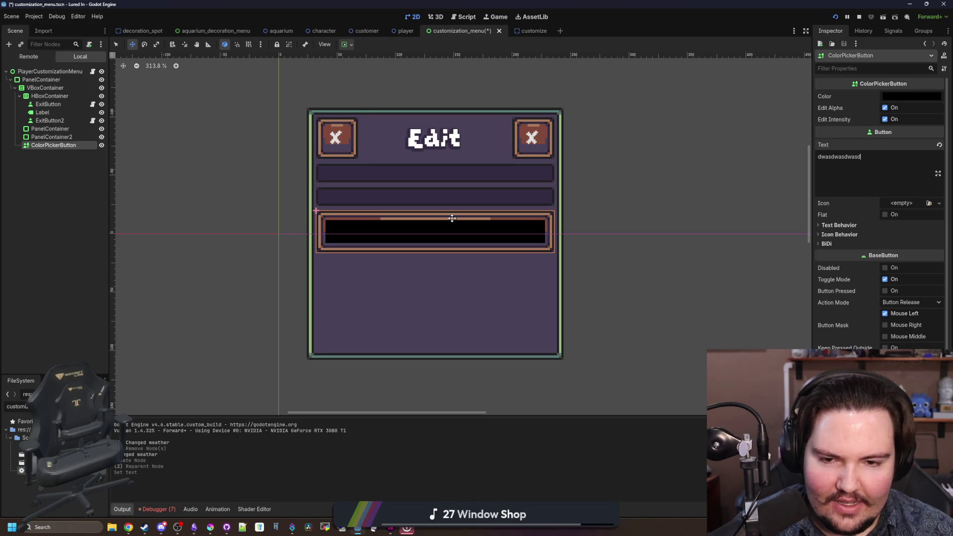
scroll(466, 217, up, 2)
scroll(472, 231, down, 3)
click(59, 145)
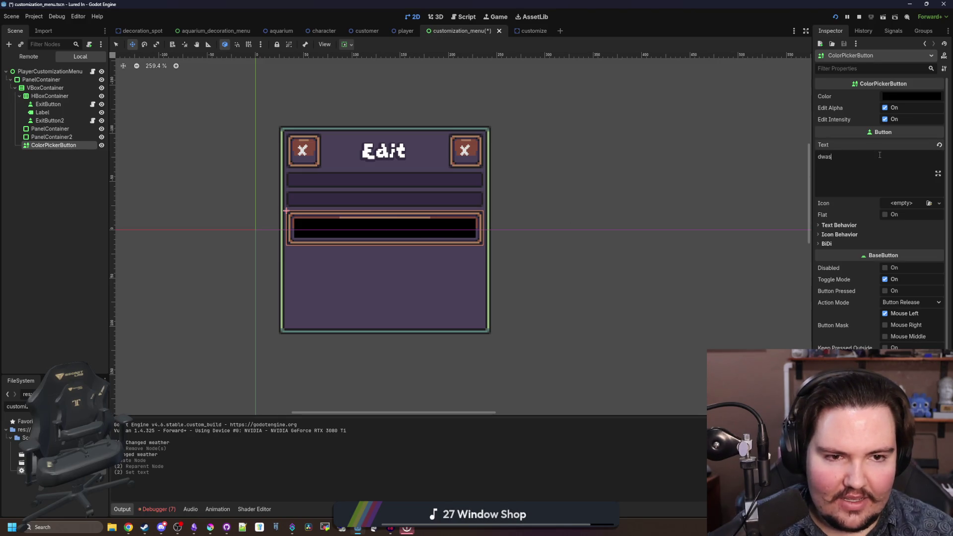
Set the button's default Color to opaque black.
click(896, 97)
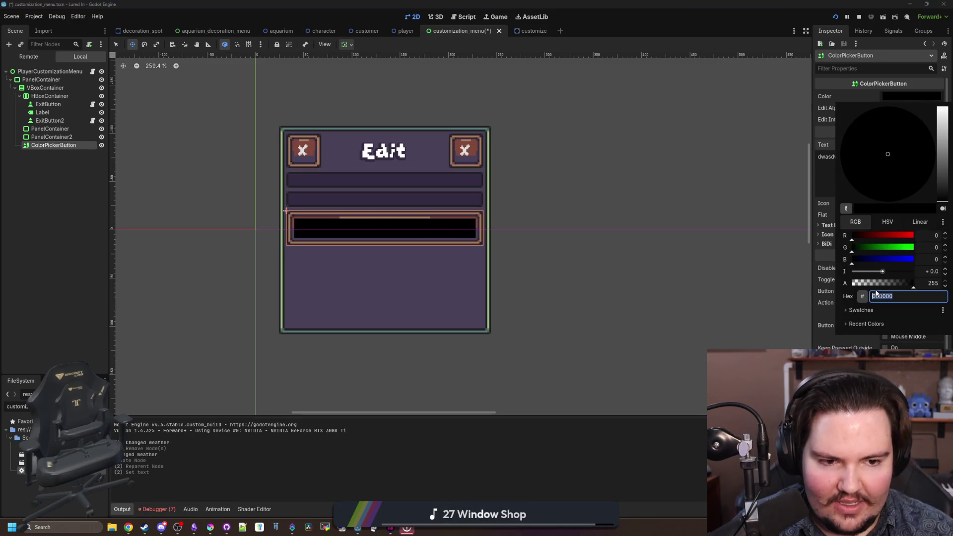
click(854, 283)
drag(855, 287, 927, 288)
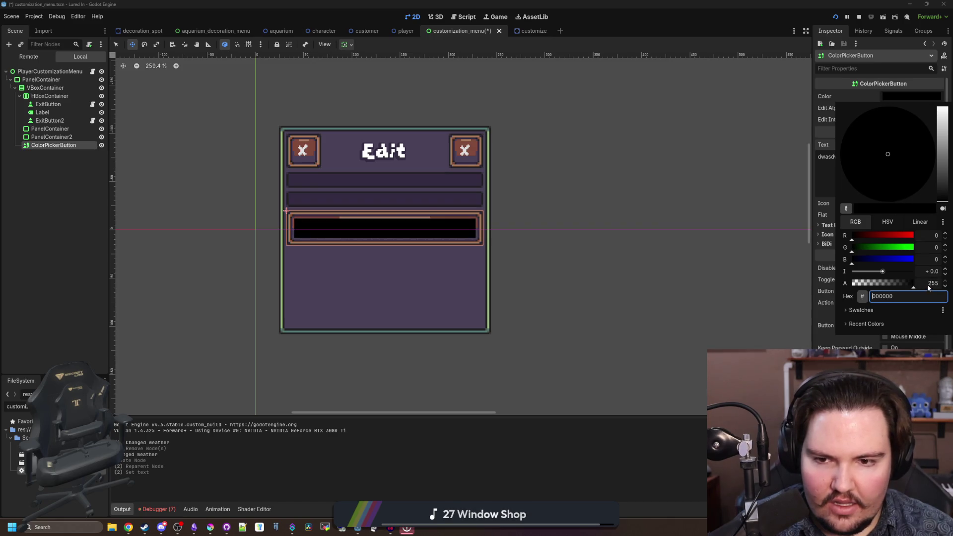
mouse_move(905, 235)
mouse_down()
mouse_move(924, 233)
mouse_move(849, 236)
mouse_up()
click(812, 194)
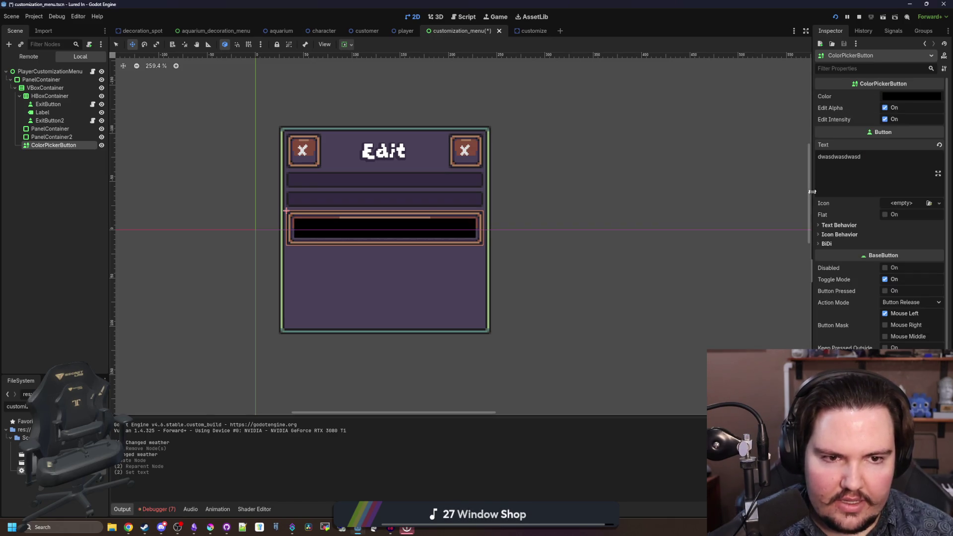
Turn off Edit Alpha and Edit Intensity, and toggle the button's Flat look.
click(885, 120)
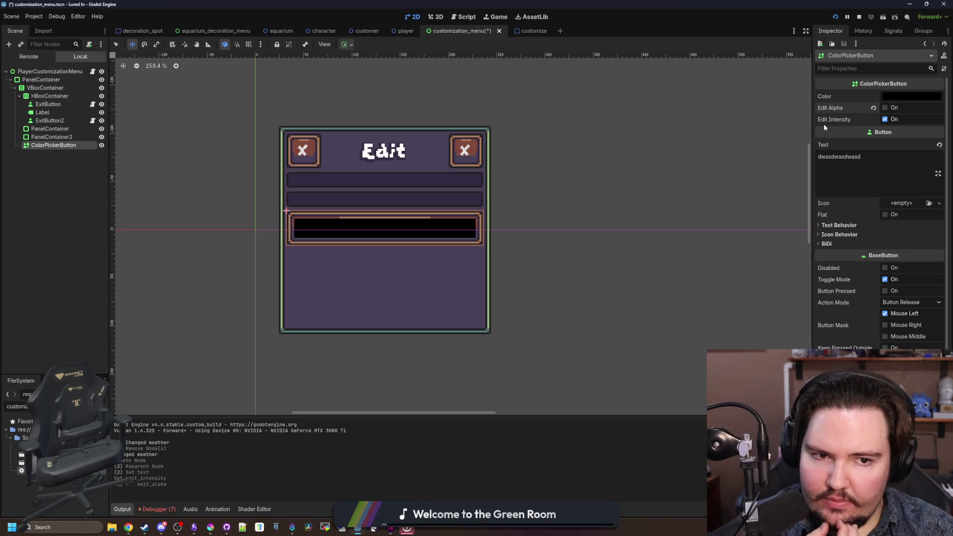
click(885, 119)
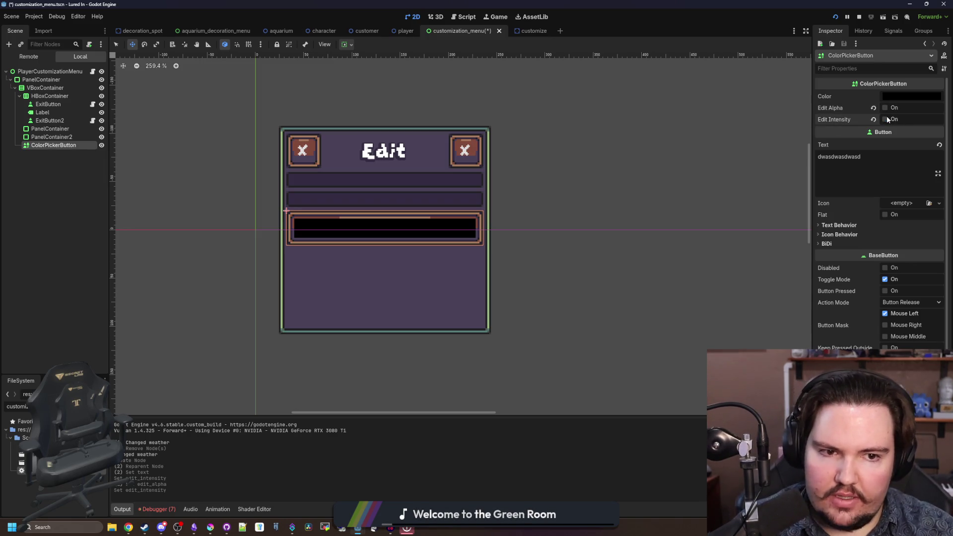
click(842, 229)
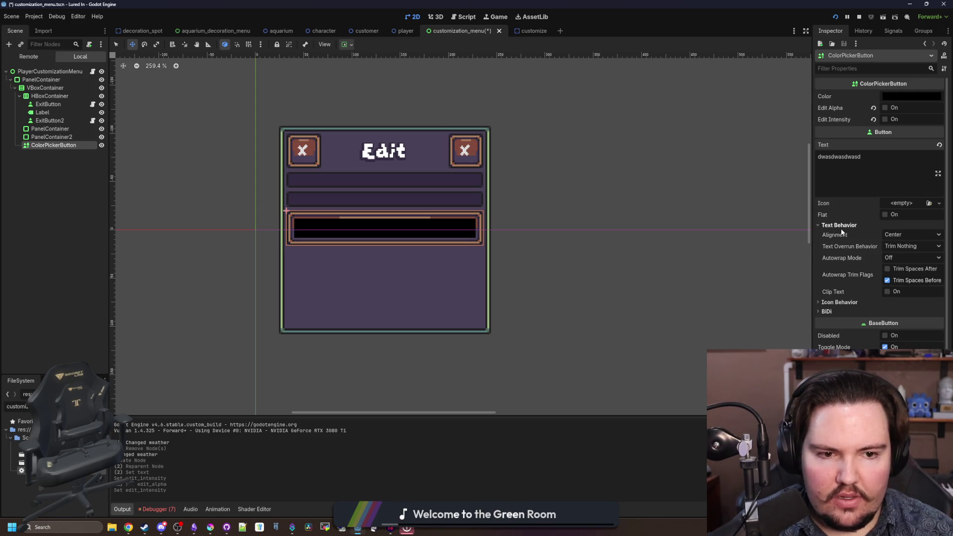
click(884, 214)
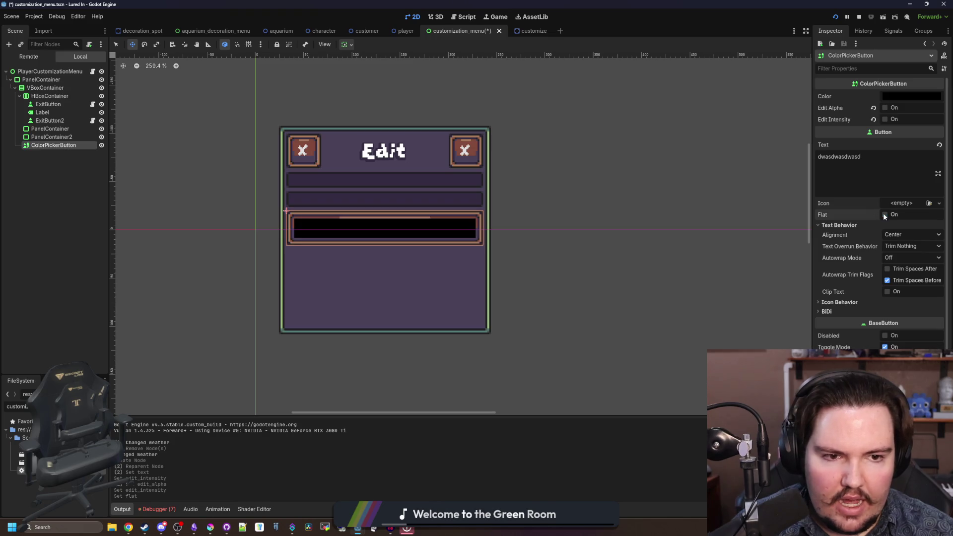
click(827, 226)
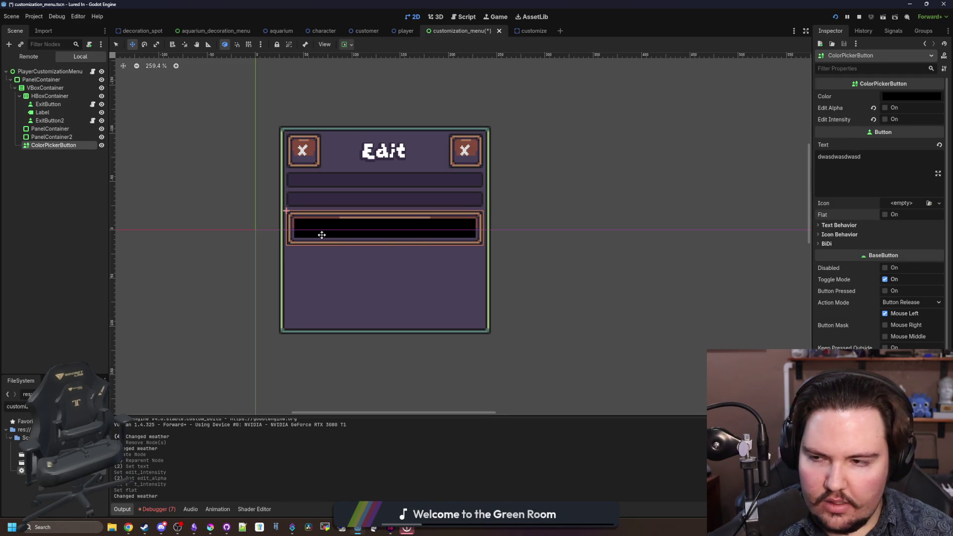
Reselect the ColorPickerButton and save the scene with Ctrl+S.
scroll(322, 235, up, 2)
click(44, 137)
click(50, 145)
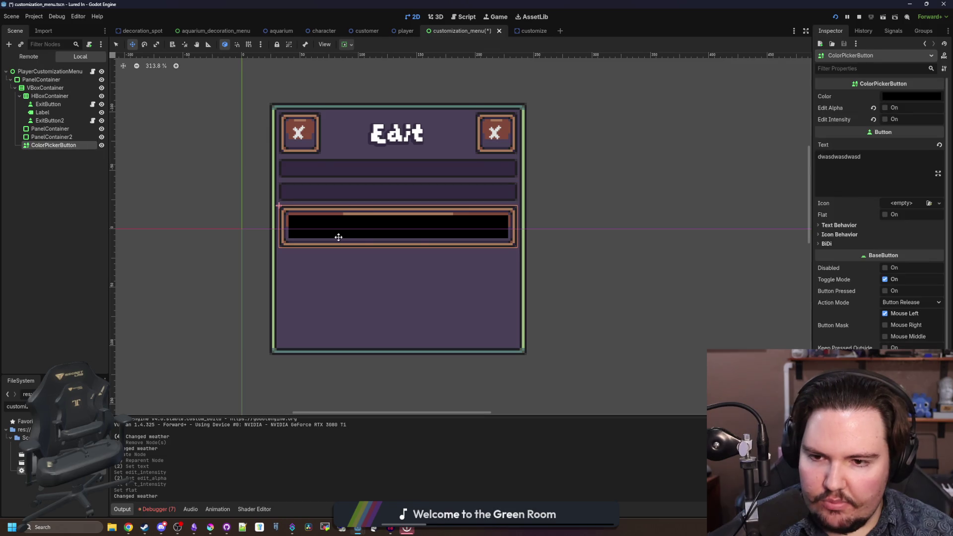
scroll(378, 237, up, 3)
scroll(489, 233, down, 5)
scroll(445, 220, up, 2)
key(ctrl+s)
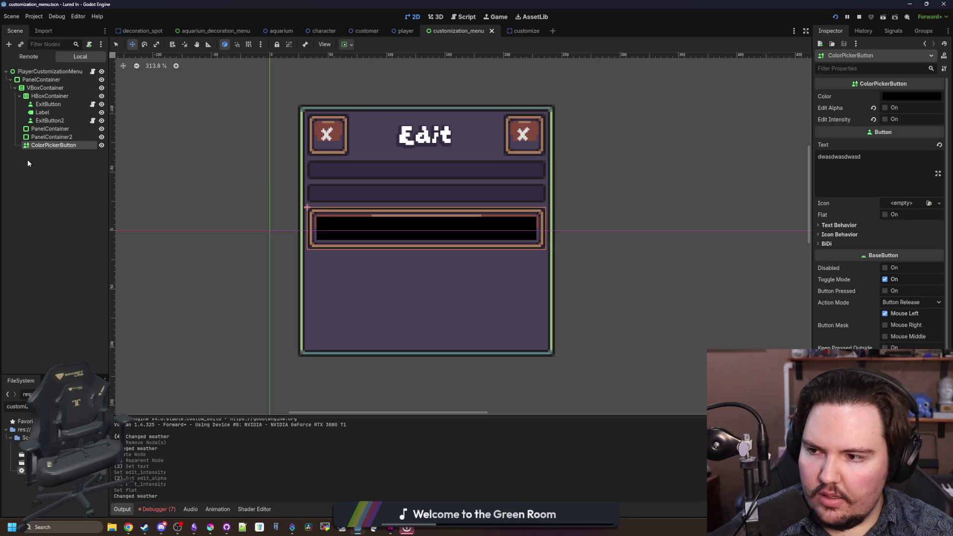
Move the ColorPickerButton into the first panel and add a Label above it.
drag(54, 145, 50, 128)
right_click(54, 130)
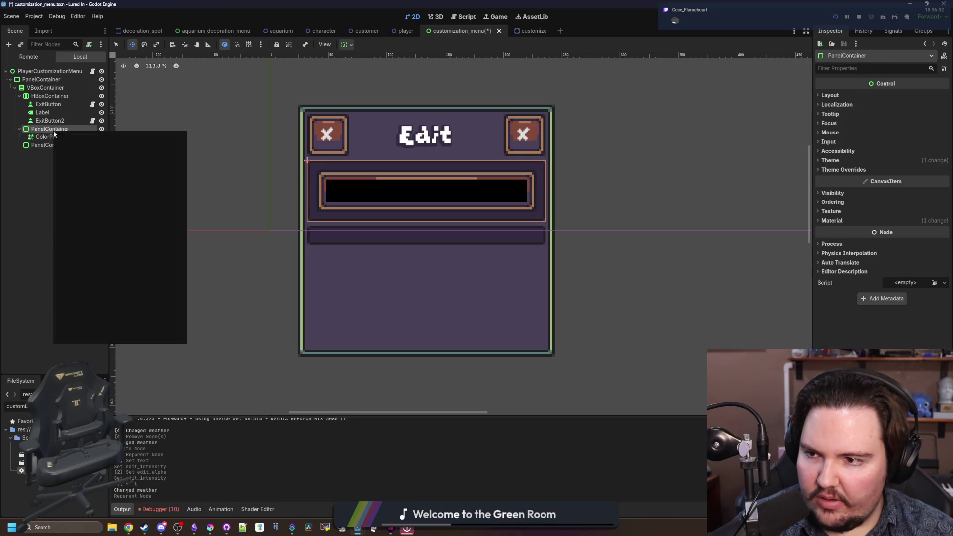
click(73, 138)
text(la)
key(Return)
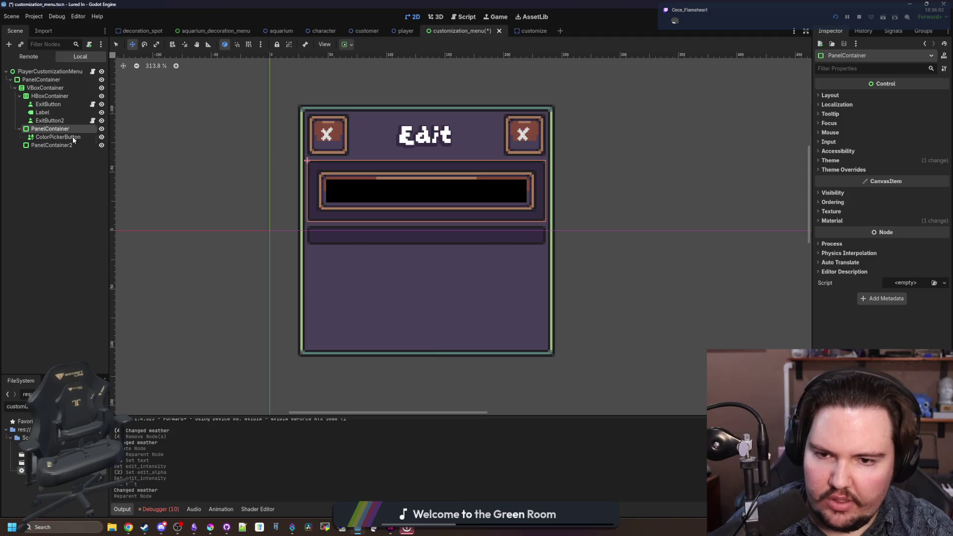
drag(40, 144, 57, 134)
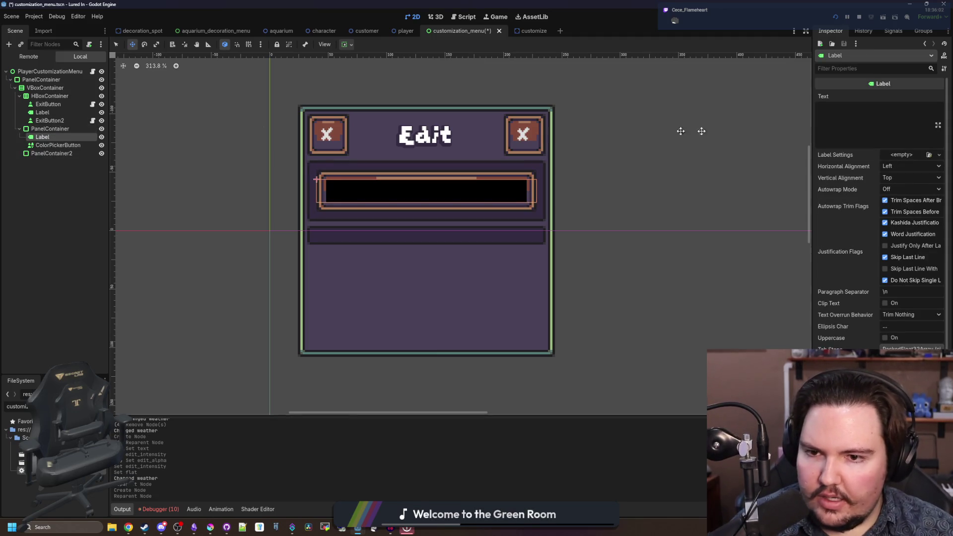
Add a VBoxContainer to the first panel and move the Label and picker into it.
right_click(56, 130)
click(83, 138)
text(vbox)
key(Return)
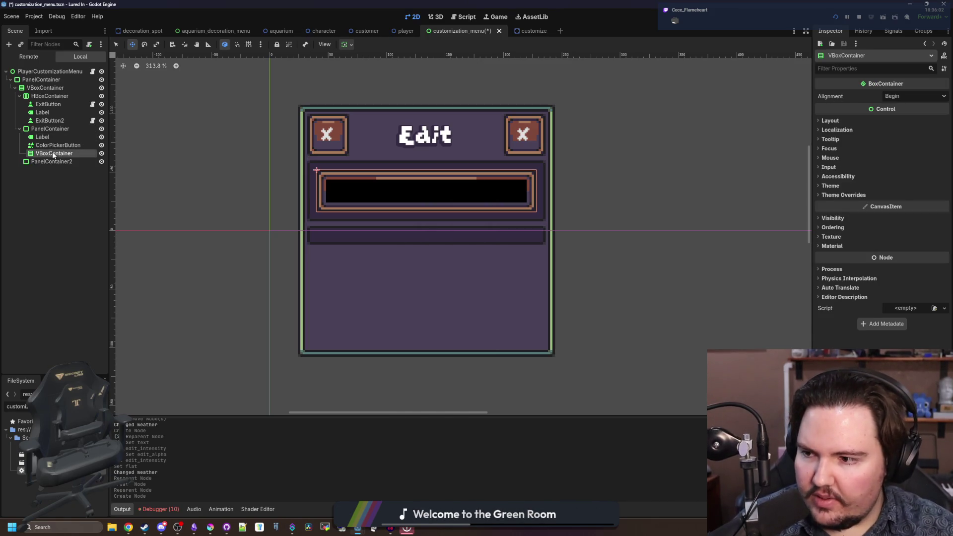
drag(53, 153, 50, 132)
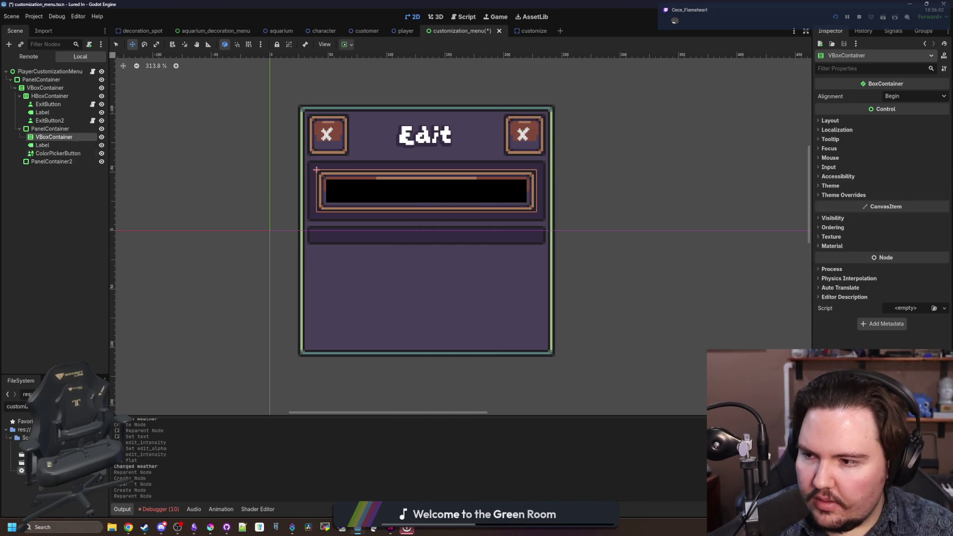
click(49, 145)
shift+click(51, 153)
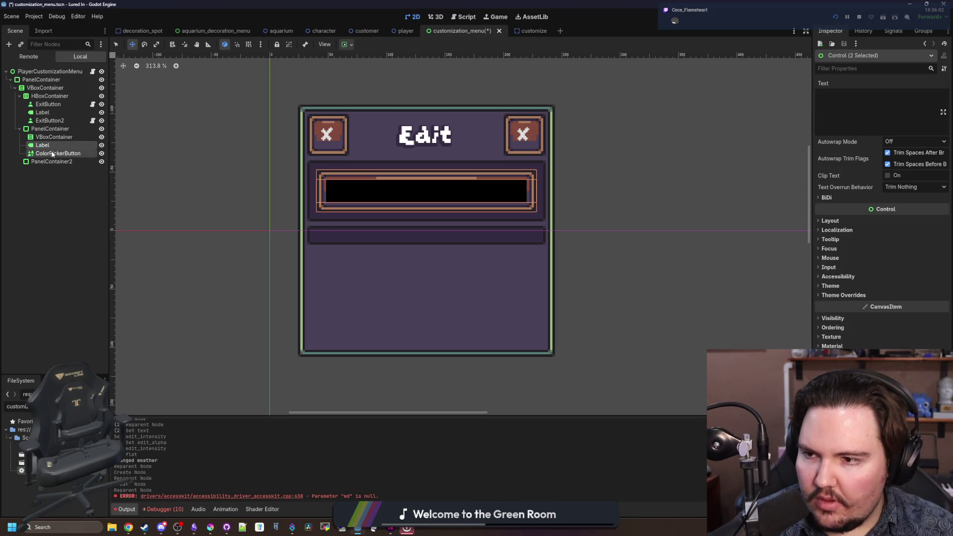
mouse_move(47, 148)
mouse_down()
mouse_move(53, 135)
mouse_move(54, 154)
mouse_up()
Set the Label text to 'Hair Color' with Center horizontal alignment.
click(47, 145)
click(844, 114)
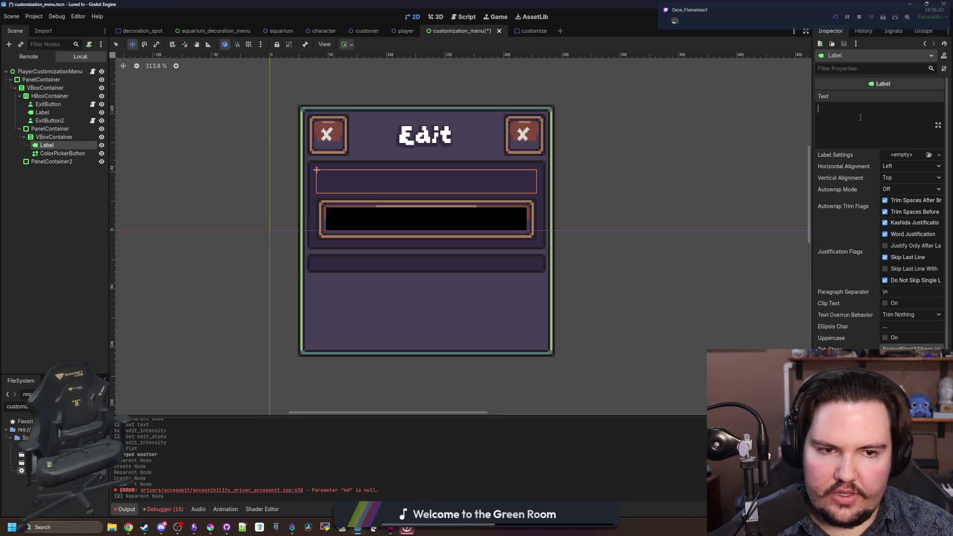
text(S)
key(BackSpace)
text(H)
text(or)
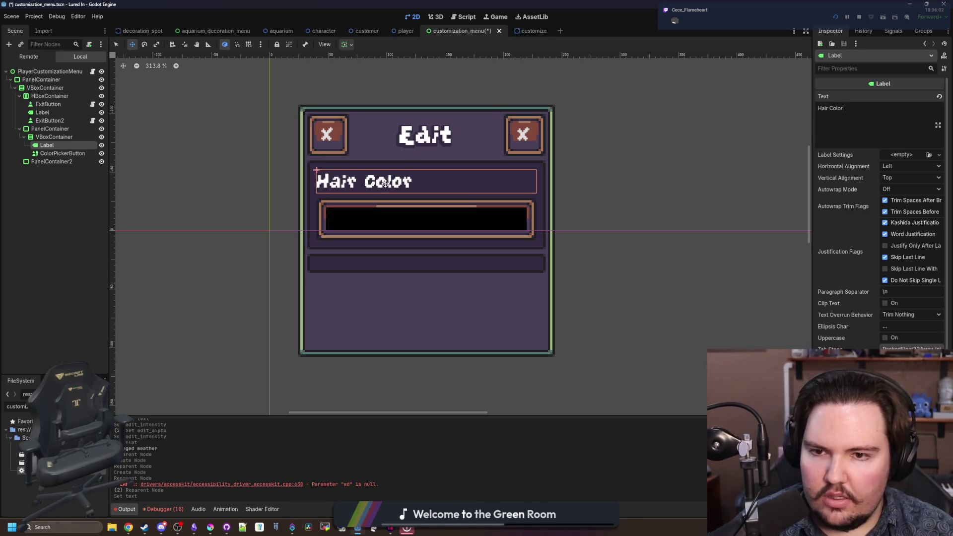
scroll(385, 183, up, 2)
click(903, 167)
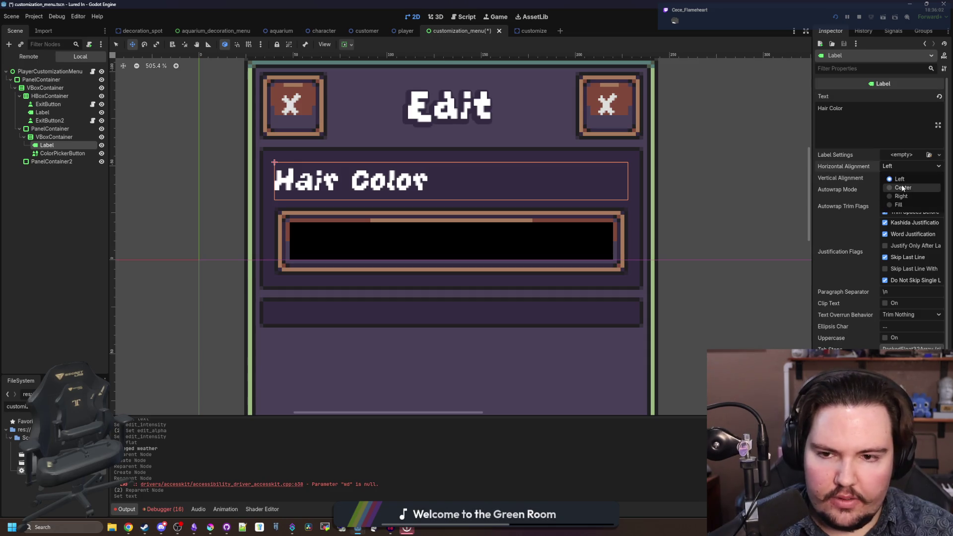
click(903, 188)
scroll(350, 199, down, 3)
Copy the Hair Color VBoxContainer row for reuse in the second panel.
click(49, 172)
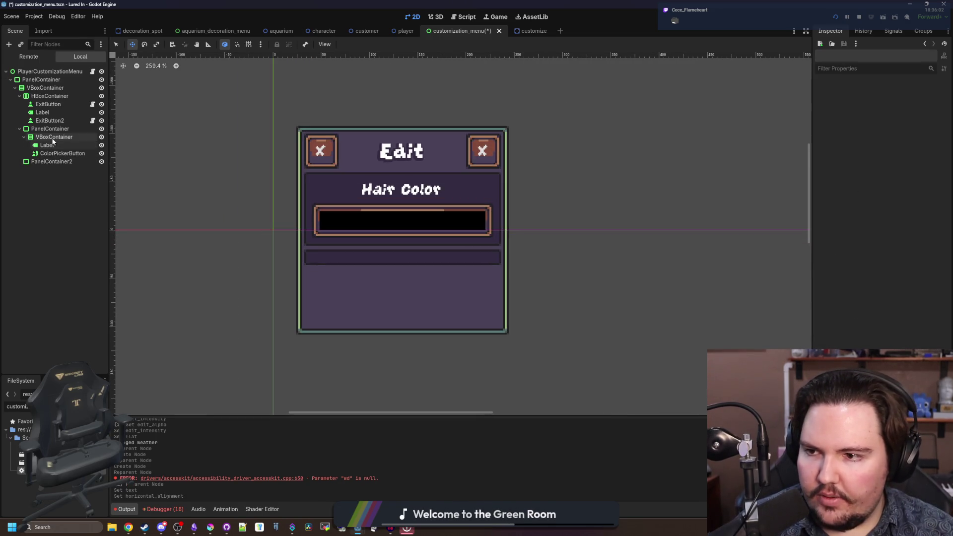
right_click(53, 142)
click(59, 164)
right_click(58, 165)
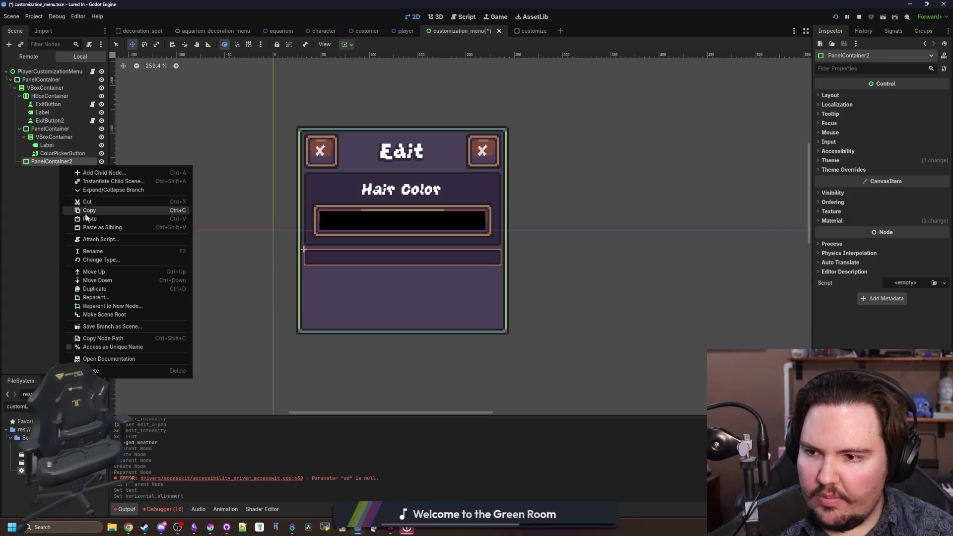
Paste the Hair Color row into the second panel container.
click(89, 219)
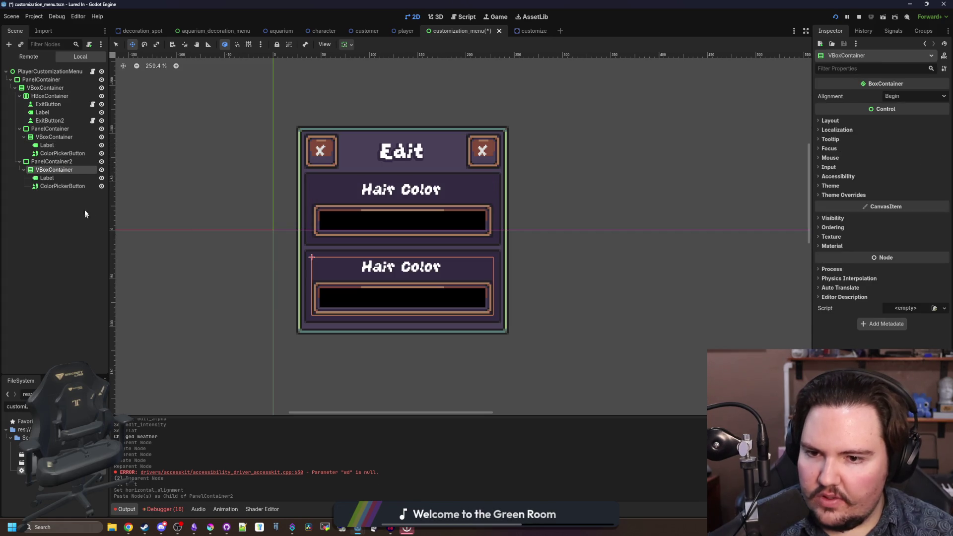
click(55, 171)
scroll(393, 270, down, 5)
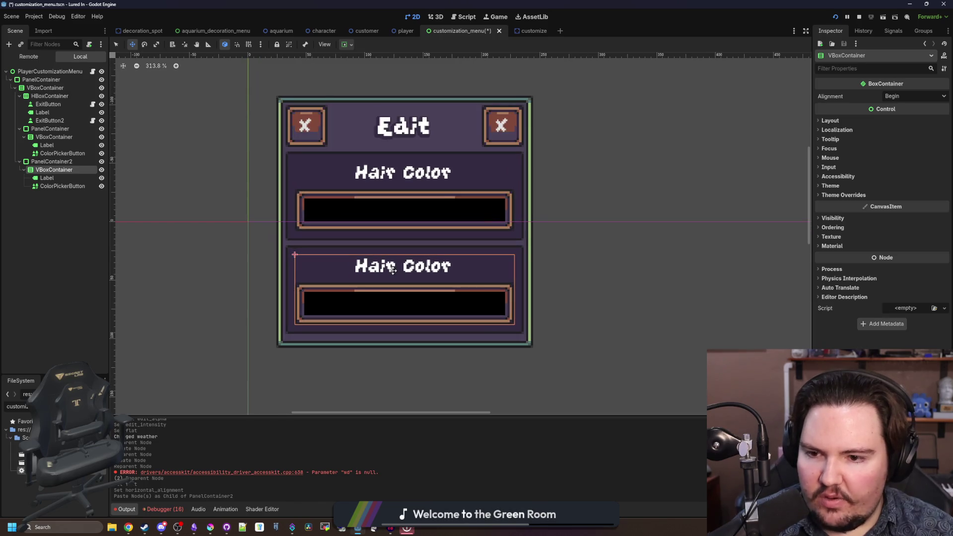
scroll(436, 279, up, 4)
scroll(387, 275, down, 5)
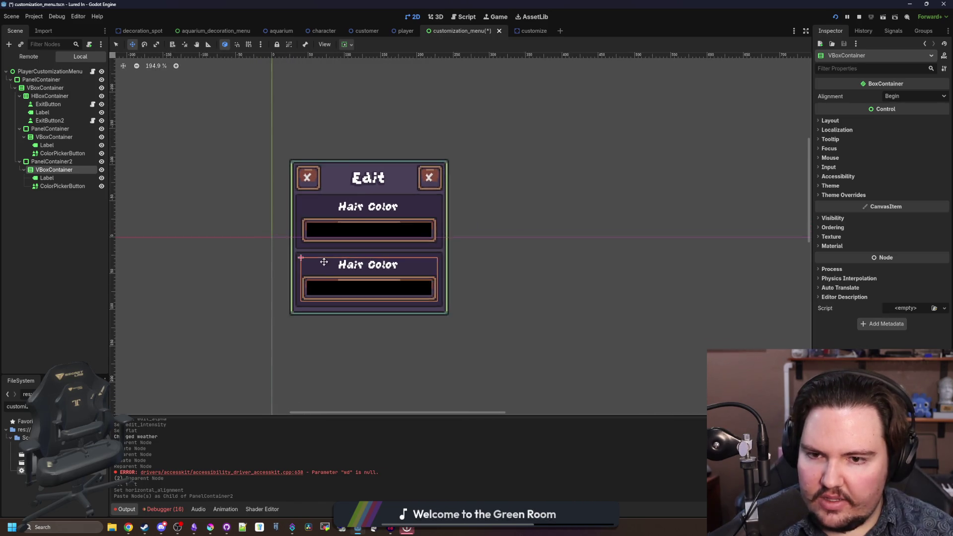
scroll(380, 269, up, 3)
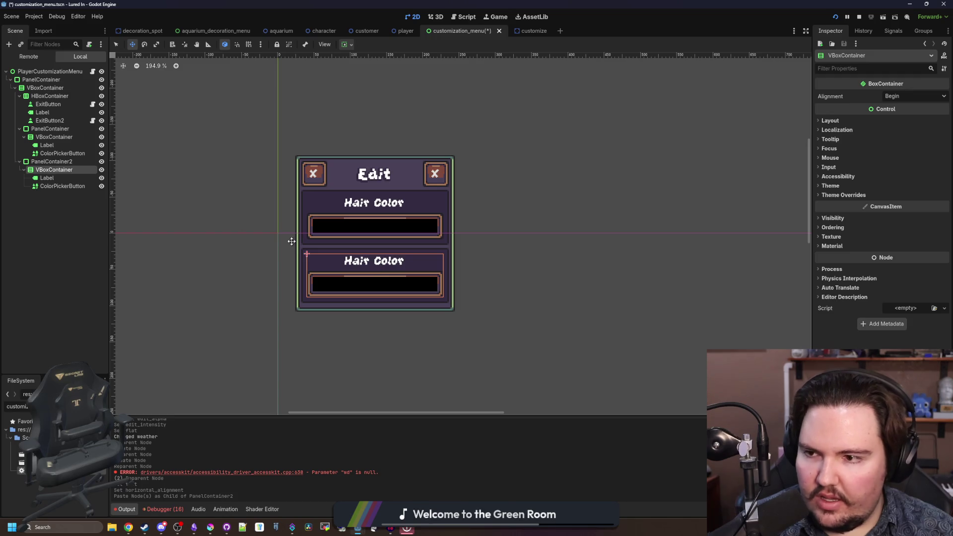
Change the pasted row's label text to 'Skin Color'.
click(47, 178)
drag(844, 108, 761, 98)
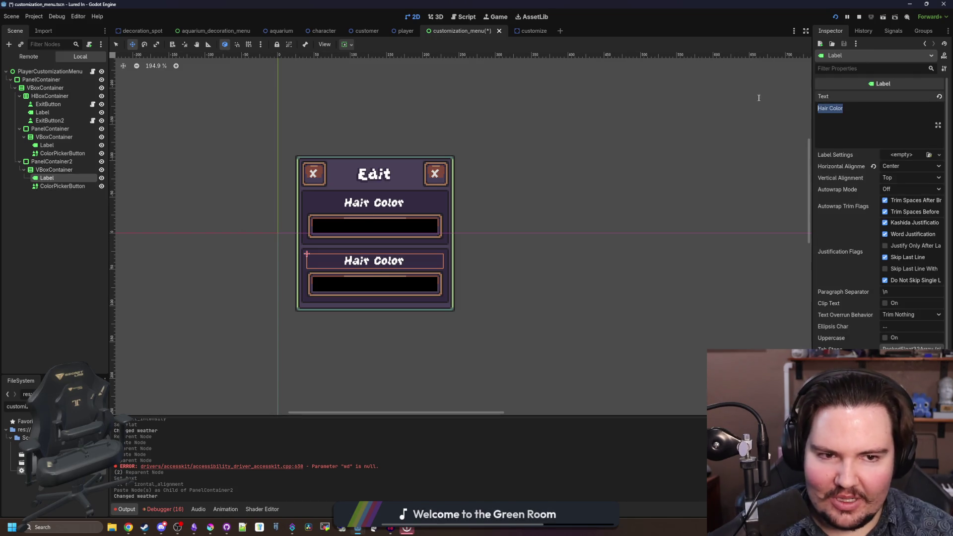
text(Skin Color)
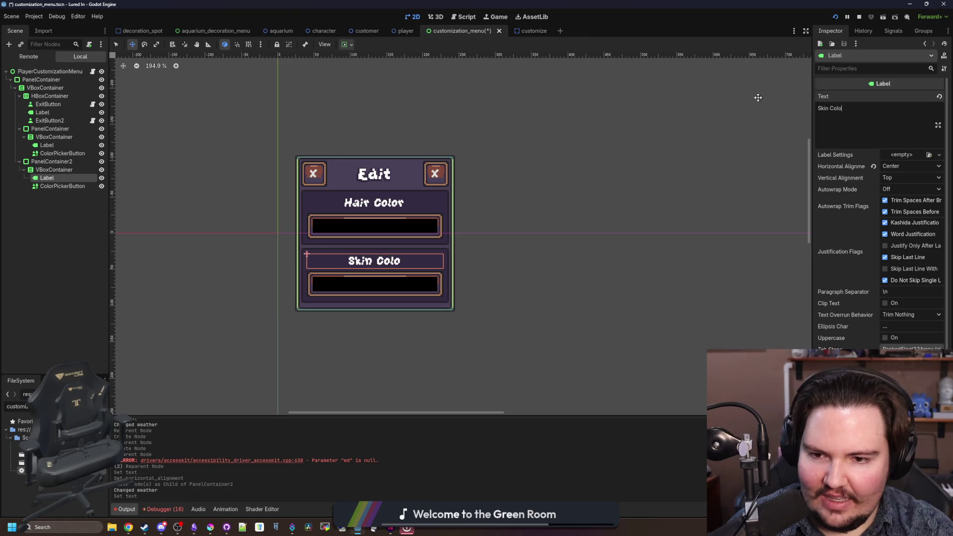
click(52, 221)
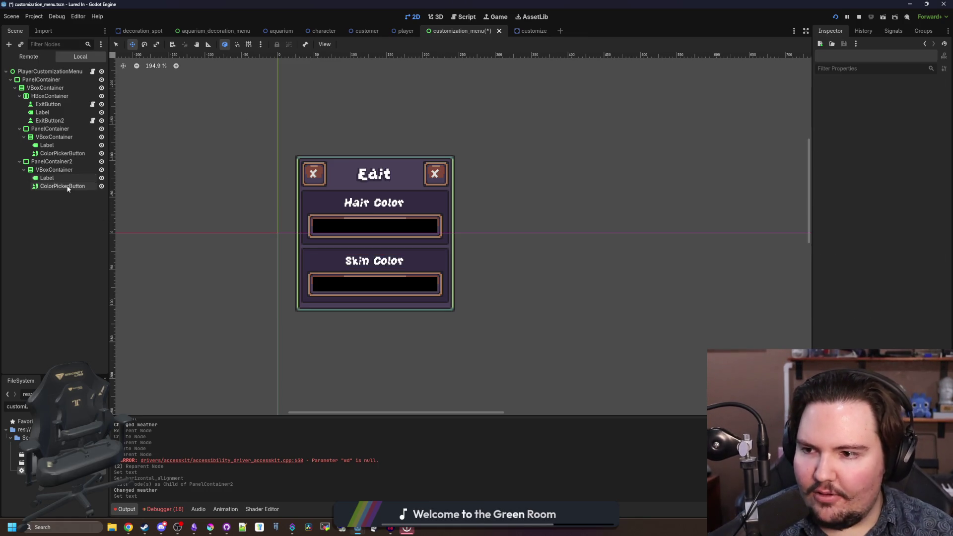
scroll(369, 226, up, 3)
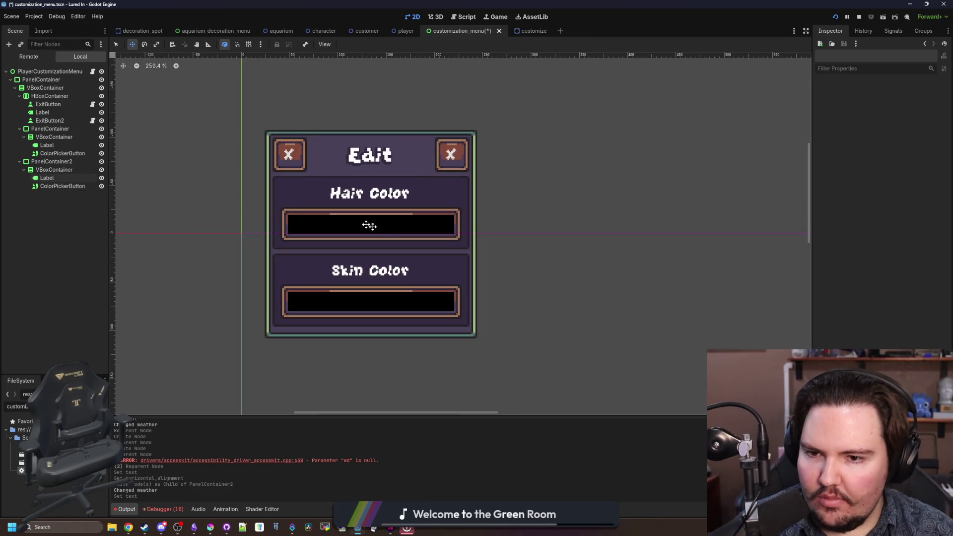
Set the Separation theme override to 0 on both the Hair Color and Skin Color rows.
click(50, 138)
scroll(281, 177, up, 2)
click(843, 195)
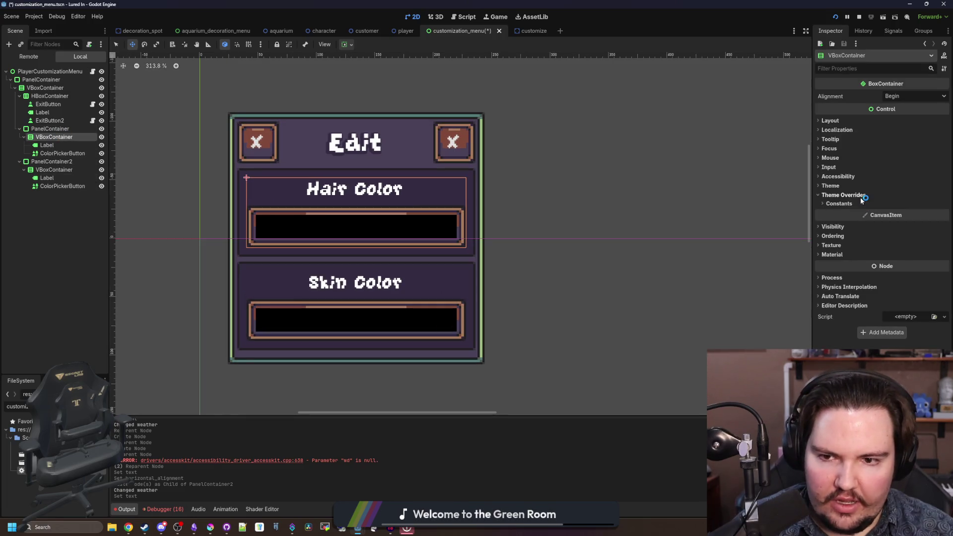
click(839, 204)
drag(900, 214, 894, 214)
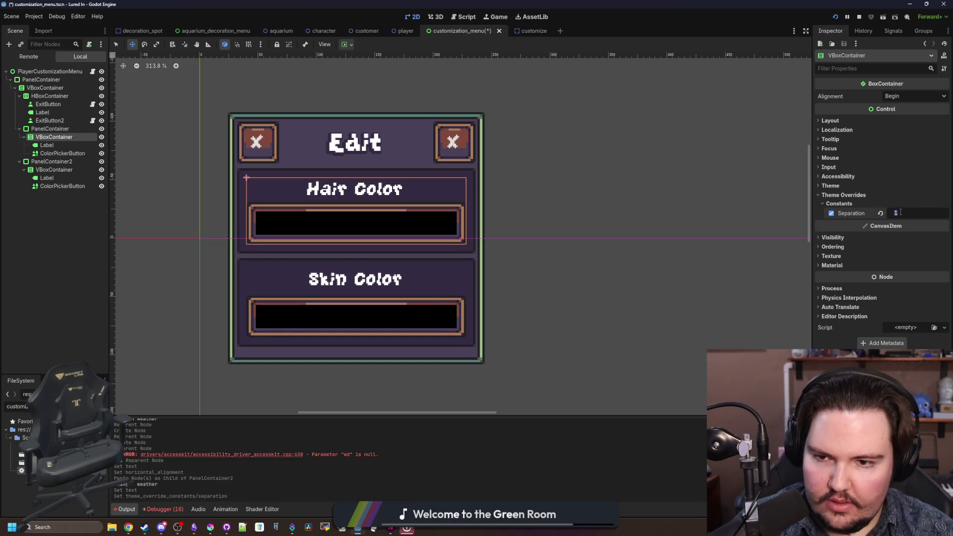
text(0)
key(Return)
click(54, 169)
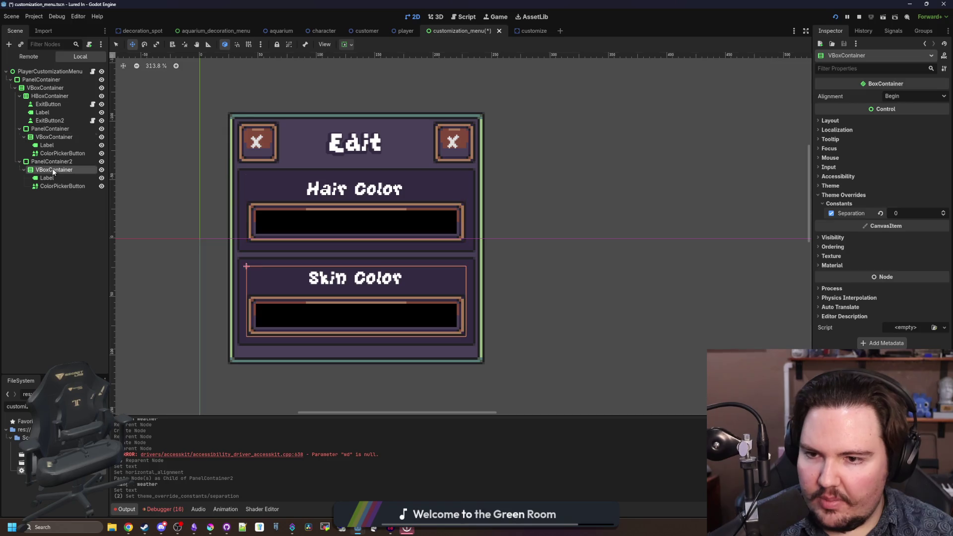
click(834, 198)
click(844, 204)
click(907, 212)
text(0)
key(Return)
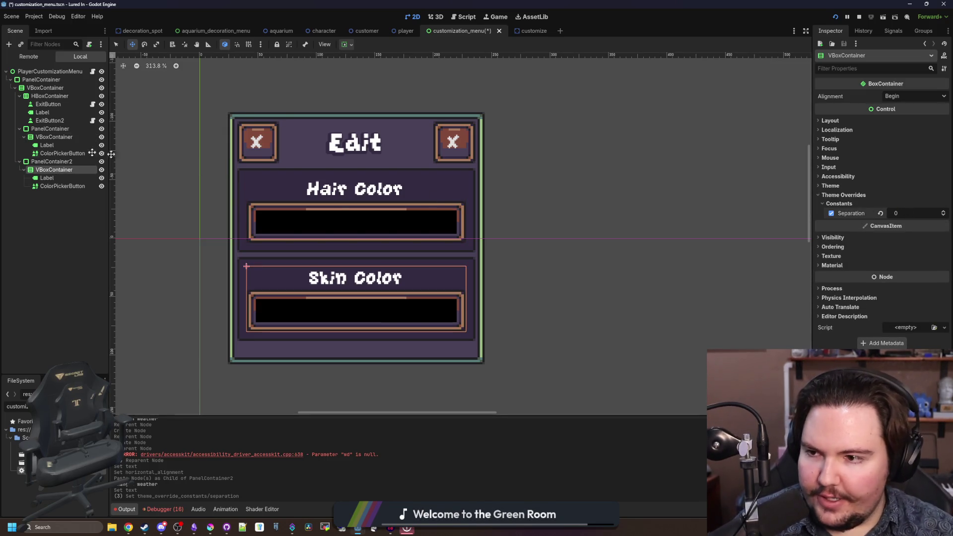
Inspect the panel style theme override on both panel containers.
click(52, 161)
ctrl+click(53, 130)
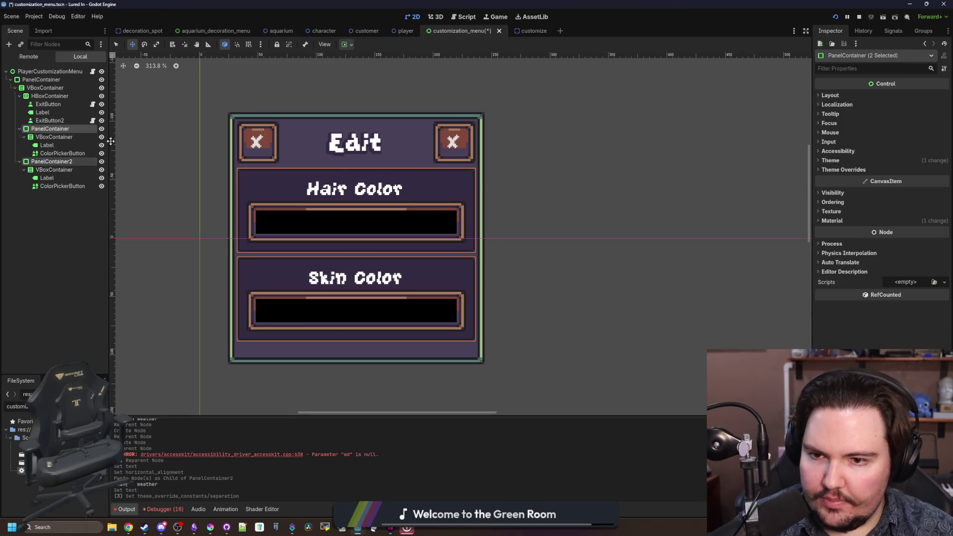
click(844, 170)
click(853, 178)
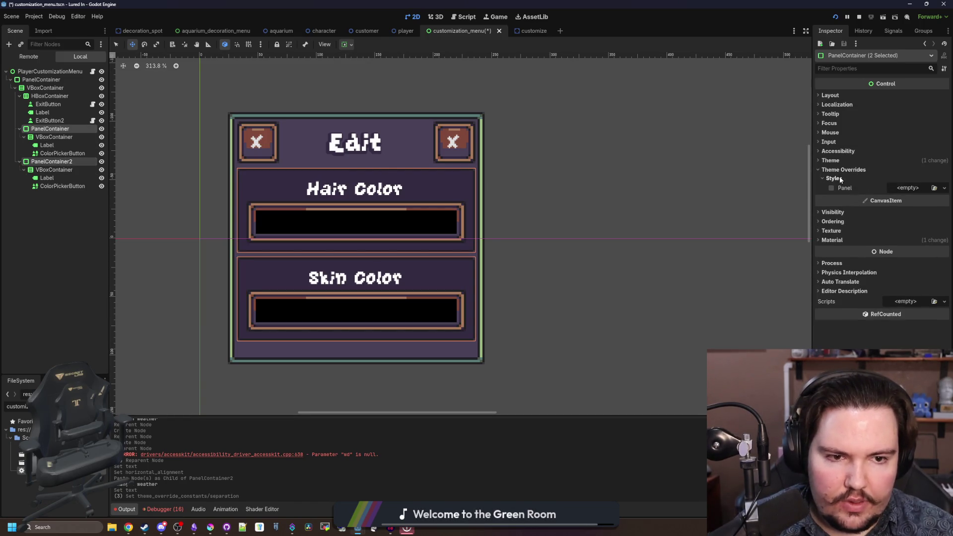
click(842, 170)
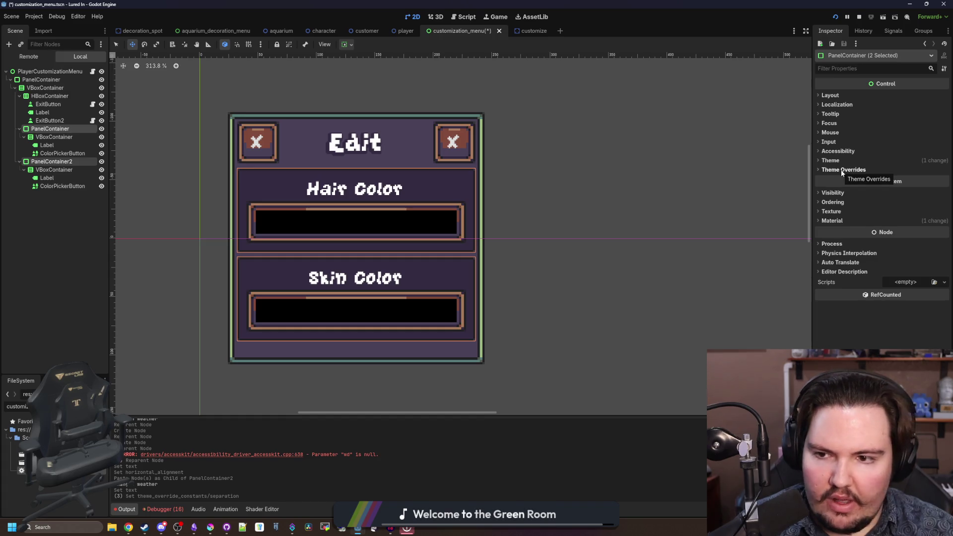
scroll(409, 230, down, 5)
click(70, 223)
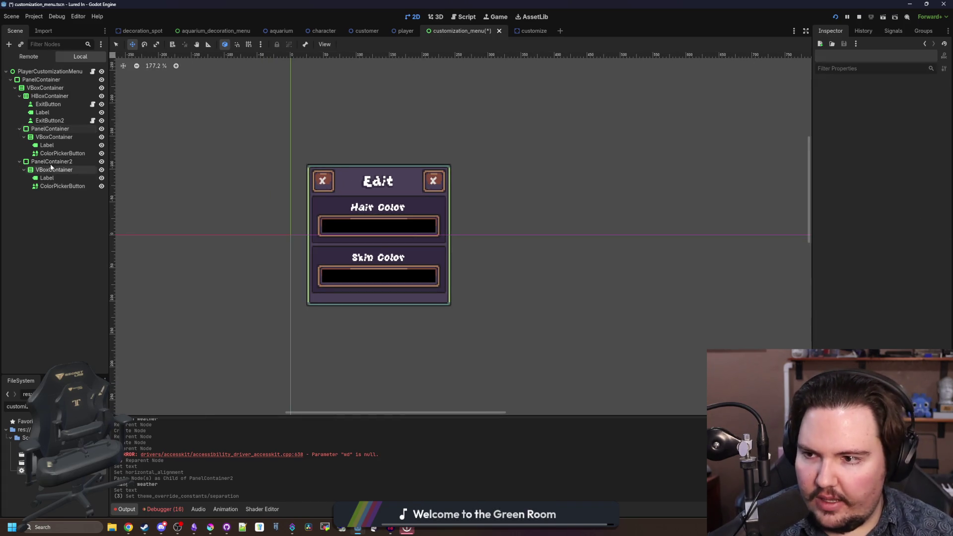
scroll(329, 235, up, 3)
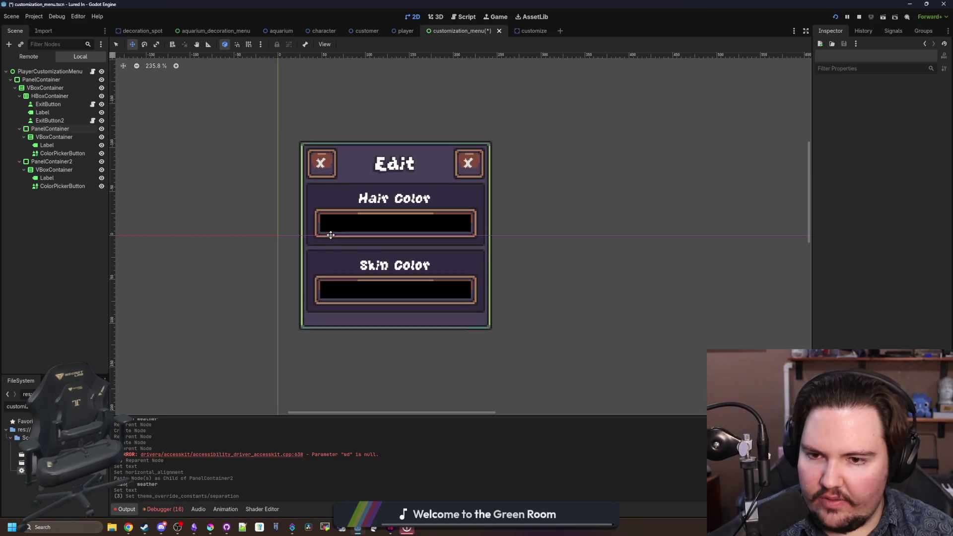
Undo the zero spacing, remove the Separation override to restore default 4, and save.
key(ctrl+z)
key(ctrl+z)
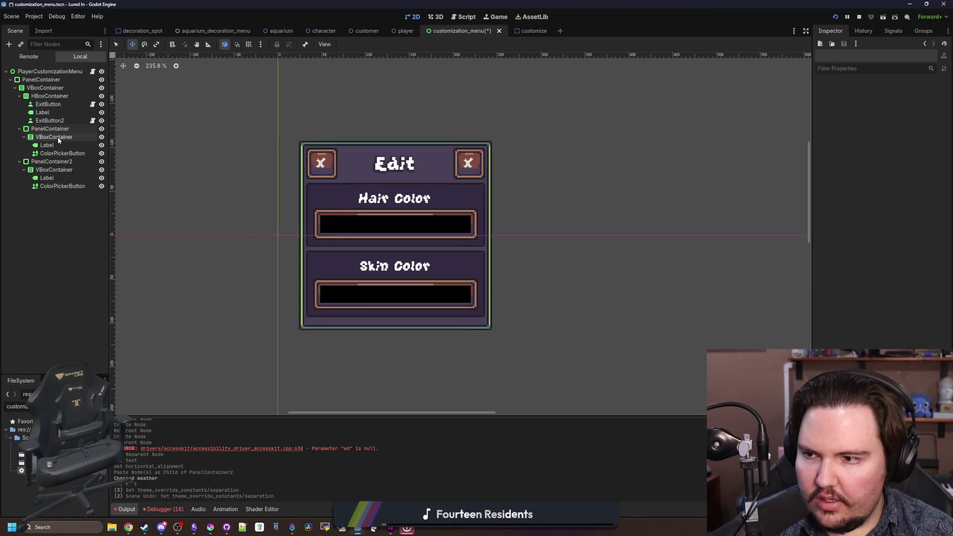
click(64, 138)
click(830, 214)
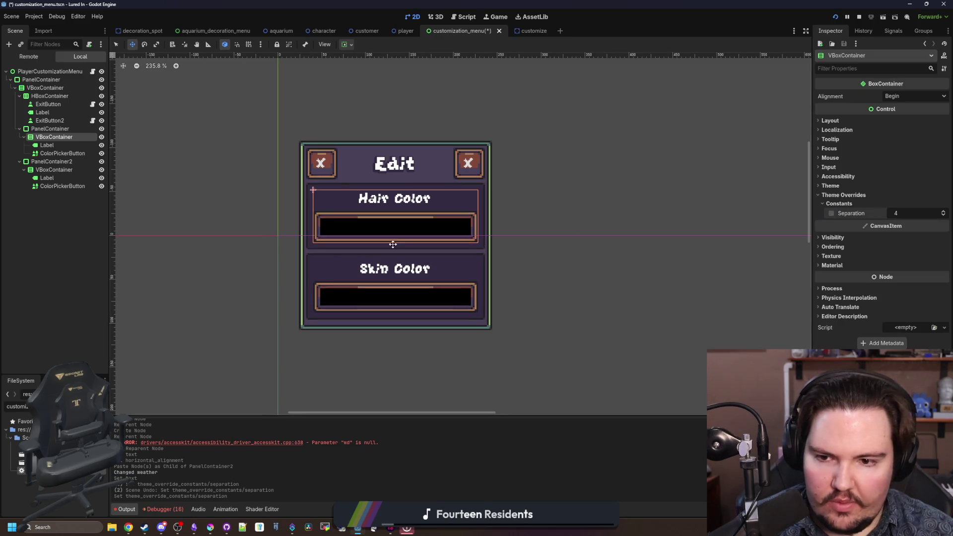
click(64, 169)
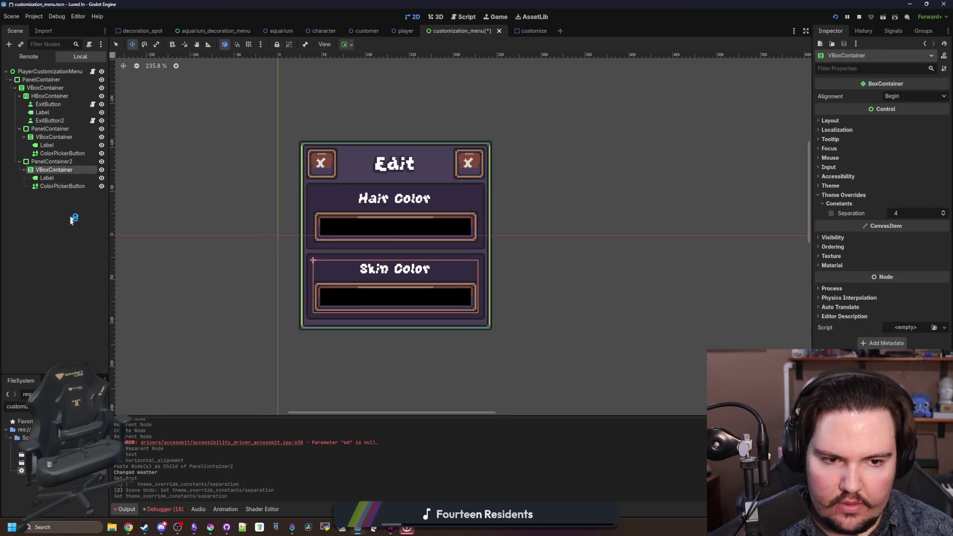
click(197, 246)
key(ctrl+s)
Select the Edit menu's outer PanelContainer.
scroll(377, 202, down, 5)
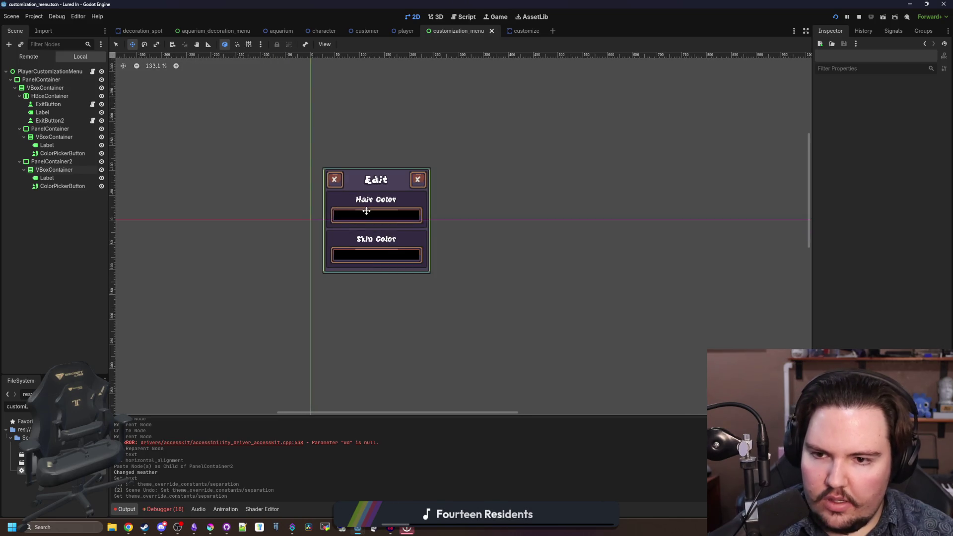
scroll(396, 202, down, 1)
scroll(396, 201, up, 3)
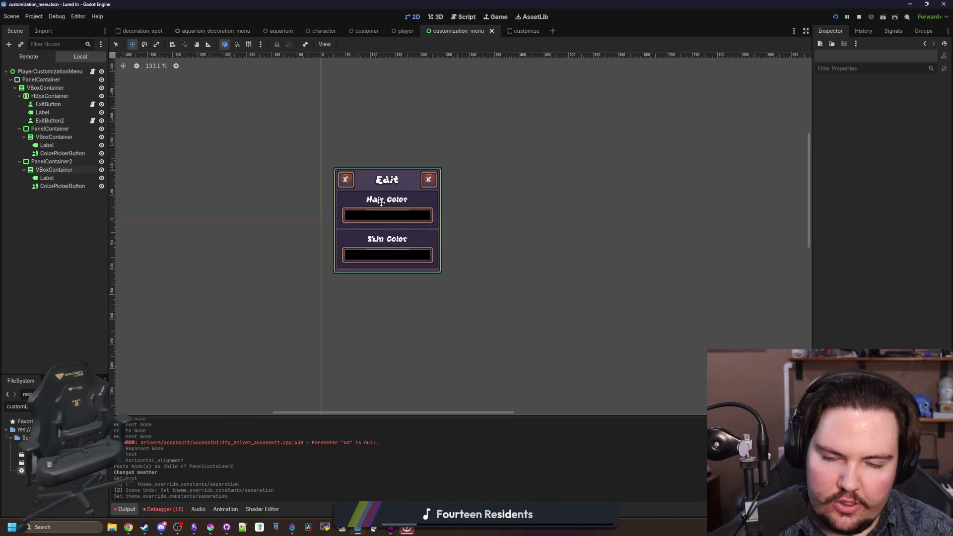
click(40, 79)
scroll(311, 197, up, 3)
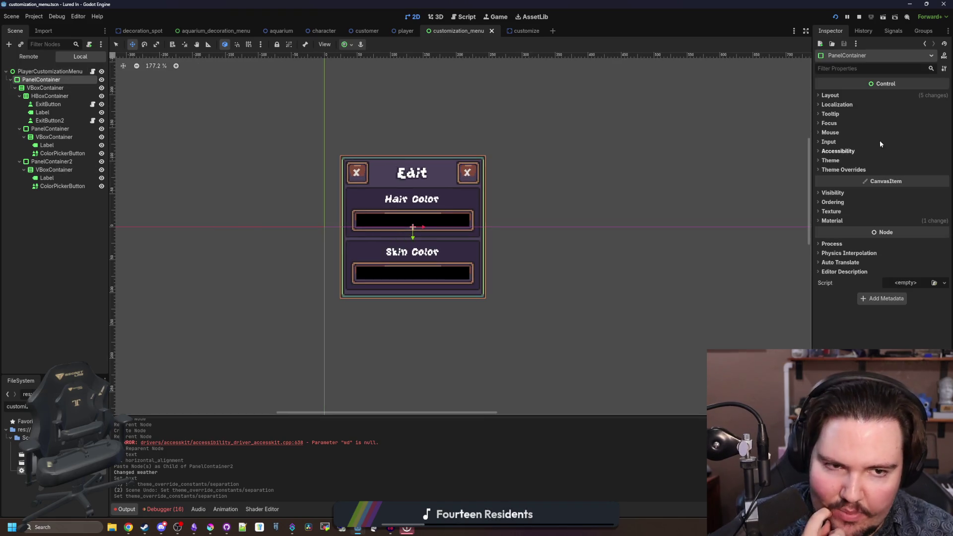
Inspect the Layout, container sizing and Transform settings of the root menu and inner VBox.
click(830, 95)
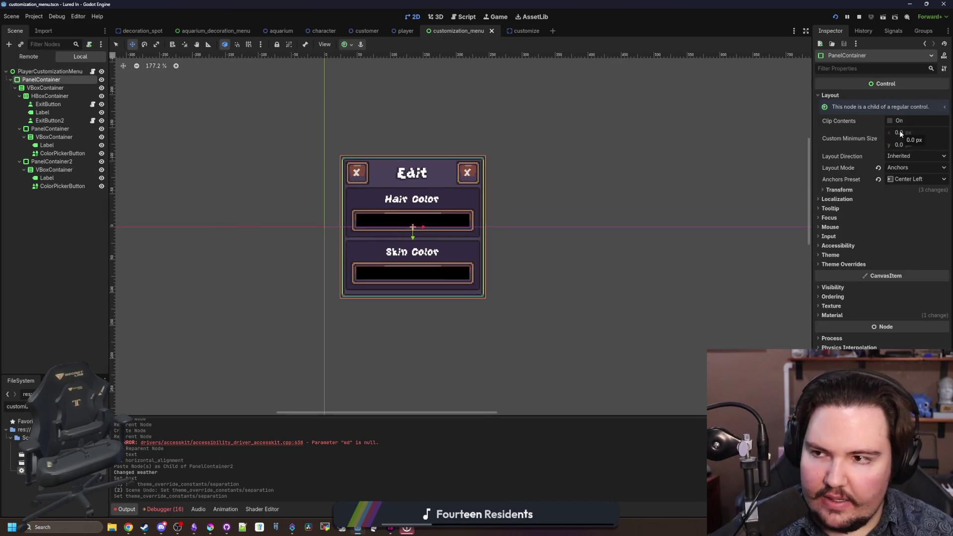
scroll(643, 257, up, 2)
click(56, 72)
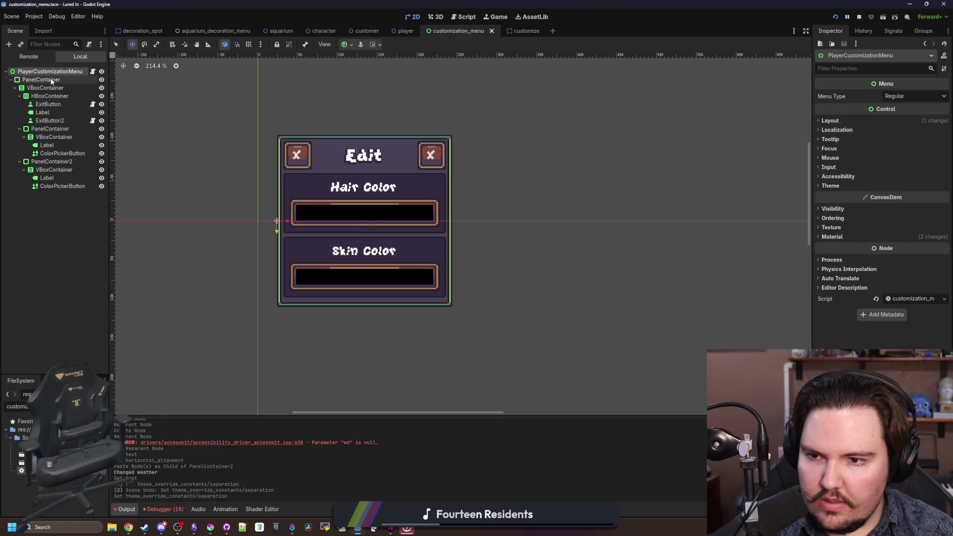
click(52, 80)
click(60, 72)
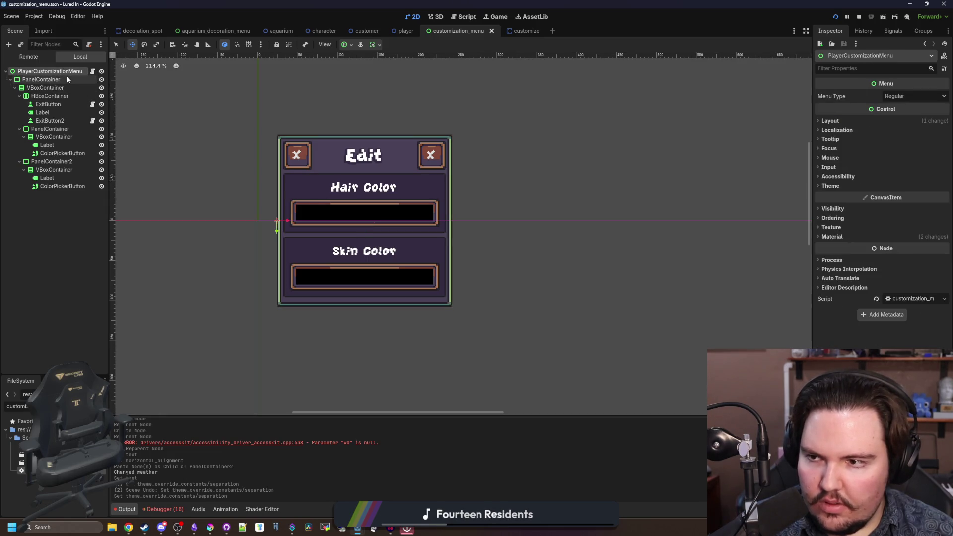
click(843, 122)
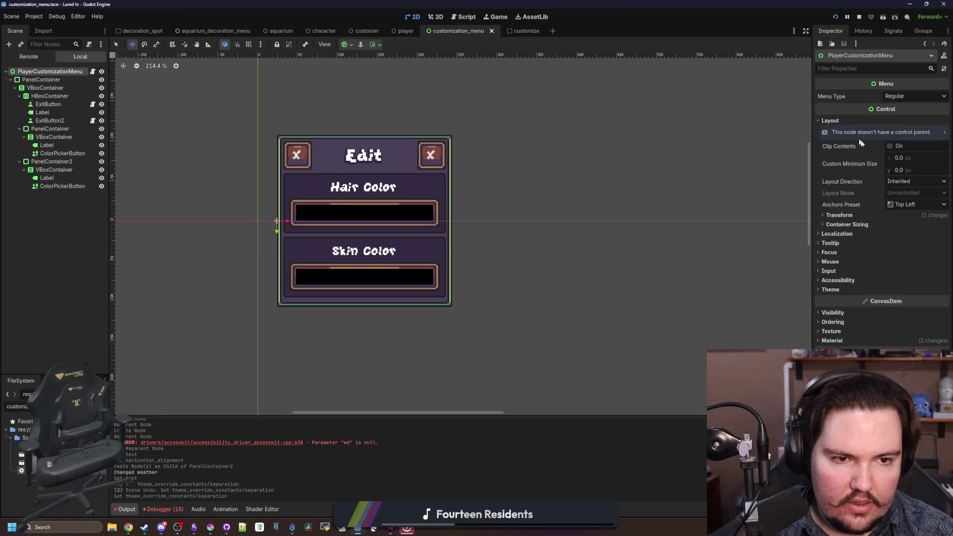
click(881, 228)
click(864, 213)
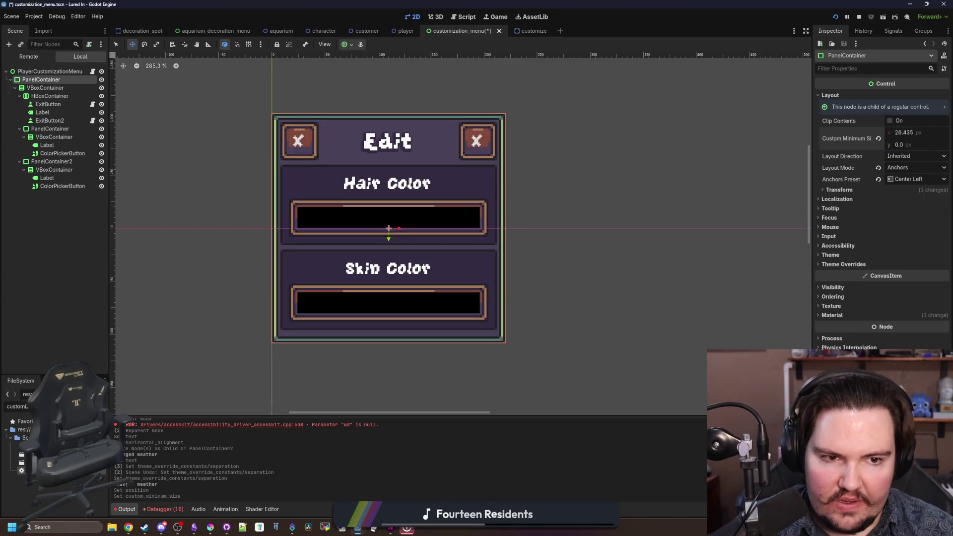
click(47, 89)
click(838, 123)
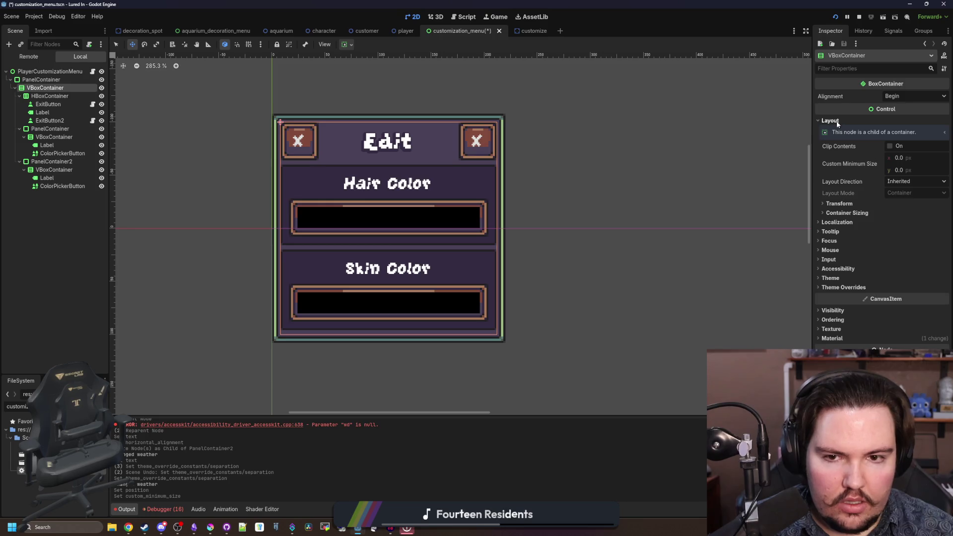
Reset the panel's Custom Minimum Size and set its Size x to 400.
click(276, 130)
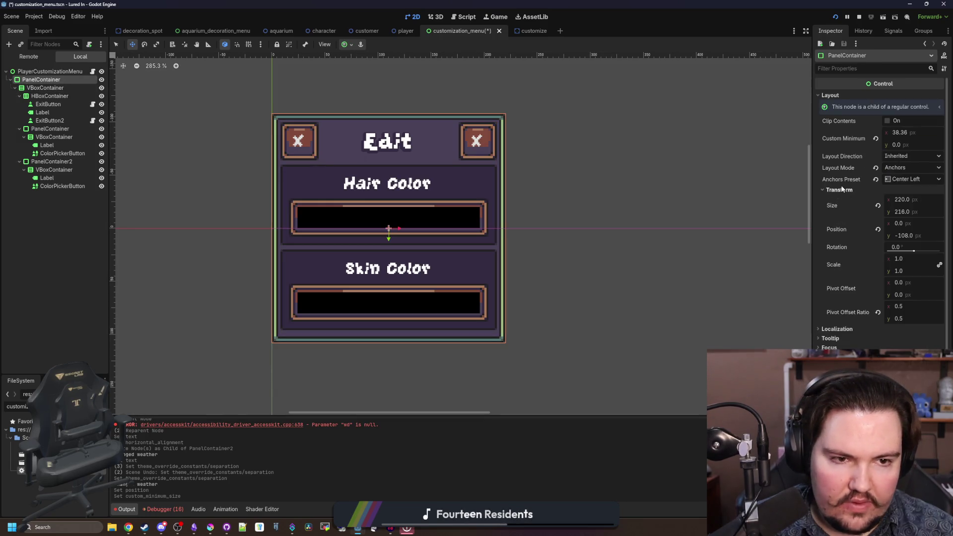
click(875, 140)
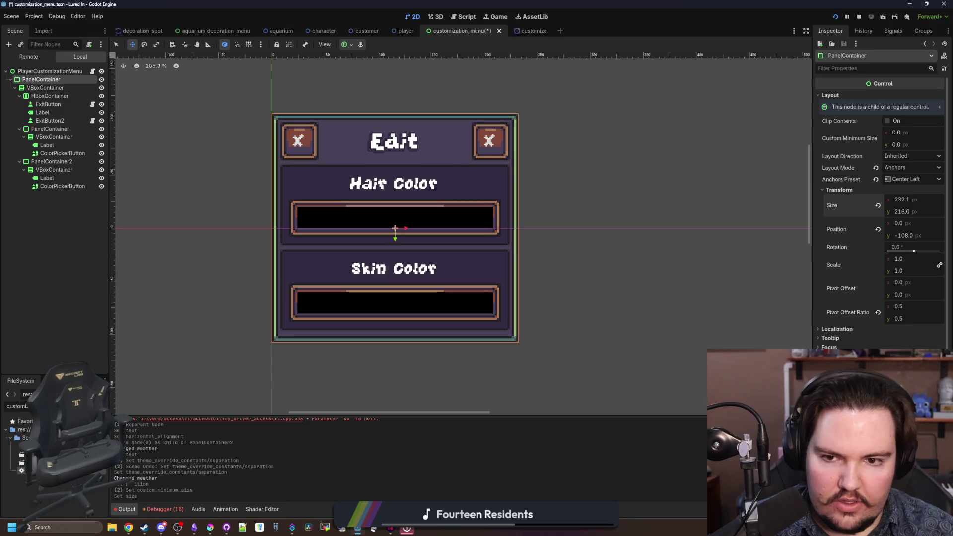
drag(903, 199, 944, 199)
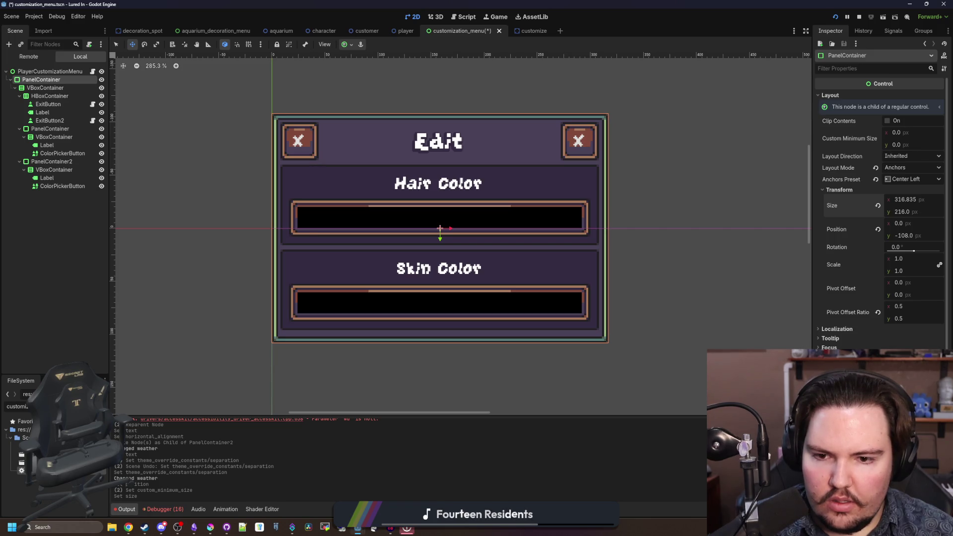
drag(944, 199, 913, 203)
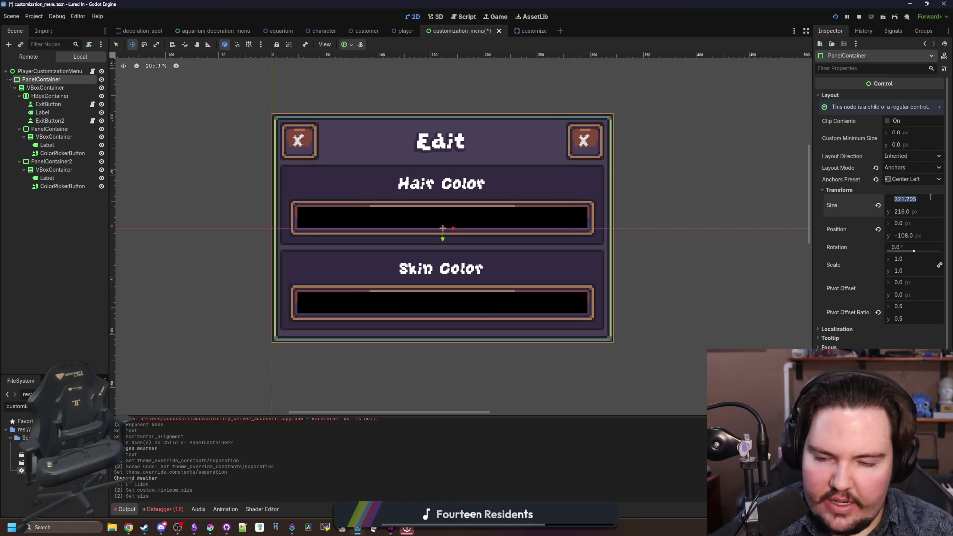
text(400)
key(Return)
scroll(251, 184, down, 2)
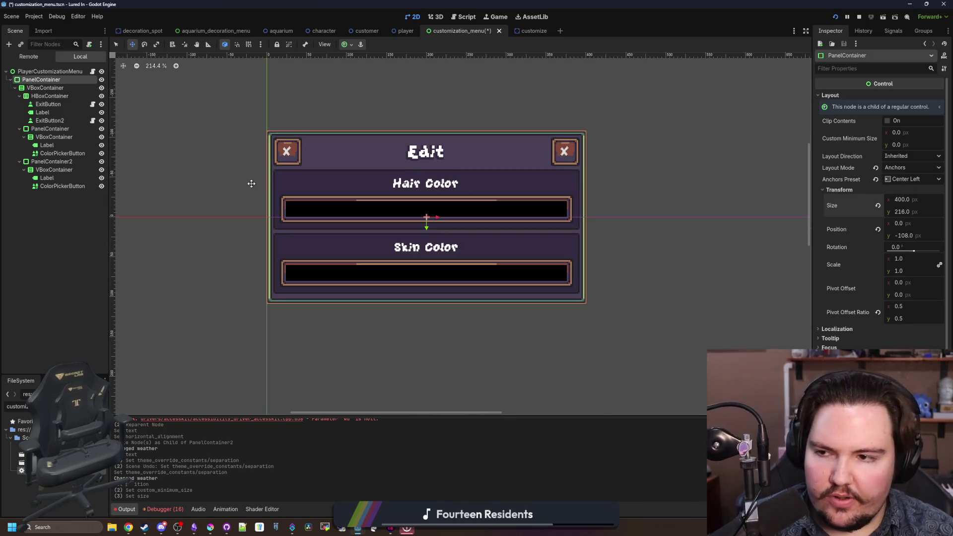
click(54, 137)
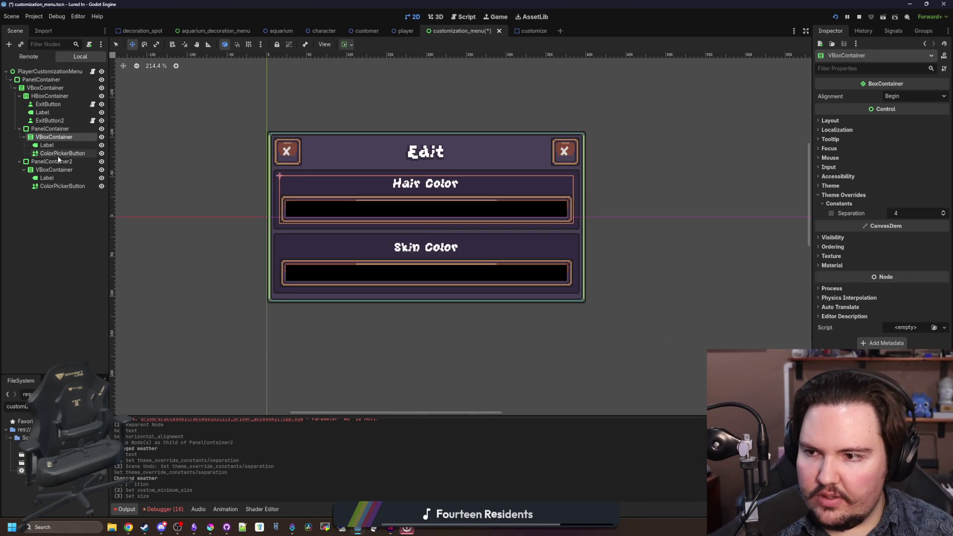
Add a new HBoxContainer child for the Hair Color row and position it in the tree.
click(47, 145)
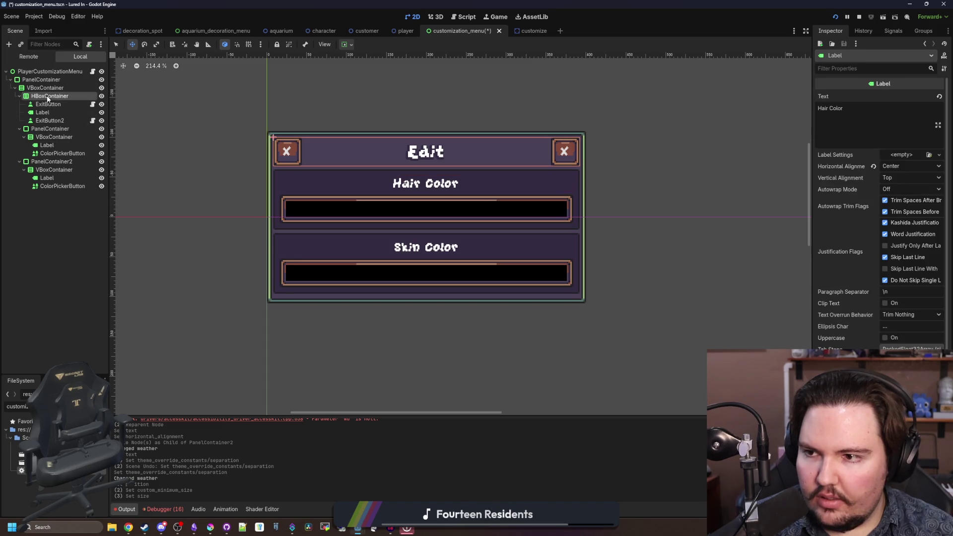
right_click(49, 96)
click(65, 103)
text(hbox)
key(Return)
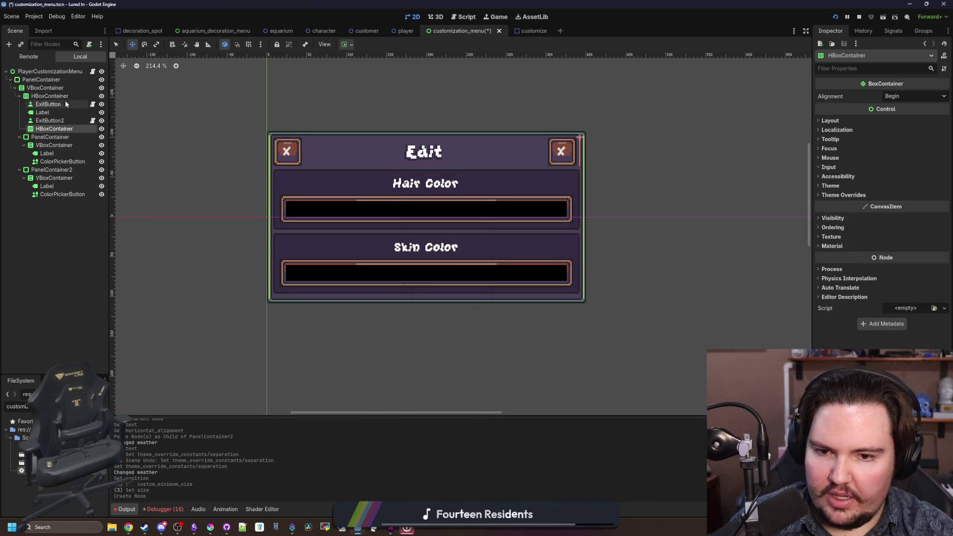
drag(39, 136, 47, 132)
Move the Hair Color label and picker into the new row and delete the empty Hair Color PanelContainer.
click(47, 154)
shift+click(63, 161)
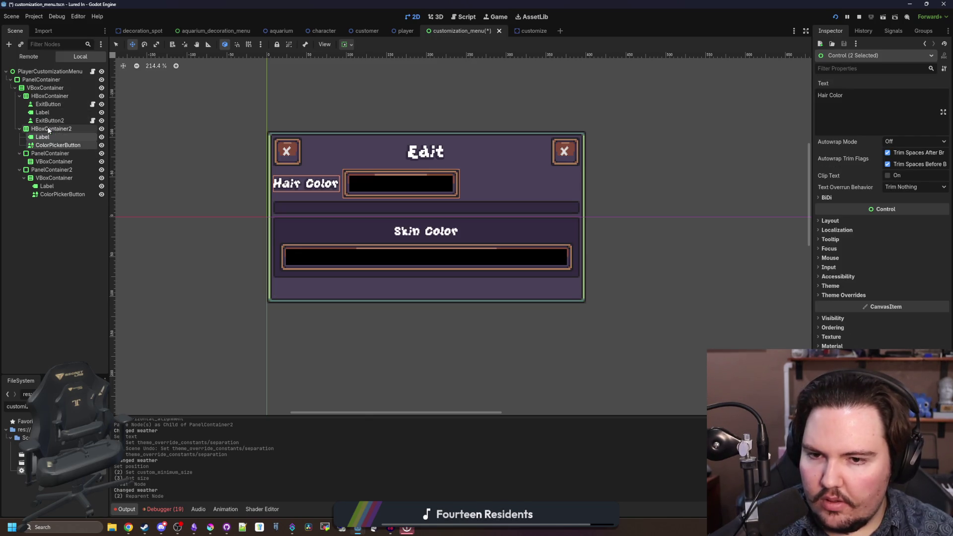
click(49, 130)
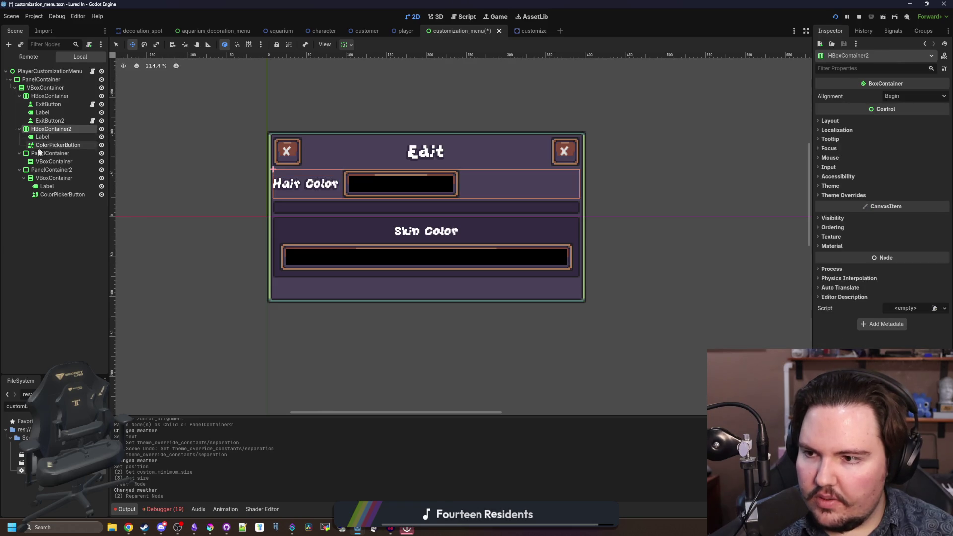
click(50, 153)
key(Delete)
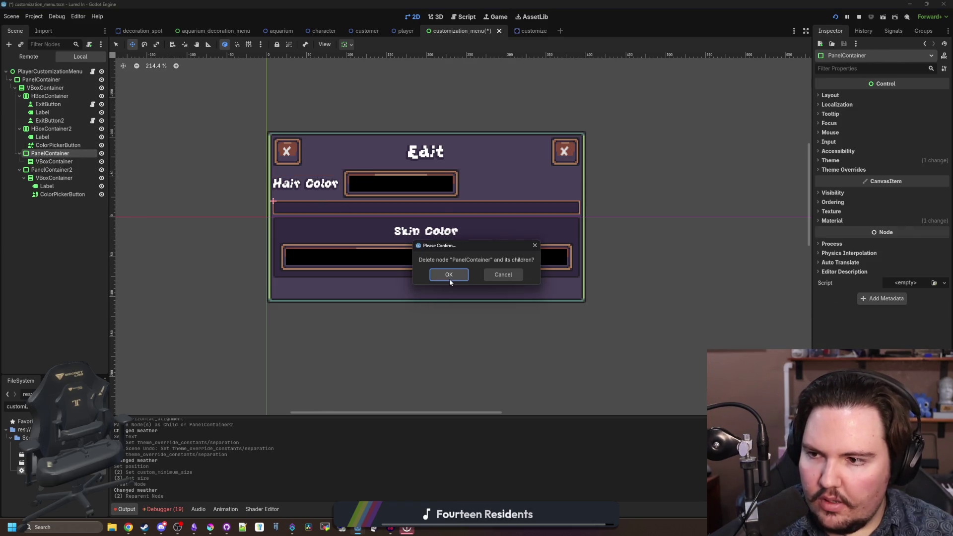
click(448, 276)
Move the Skin Color container out of its panel, change it to HBoxContainer, and delete PanelContainer2.
drag(50, 162, 44, 152)
right_click(44, 154)
click(84, 247)
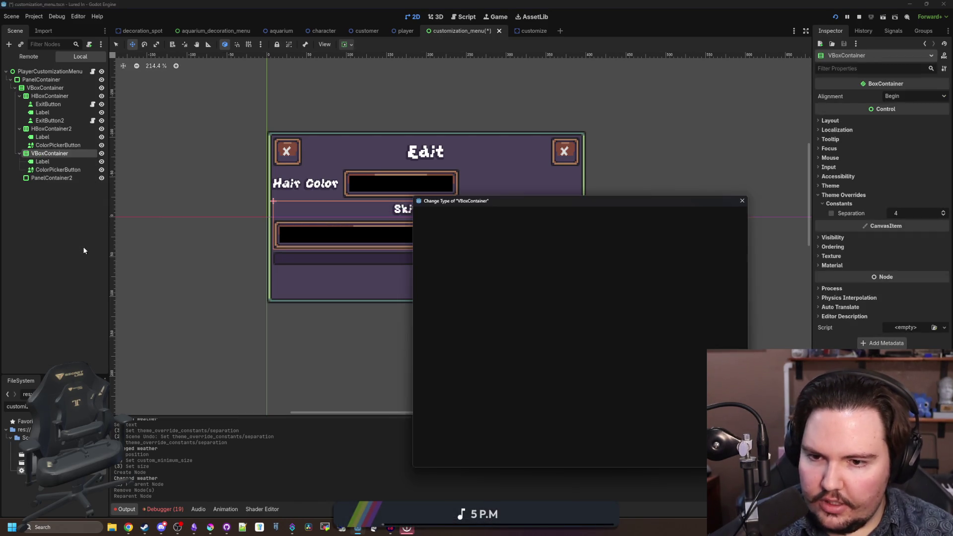
text(hbox)
key(Return)
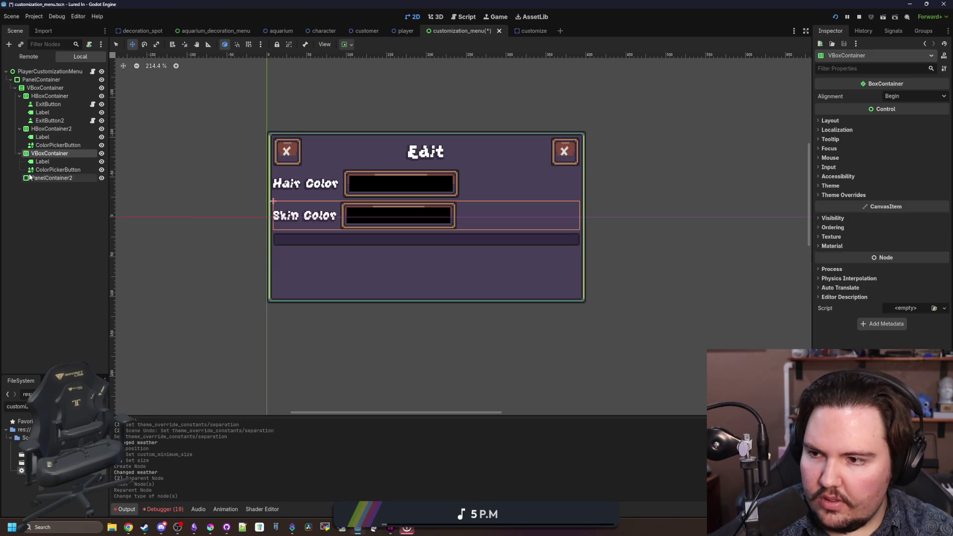
click(44, 177)
key(Delete)
click(471, 278)
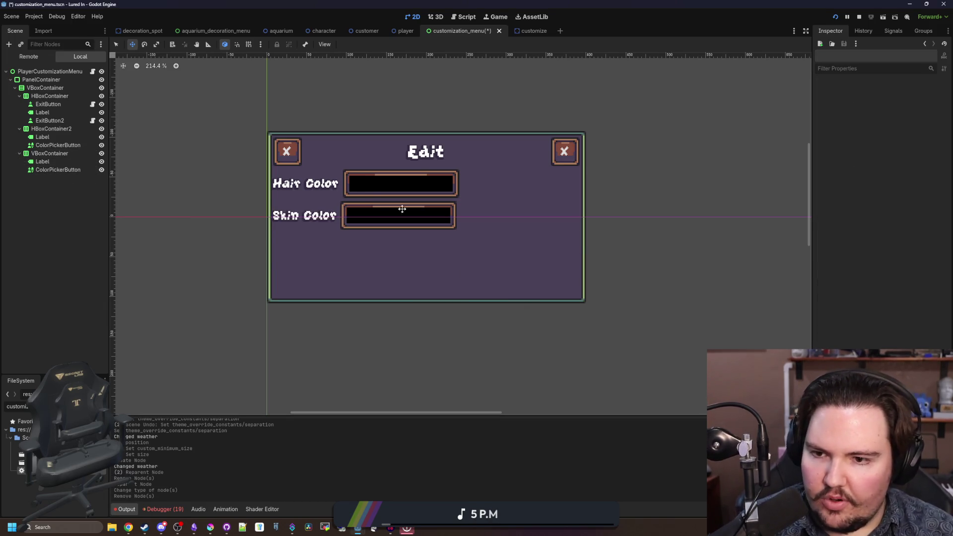
Inspect the layout properties of the Hair Color row container and label.
scroll(366, 184, up, 3)
click(51, 129)
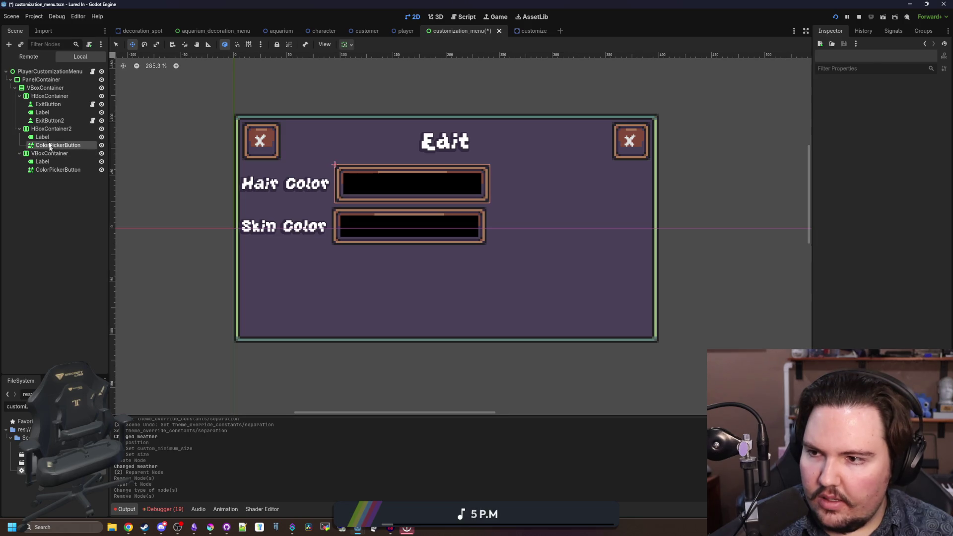
click(830, 121)
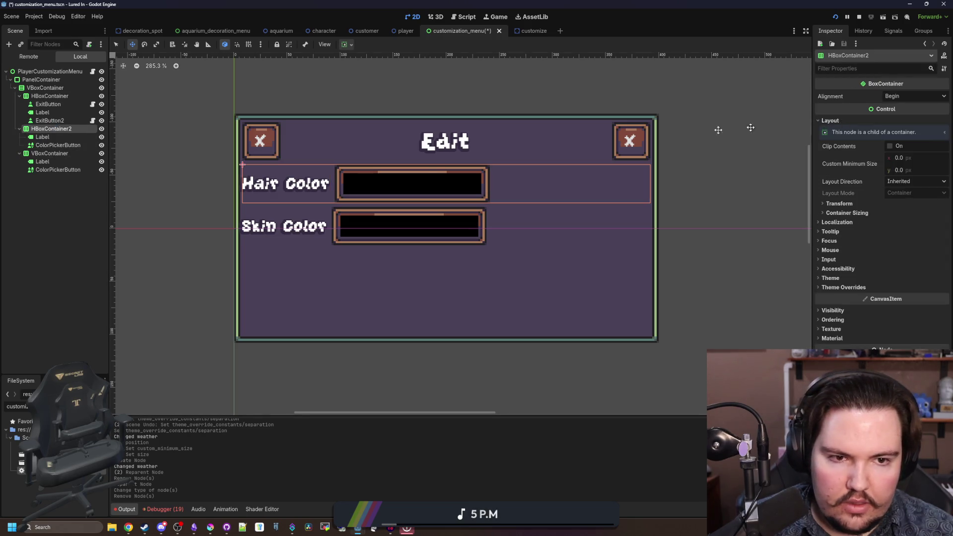
click(56, 138)
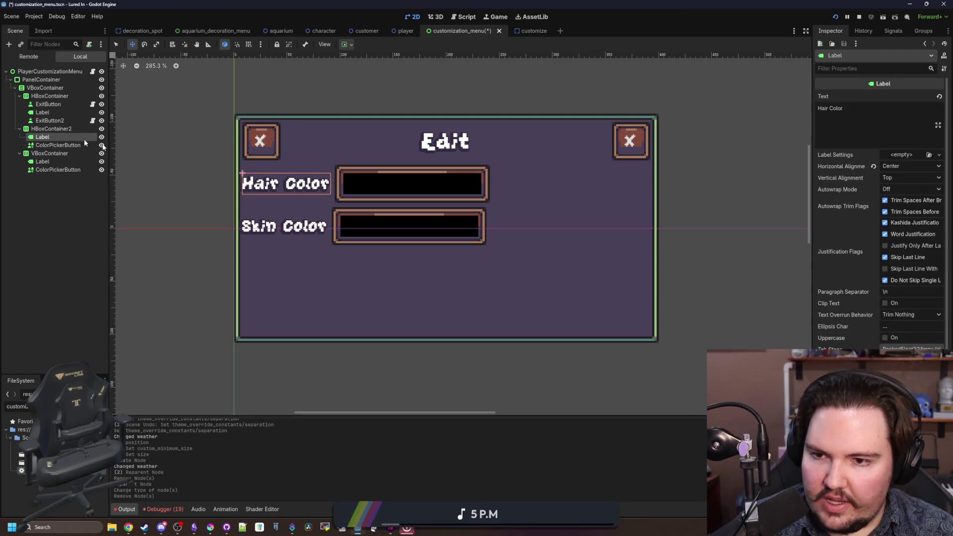
scroll(875, 278, down, 4)
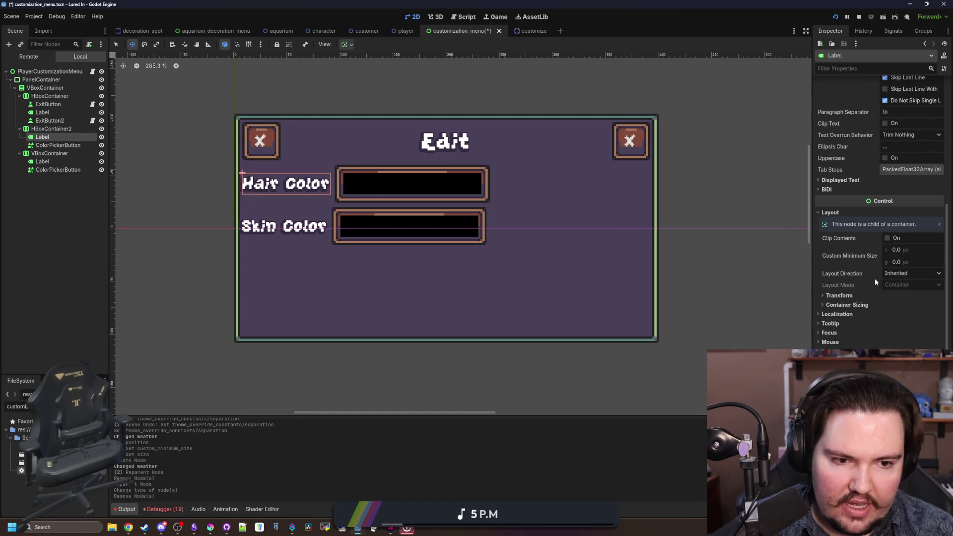
Give the Hair Color label a minimum width of 125 and left horizontal alignment.
click(853, 304)
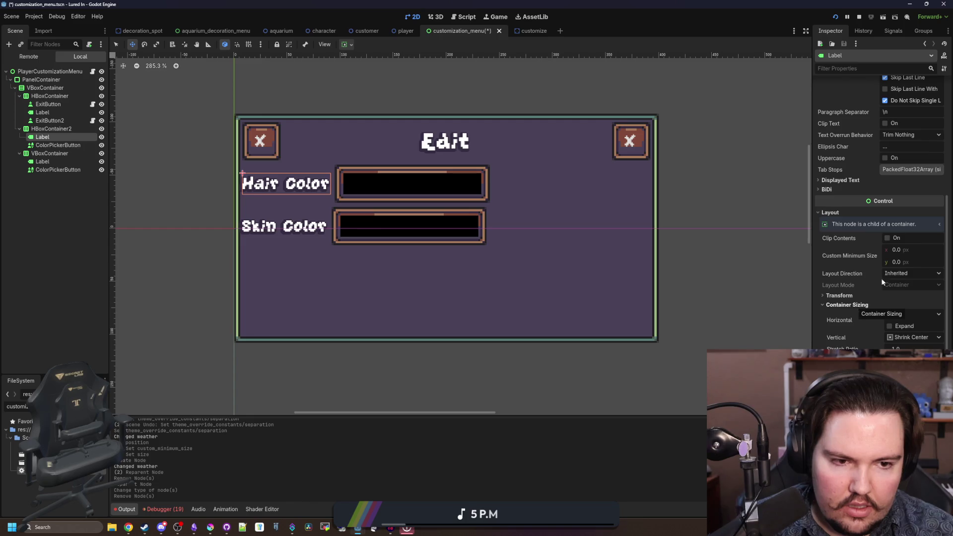
drag(907, 250, 931, 250)
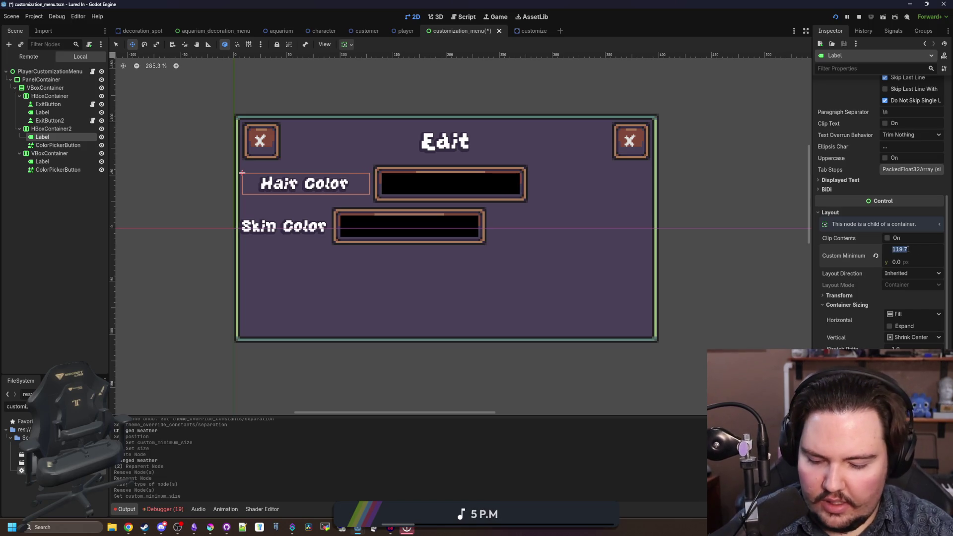
text(125)
key(Return)
scroll(845, 253, up, 4)
click(892, 168)
click(888, 180)
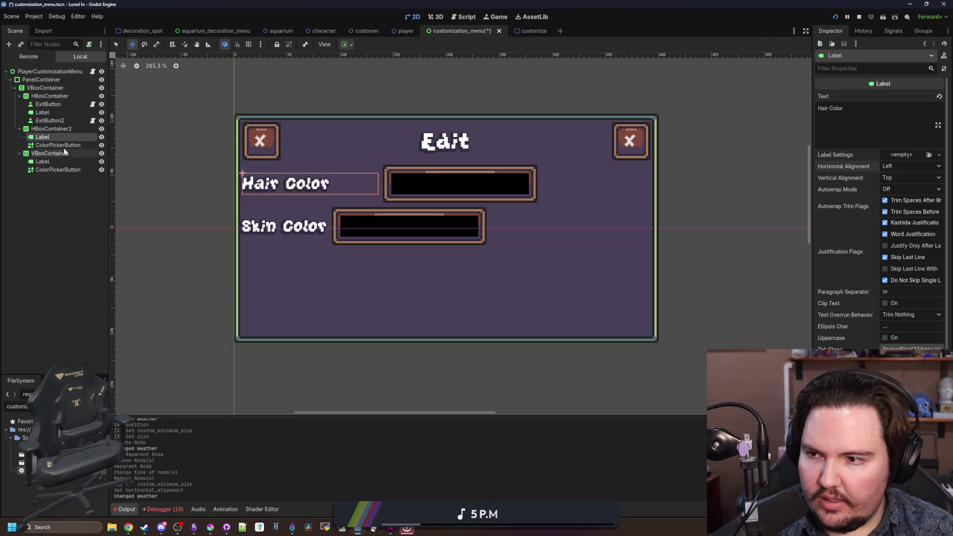
Left-align the Skin Color label's text.
click(43, 161)
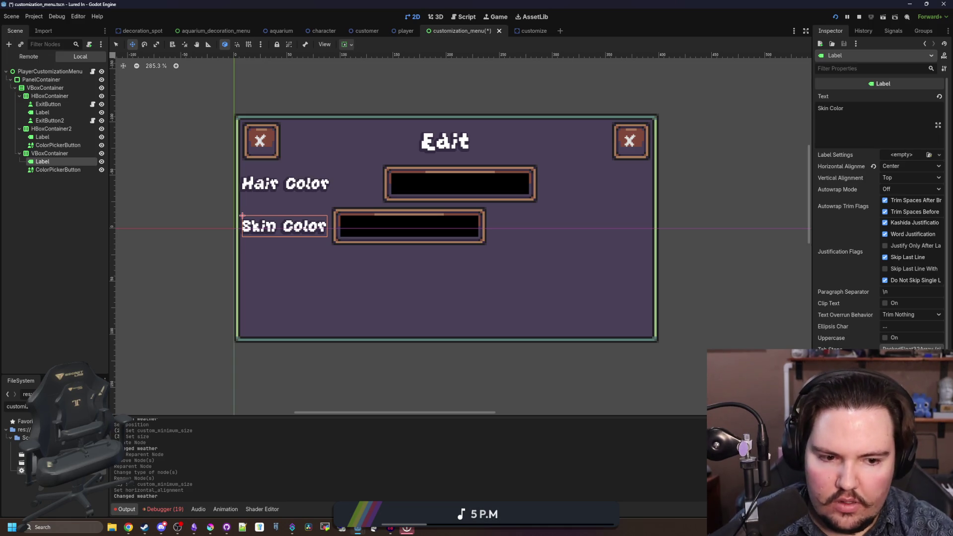
key(ctrl+shift+z)
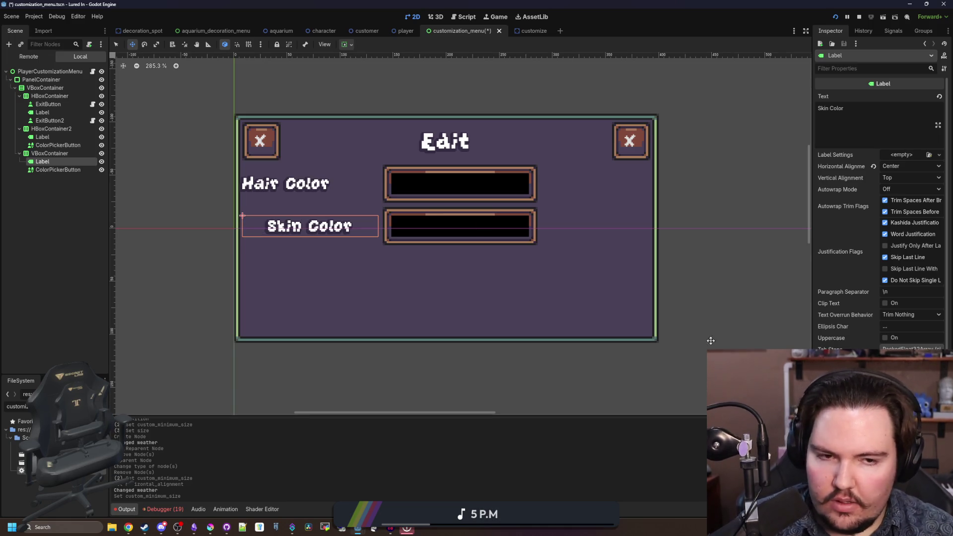
click(898, 167)
click(893, 179)
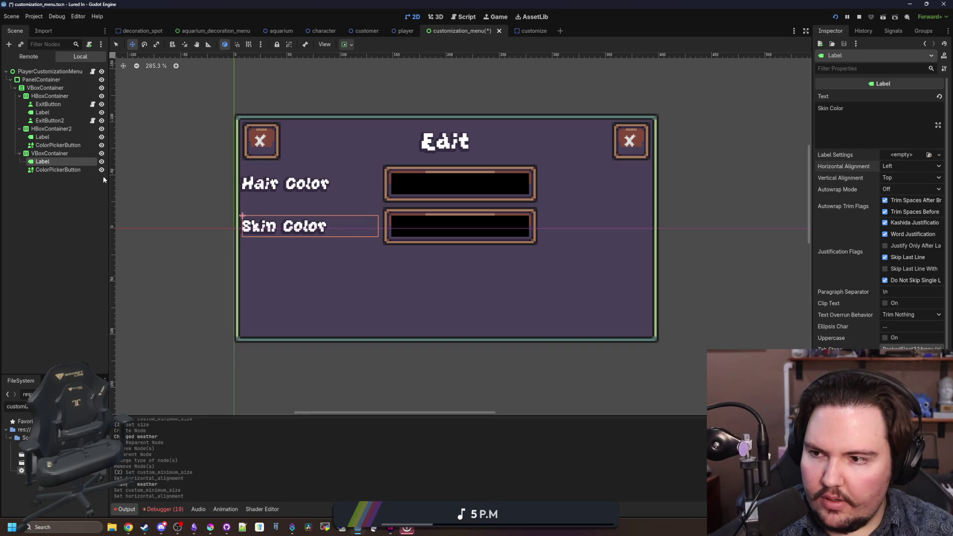
Set both Hair Color and Skin Color pickers to expand horizontally across their rows.
click(65, 170)
ctrl+click(58, 145)
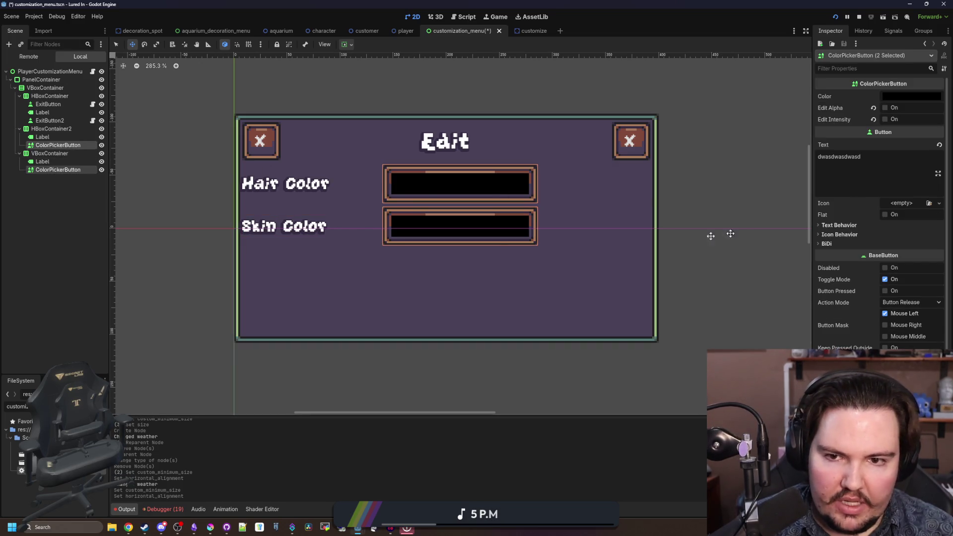
scroll(501, 248, down, 2)
scroll(636, 220, up, 1)
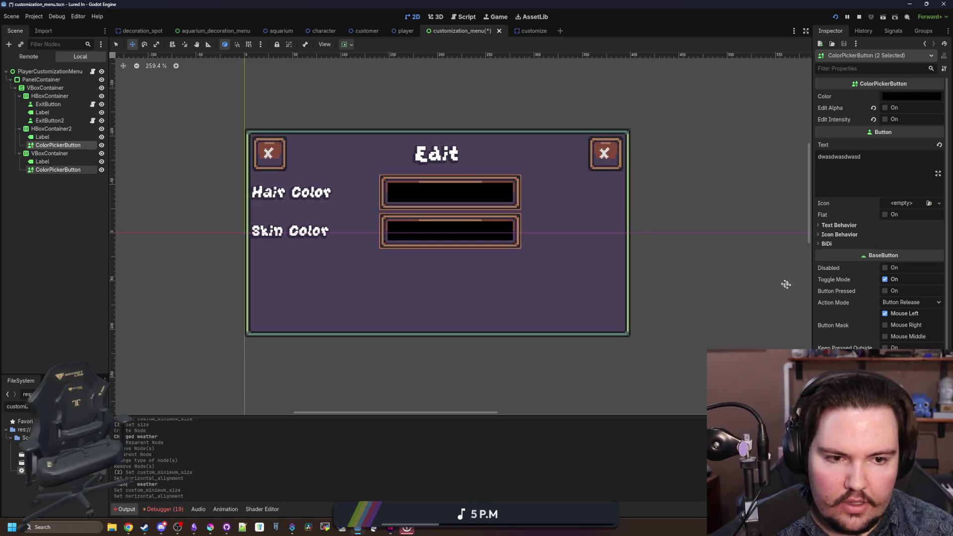
scroll(868, 303, down, 3)
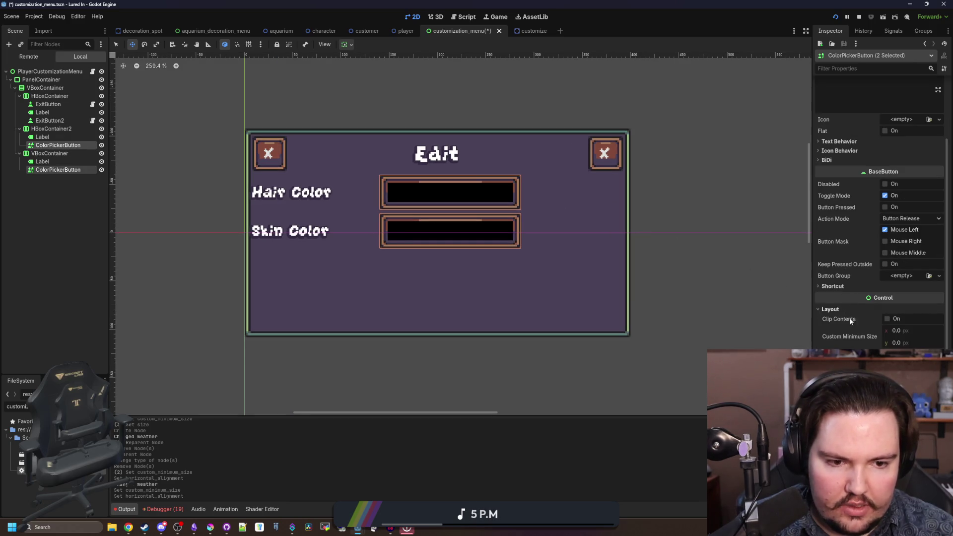
click(886, 412)
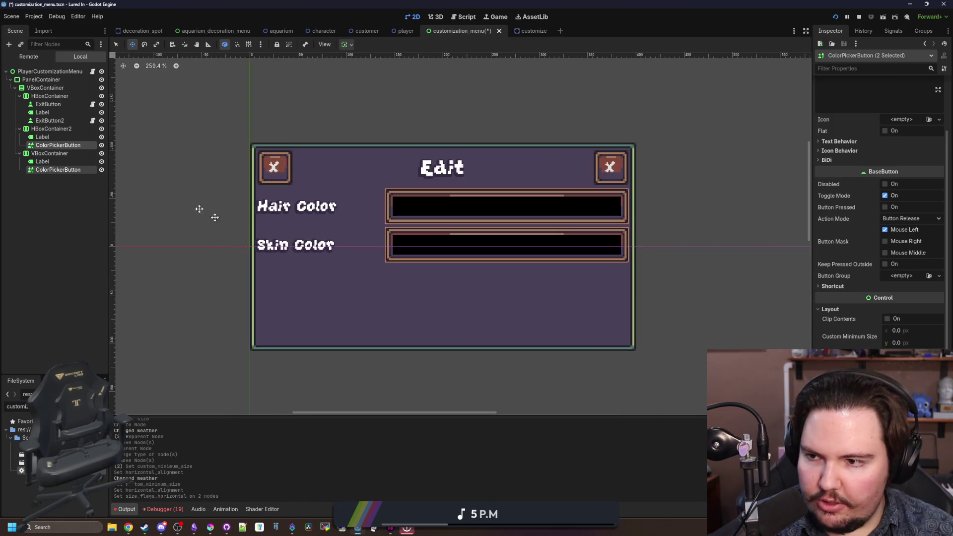
Set both color labels' custom minimum width to 96 and save the scene.
click(68, 164)
click(56, 138)
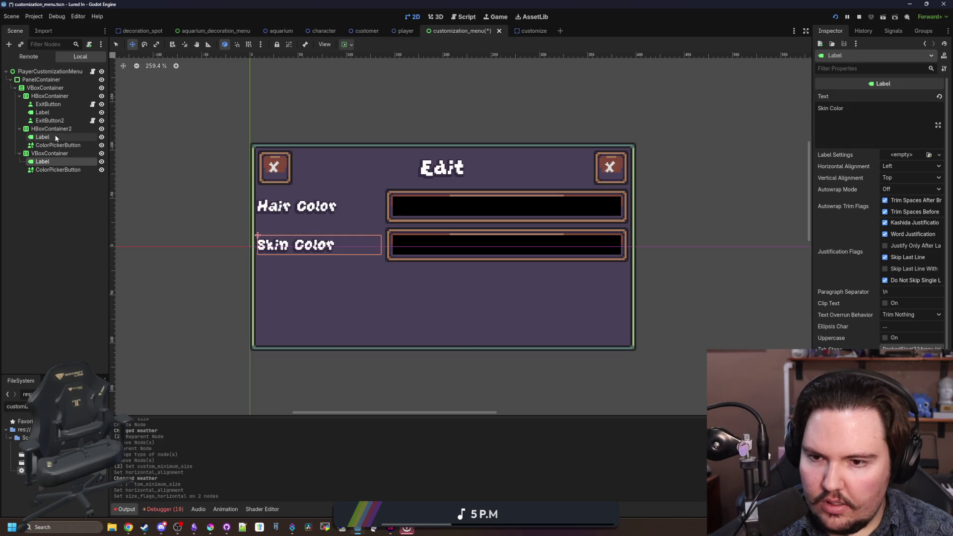
ctrl+click(56, 161)
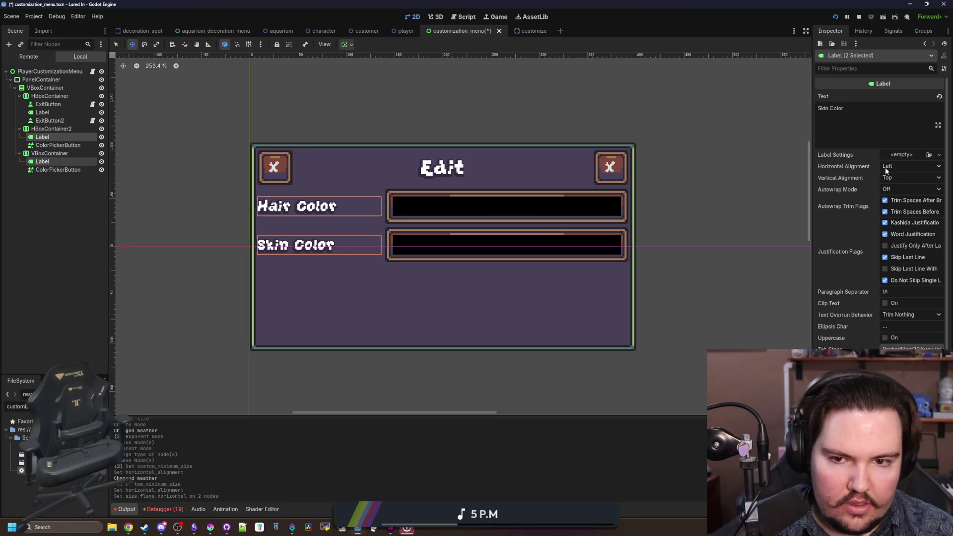
scroll(848, 260, down, 3)
click(828, 308)
click(899, 329)
text(96)
key(Return)
key(ctrl+s)
Set the menu PanelContainer's width to 300.
click(46, 81)
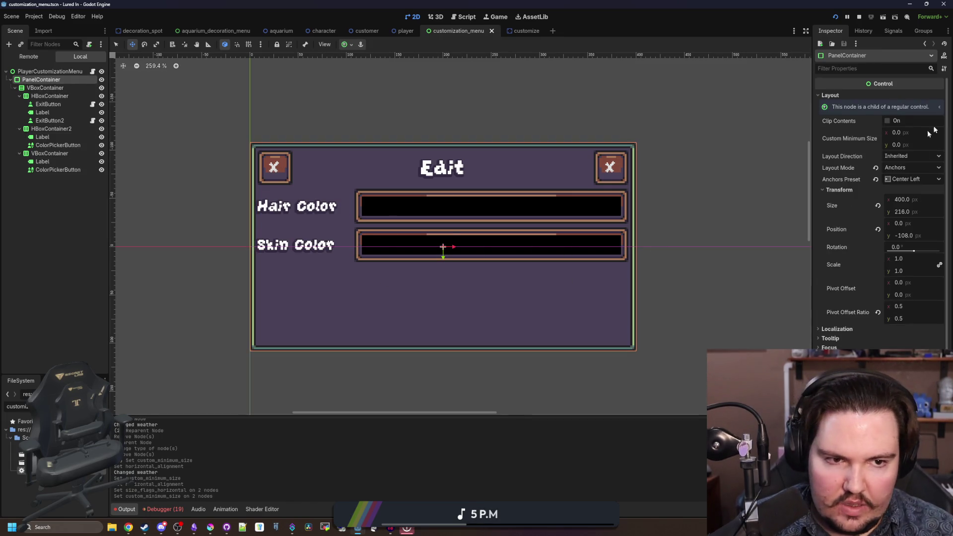
text(300)
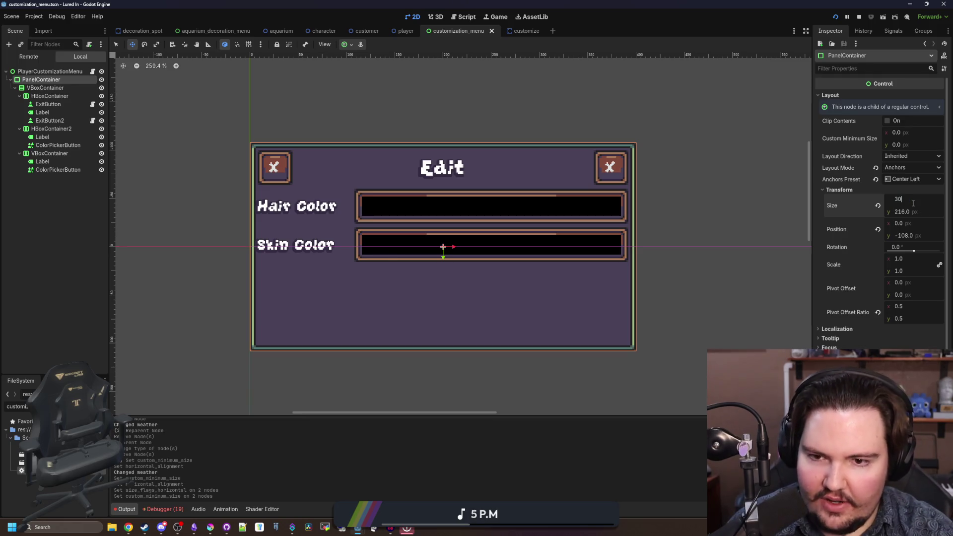
key(Return)
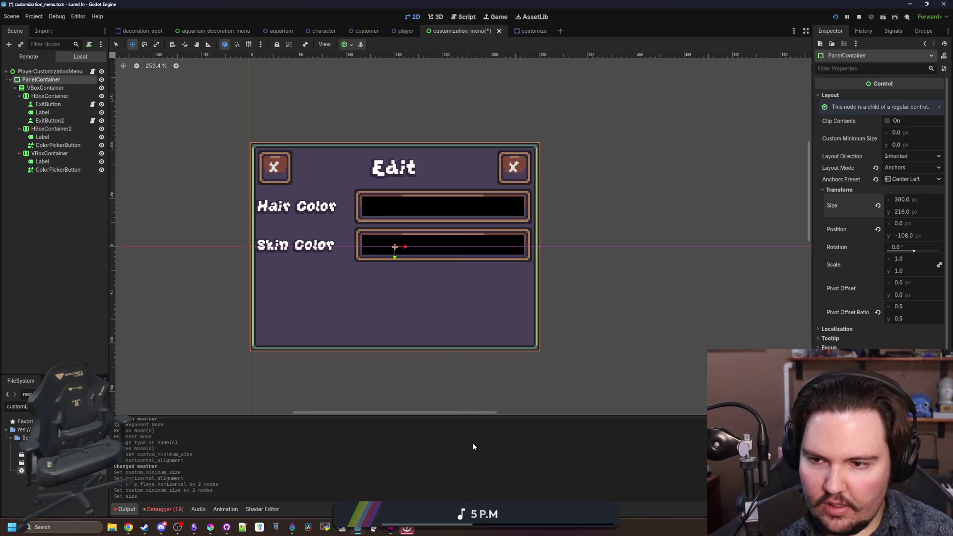
scroll(388, 245, up, 3)
Review the Hair Color row, header row and main VBoxContainer, saving the scene.
click(59, 135)
click(57, 128)
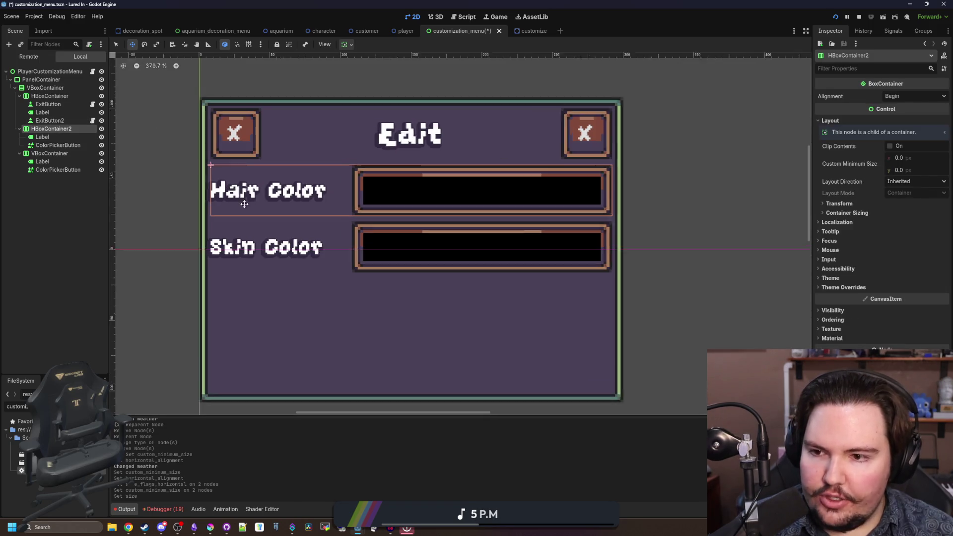
scroll(205, 190, up, 8)
scroll(205, 190, down, 11)
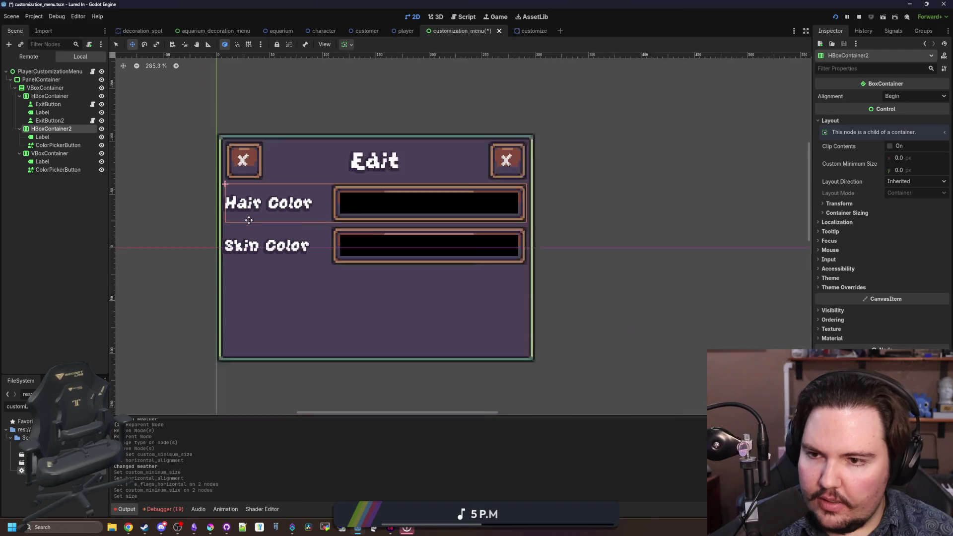
scroll(233, 247, up, 4)
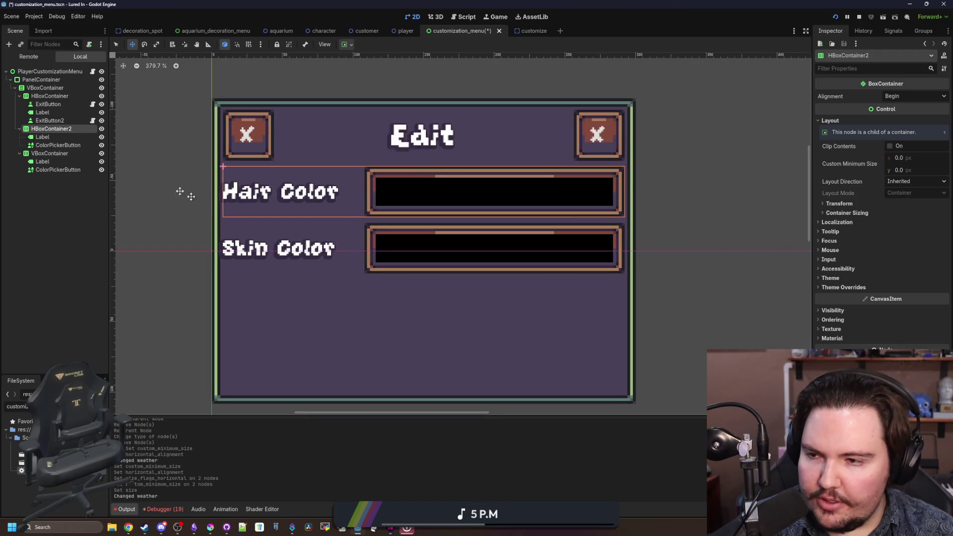
click(44, 112)
click(49, 97)
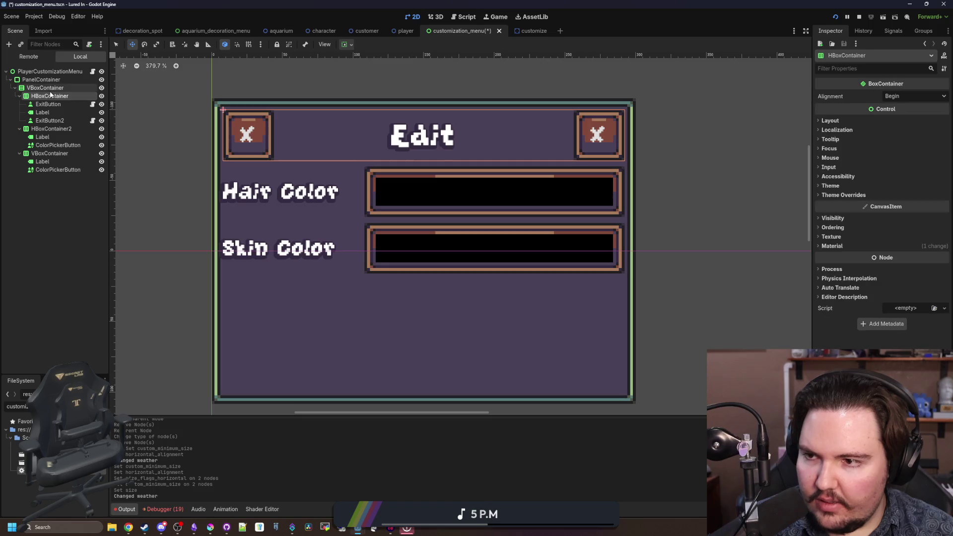
click(51, 88)
key(ctrl+s)
scroll(344, 209, down, 2)
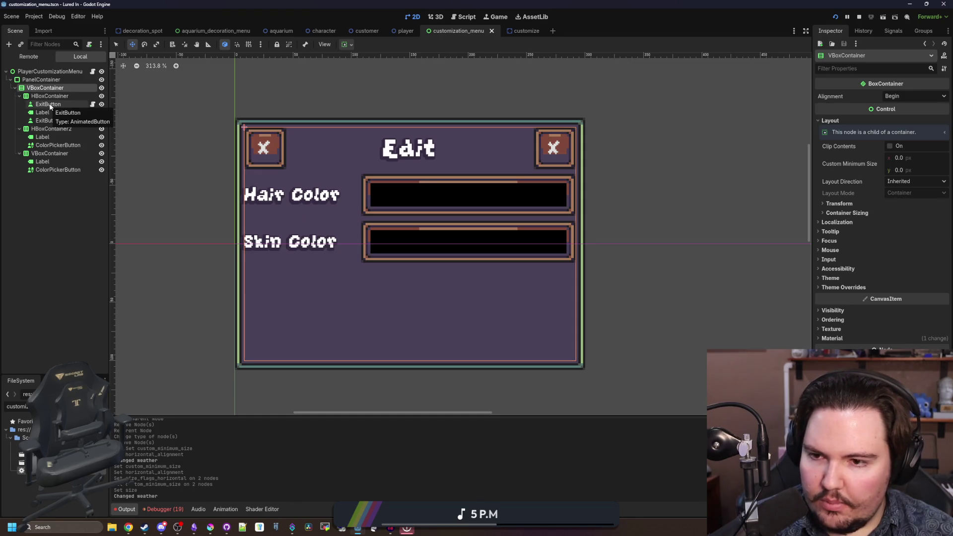
click(43, 137)
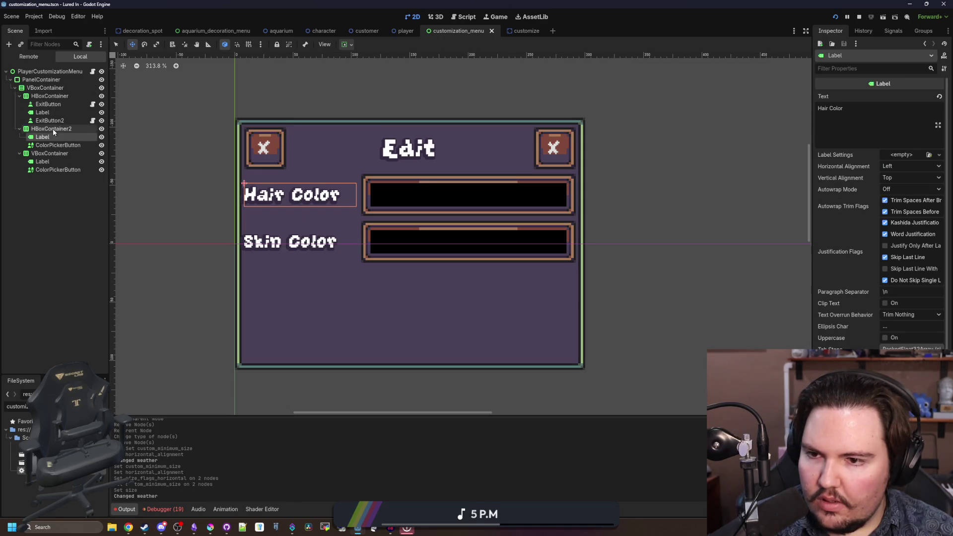
click(52, 129)
Add a Panel node to the Hair Color row, then delete it as unwanted.
right_click(53, 129)
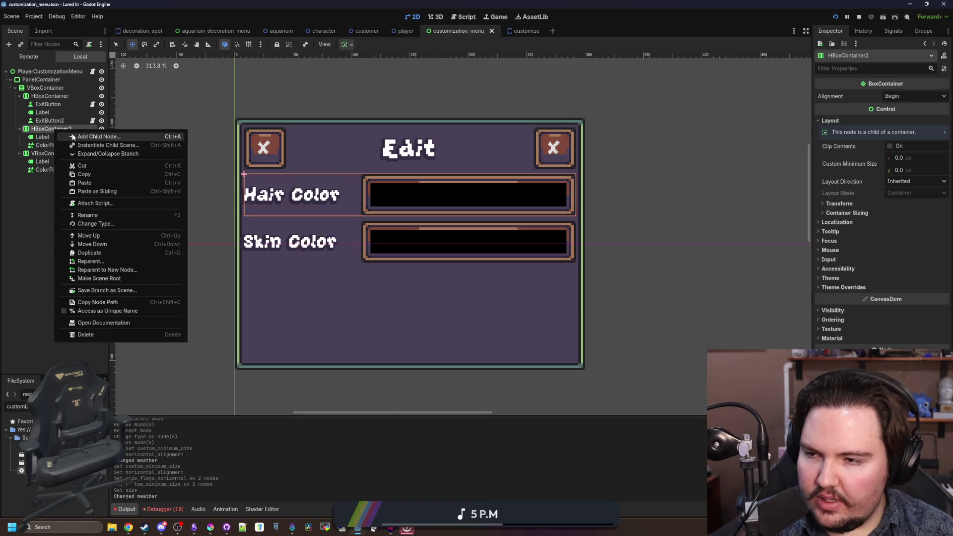
click(73, 133)
text(panel)
key(Return)
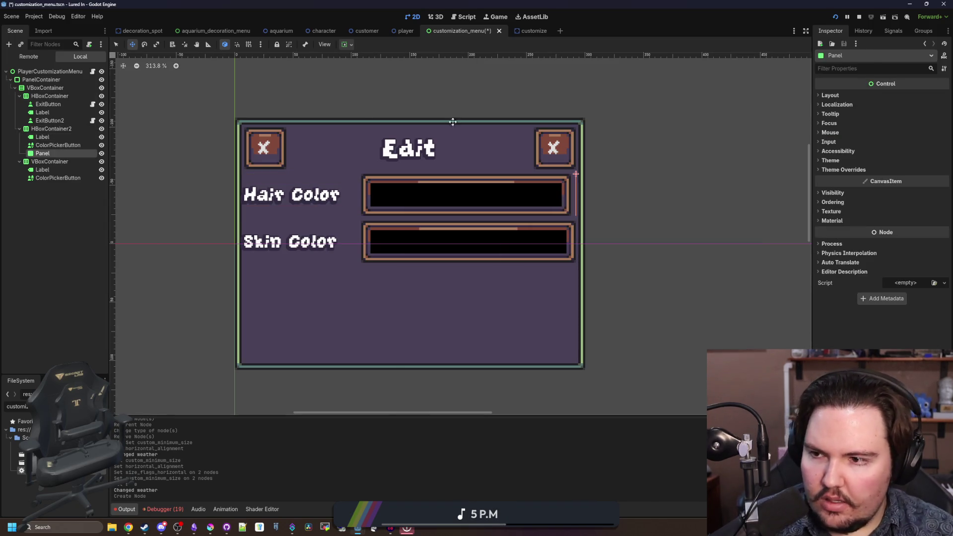
right_click(67, 154)
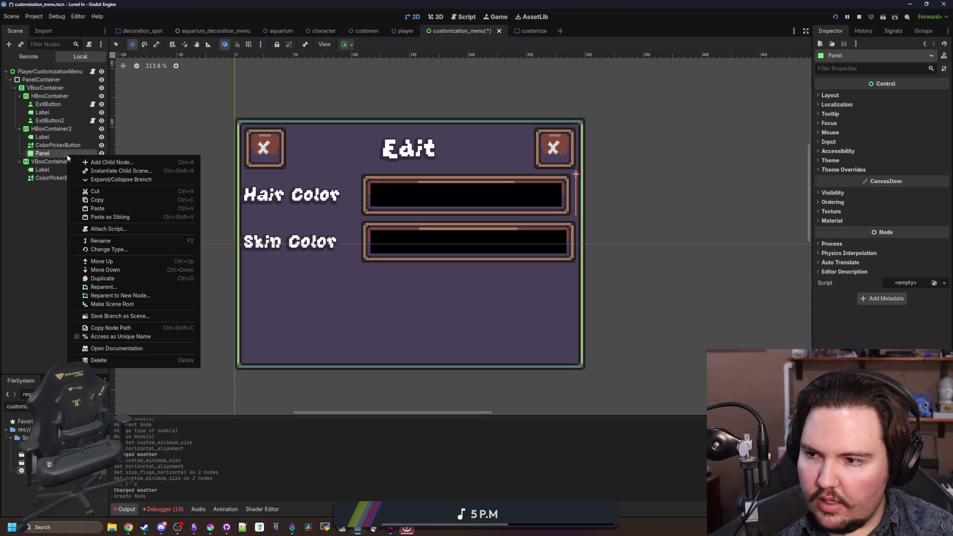
click(111, 251)
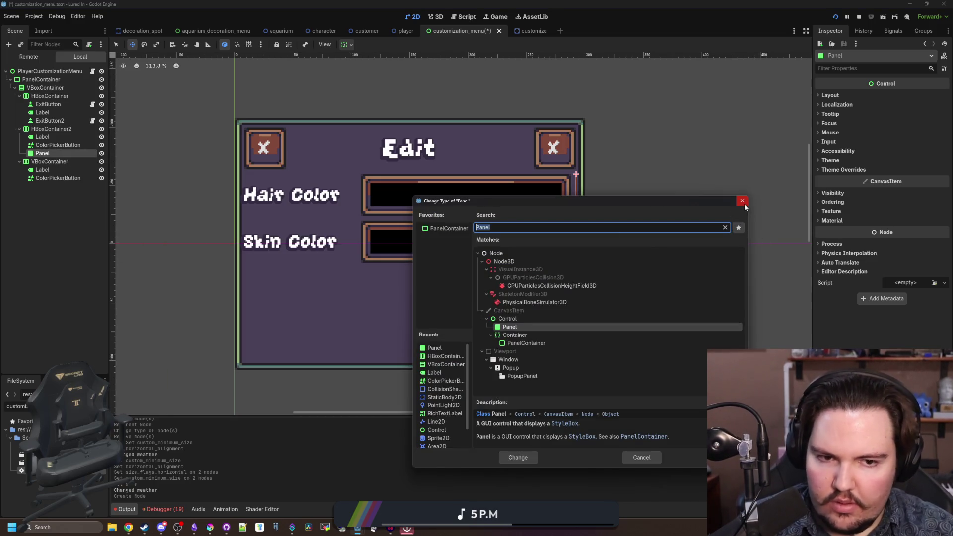
click(742, 201)
key(Delete)
key(Return)
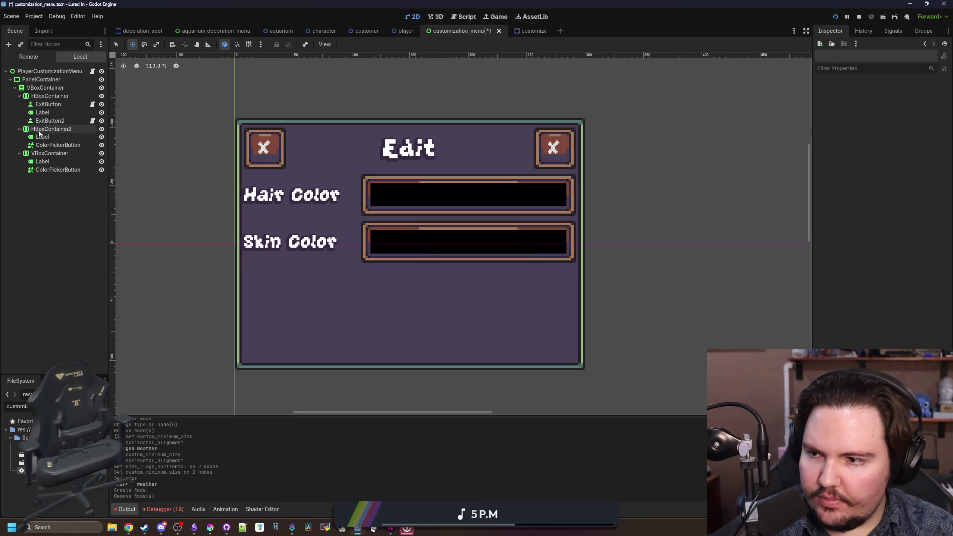
Create a PanelContainer with the framed PanelContainer type variation and wrap the Hair Color row in it.
right_click(60, 133)
click(85, 137)
text(panelc)
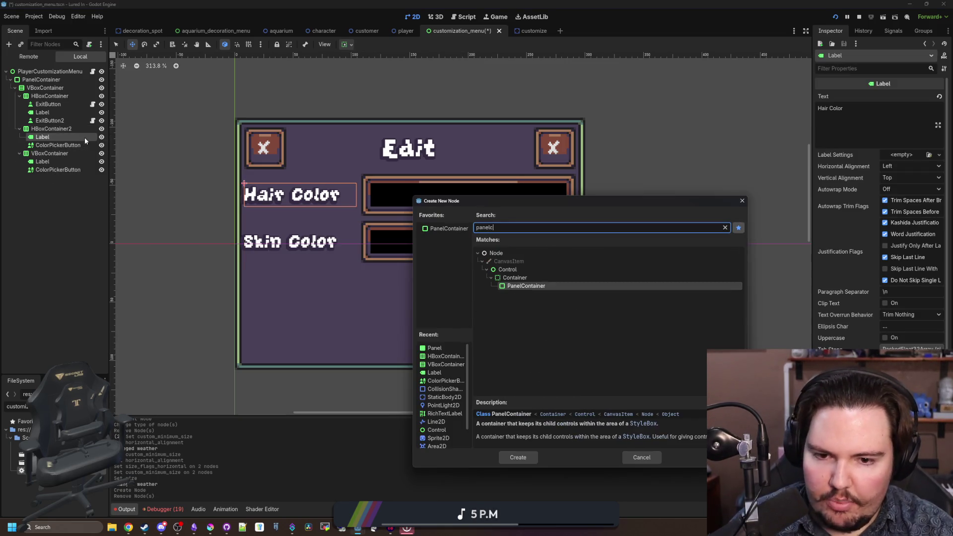
key(Return)
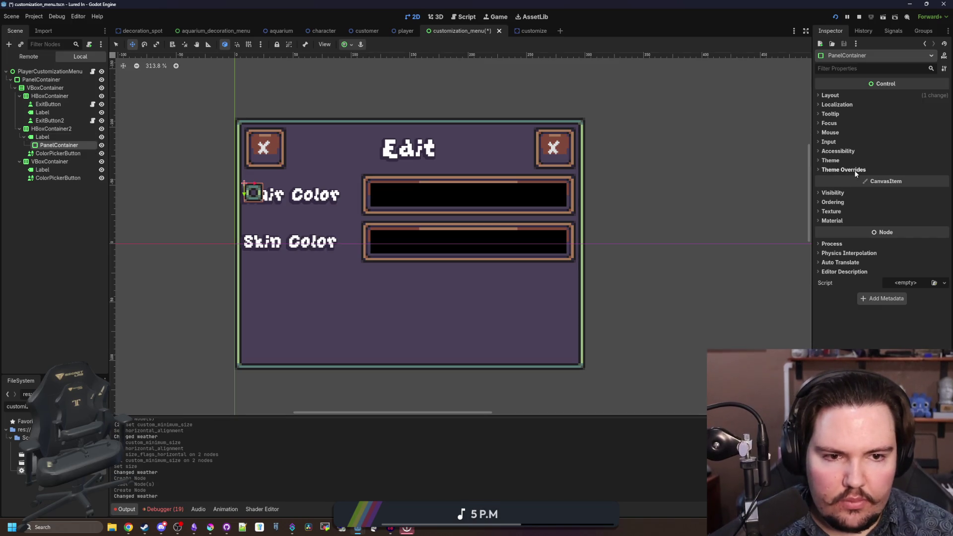
click(855, 171)
click(847, 177)
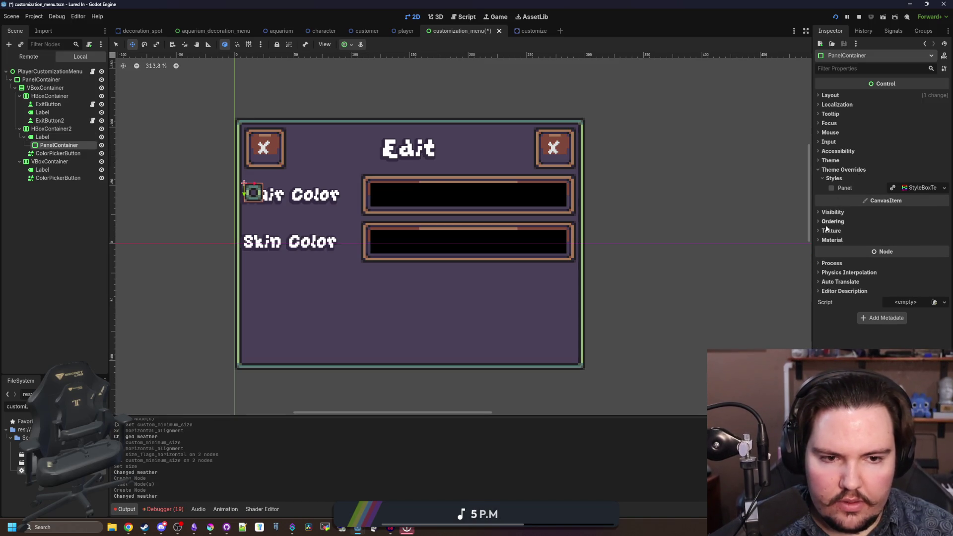
click(829, 161)
click(908, 181)
click(919, 208)
click(910, 184)
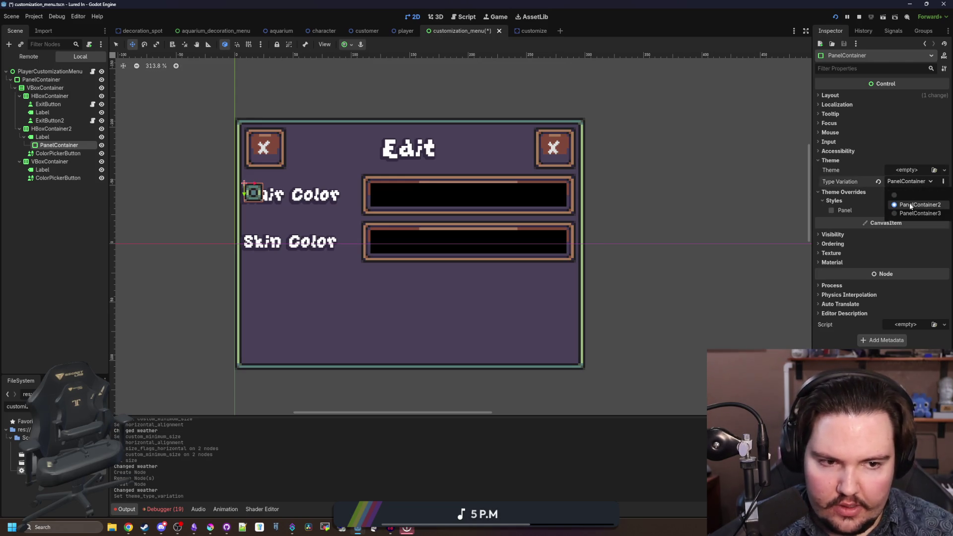
click(912, 210)
scroll(184, 179, up, 2)
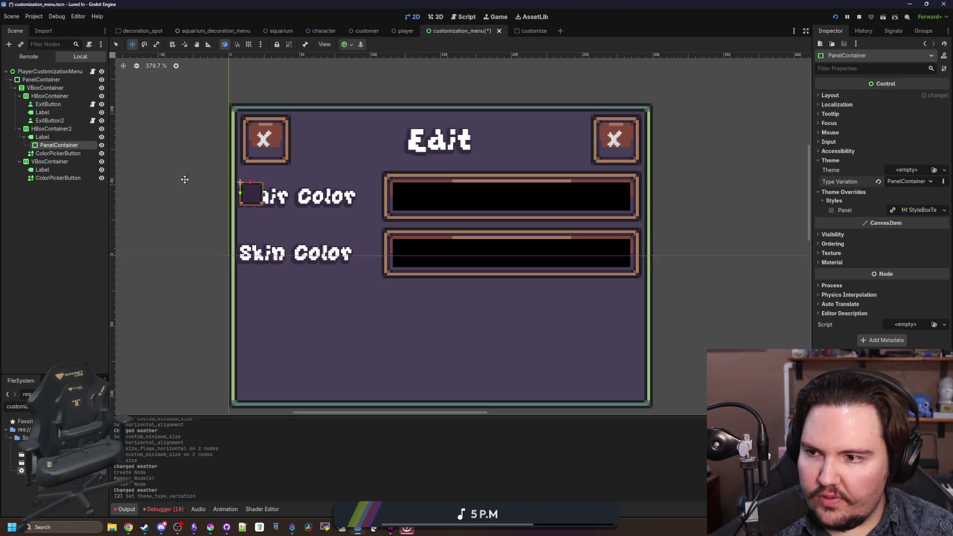
drag(42, 128, 50, 131)
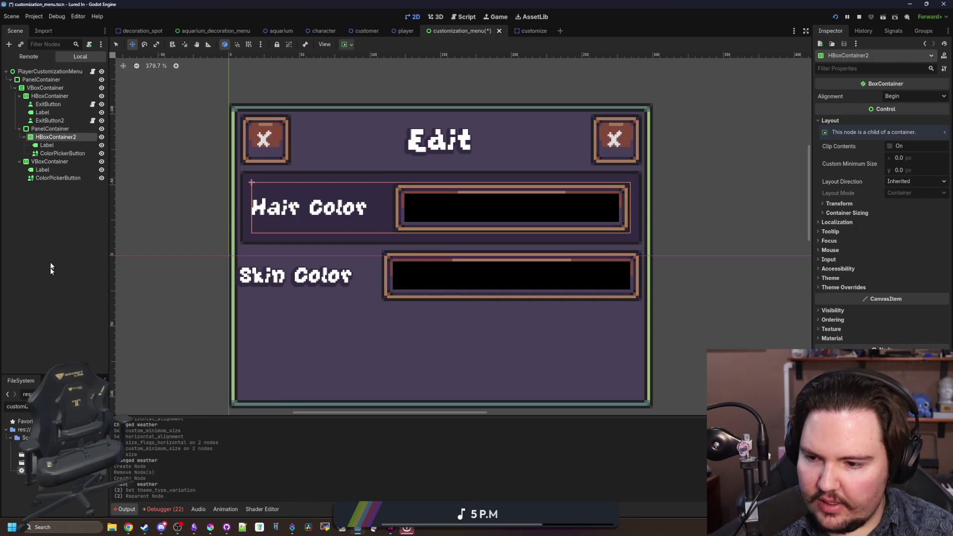
click(24, 238)
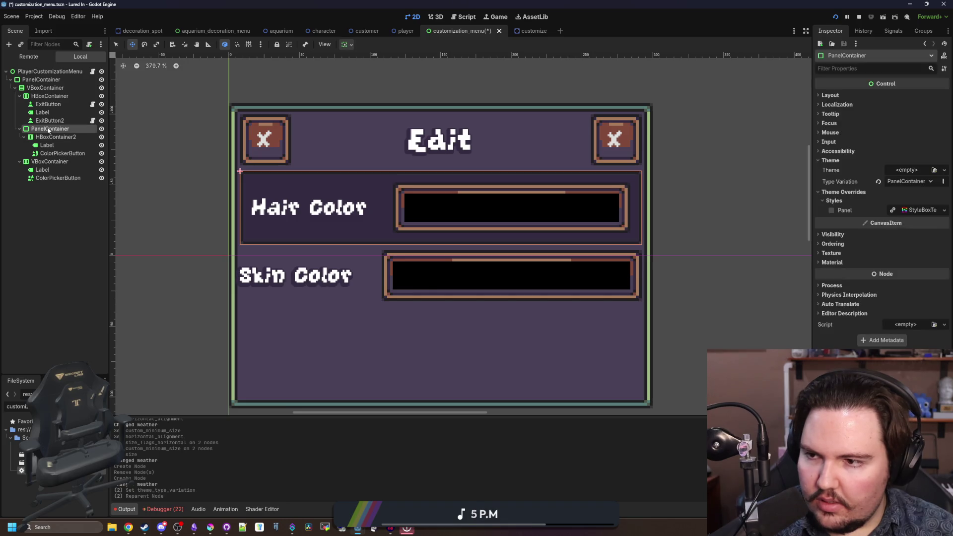
Add another PanelContainer and wrap the Skin Color row inside it.
right_click(53, 179)
click(84, 182)
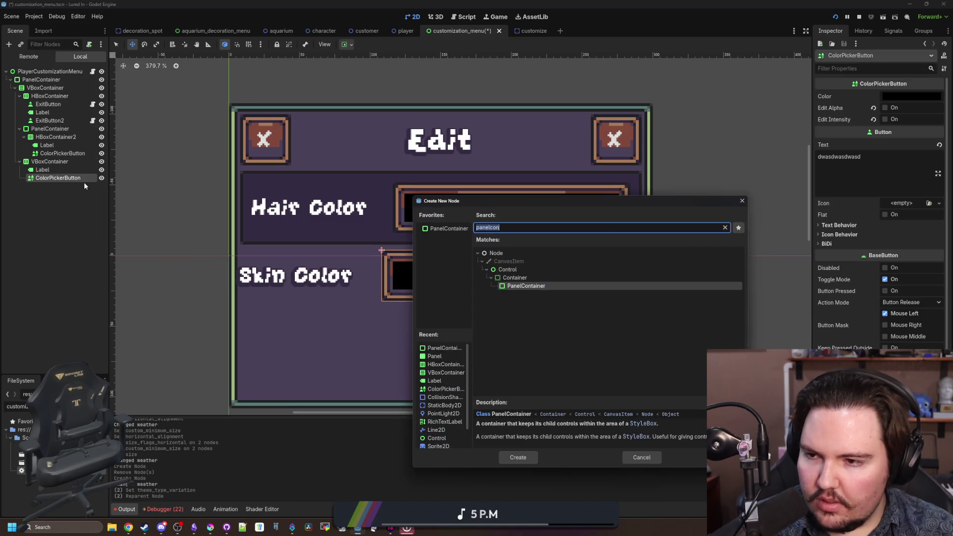
text(cointai)
key(BackSpace)
key(BackSpace)
key(BackSpace)
text(ntainer)
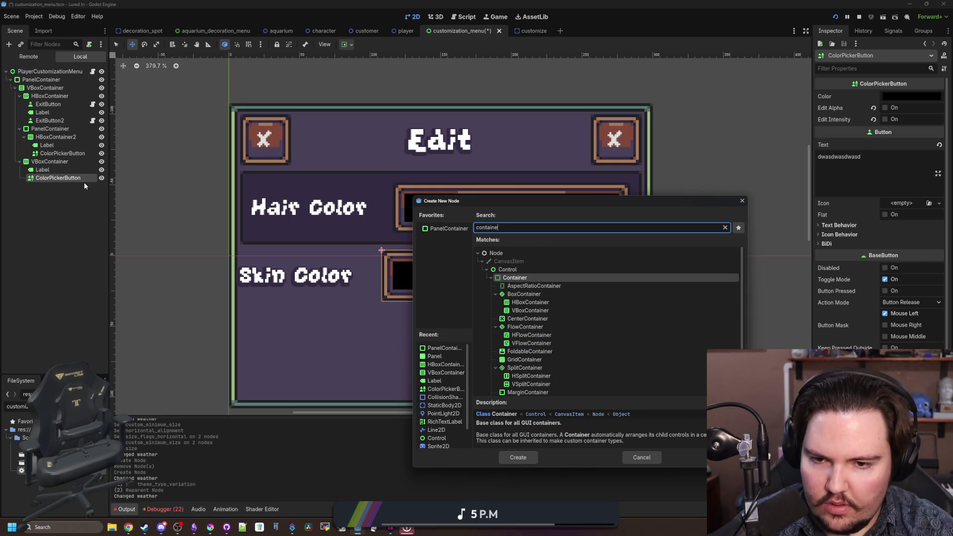
key(BackSpace)
key(BackSpace)
key(BackSpace)
text(panel)
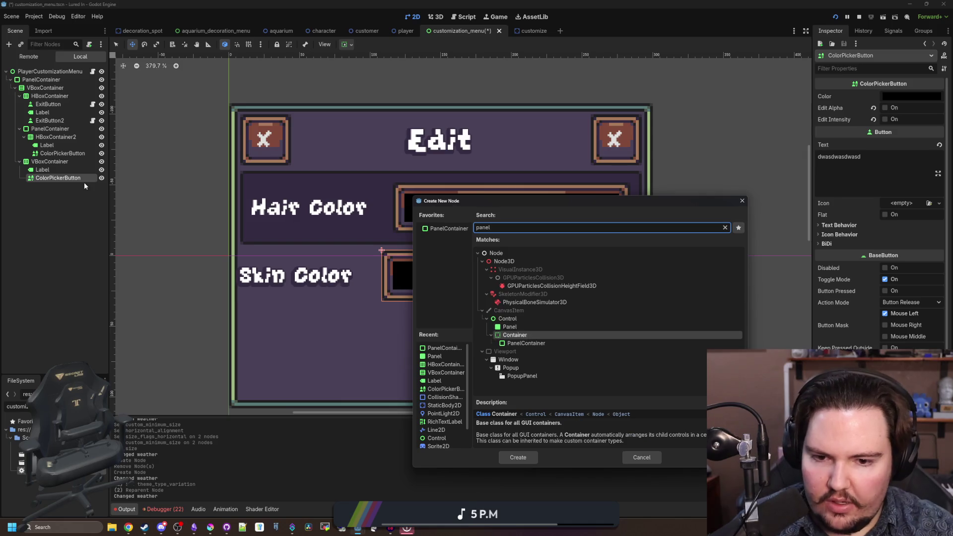
key(Down)
key(Return)
drag(67, 186, 52, 162)
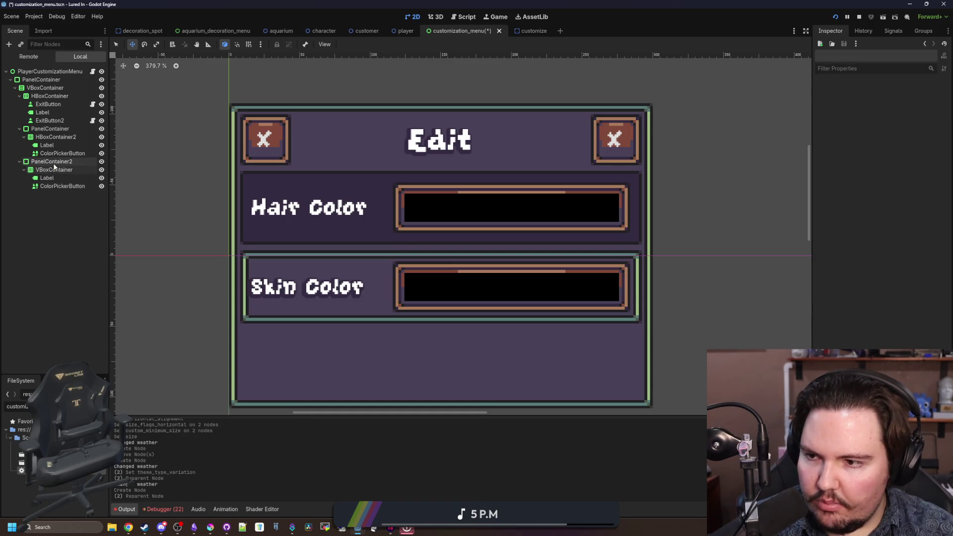
Give the Skin Color panel the PanelContainer theme type variation and save the menu scene.
click(53, 163)
scroll(608, 261, down, 5)
click(838, 161)
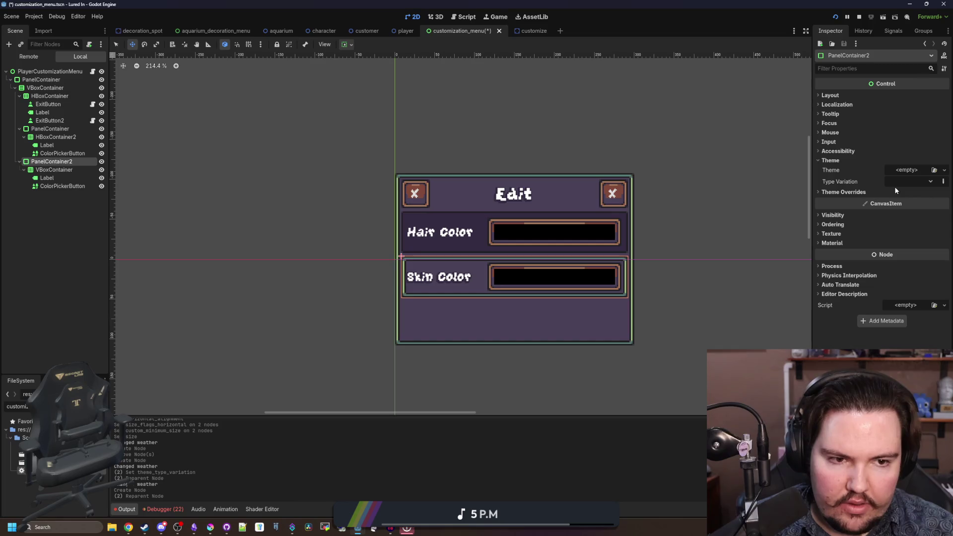
click(908, 204)
scroll(675, 306, up, 2)
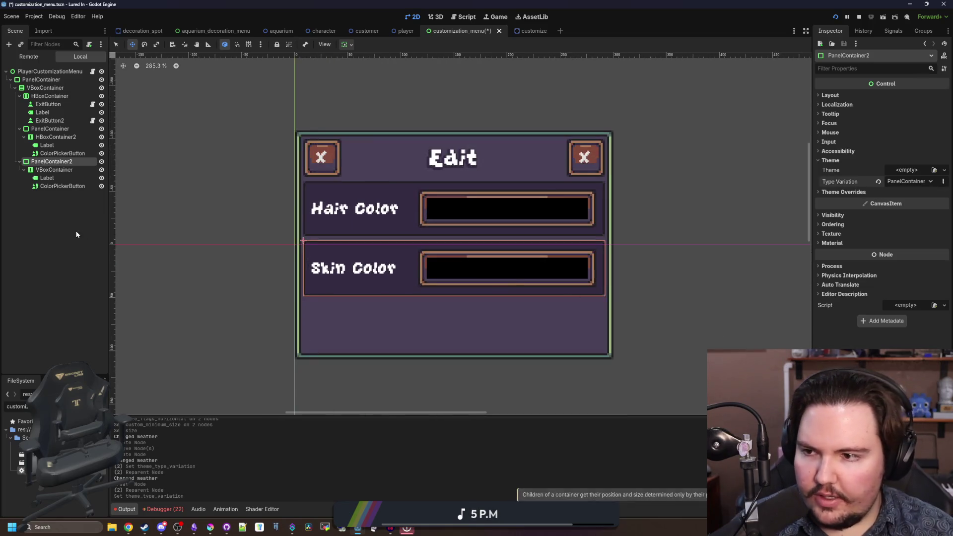
click(75, 230)
scroll(472, 244, down, 3)
key(ctrl+s)
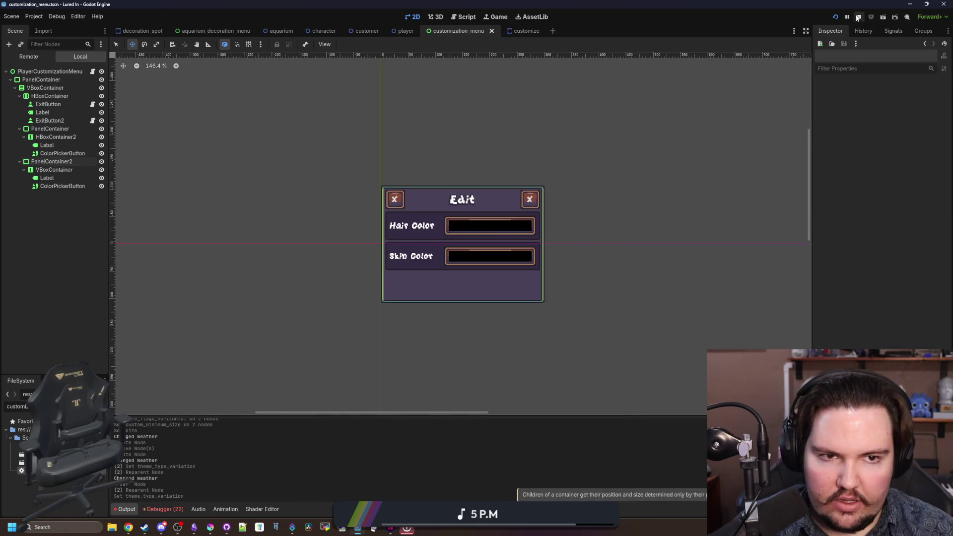
Run the game and change the Hair Color picker from black to white (ffffff).
click(498, 18)
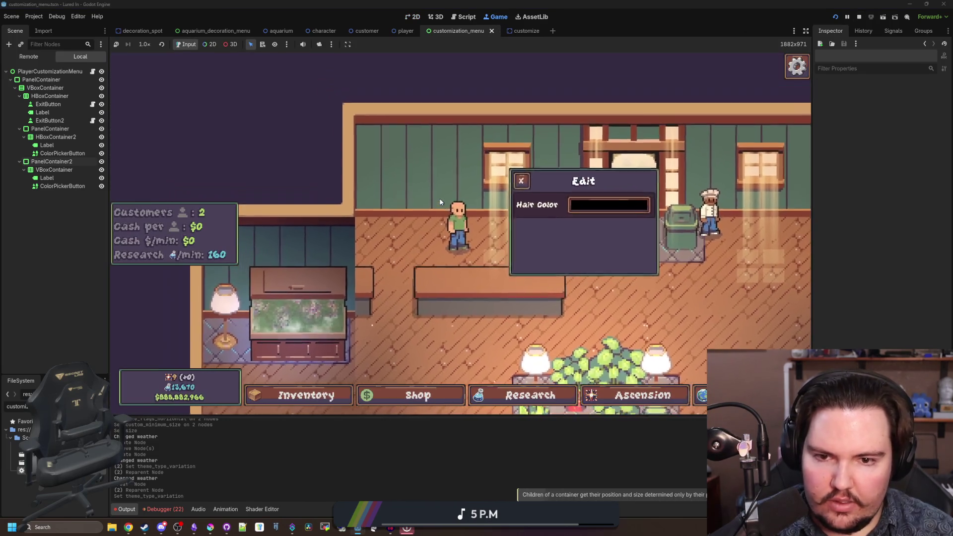
click(604, 212)
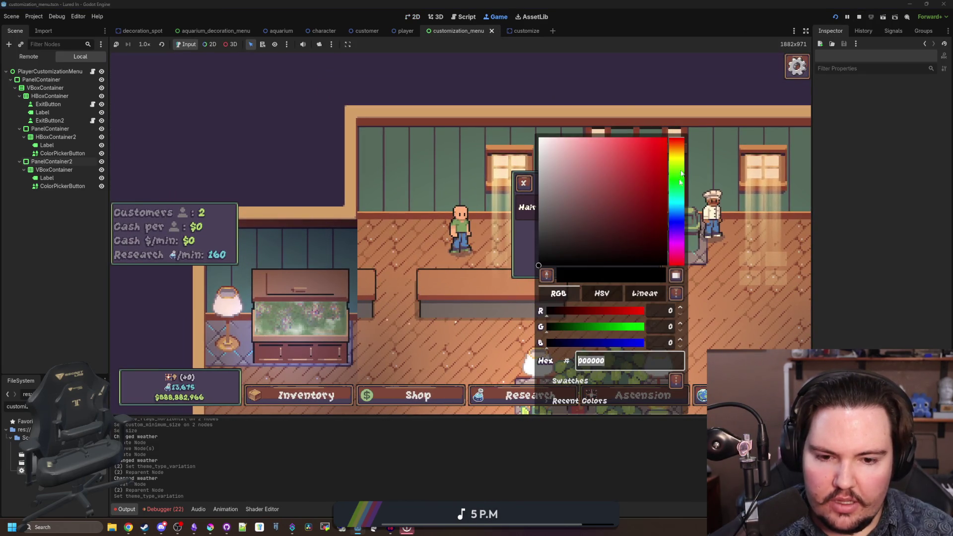
mouse_move(612, 199)
mouse_down()
mouse_move(654, 147)
mouse_move(543, 238)
mouse_move(531, 191)
mouse_move(539, 132)
mouse_move(701, 116)
mouse_move(471, 89)
mouse_up()
key(Escape)
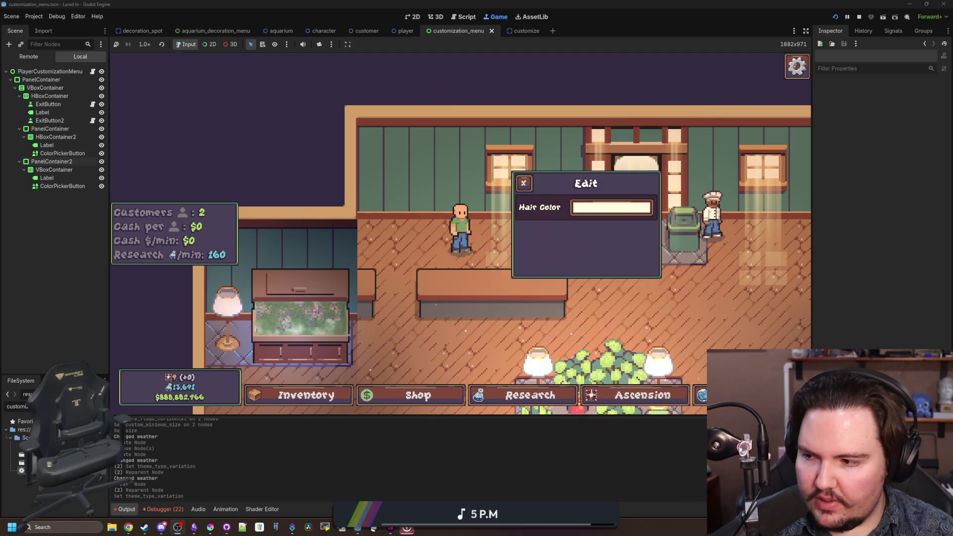
click(574, 217)
mouse_move(590, 207)
mouse_down()
mouse_move(612, 198)
mouse_move(588, 199)
mouse_move(550, 121)
mouse_move(464, 86)
mouse_up()
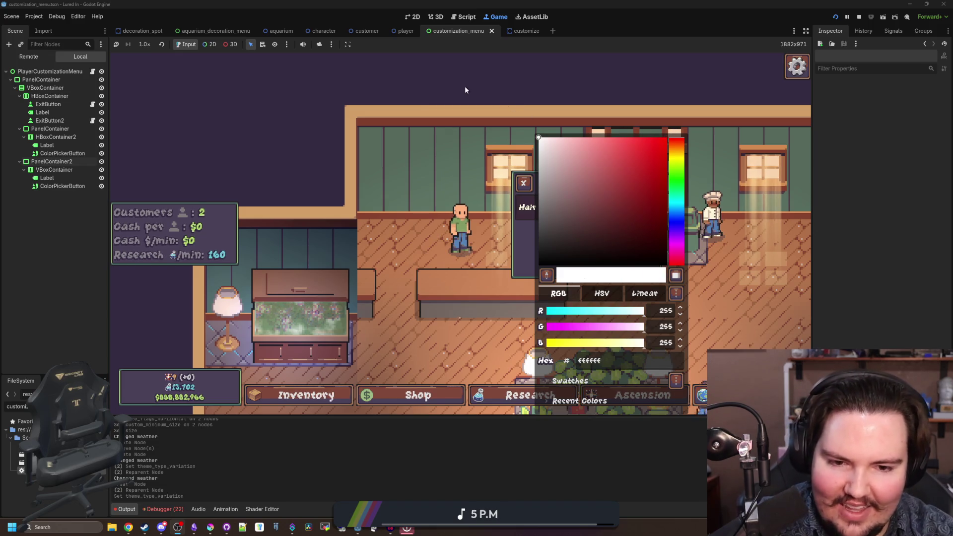
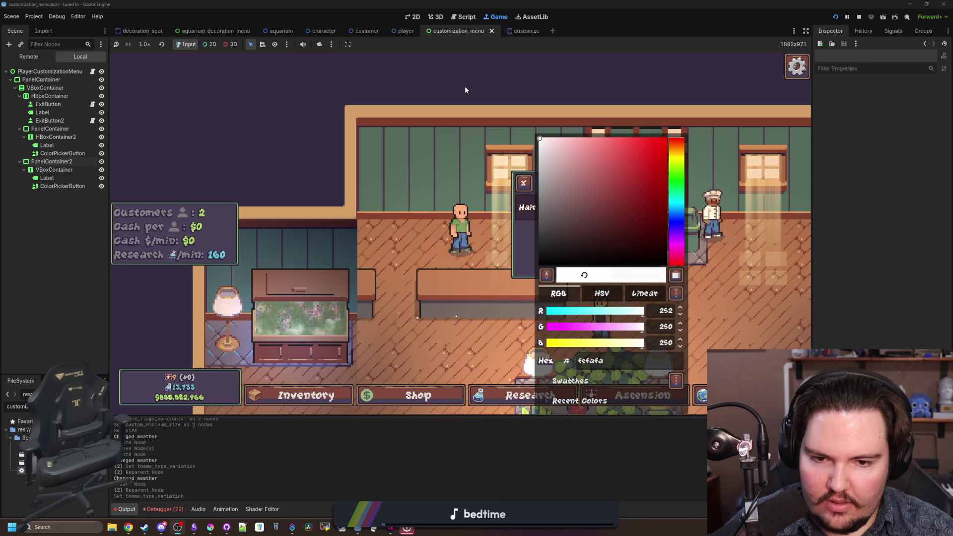
Close the running game's hair colour picker and show the Debugger panel below the game.
key(super)
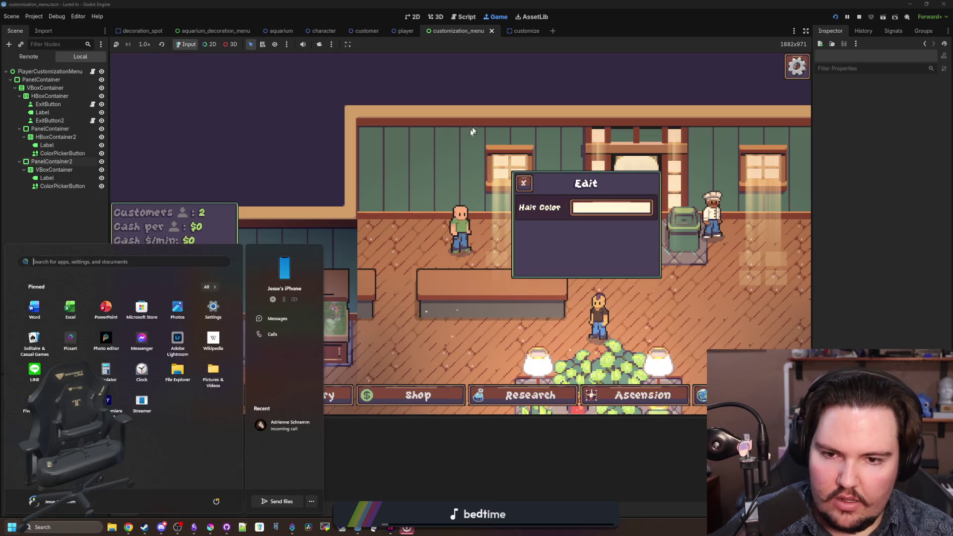
click(472, 183)
click(523, 183)
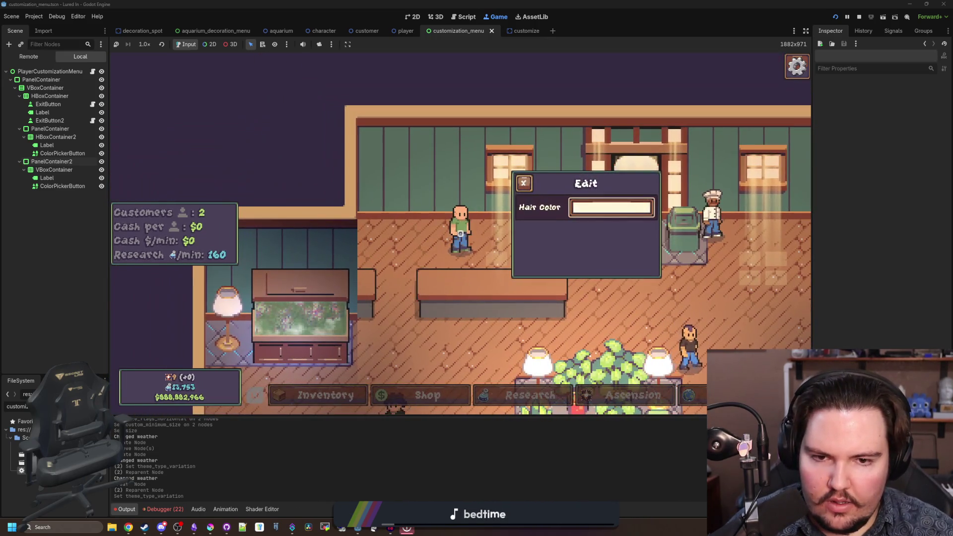
key(Return)
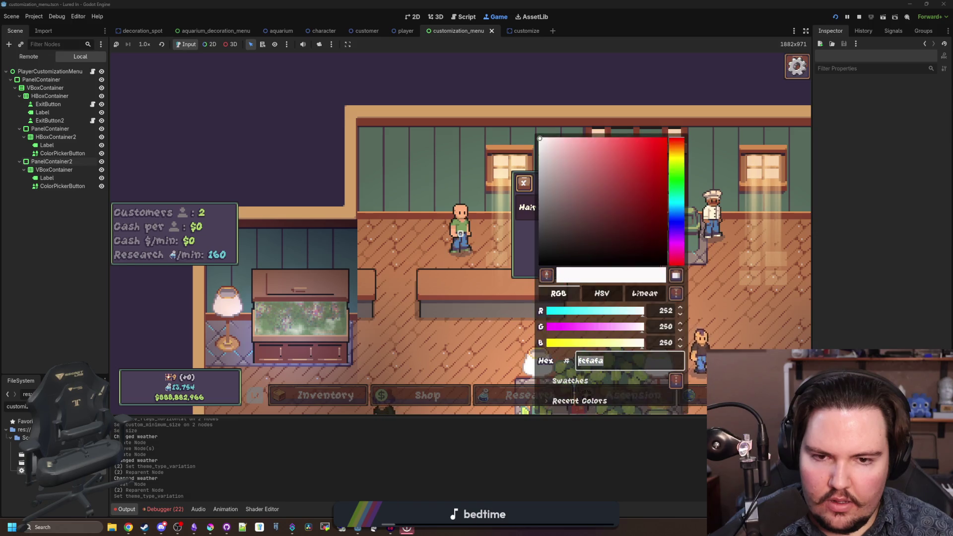
key(Up)
key(Up)
key(Up)
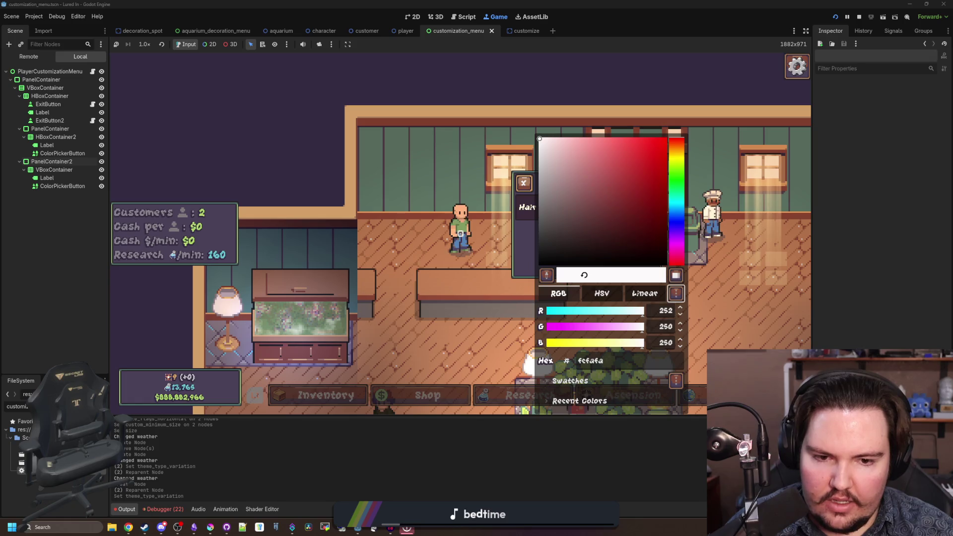
key(Escape)
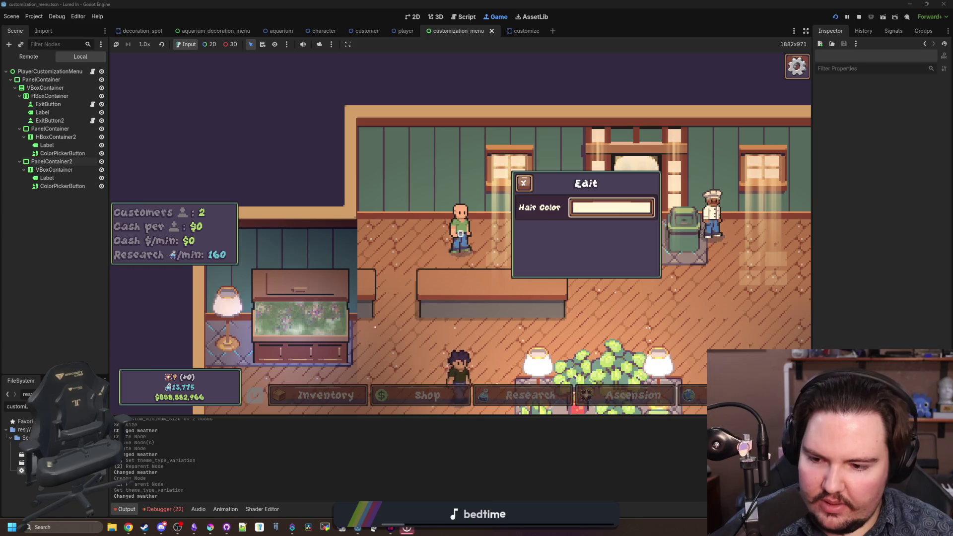
click(170, 510)
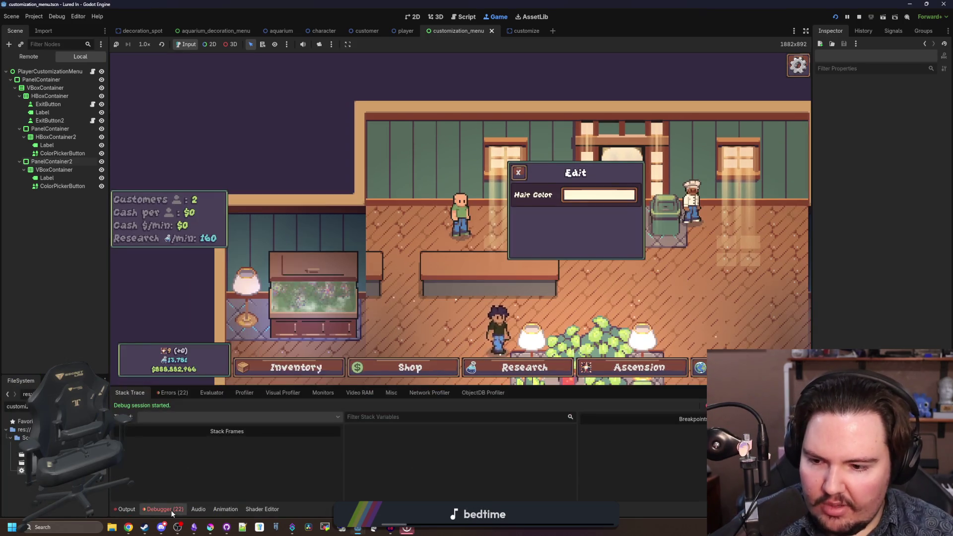
Show the debugger's Errors (22) list.
click(171, 393)
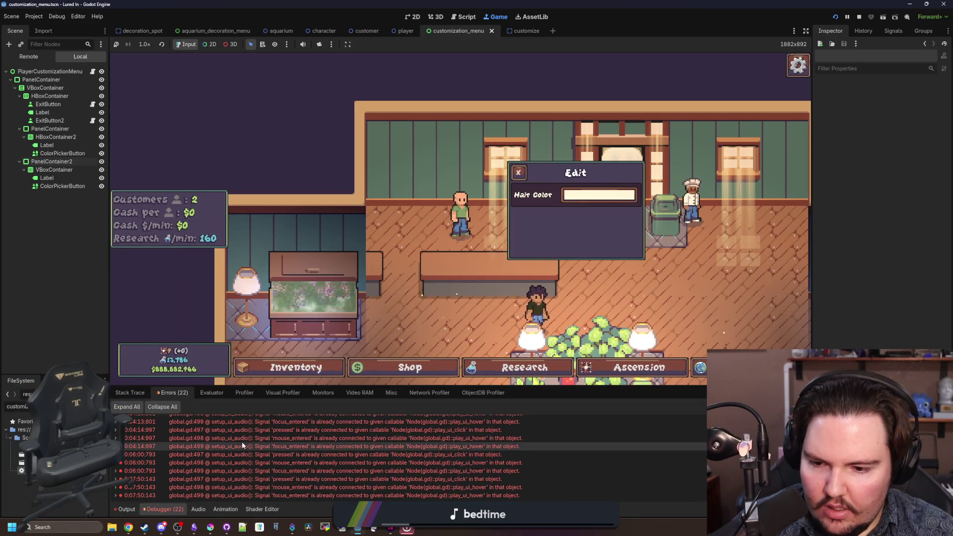
mouse_move(478, 494)
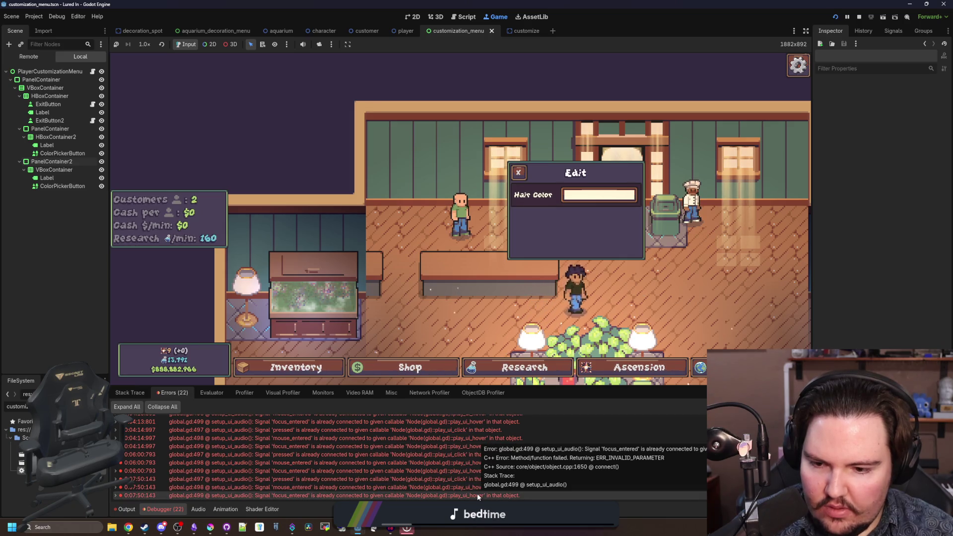
scroll(477, 493, up, 3)
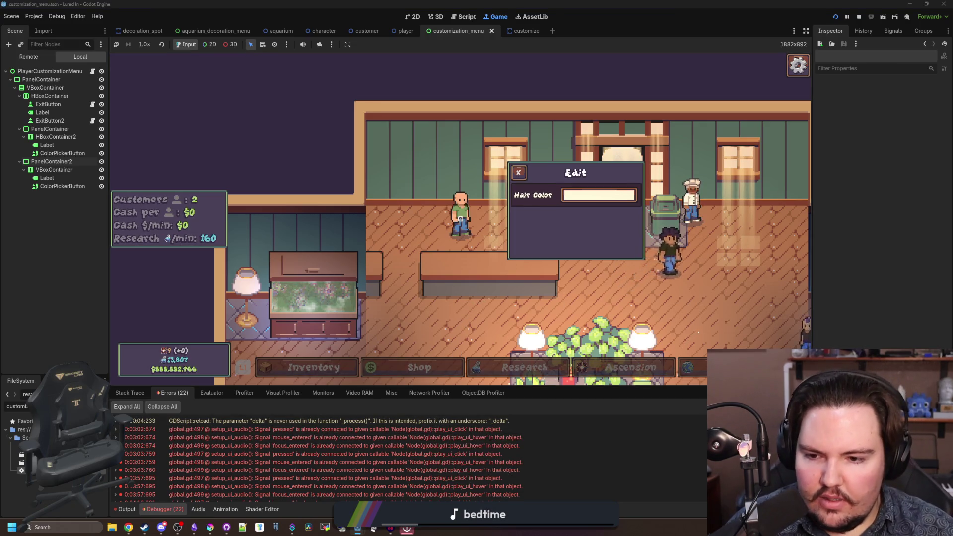
Reopen the hair colour picker and move keyboard focus through its colour modes and Hex value.
click(461, 219)
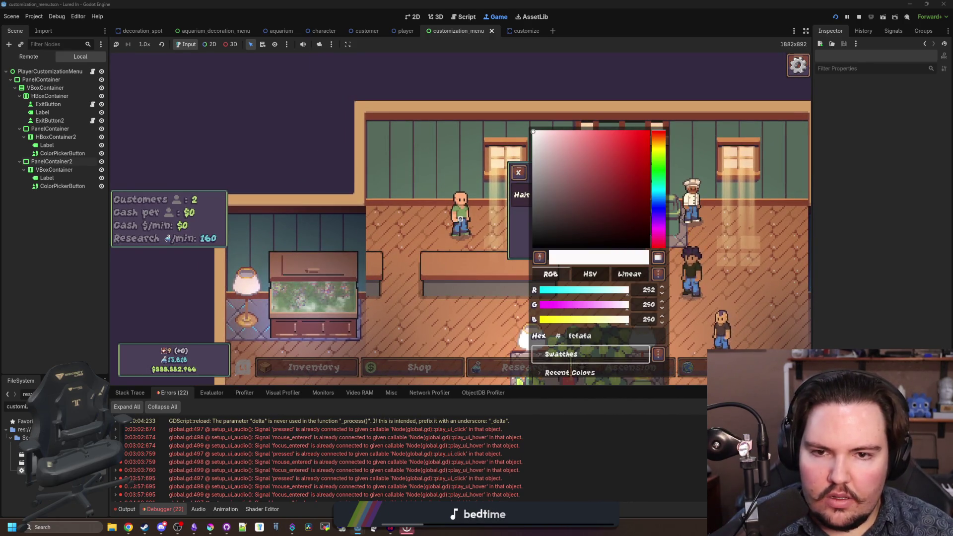
key(Up)
key(Up)
key(Up)
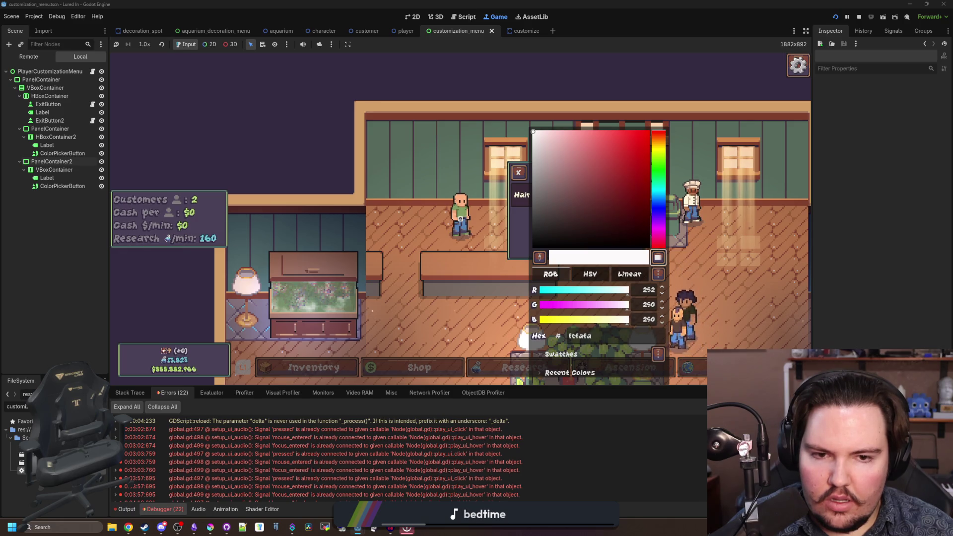
key(Escape)
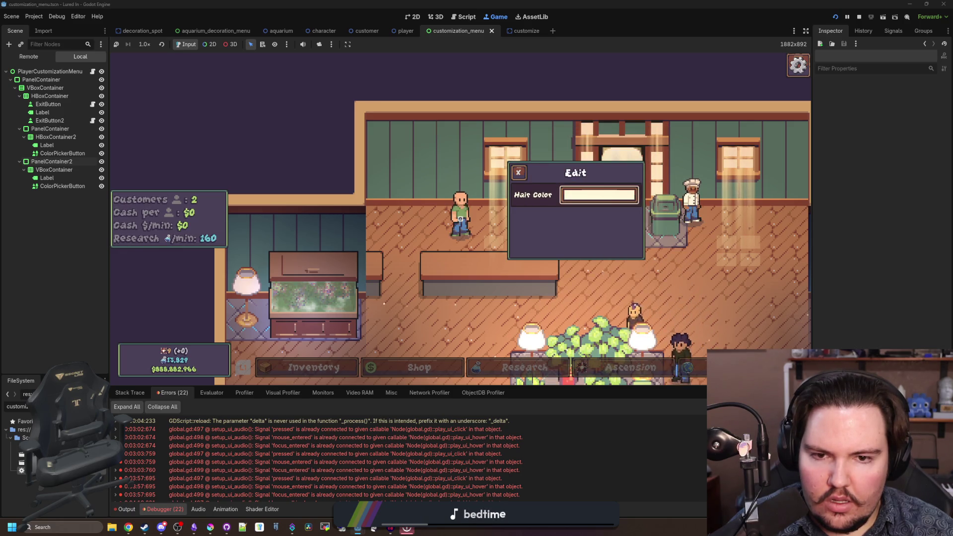
key(Return)
key(Up)
key(Up)
key(Up)
key(Left)
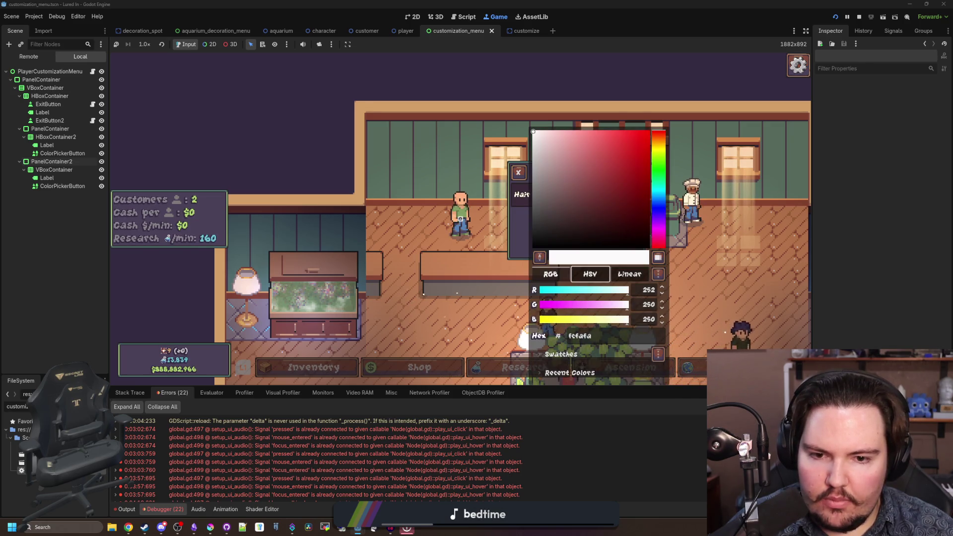
key(Escape)
key(Return)
key(Down)
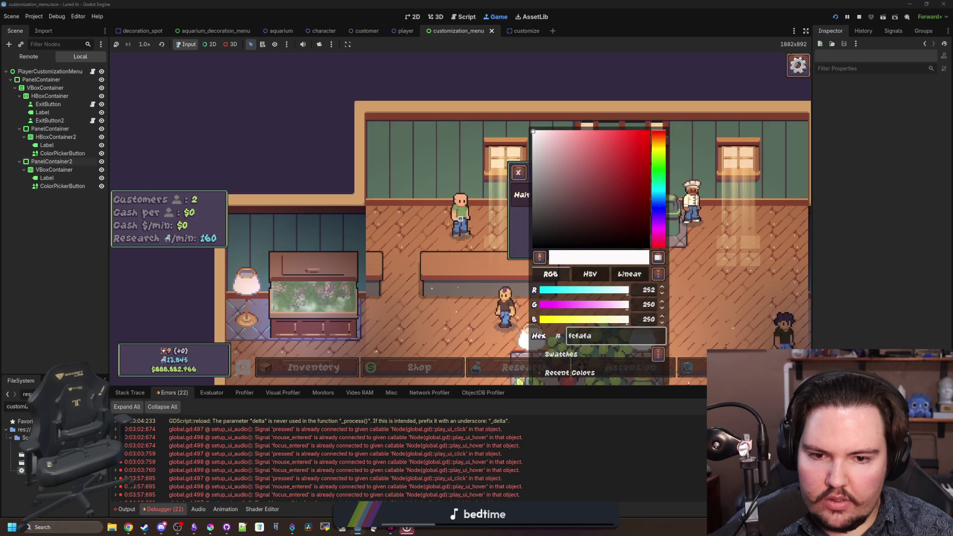
Move keyboard focus through the picker options and colour square down to the R value.
key(Up)
key(Left)
key(Left)
key(Left)
key(Right)
key(Right)
key(Right)
key(Escape)
key(Return)
key(Up)
key(Up)
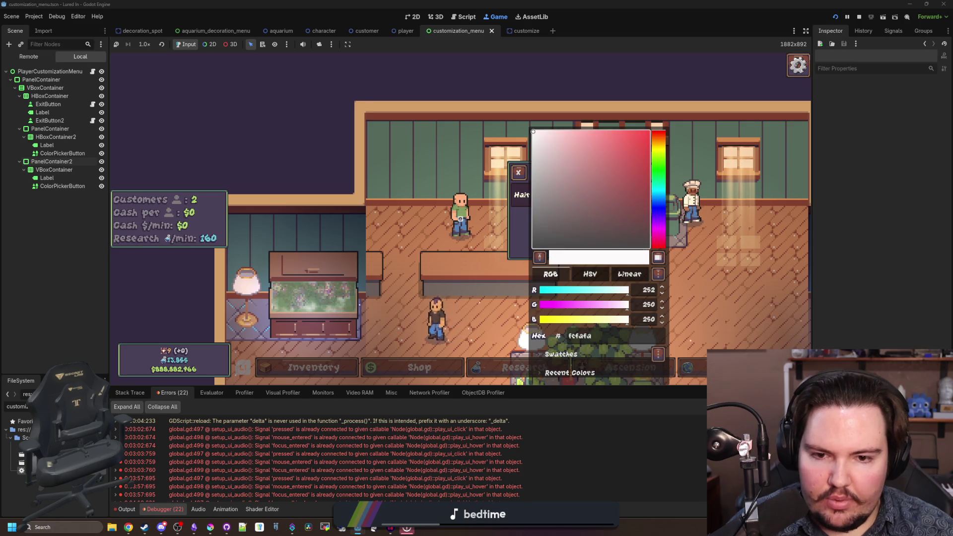
key(Down)
key(Down)
key(Right)
key(Right)
key(Right)
key(Down)
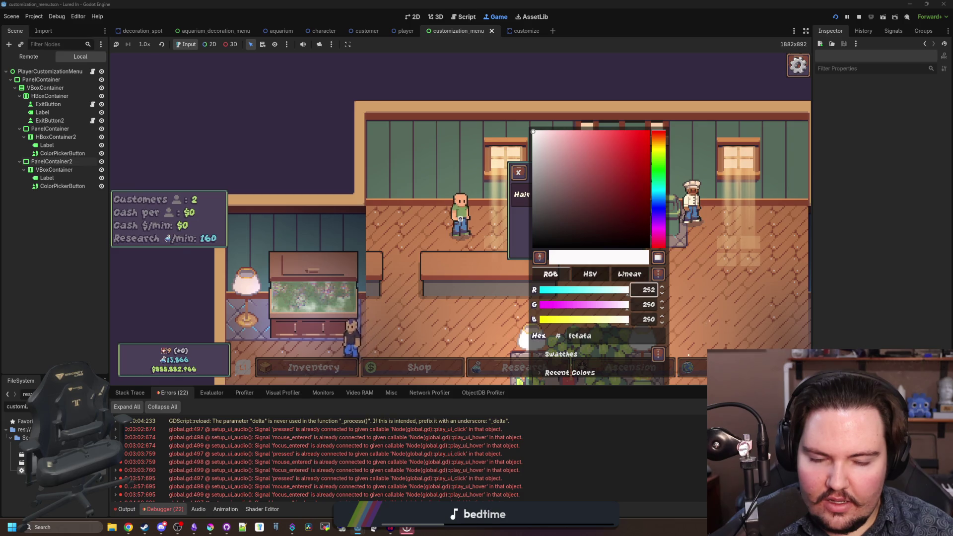
key(Down)
key(Down)
key(Down)
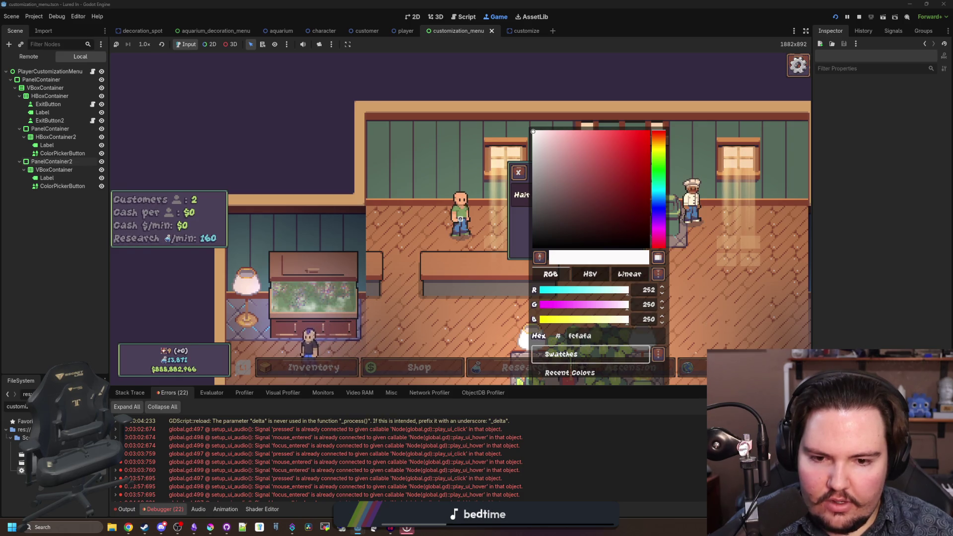
Close the picker and Edit panel, then reopen the Edit panel with E and its hair colour picker.
key(Escape)
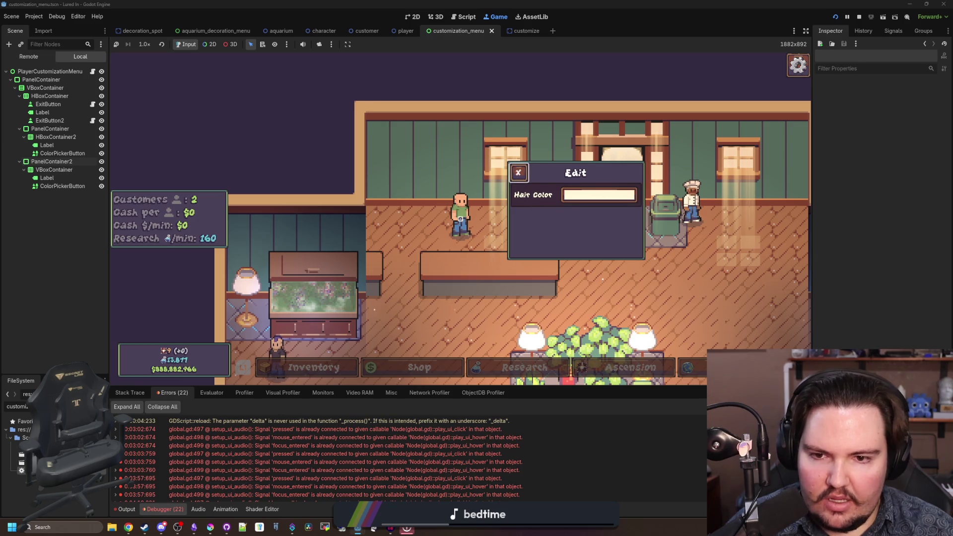
key(Escape)
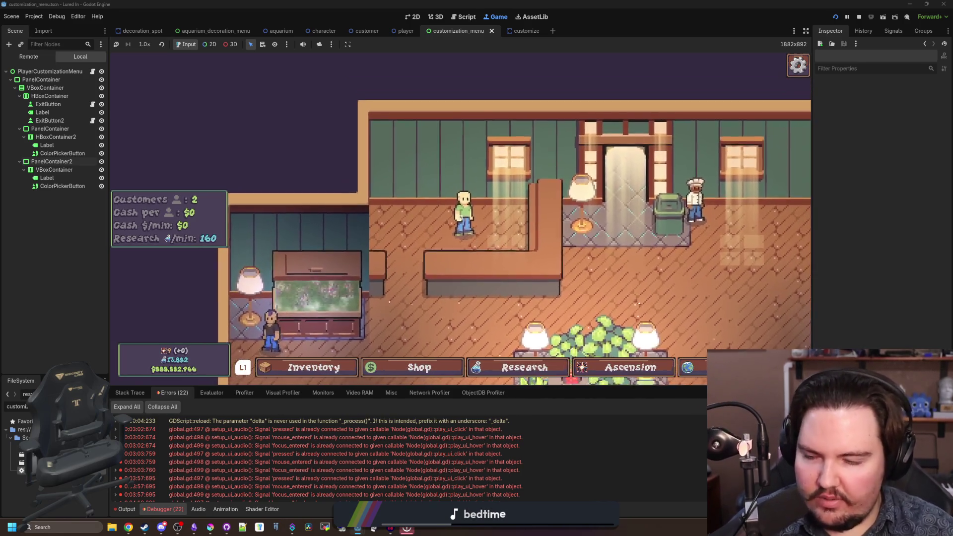
key(e)
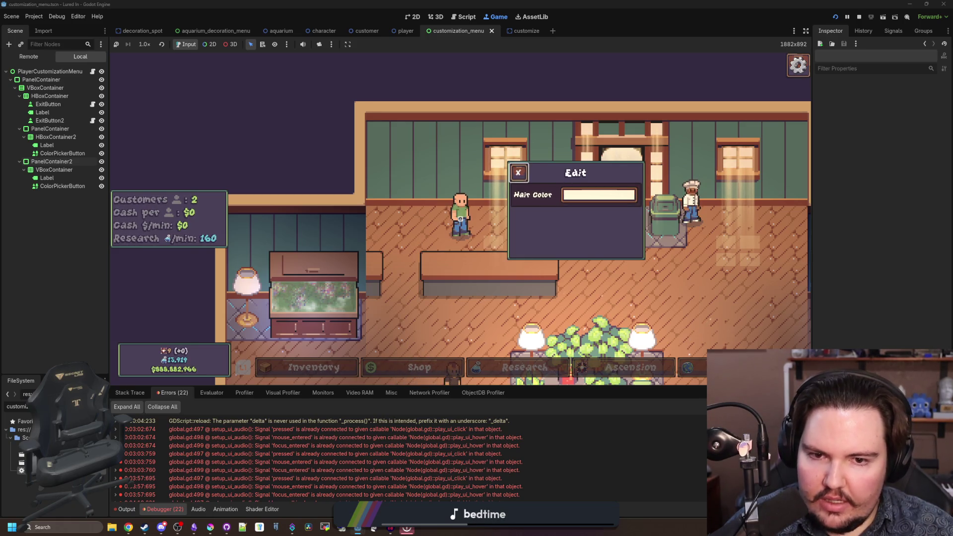
click(599, 195)
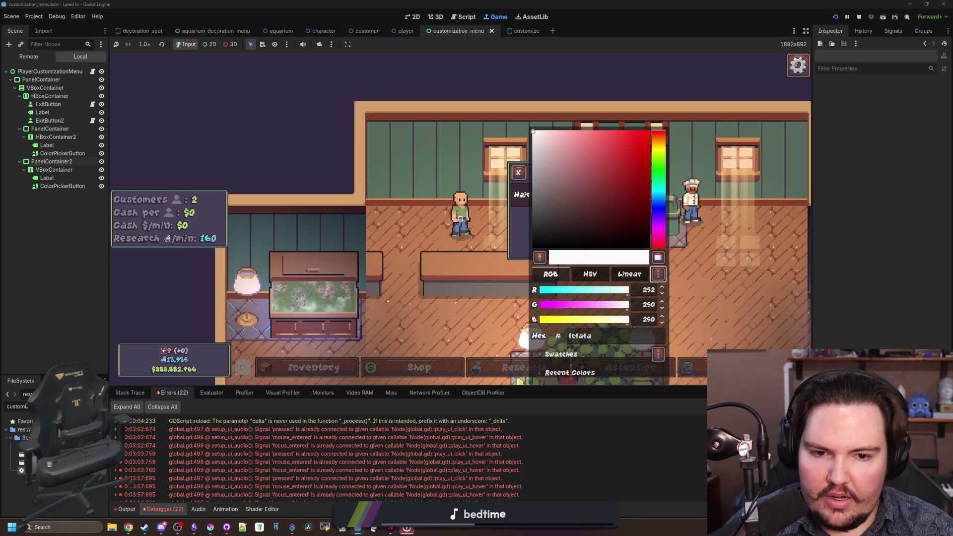
Select the hex field and restore the original fcfafa value.
click(599, 195)
click(599, 195)
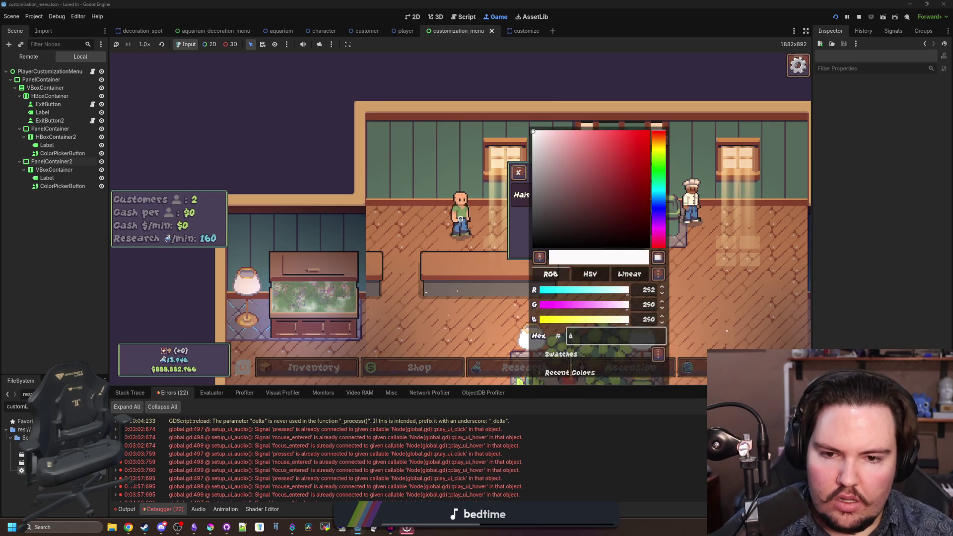
click(587, 190)
click(588, 190)
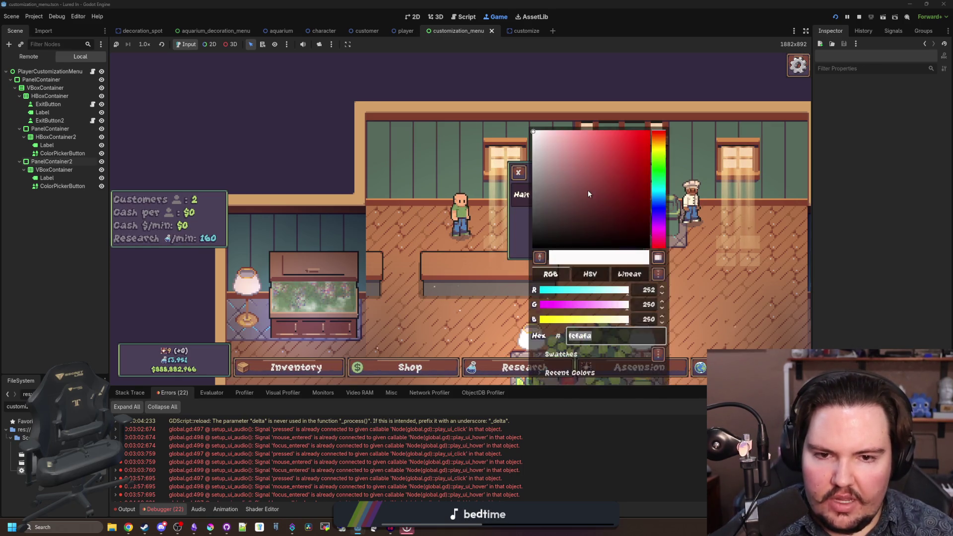
Switch the picker to HSV sliders and back to RGB, showing values as 0–255.
click(660, 277)
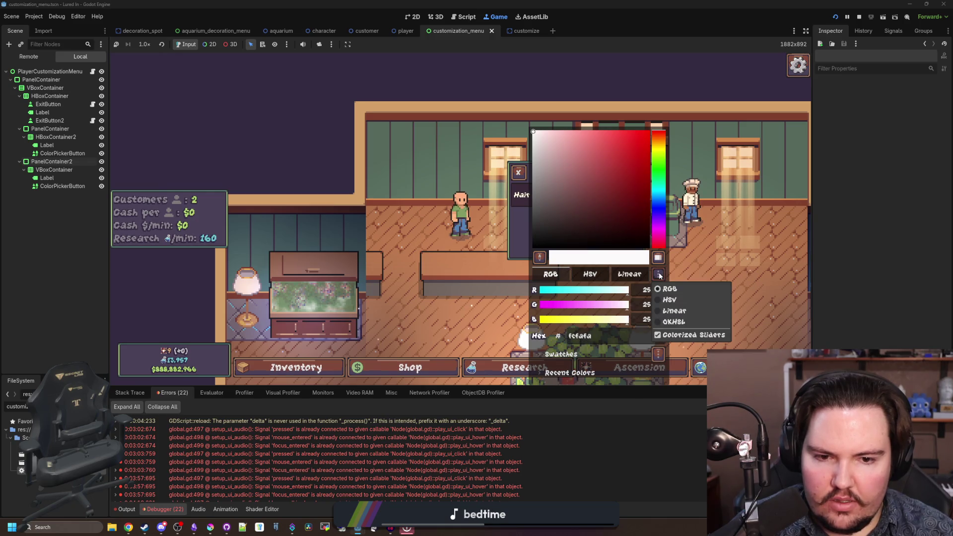
click(670, 299)
click(658, 274)
click(668, 289)
click(549, 271)
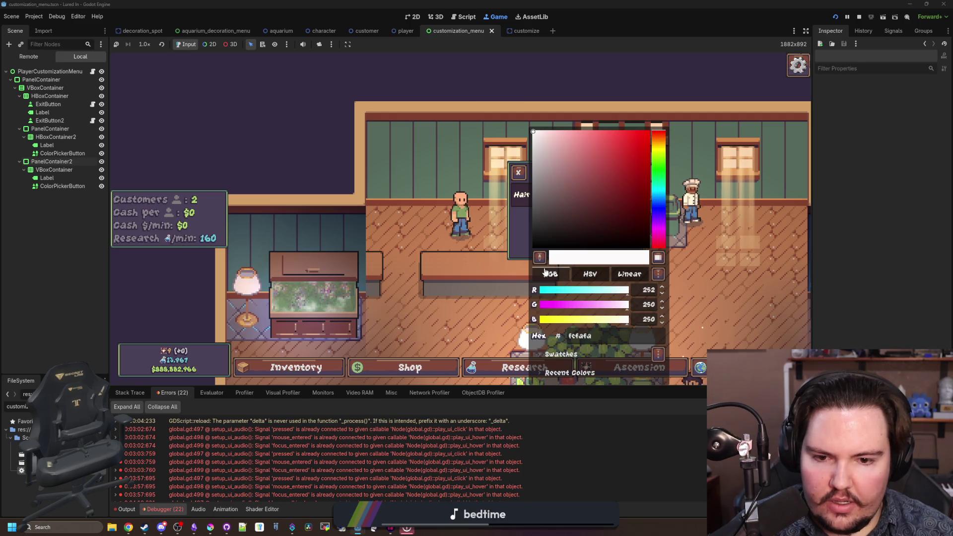
Save the white as a preset swatch, shift the hue toward blue, and save a second swatch.
click(539, 372)
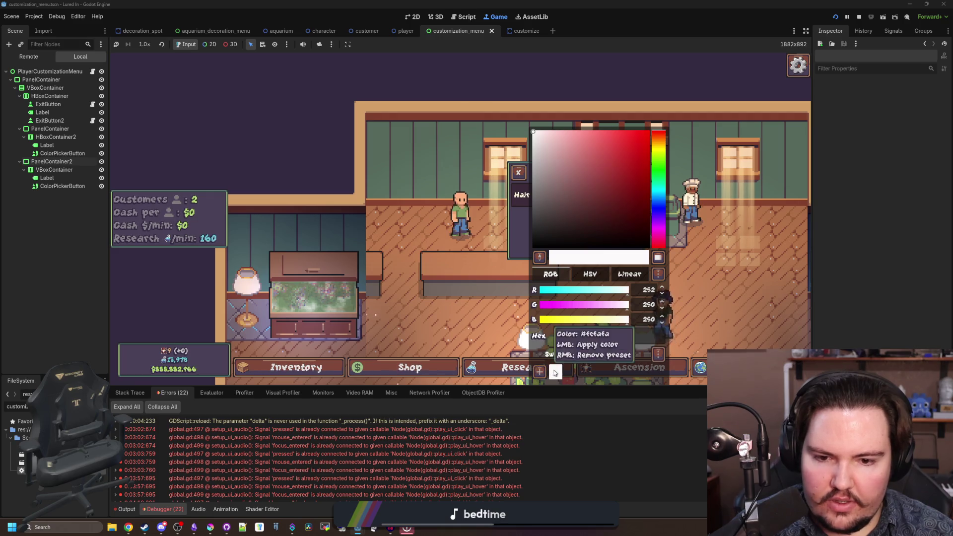
drag(556, 371, 583, 373)
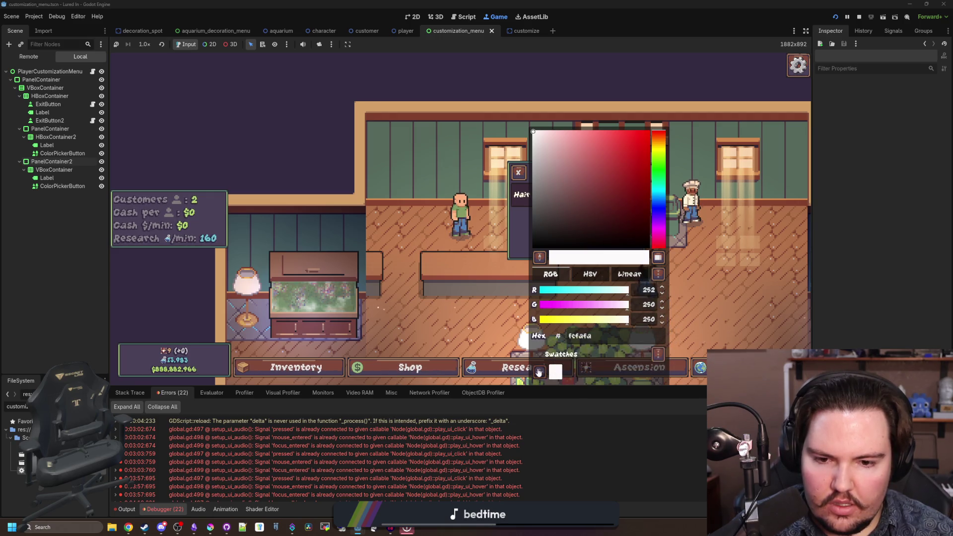
click(658, 212)
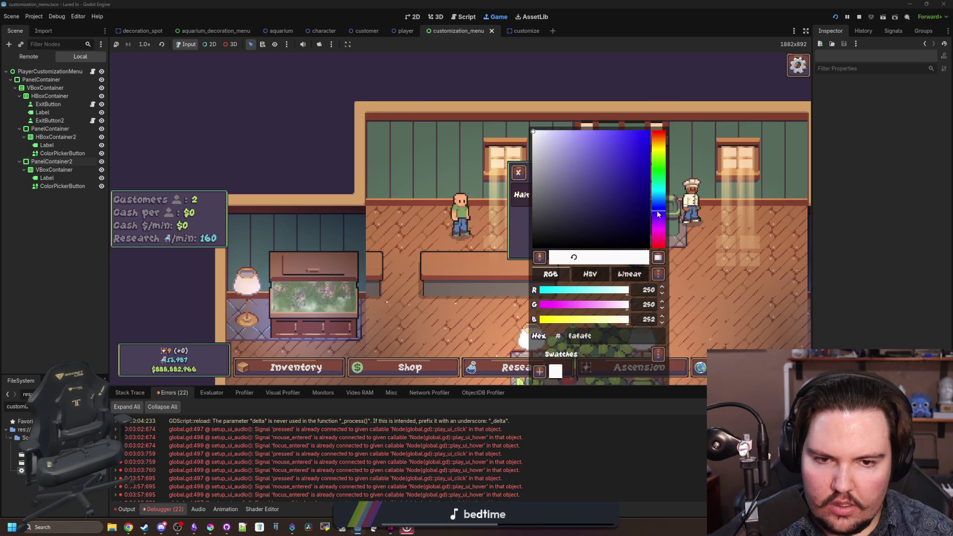
click(539, 371)
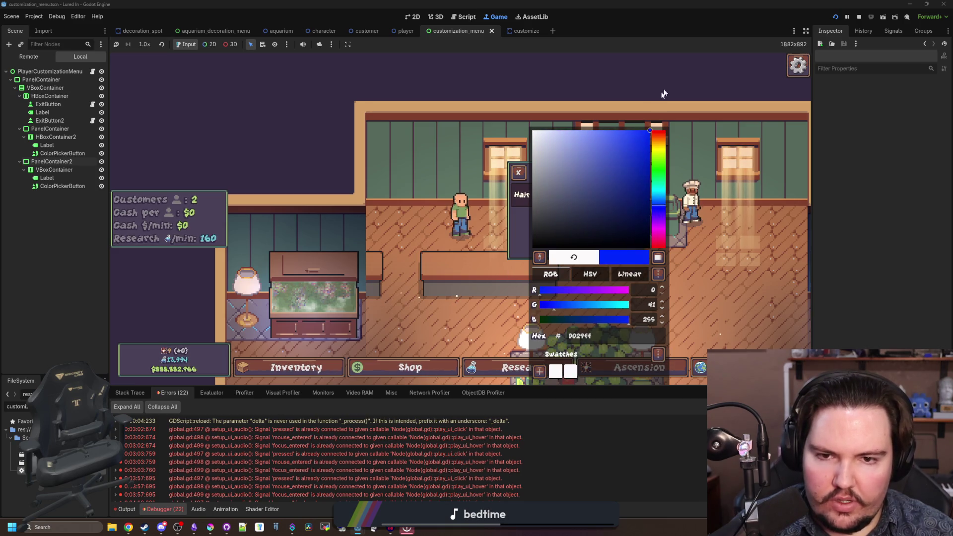
Reopen the hair colour picker and apply the blue 0029ff preset swatch.
click(500, 238)
click(461, 219)
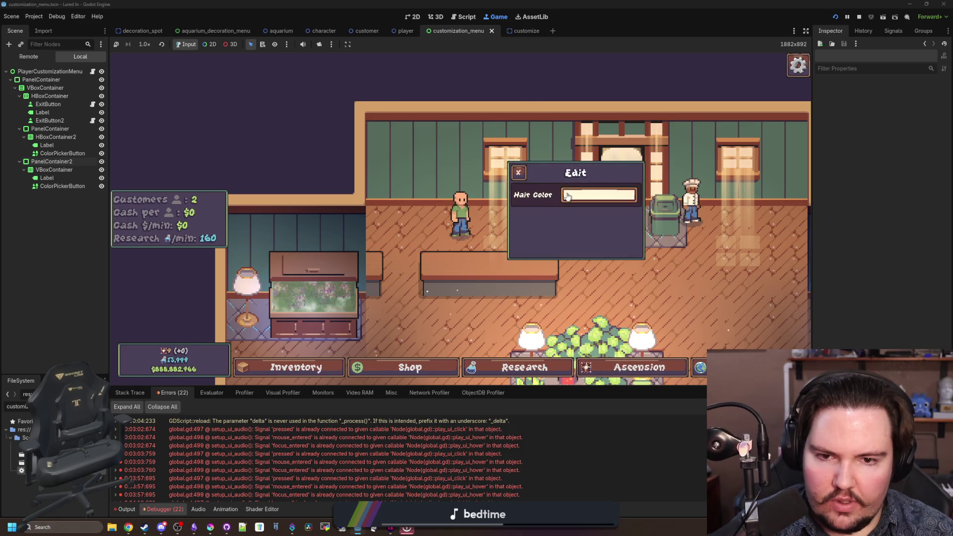
click(596, 195)
click(586, 355)
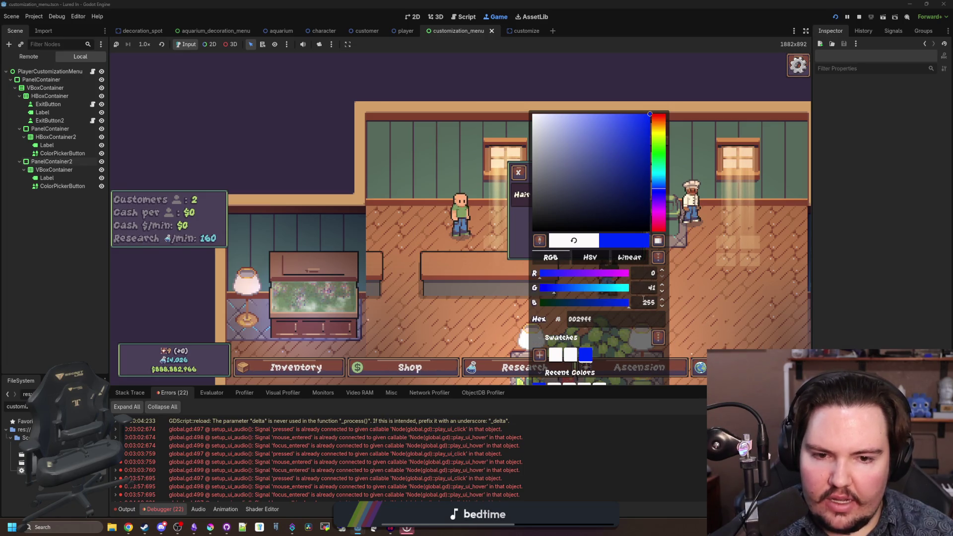
Try Linear and HSV slider modes and the HSV Wheel and OK HS Rectangle shapes, ending on HSV Wheel.
click(623, 258)
click(591, 257)
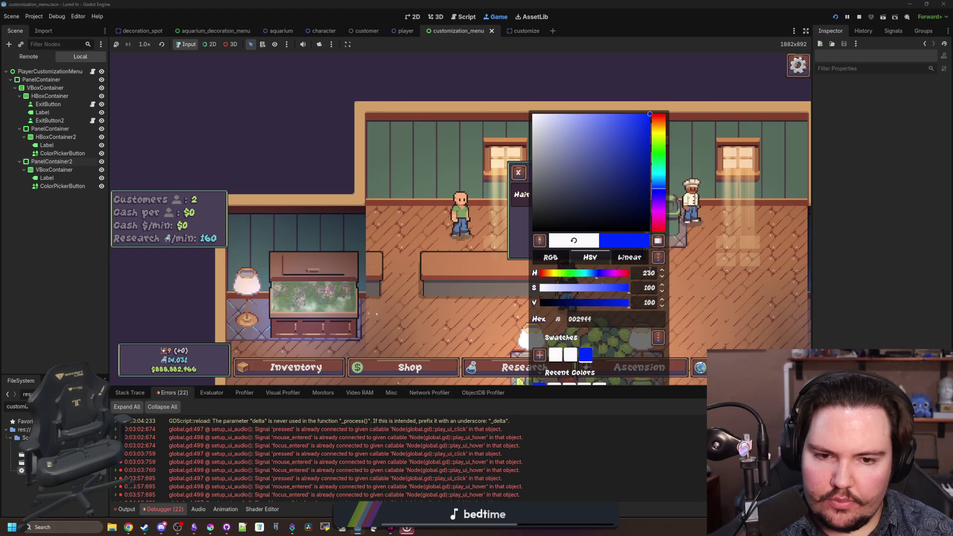
click(658, 240)
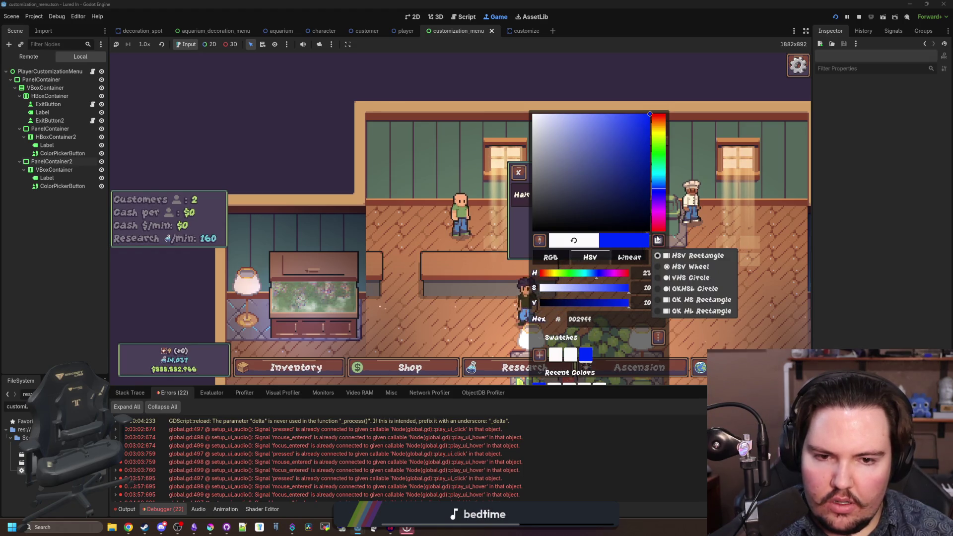
click(689, 266)
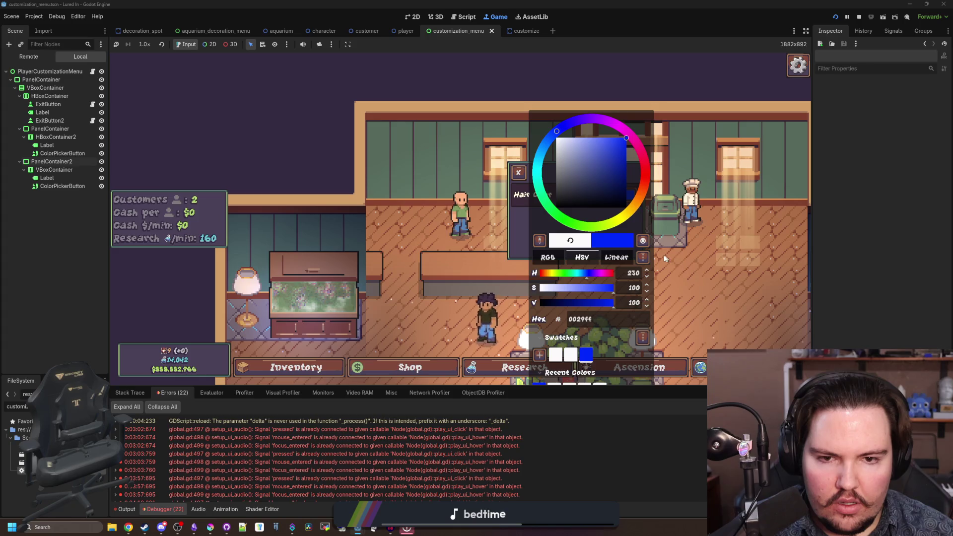
click(667, 298)
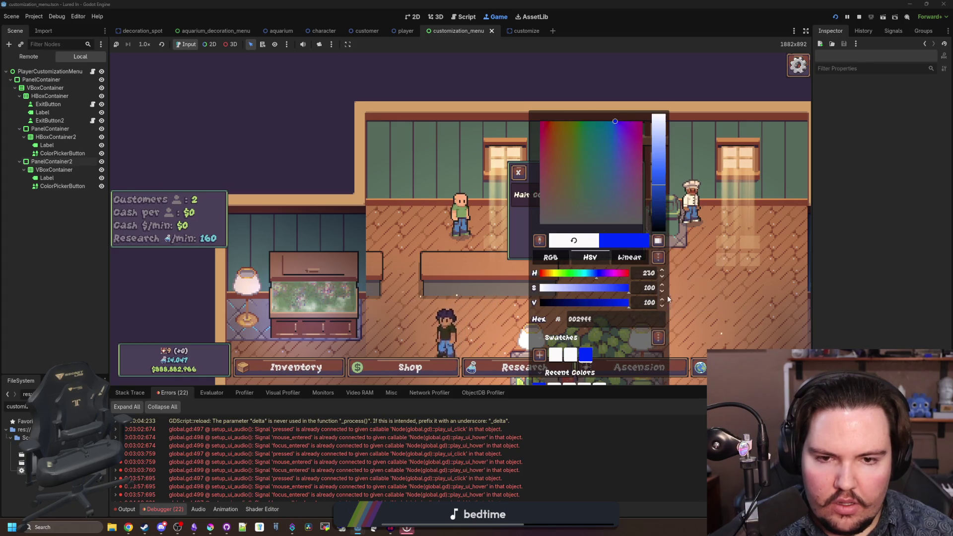
click(657, 241)
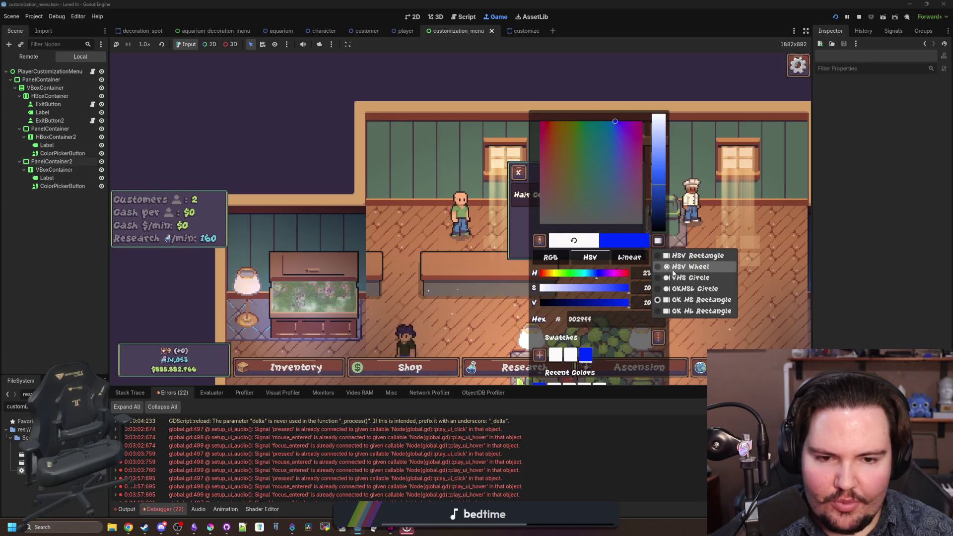
click(688, 267)
Pick white, adjust the blue channel in RGB sliders, and close the picker with Esc.
mouse_move(604, 180)
mouse_down()
mouse_move(526, 124)
mouse_move(568, 122)
mouse_move(585, 226)
mouse_move(540, 124)
mouse_move(575, 140)
mouse_up()
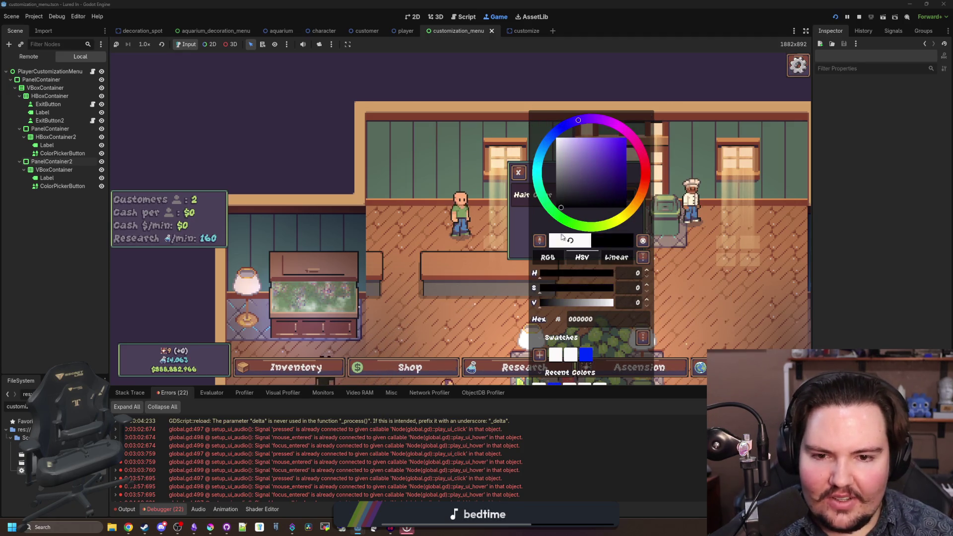
click(546, 258)
mouse_move(578, 302)
mouse_down()
mouse_move(543, 303)
mouse_move(615, 303)
mouse_up()
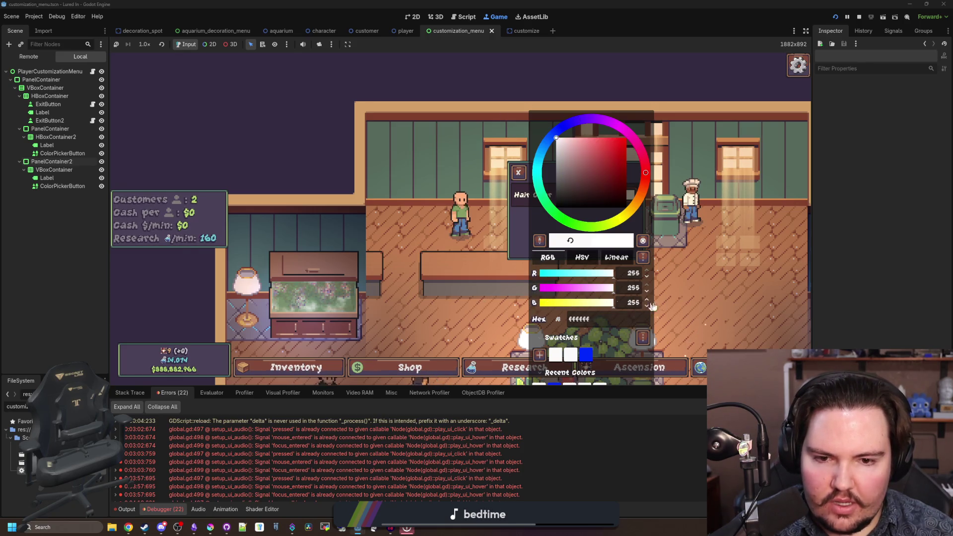
key(Escape)
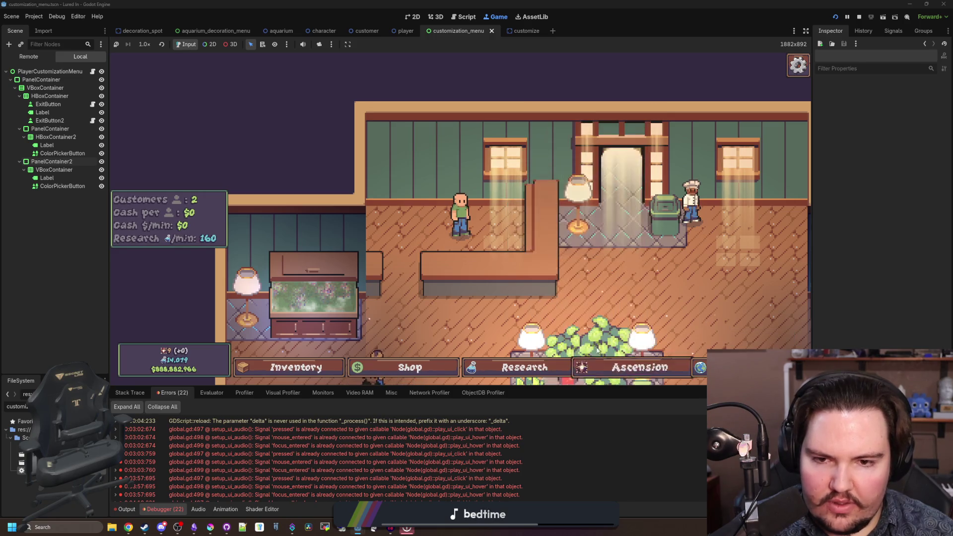
click(45, 185)
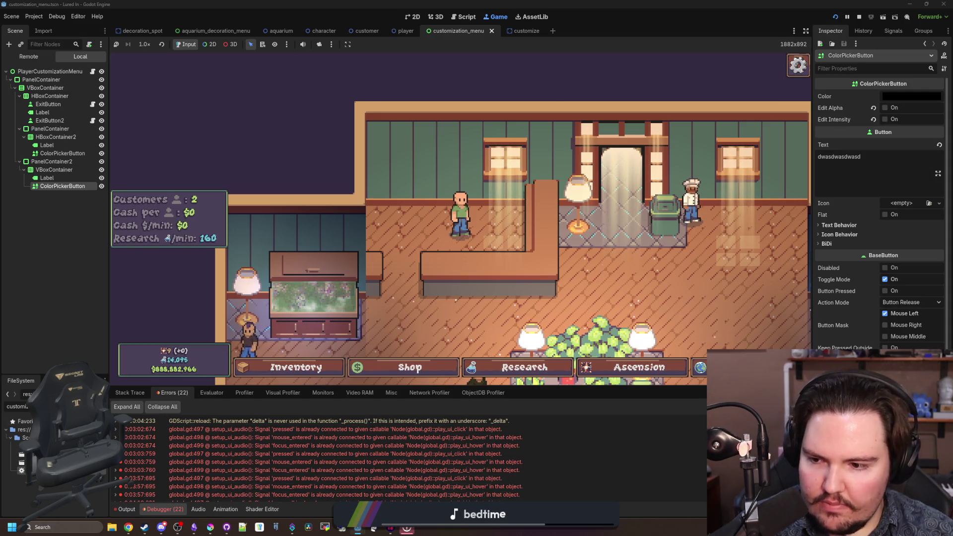
Search 'color' in Add Child Node for ColorPickerButton, cancel, and open its documentation with Ctrl+F3.
right_click(49, 185)
click(69, 189)
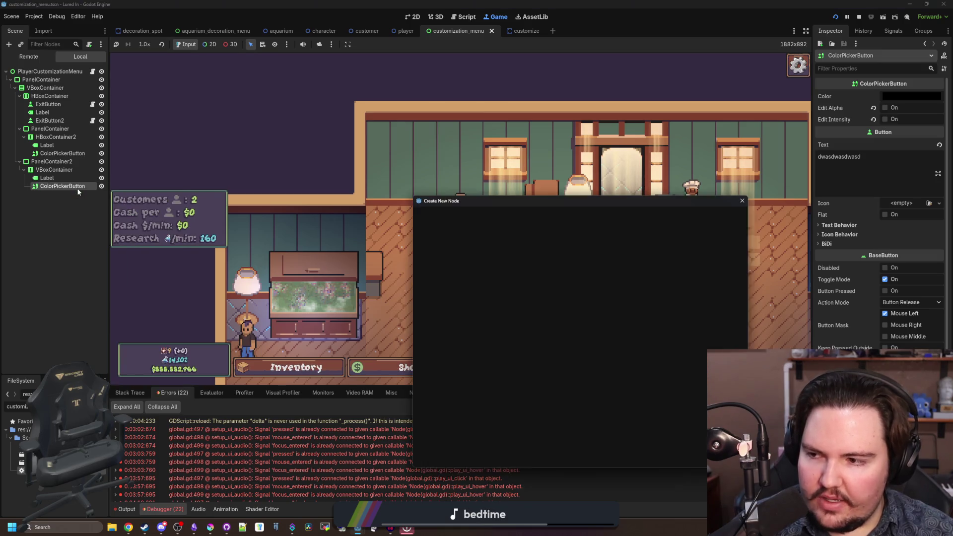
text(color)
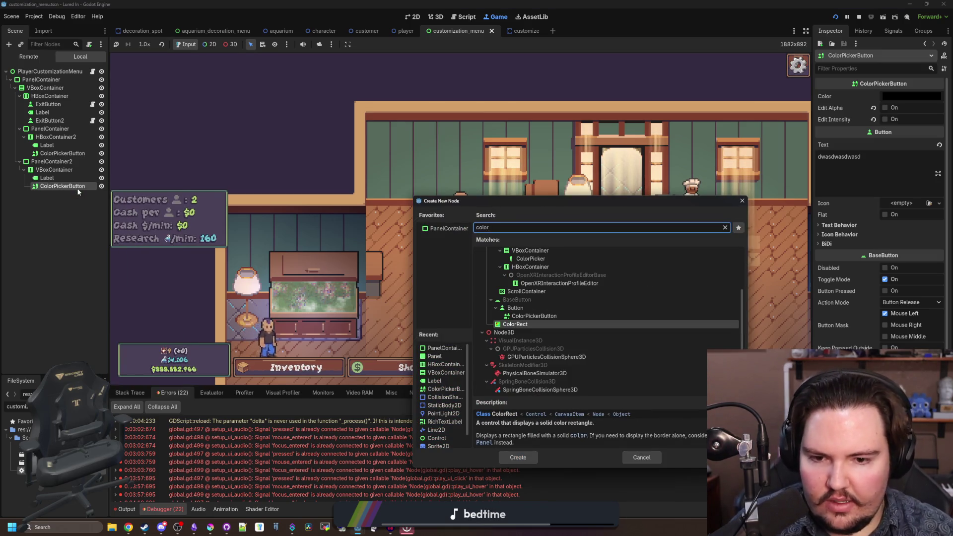
scroll(559, 303, up, 3)
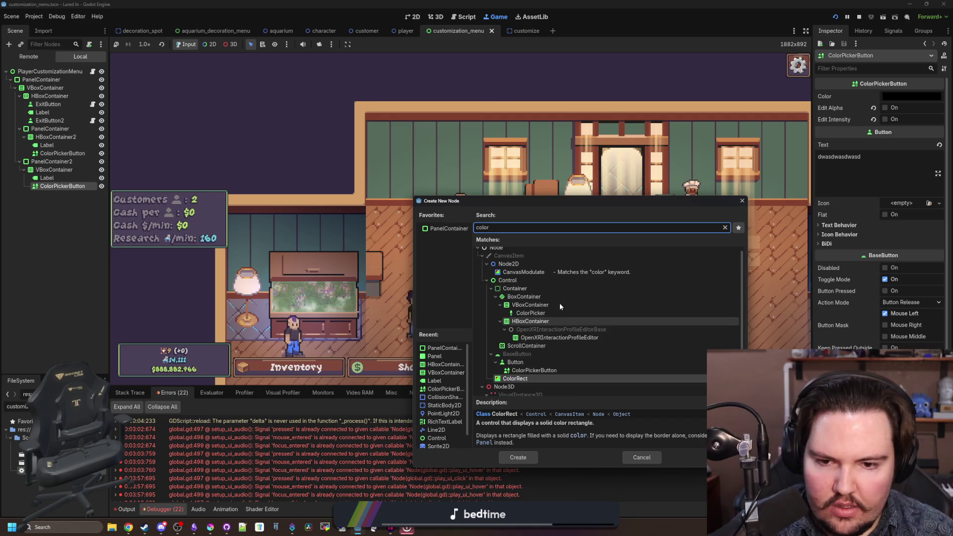
scroll(559, 303, down, 3)
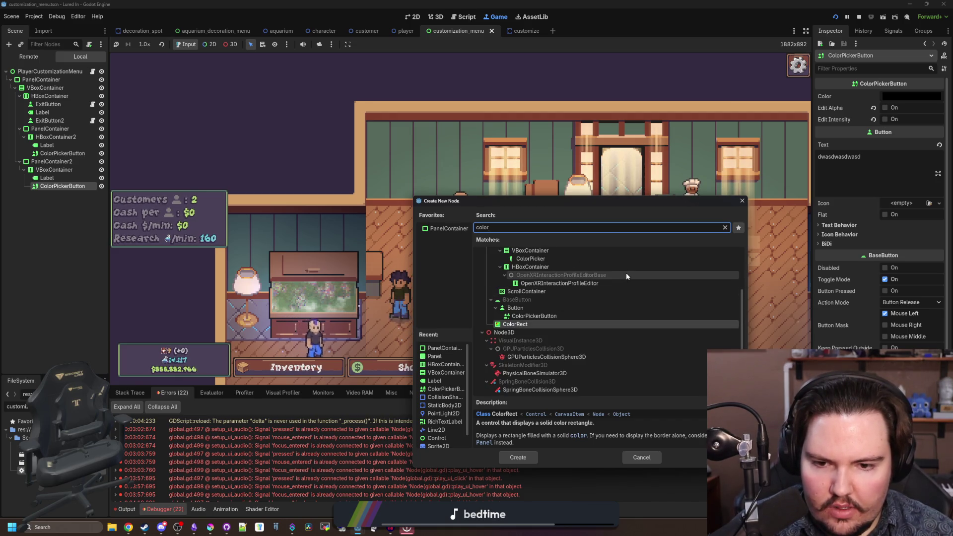
scroll(627, 272, up, 3)
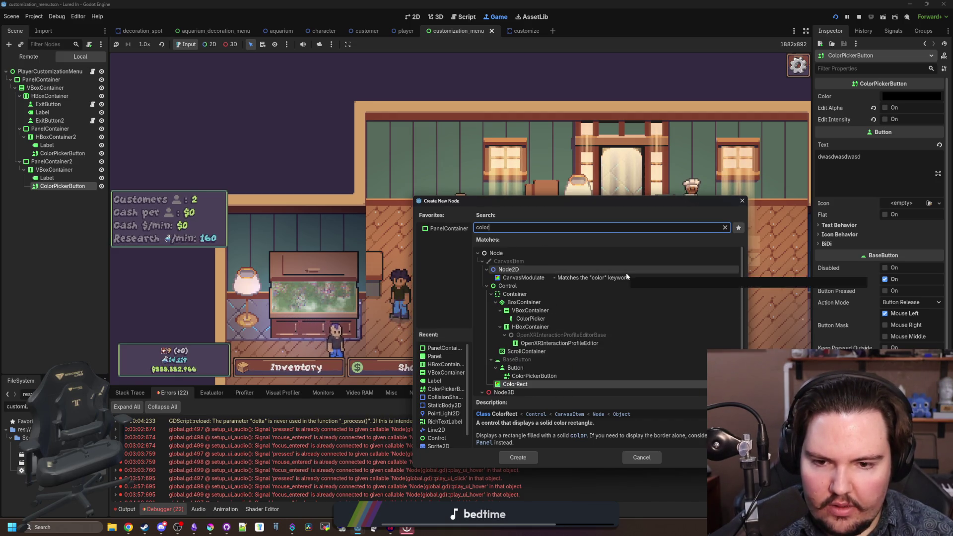
click(741, 198)
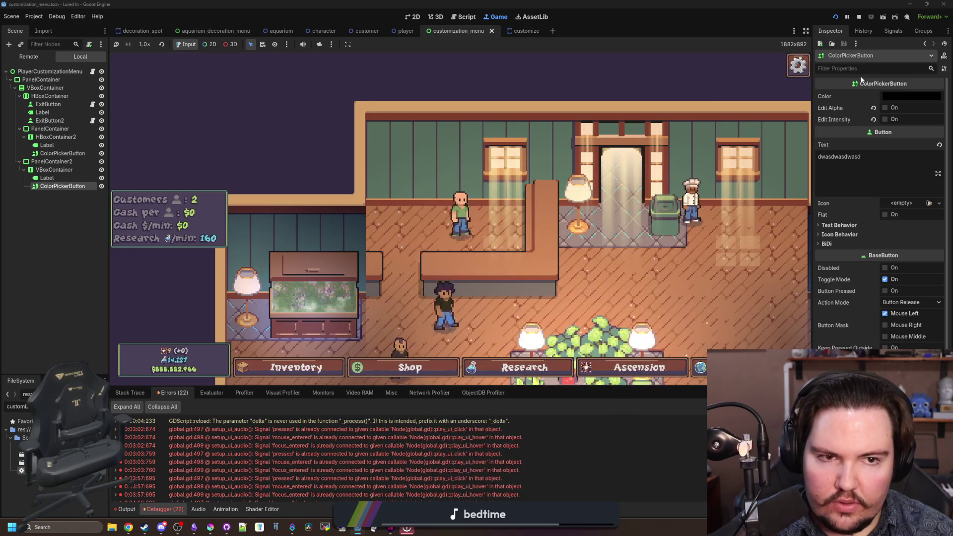
key(ctrl+F3)
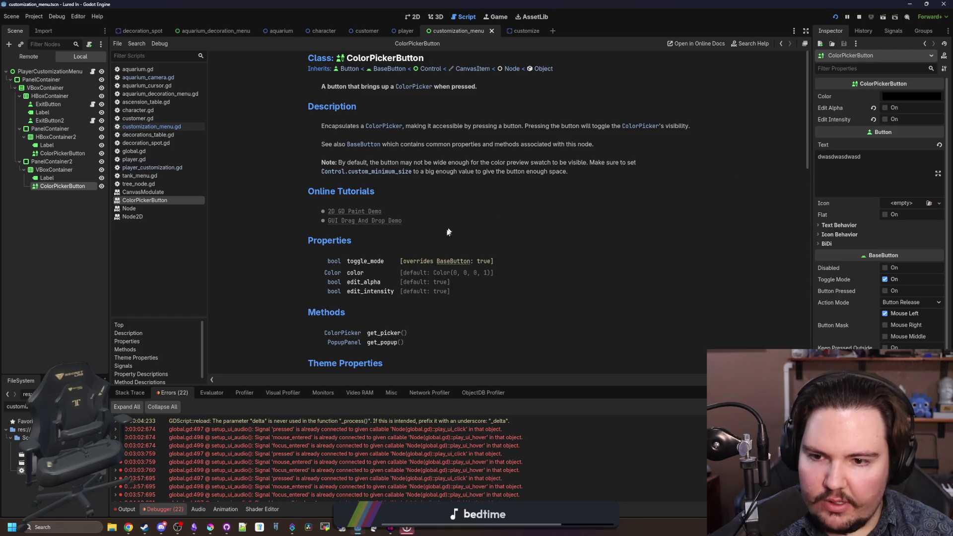
Scroll down through the ColorPickerButton reference page.
scroll(448, 238, down, 3)
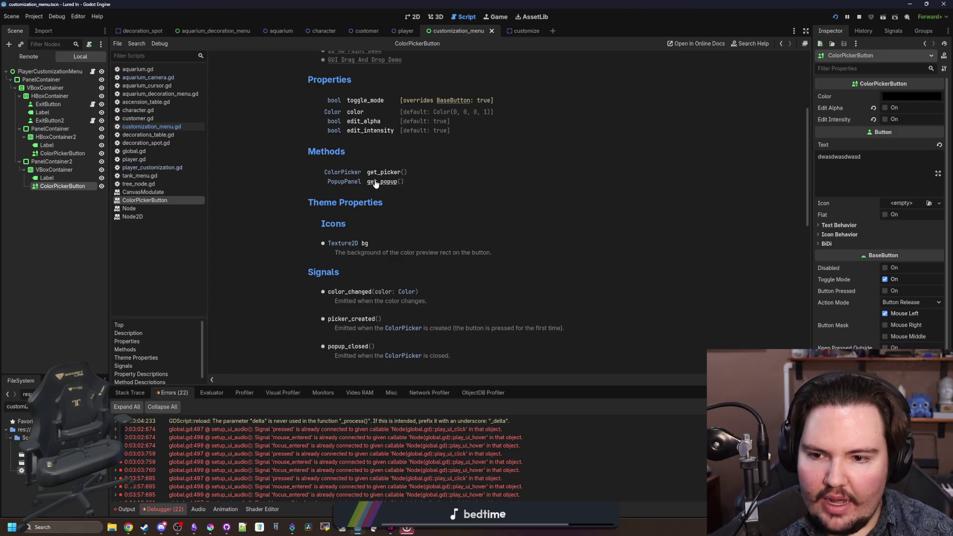
scroll(376, 184, down, 2)
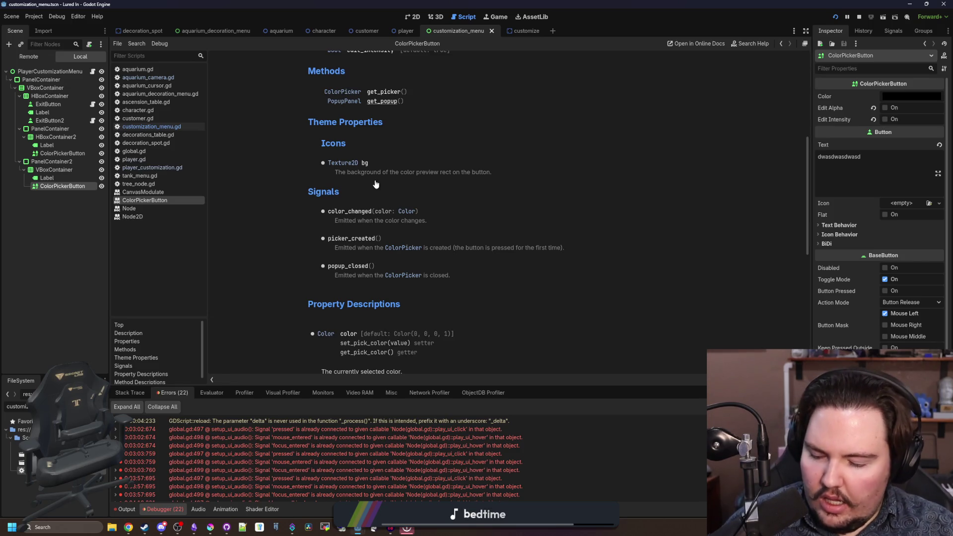
scroll(376, 184, down, 5)
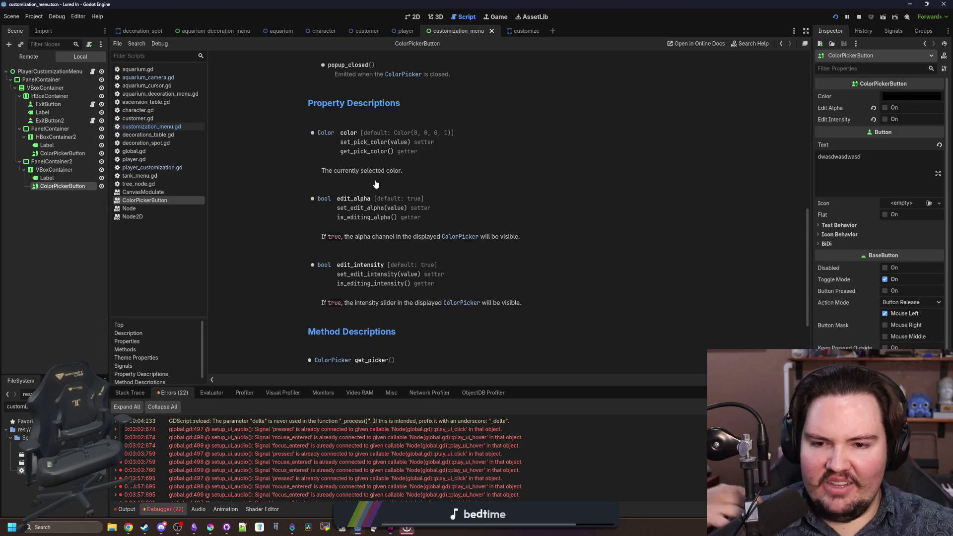
scroll(376, 185, down, 3)
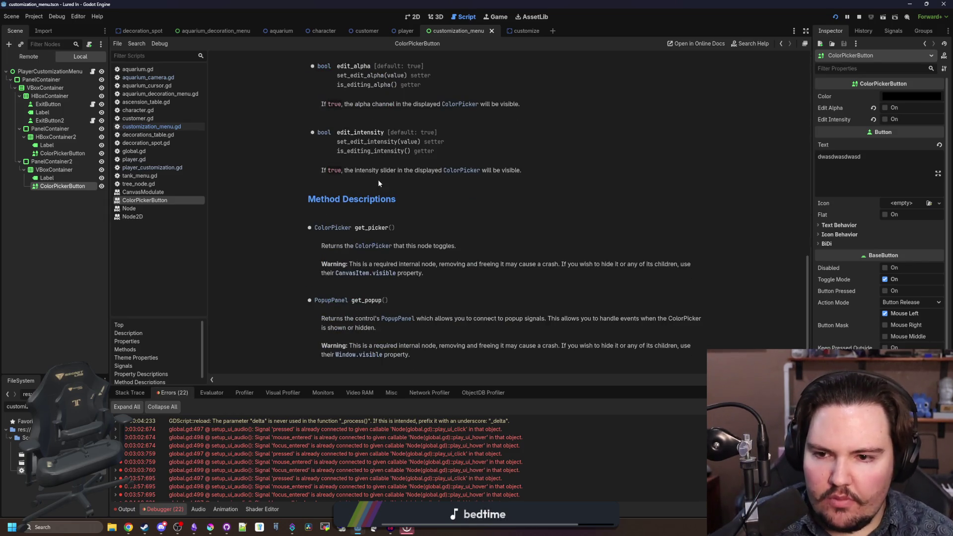
Read the PopupPanel reference, go back to ColorPickerButton, and return to the Game view.
click(332, 301)
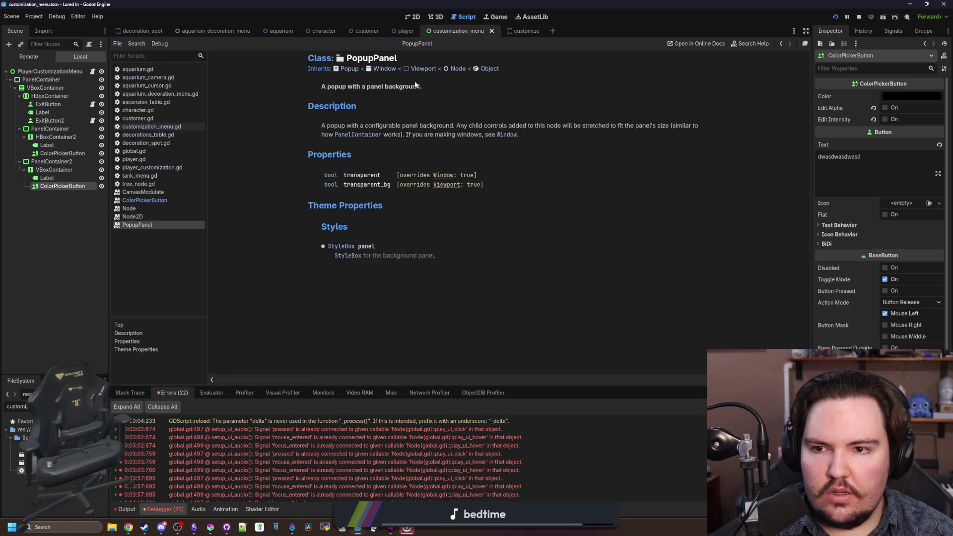
mouse_move(406, 128)
mouse_down()
mouse_move(321, 127)
mouse_move(674, 128)
mouse_up()
click(676, 130)
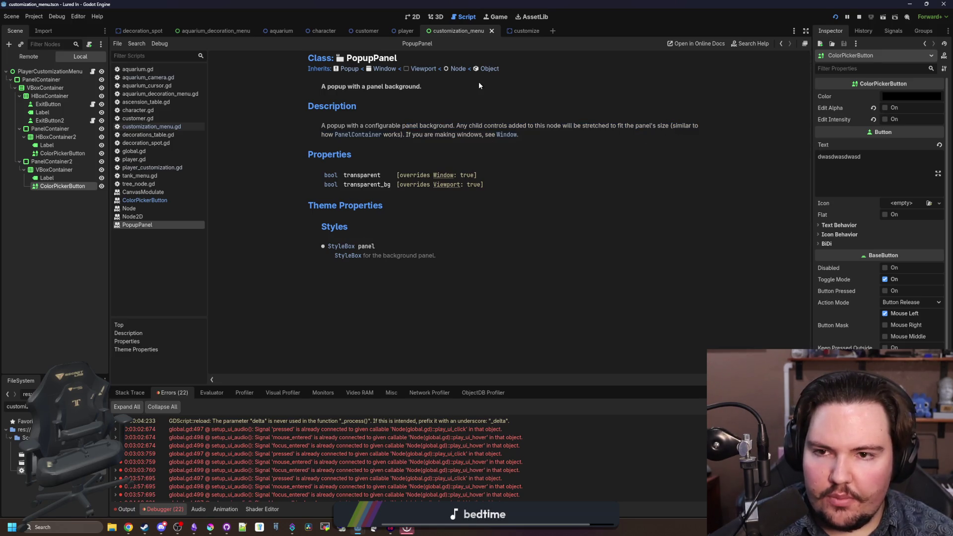
key(alt+Left)
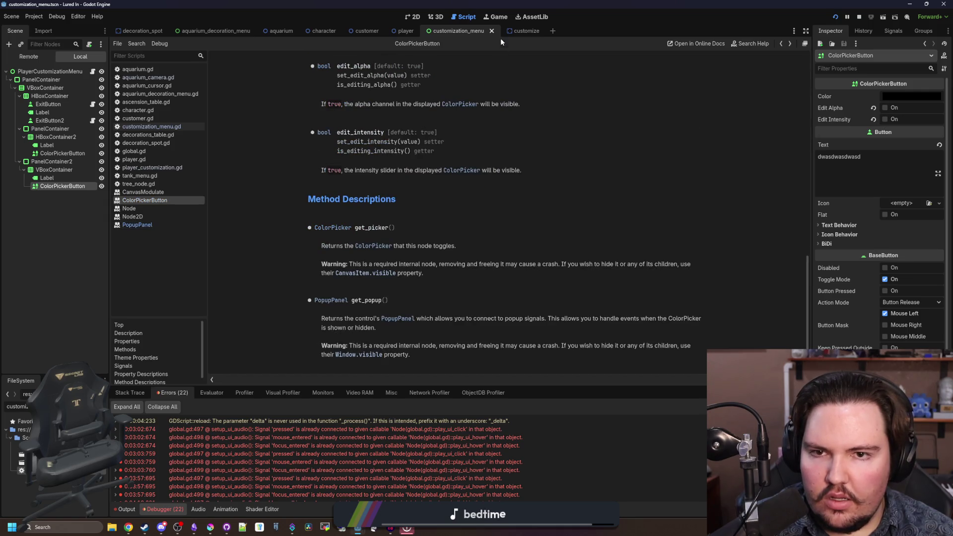
click(496, 20)
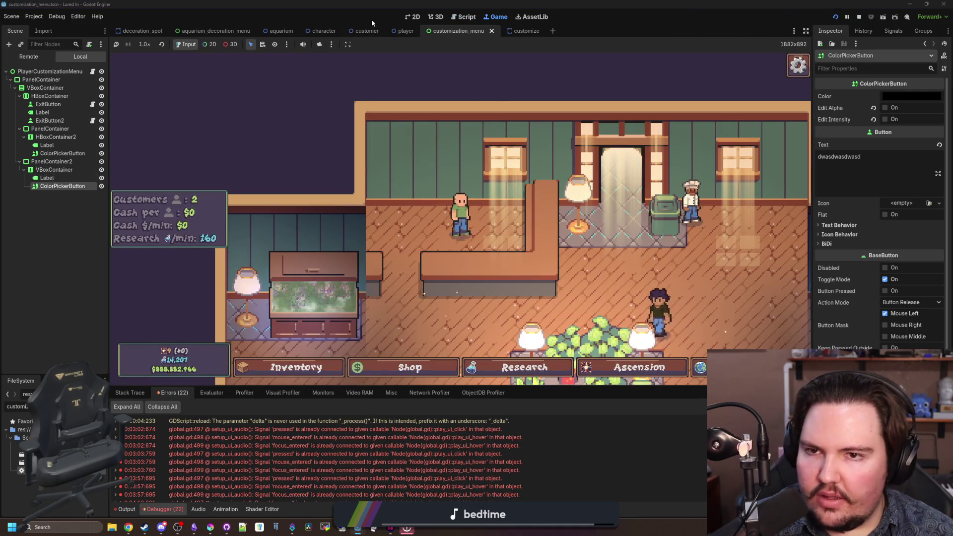
In the 2D editor, delete the Skin Color row's ColorPickerButton node.
click(413, 16)
double_click(60, 186)
right_click(80, 188)
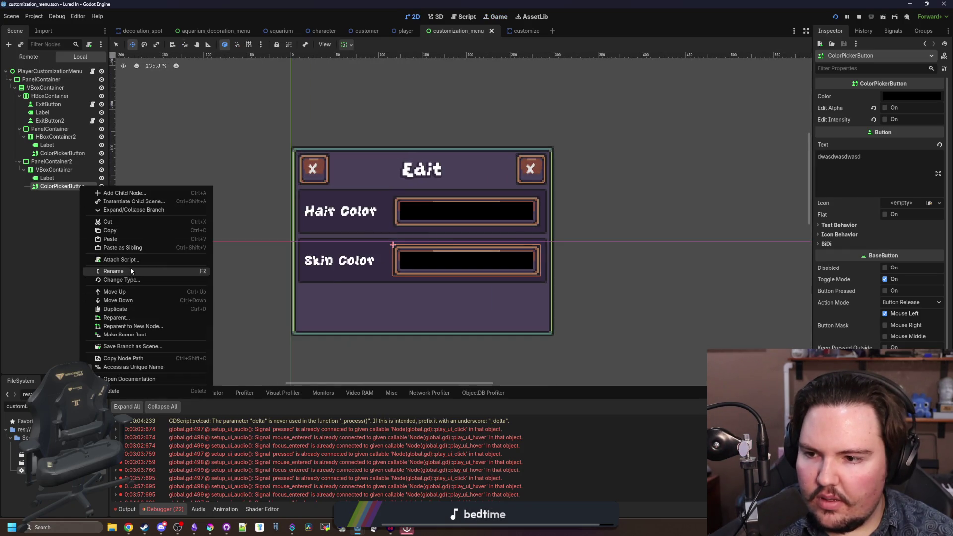
click(116, 391)
key(Return)
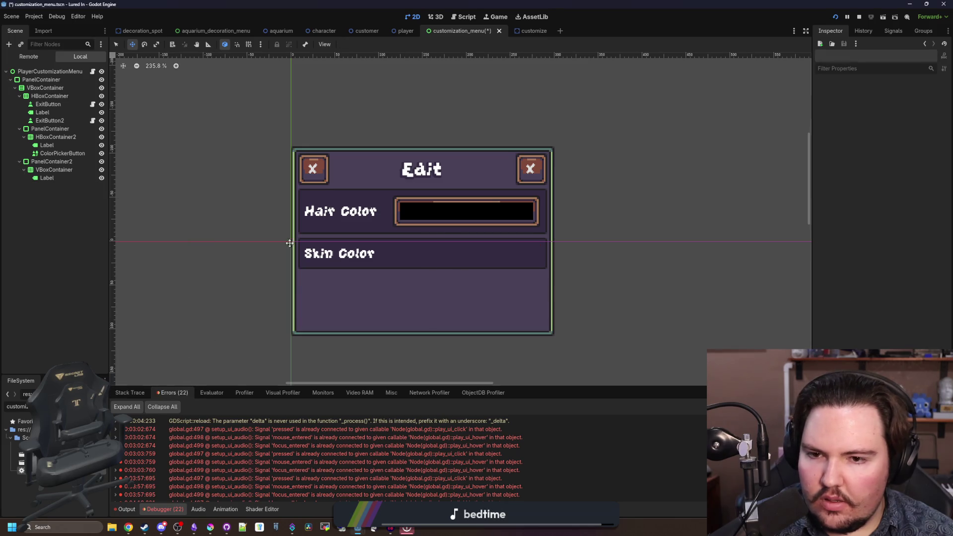
Delete the Hair Color row's ColorPickerButton node.
click(56, 153)
right_click(56, 152)
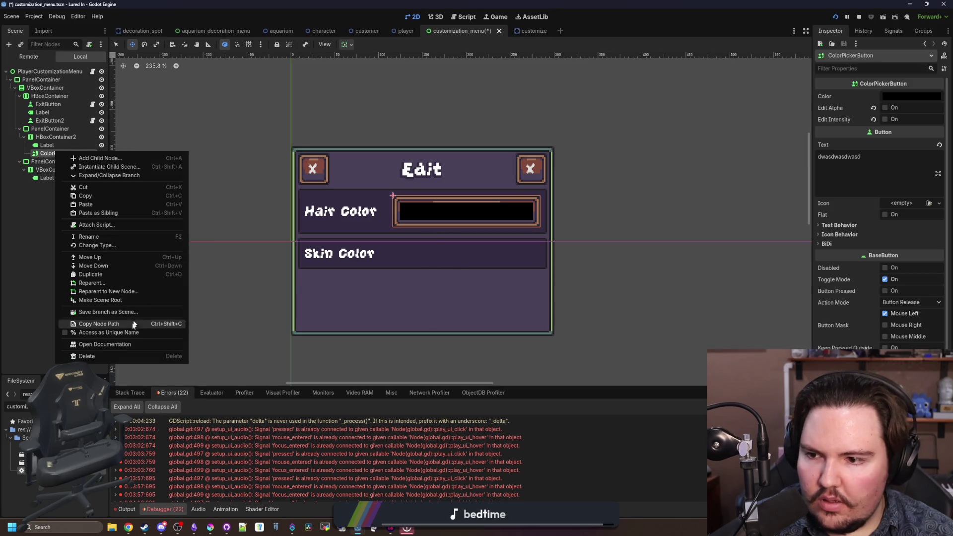
click(98, 355)
click(448, 275)
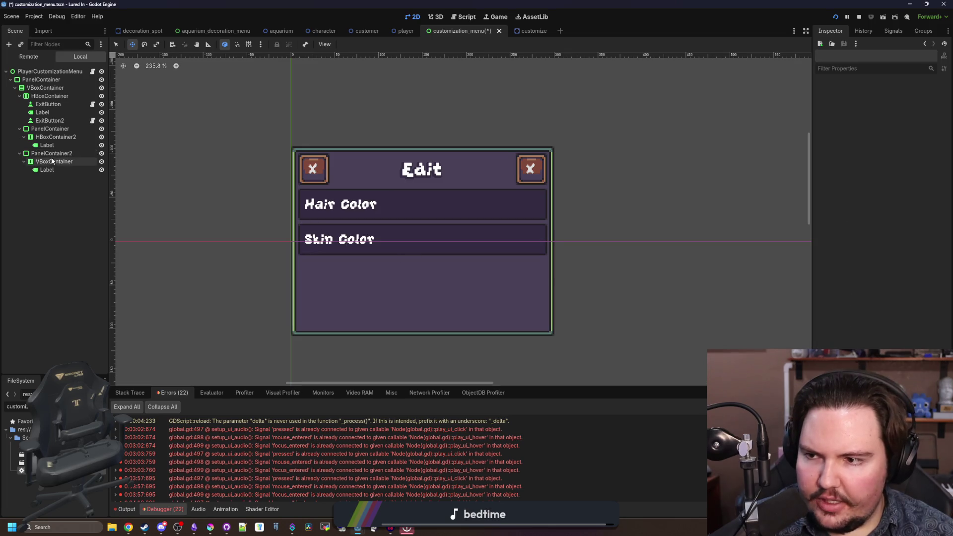
Open Change Type on the Skin Color VBoxContainer, cancel it, and select the Skin Color label.
right_click(52, 160)
click(102, 254)
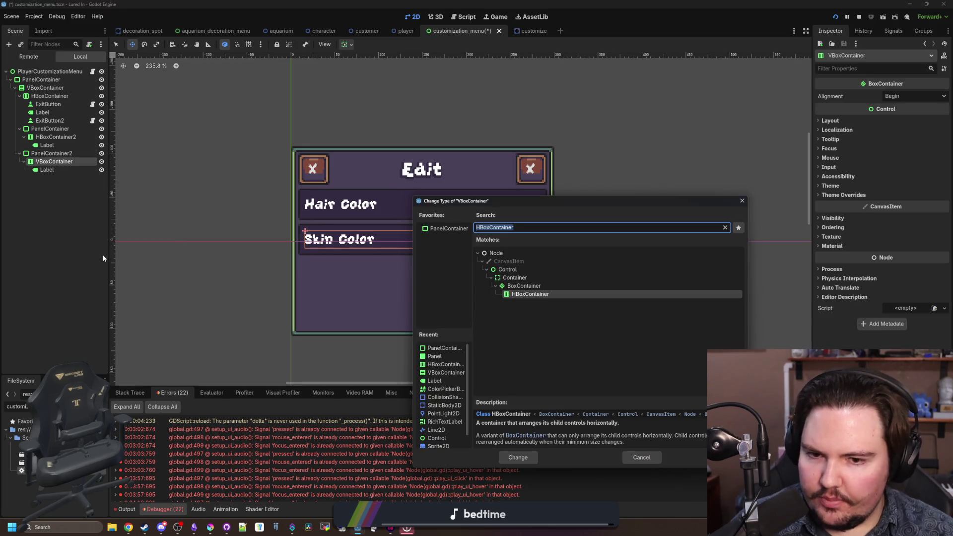
key(BackSpace)
key(Escape)
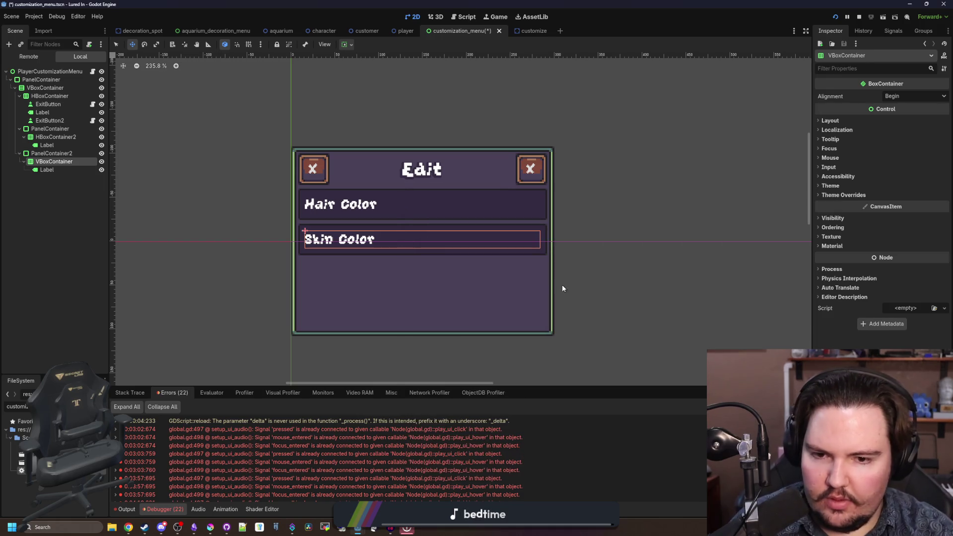
click(67, 170)
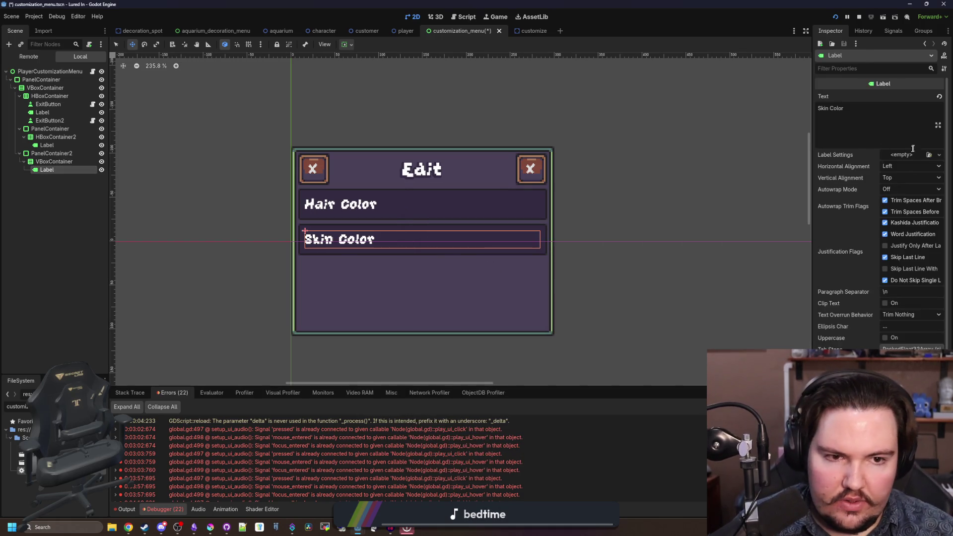
Centre the Skin Color label's text horizontally and reset its minimum width to 0.
click(910, 167)
click(907, 189)
scroll(907, 198, down, 4)
click(875, 326)
Centre the Hair Color label's text both horizontally and vertically.
click(60, 146)
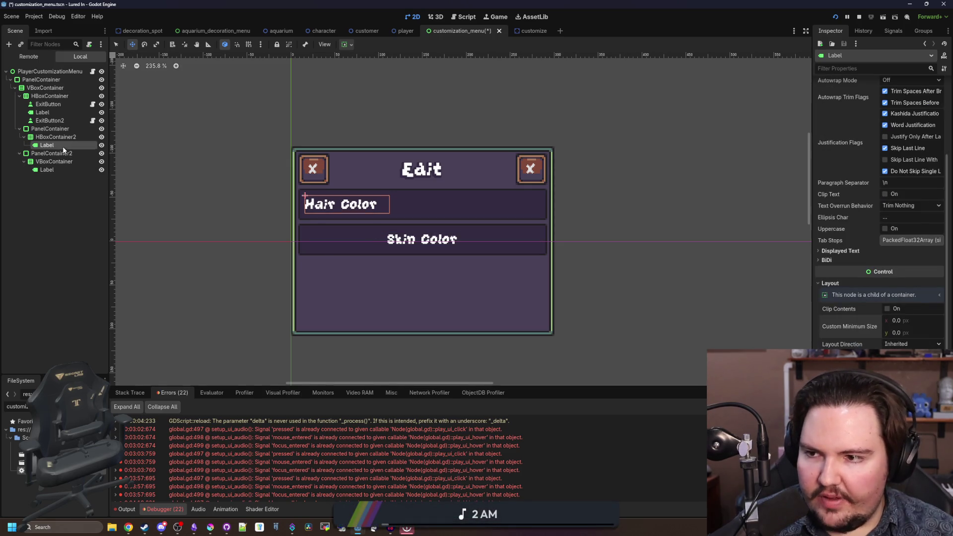
click(911, 166)
click(906, 190)
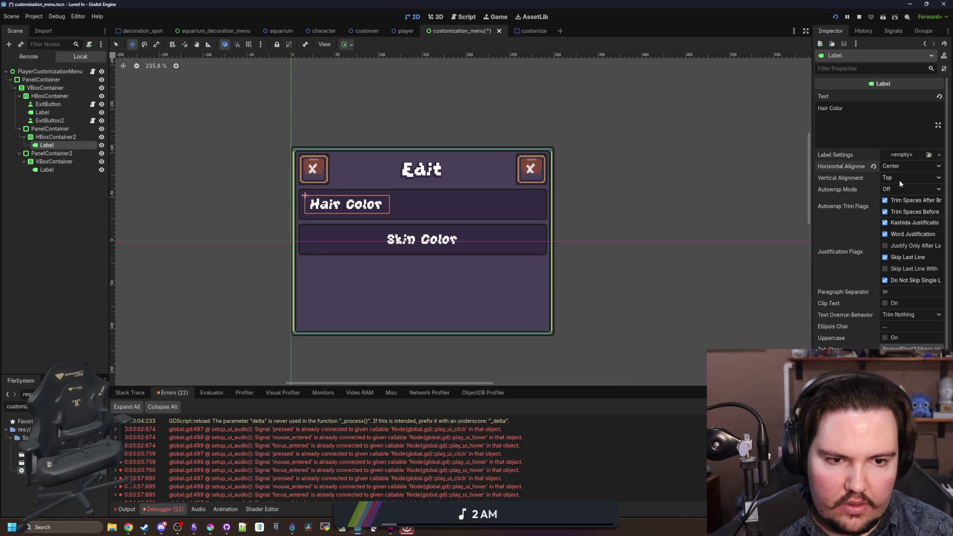
scroll(898, 180, down, 4)
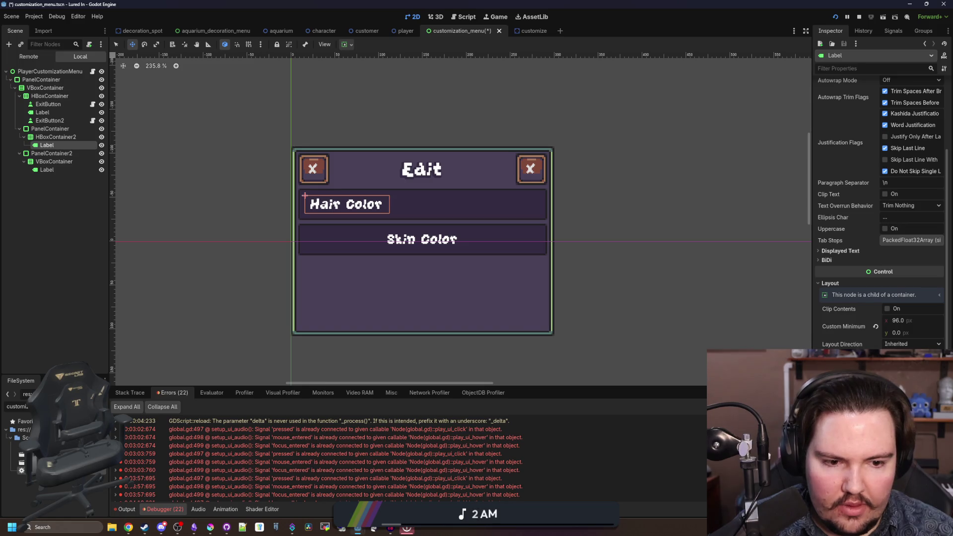
scroll(880, 256, up, 4)
click(889, 182)
click(893, 200)
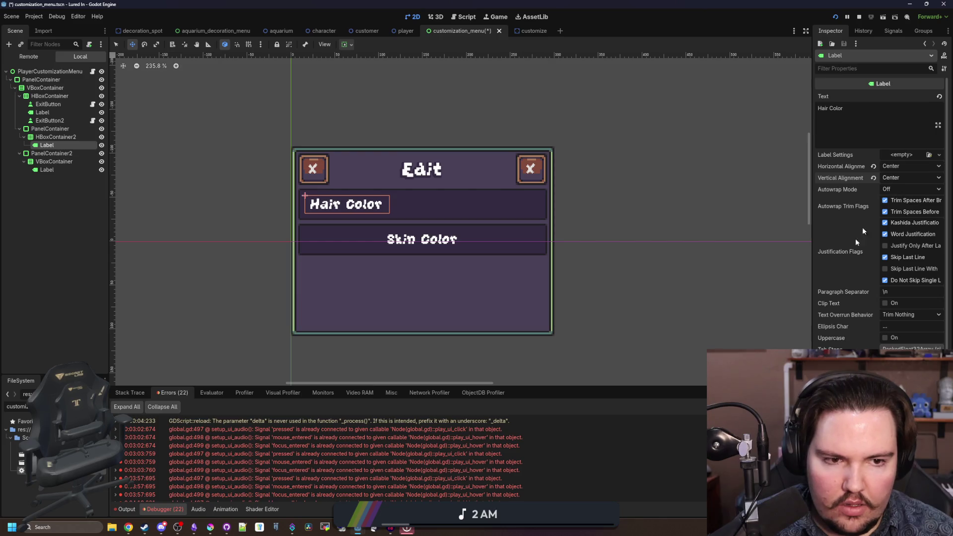
Set the Hair Color label's vertical sizing to Fill and enable Horizontal Expand.
scroll(876, 284, down, 8)
click(901, 298)
click(908, 309)
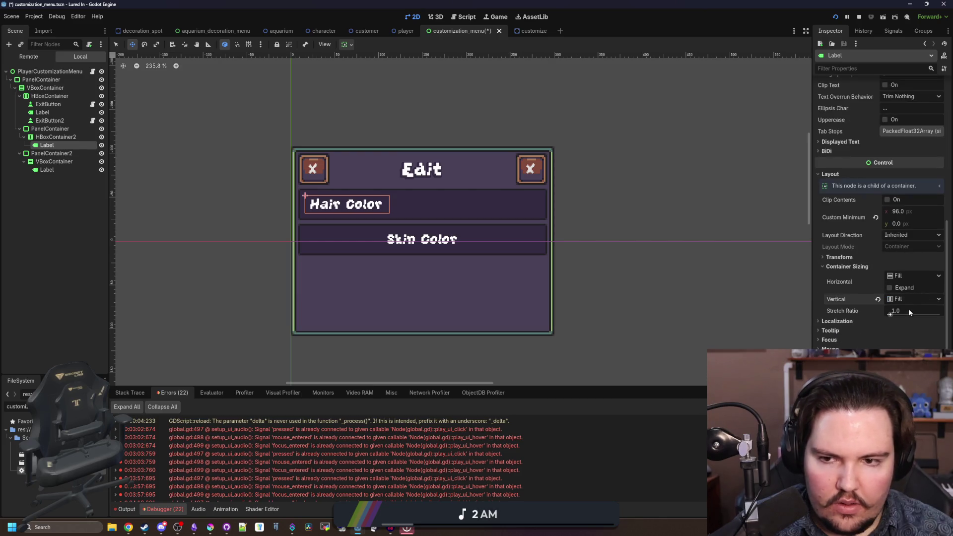
click(896, 288)
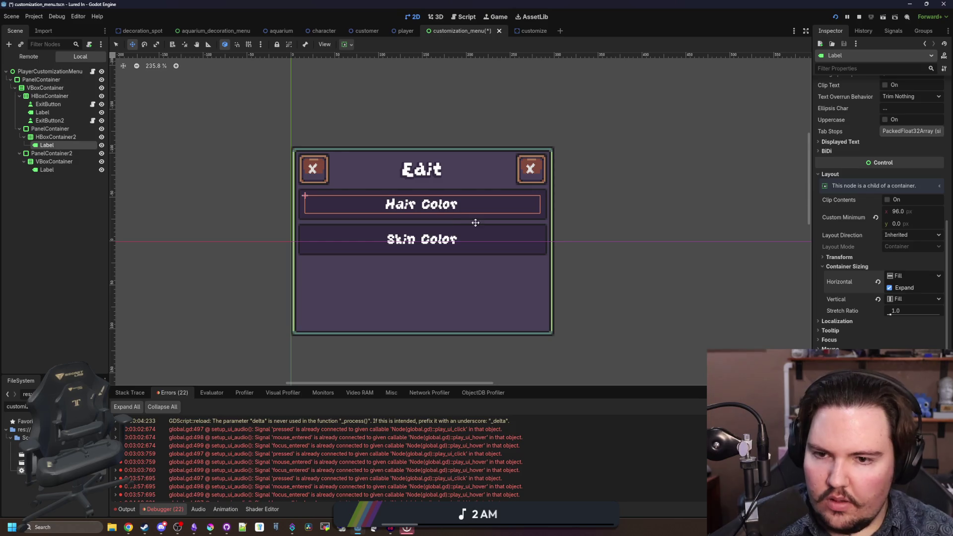
Save the customization_menu scene with Ctrl+S.
scroll(496, 228, up, 2)
click(69, 204)
scroll(350, 255, up, 1)
key(ctrl+s)
scroll(422, 201, down, 2)
scroll(426, 198, up, 1)
key(ctrl+s)
click(56, 137)
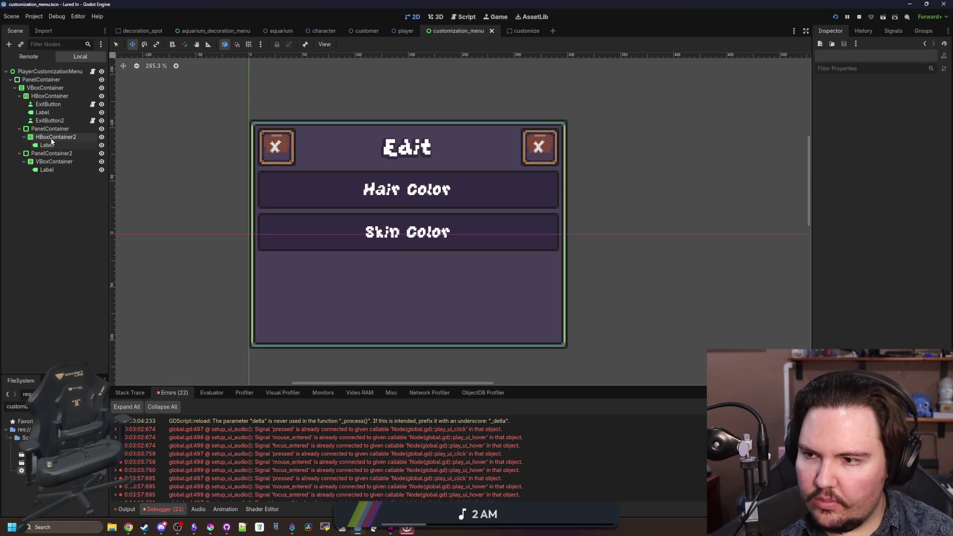
Change the Hair Color row's container type to VBoxContainer.
right_click(55, 139)
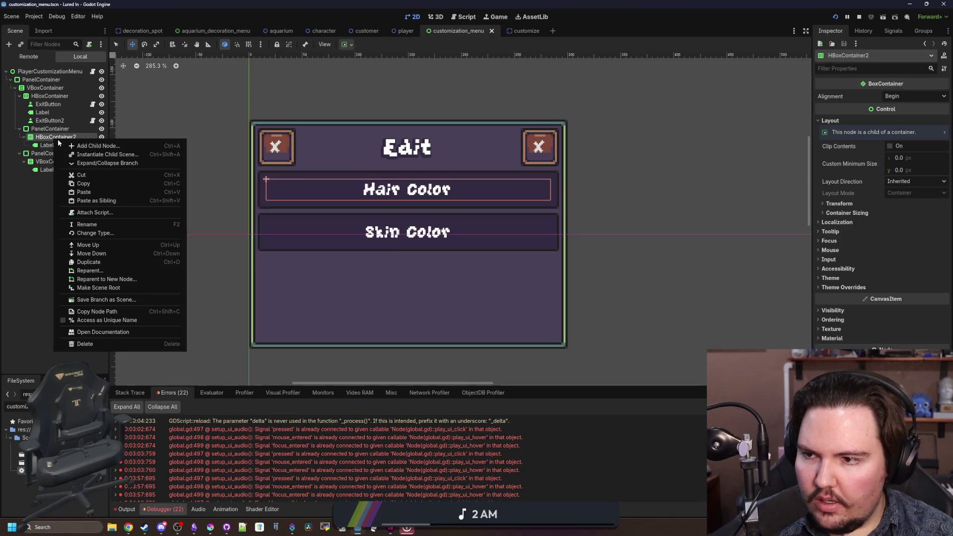
click(80, 232)
text(vbox)
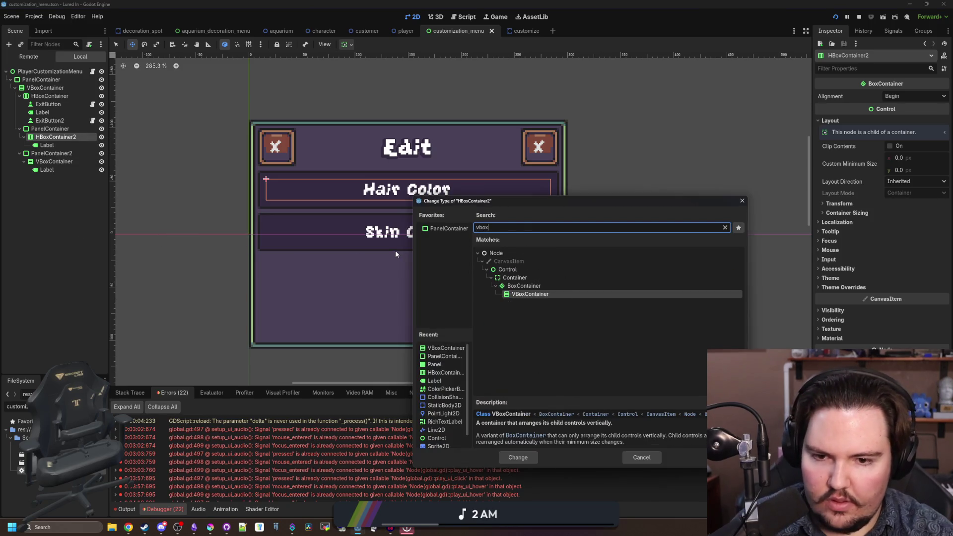
key(Return)
Add a Button child node to the converted container.
right_click(56, 139)
click(80, 147)
text(b)
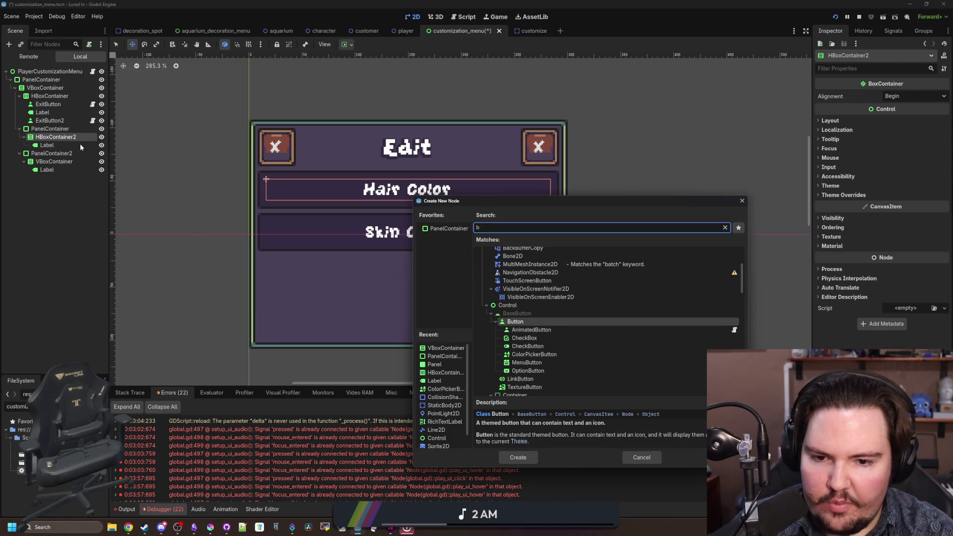
text(uto)
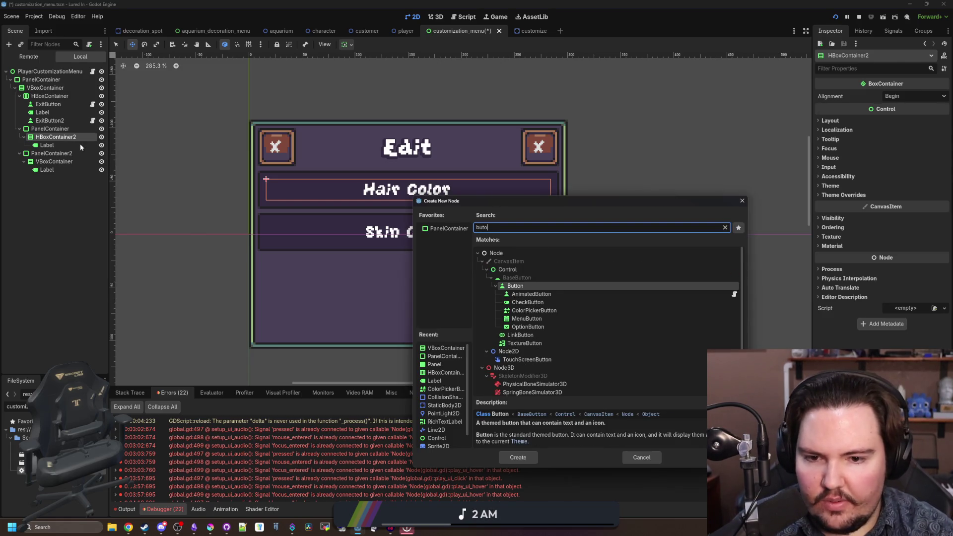
key(Return)
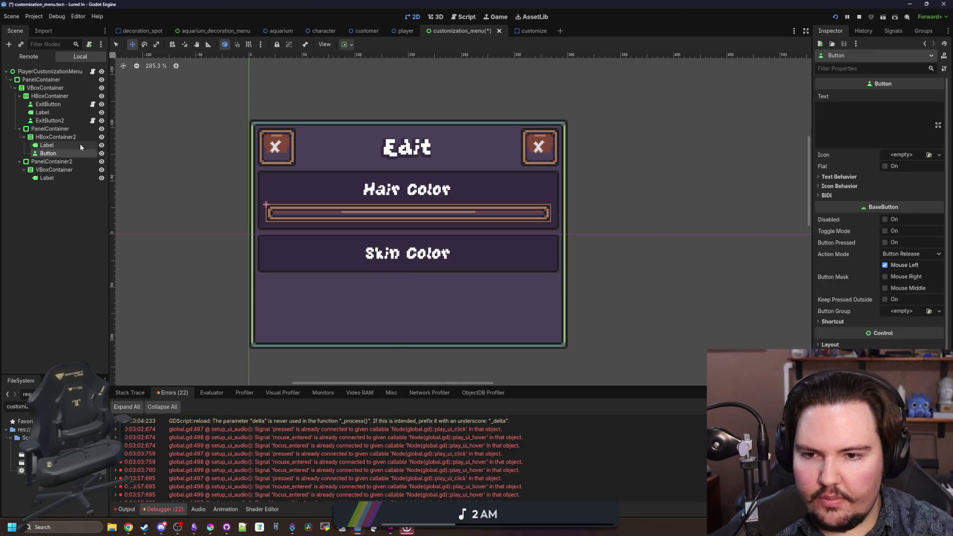
scroll(331, 218, up, 1)
scroll(345, 214, up, 3)
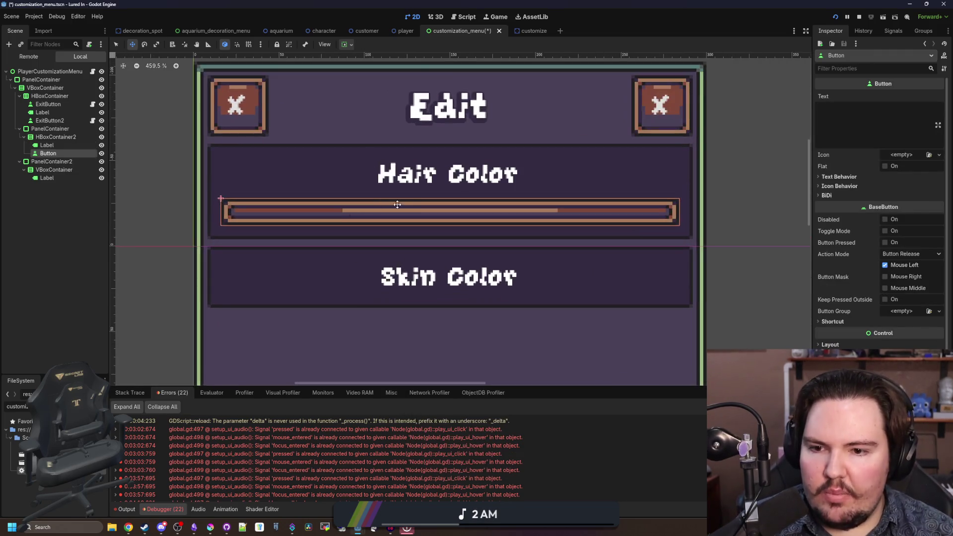
scroll(284, 219, down, 1)
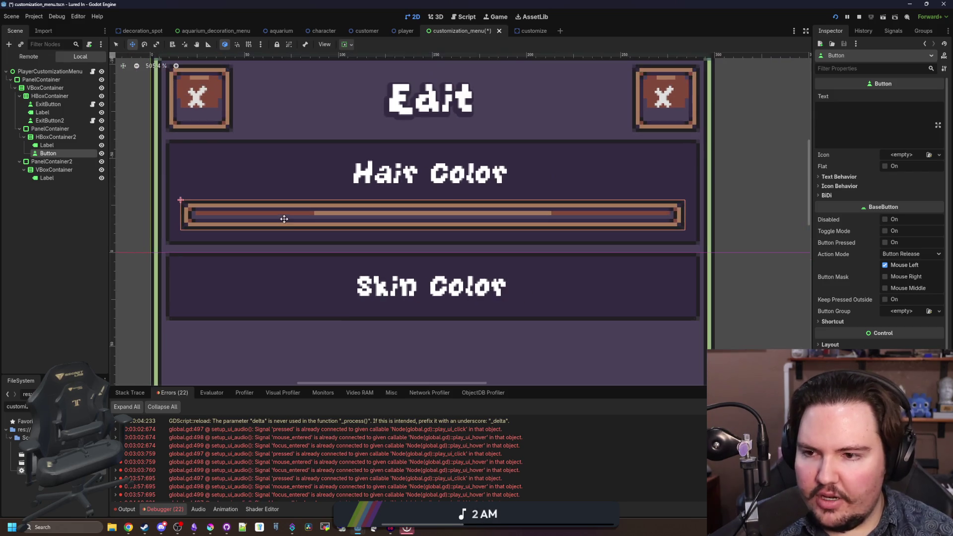
scroll(293, 219, up, 1)
scroll(293, 218, down, 4)
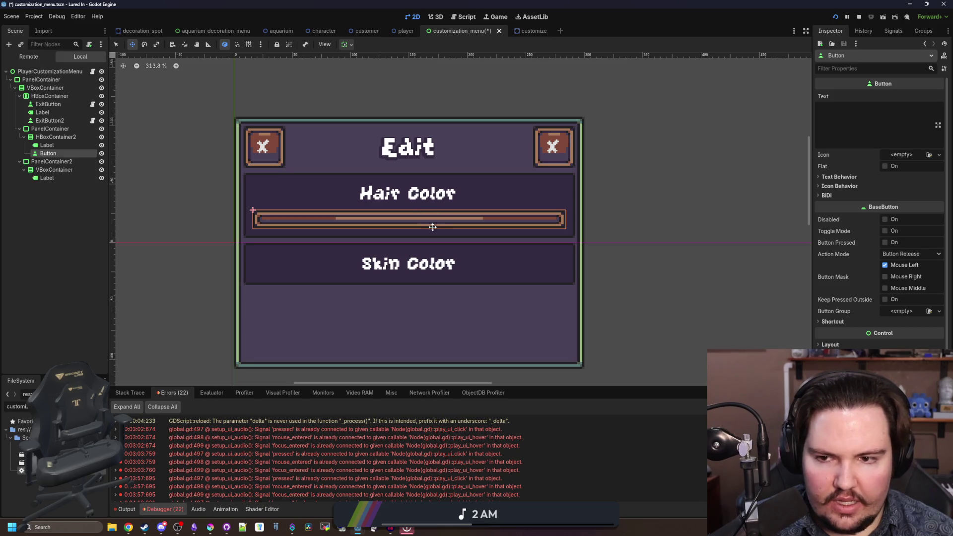
Set the Hair Color button's icon to the blue square texture, found by searching 'bl' in Quick Load.
click(837, 129)
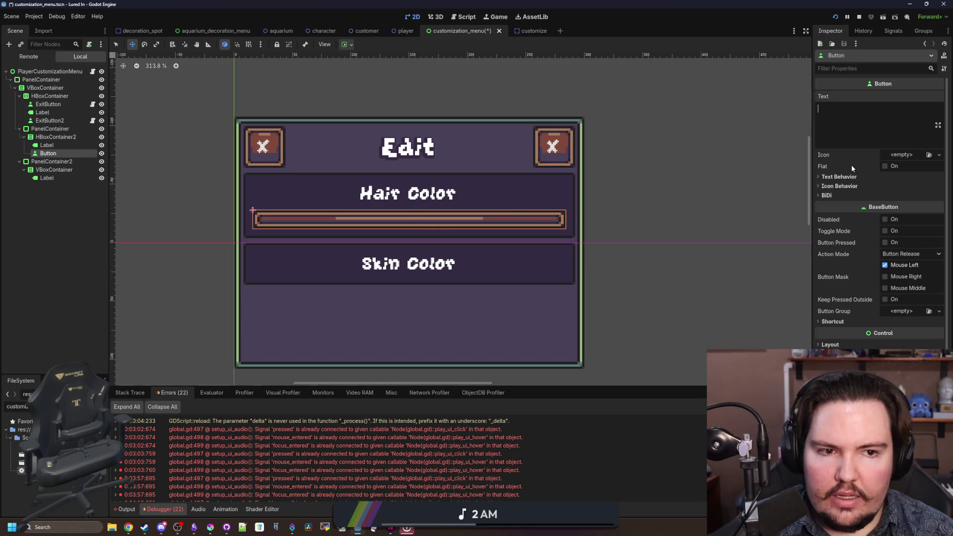
click(894, 157)
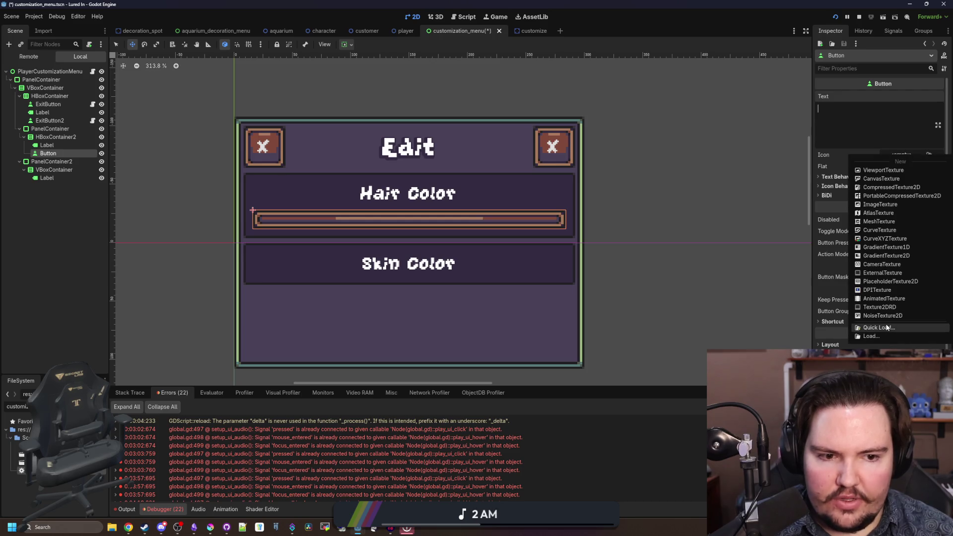
click(870, 321)
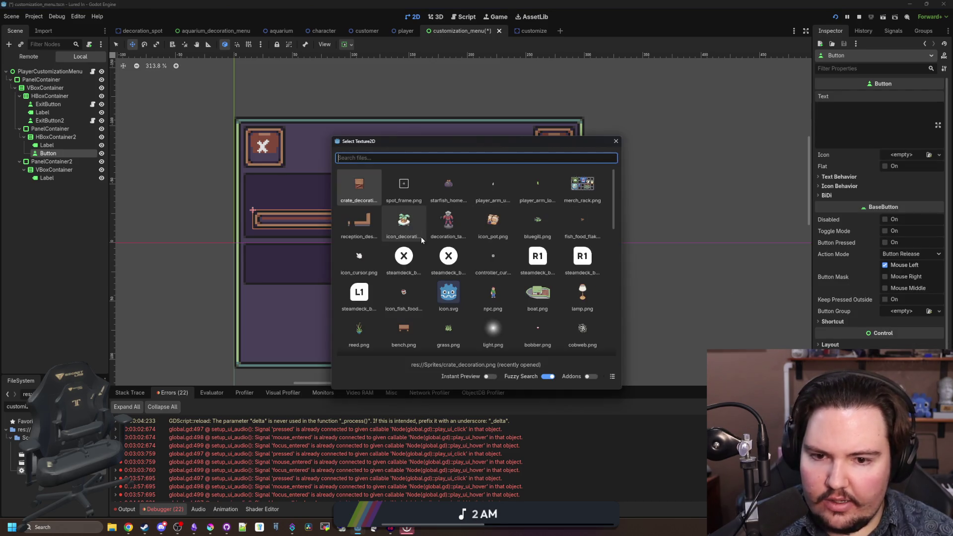
scroll(421, 237, down, 3)
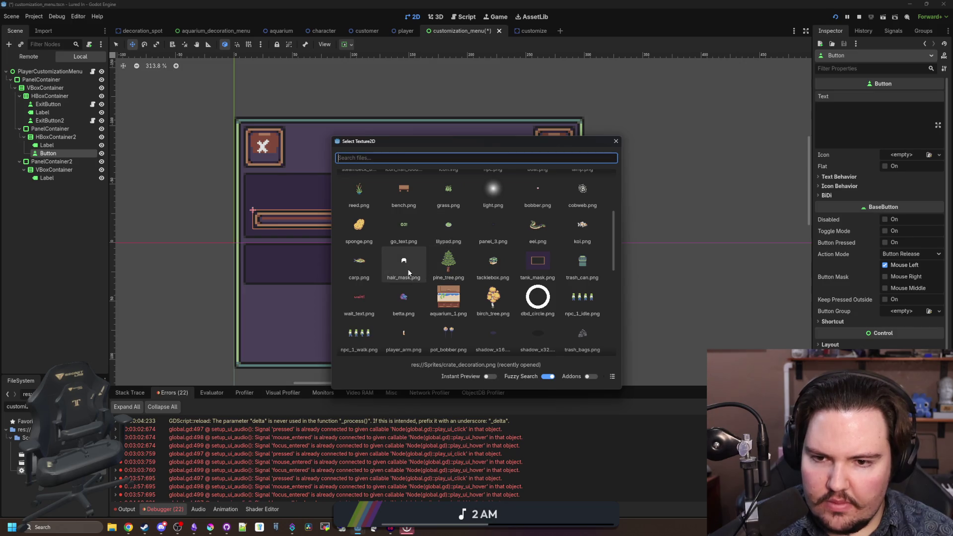
scroll(408, 268, down, 5)
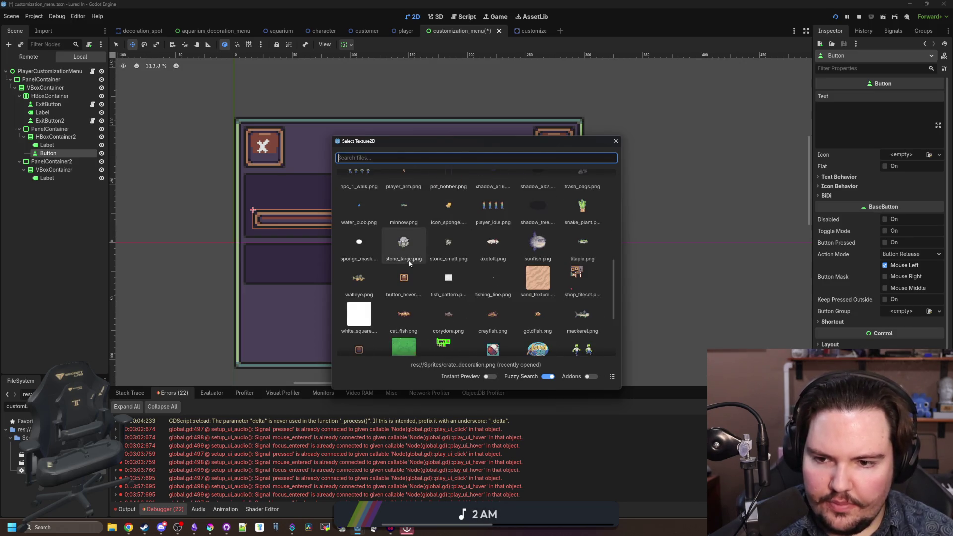
scroll(445, 278, down, 4)
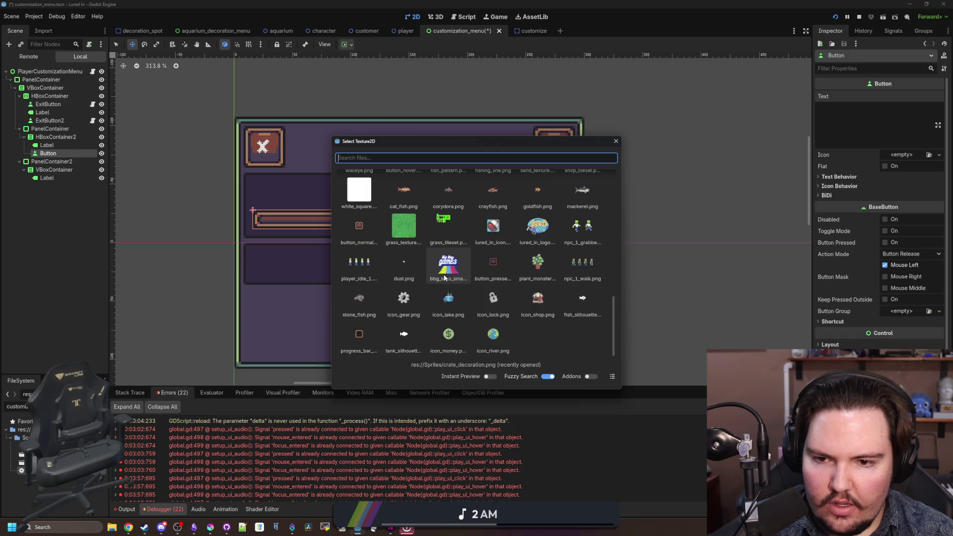
scroll(486, 270, up, 8)
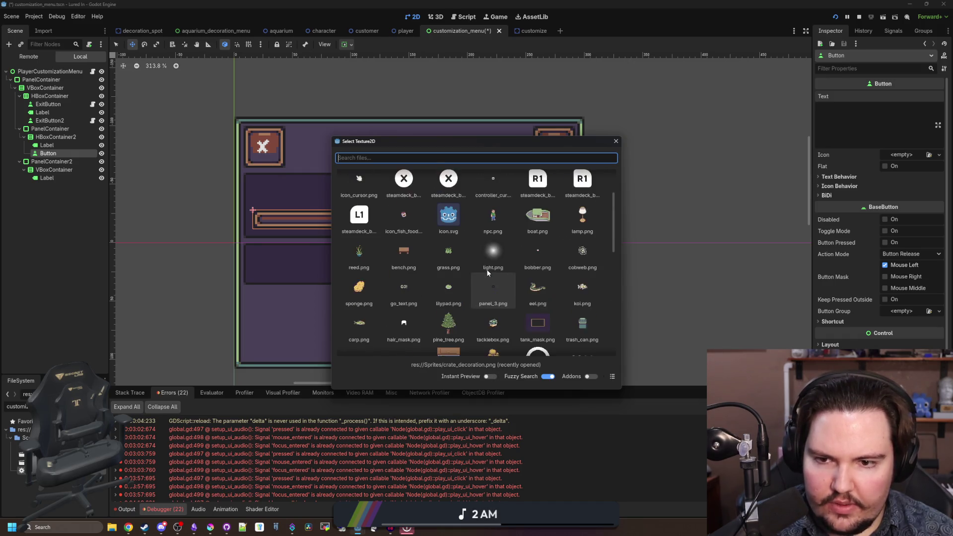
scroll(487, 269, up, 3)
text(blue)
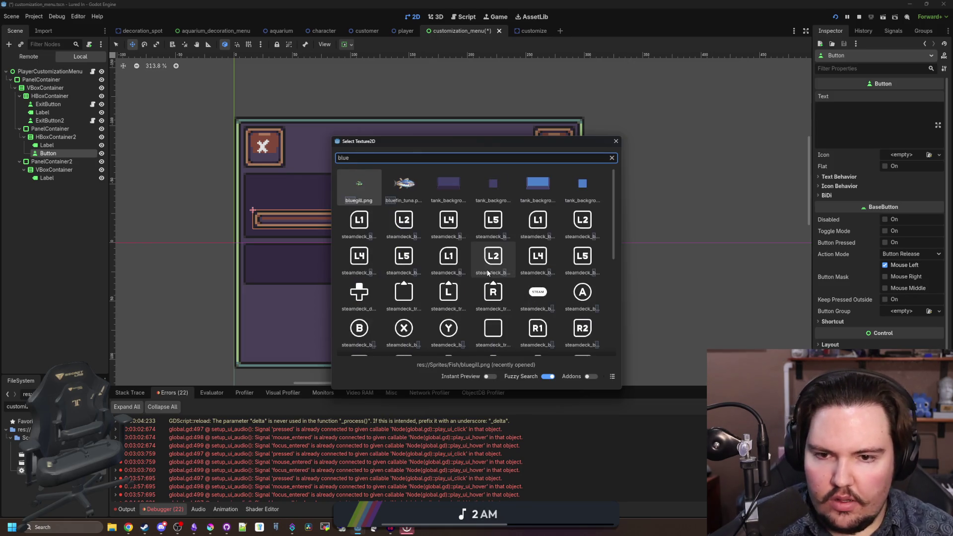
double_click(488, 272)
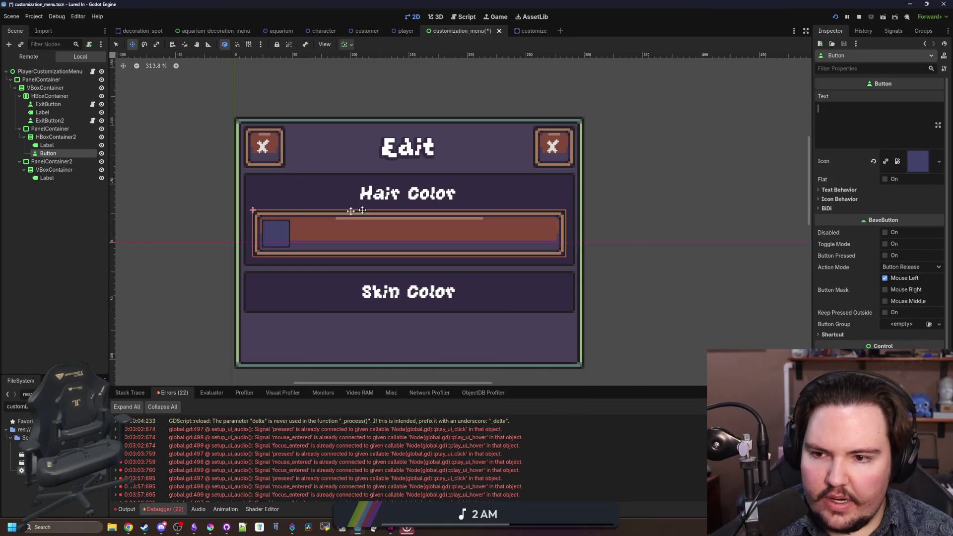
scroll(305, 224, down, 4)
scroll(306, 227, up, 3)
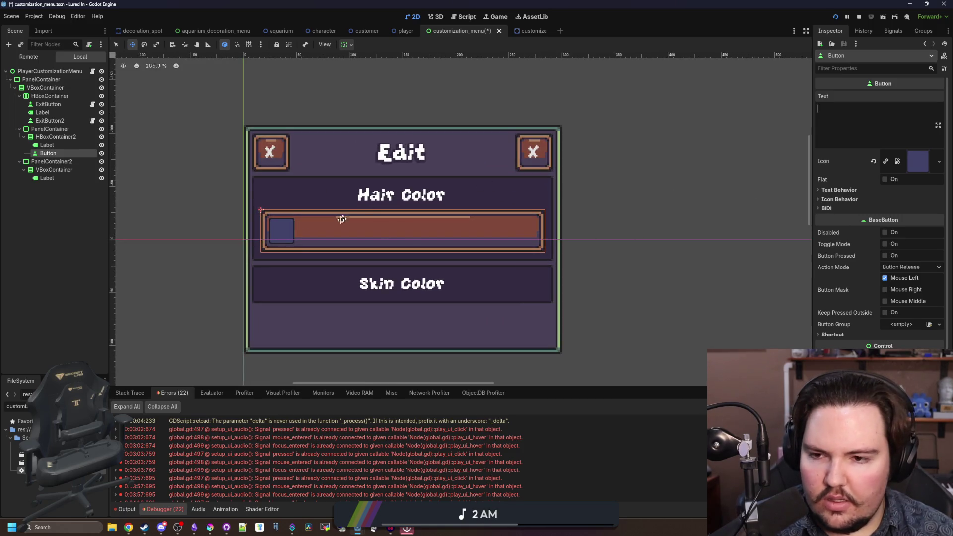
scroll(451, 244, down, 4)
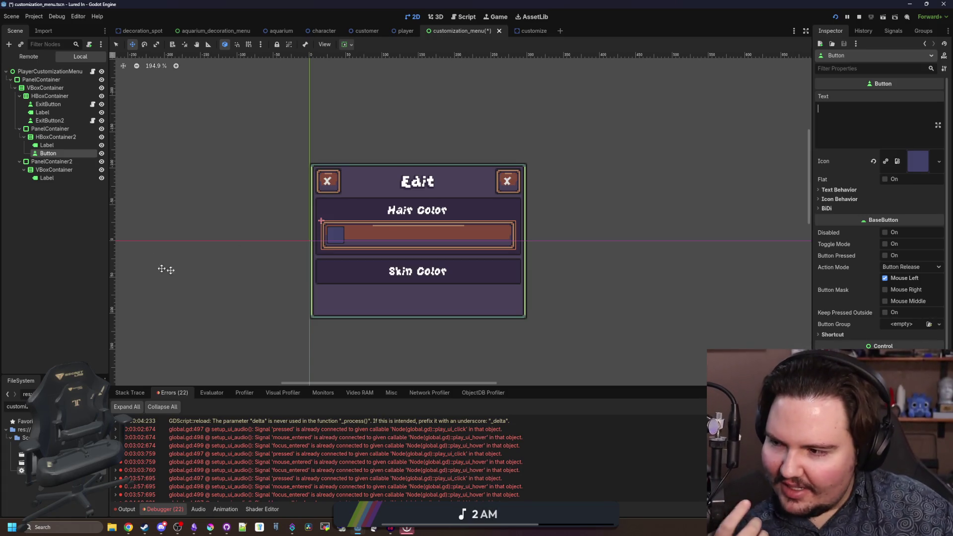
click(83, 221)
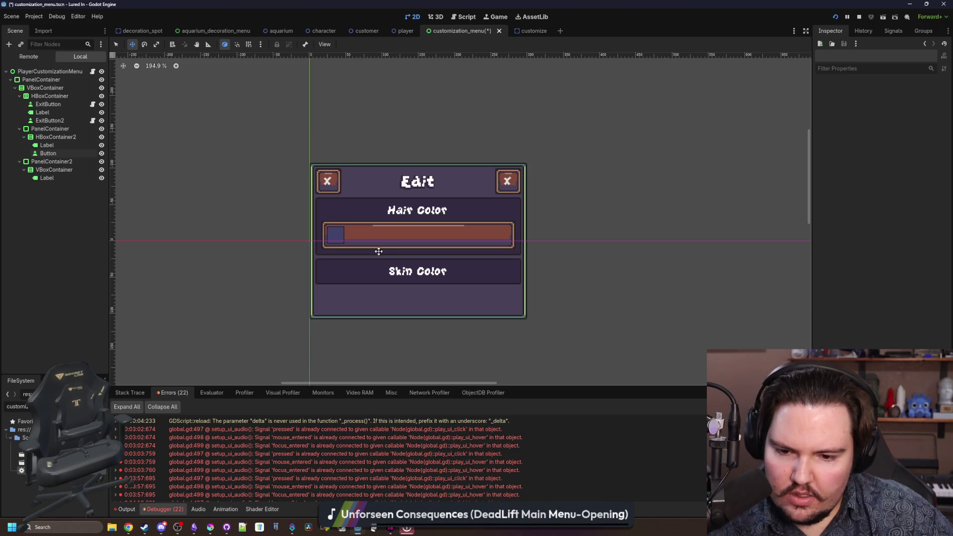
click(58, 137)
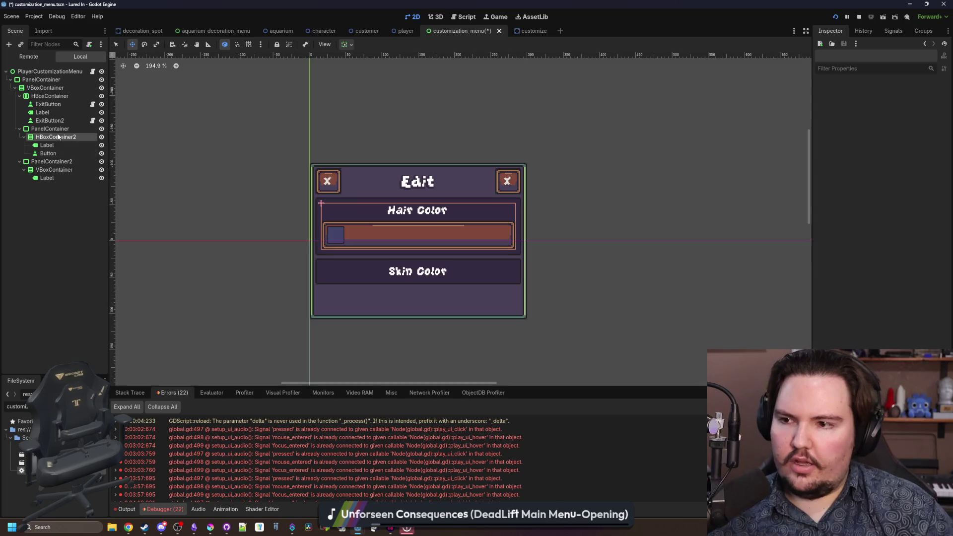
right_click(58, 137)
click(91, 142)
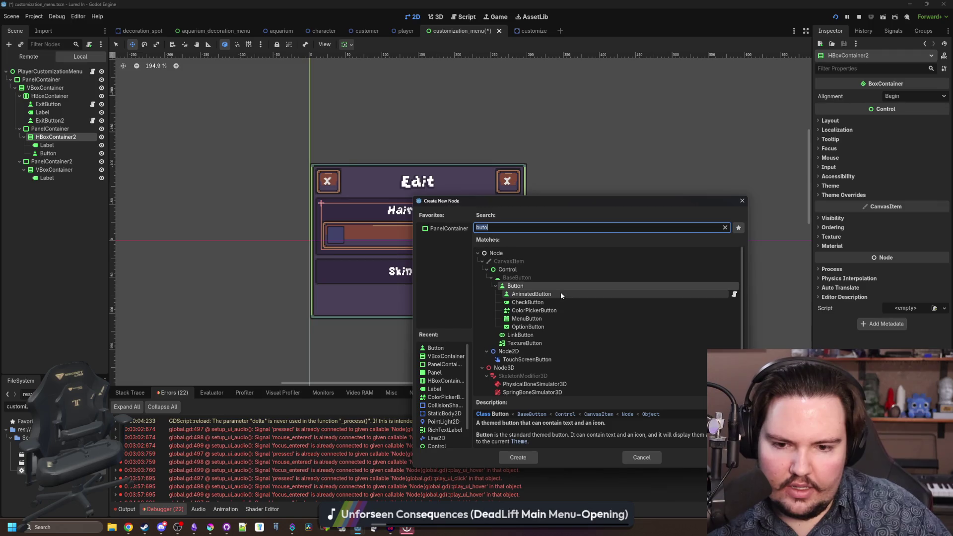
key(BackSpace)
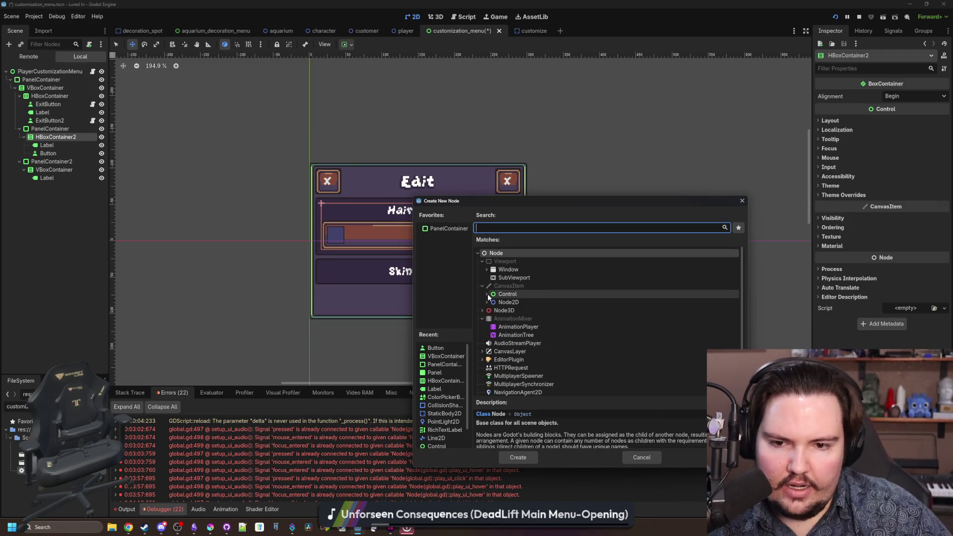
click(487, 293)
scroll(525, 347, down, 3)
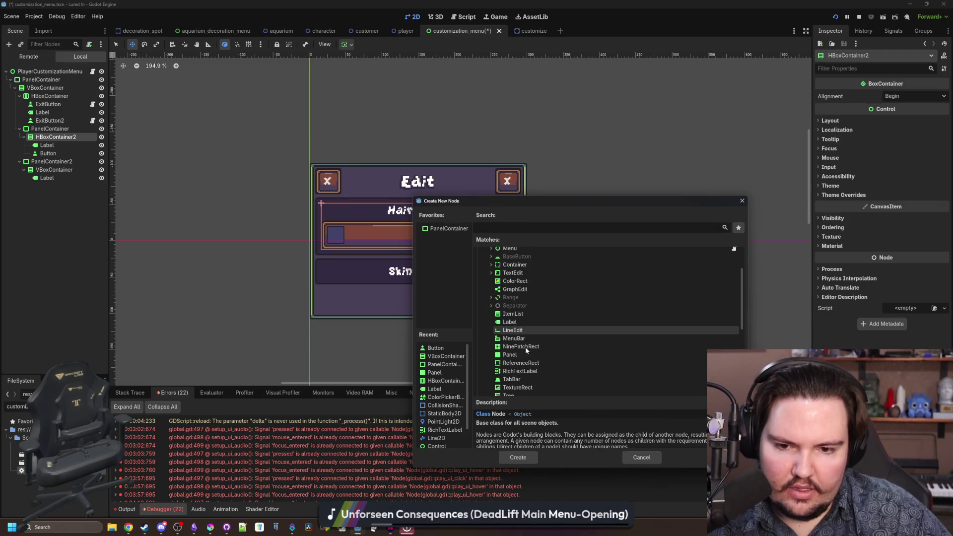
scroll(526, 347, up, 3)
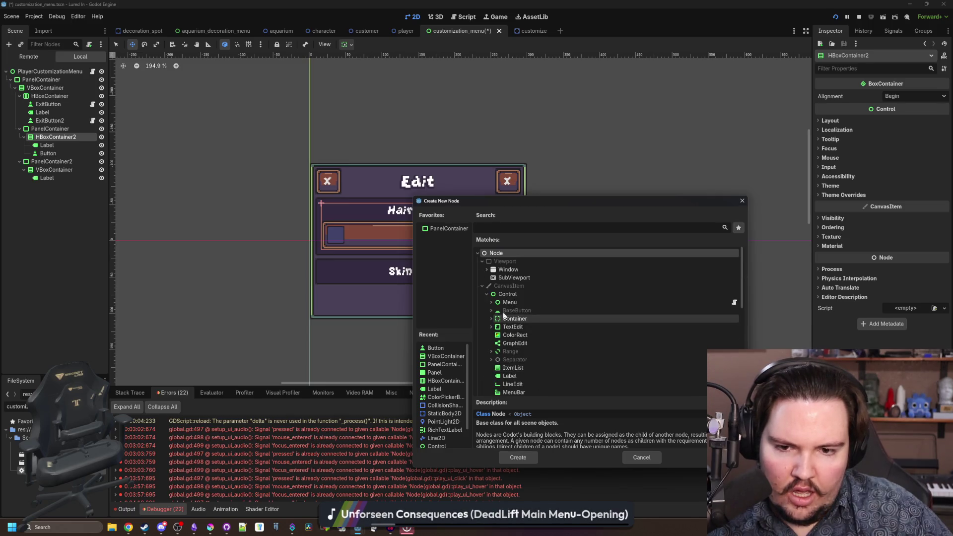
key(Down)
key(Down)
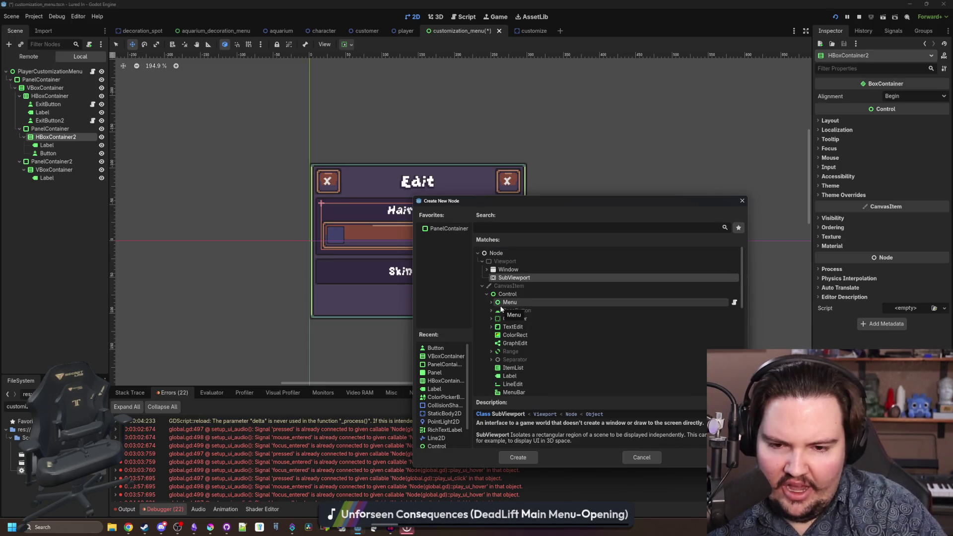
text(scr)
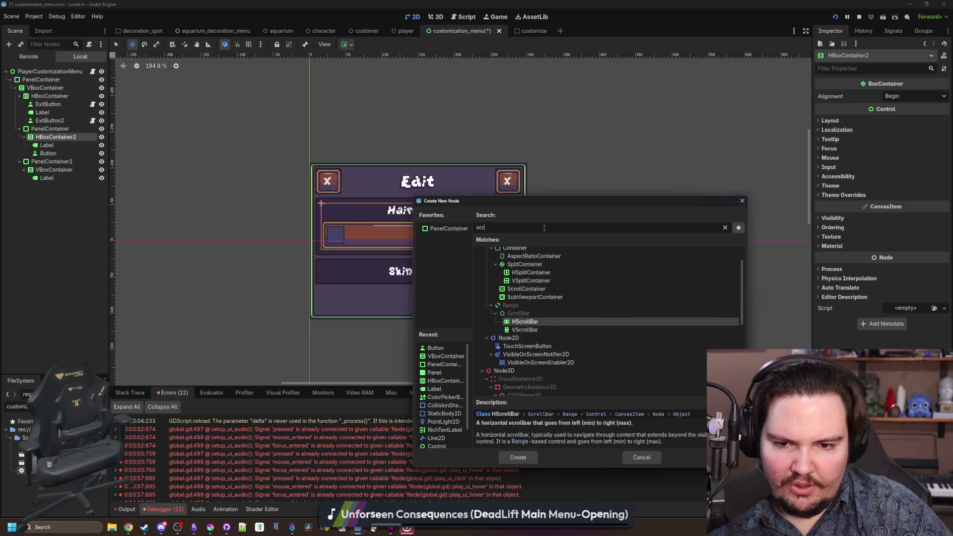
key(BackSpace)
key(BackSpace)
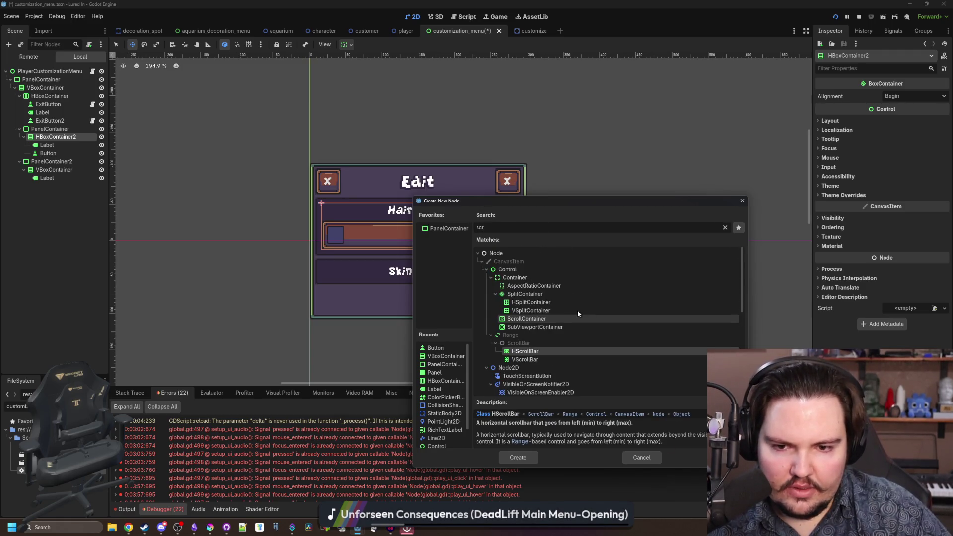
key(BackSpace)
text(whee)
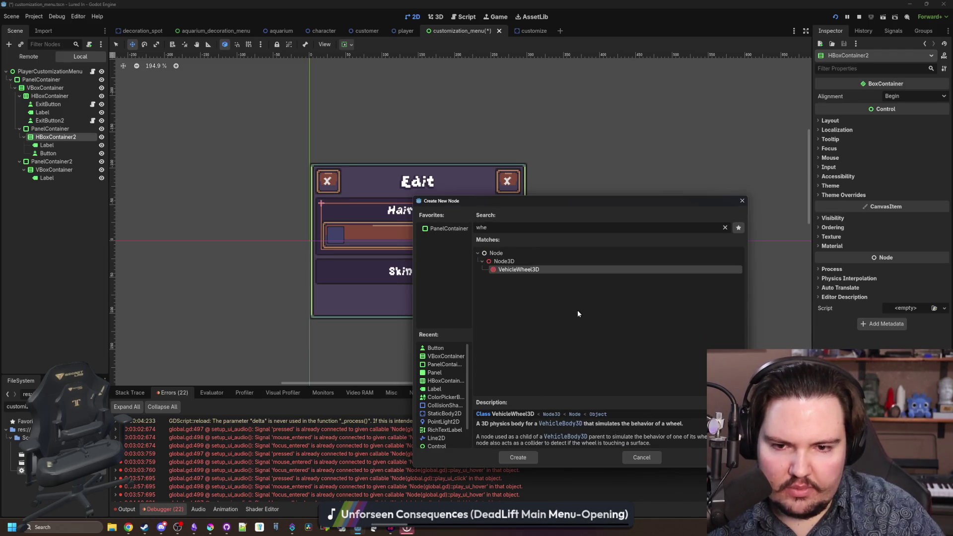
key(BackSpace)
key(BackSpace)
key(BackSpace)
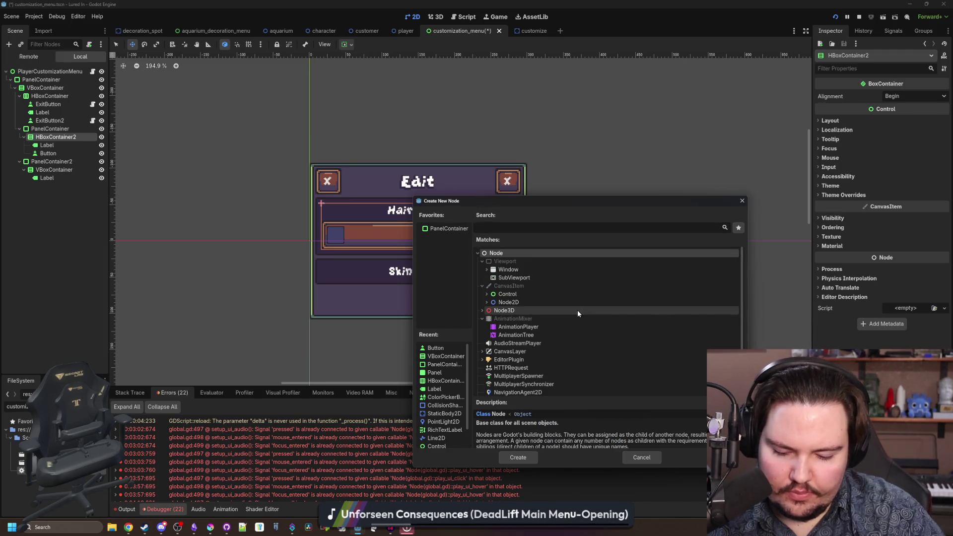
text(sli)
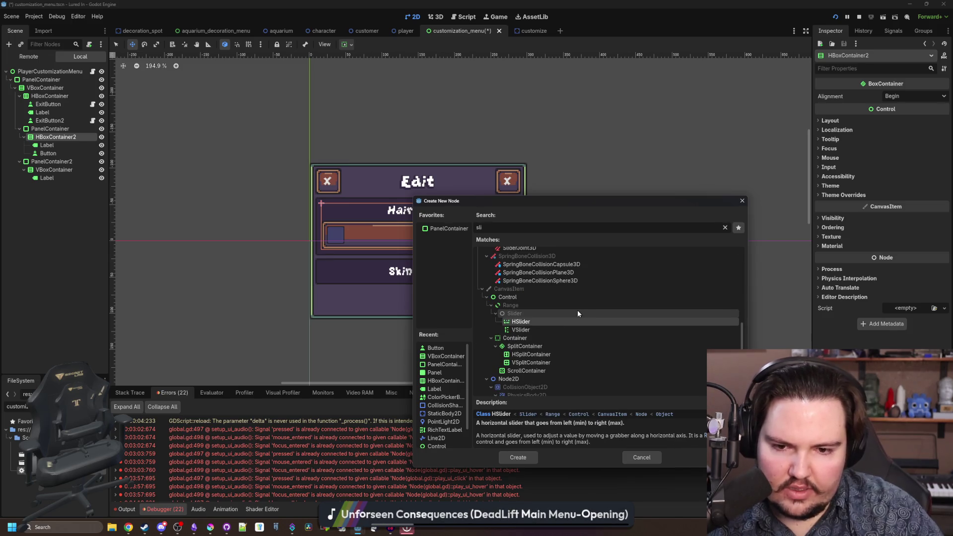
key(BackSpace)
key(BackSpace)
key(BackSpace)
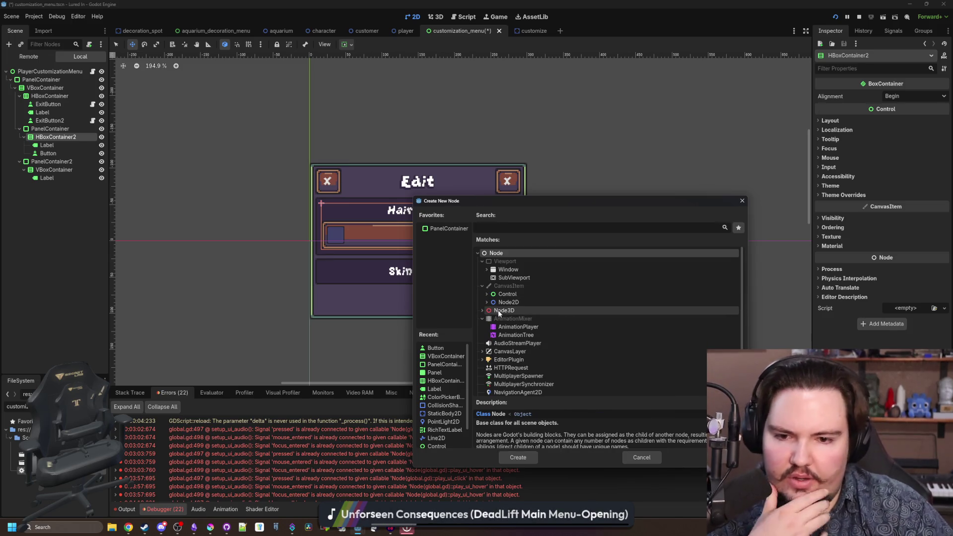
click(487, 294)
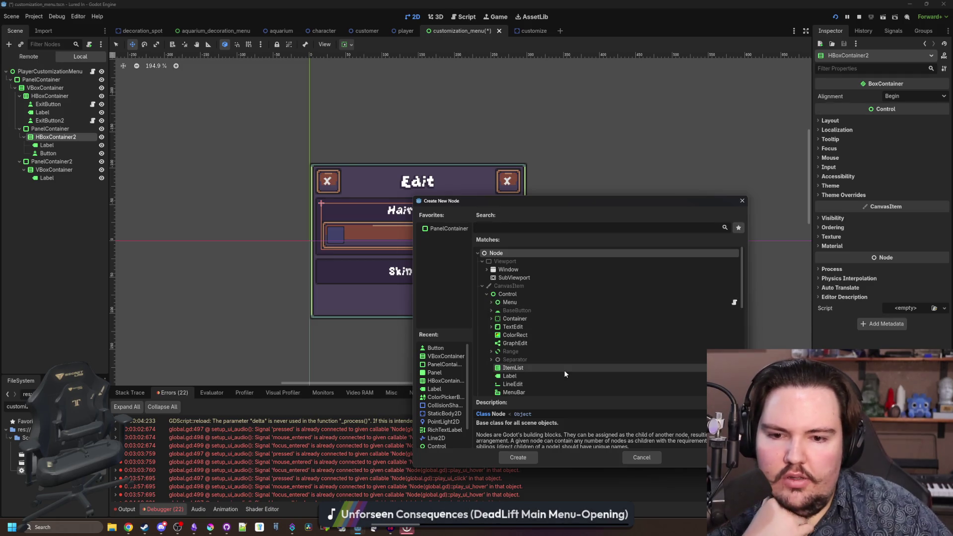
scroll(528, 347, down, 5)
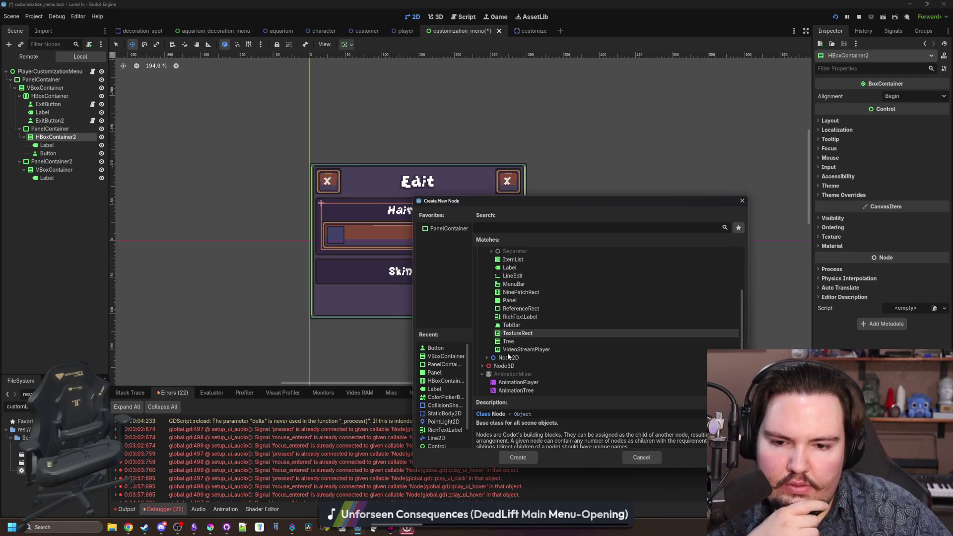
scroll(528, 350, up, 3)
click(491, 315)
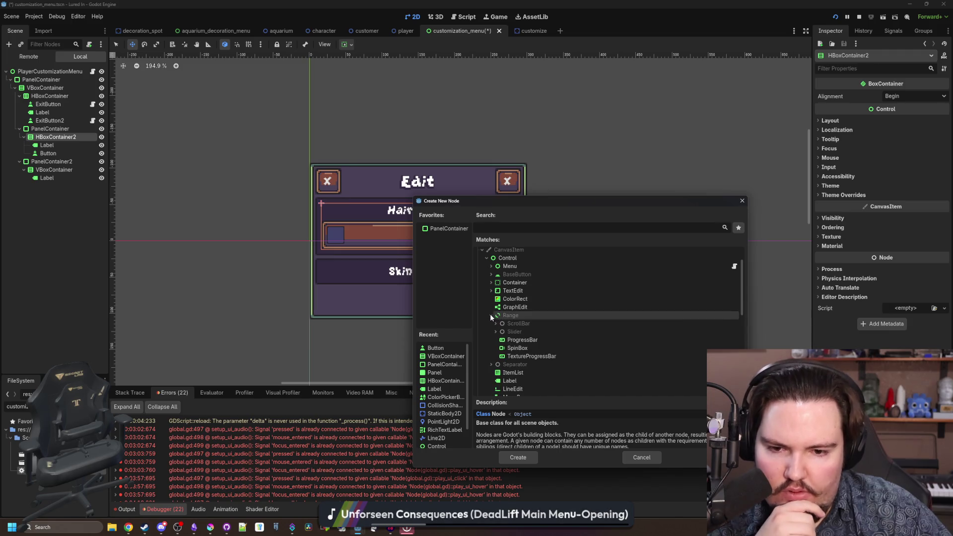
key(Escape)
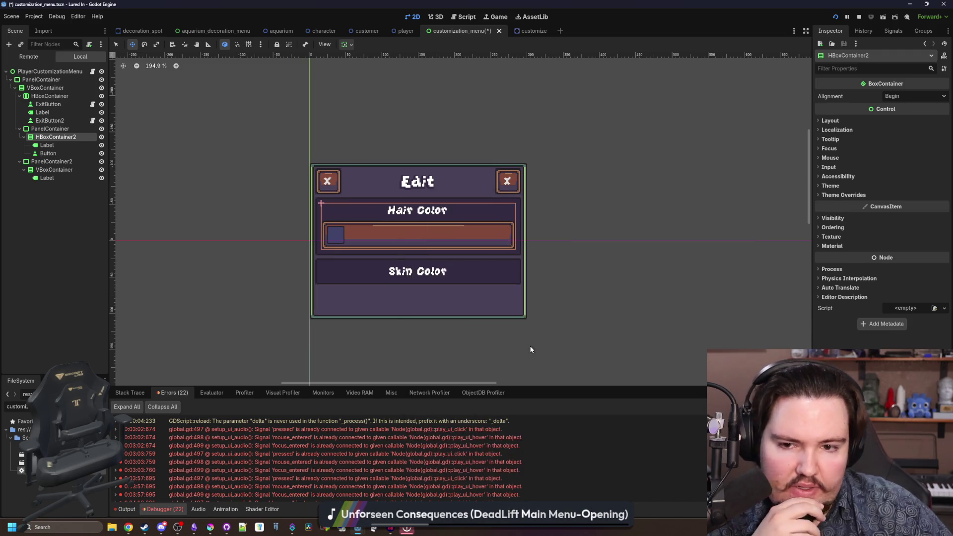
Change the TextureRect between CycleLeft and CycleRight into a NinePatchRect and bring up its texture Quick Load picker.
scroll(451, 275, up, 3)
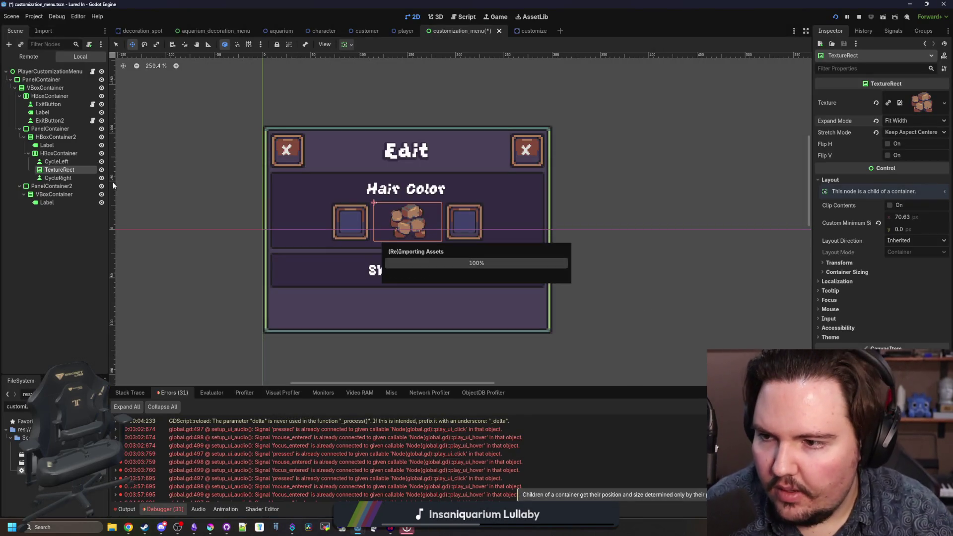
right_click(55, 170)
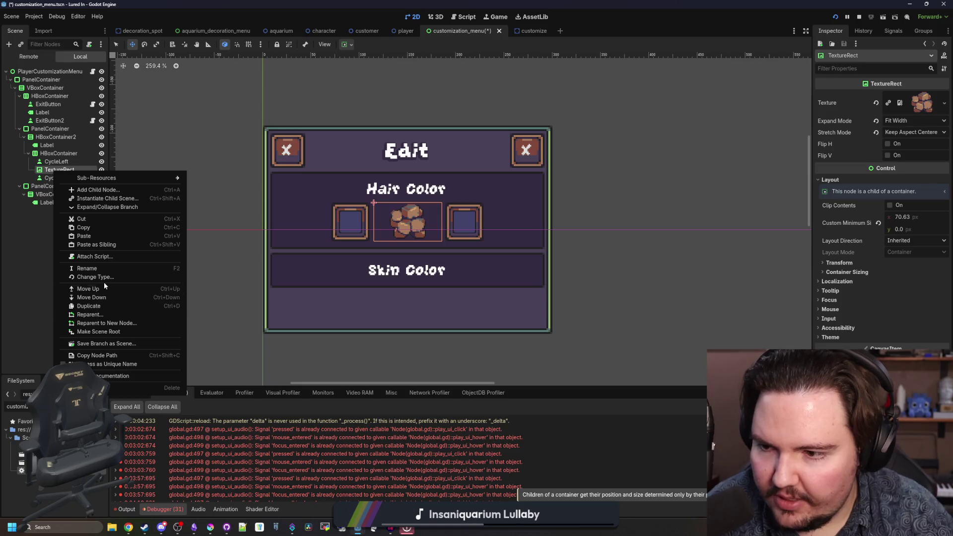
click(106, 279)
text(nine)
key(Return)
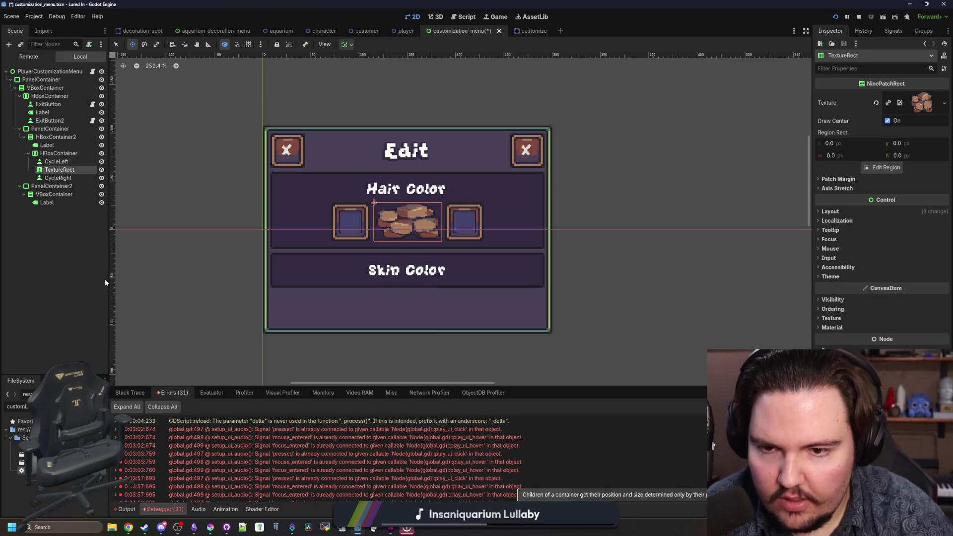
click(943, 103)
click(877, 285)
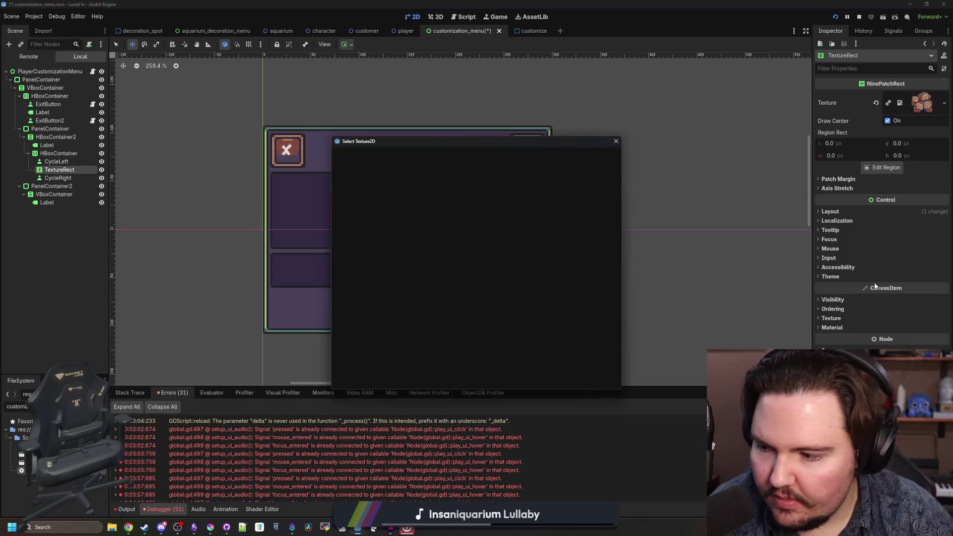
Give the NinePatchRect the color_patch.png texture with 2 px patch margins on every side.
text(patch)
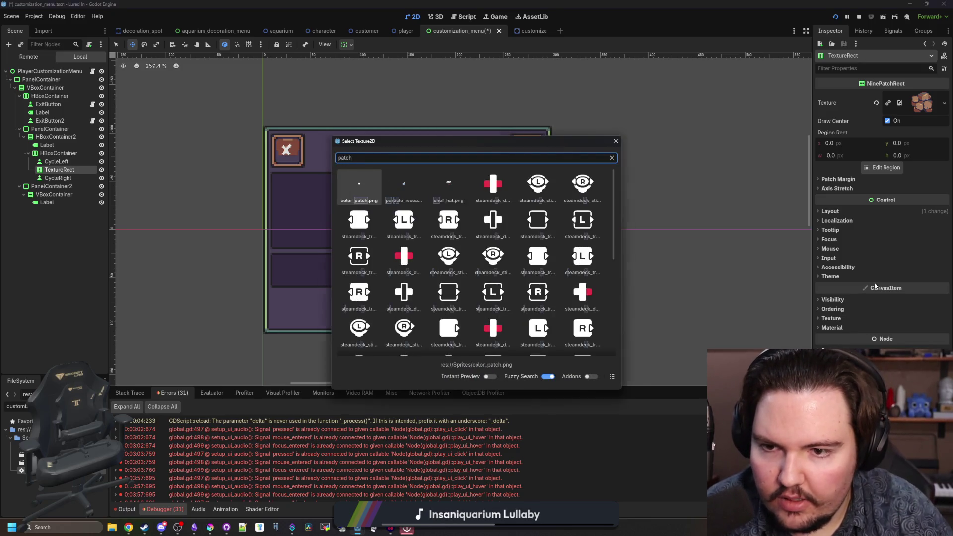
key(Return)
scroll(414, 250, up, 3)
click(892, 178)
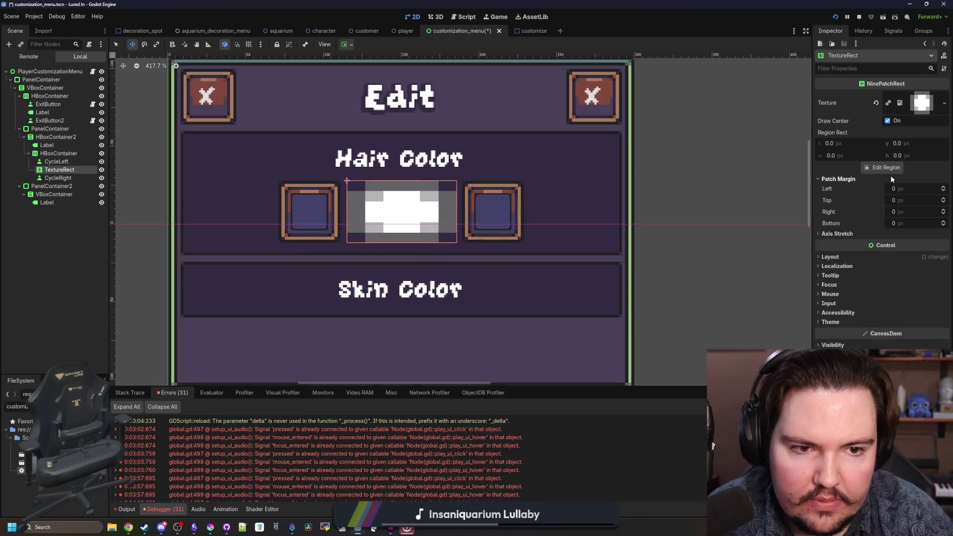
click(886, 167)
scroll(473, 271, up, 10)
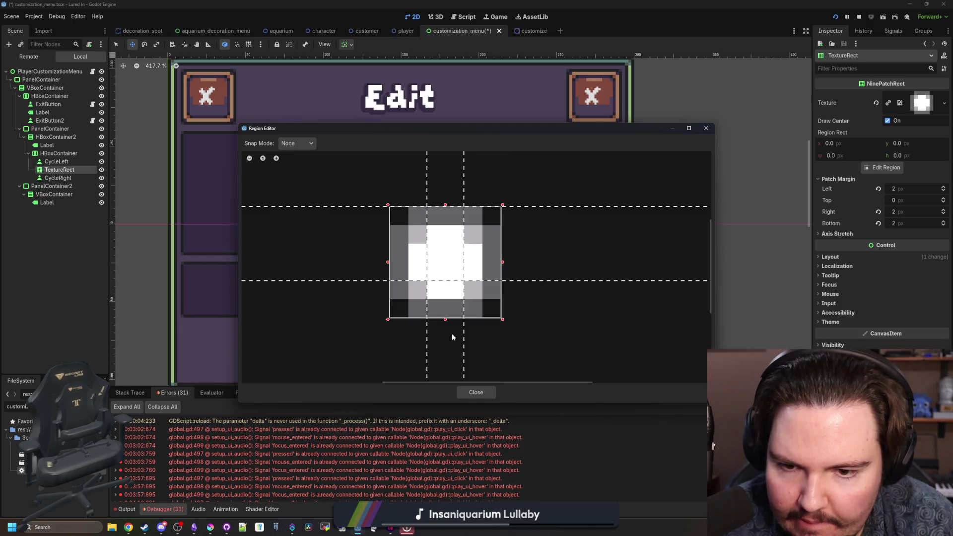
click(473, 392)
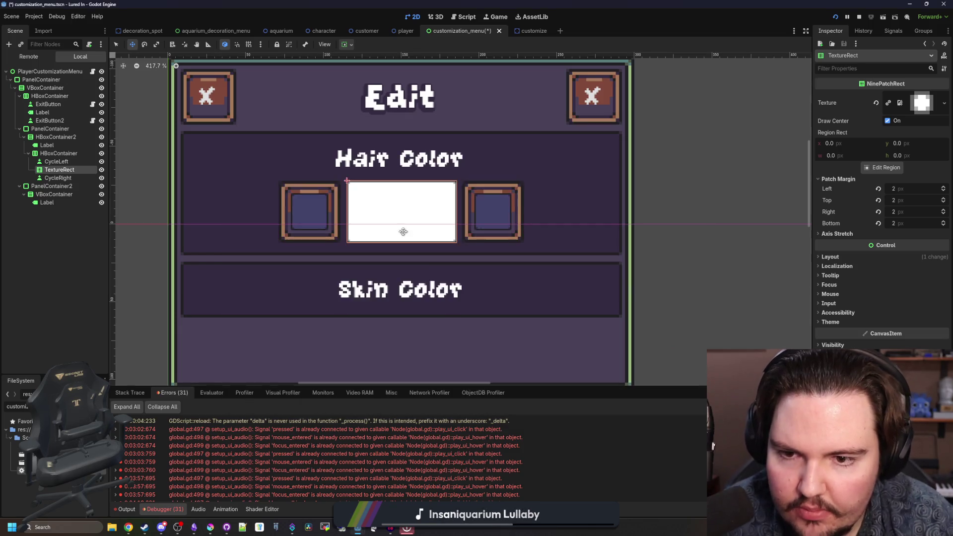
Bring the Krita window showing color_patch.png to the front.
scroll(381, 193, up, 3)
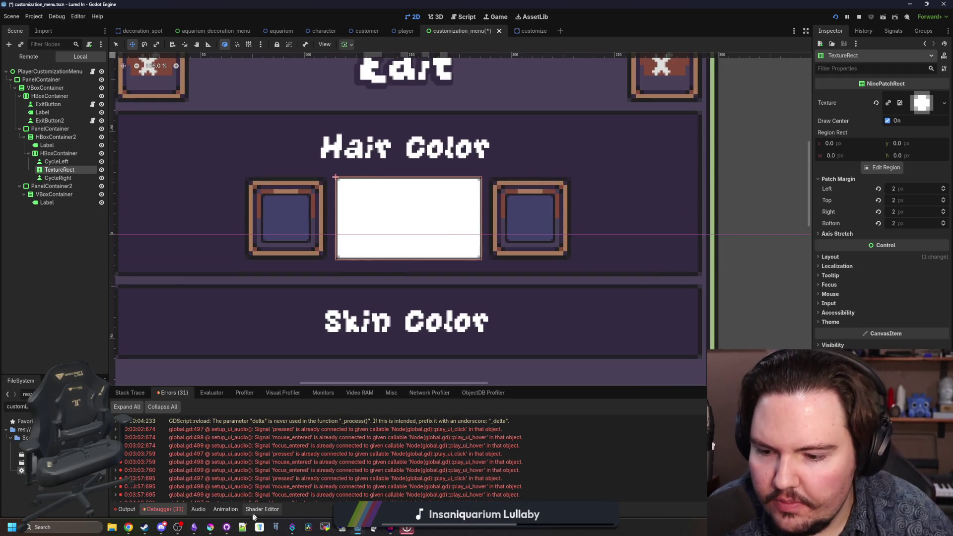
mouse_move(210, 527)
click(220, 507)
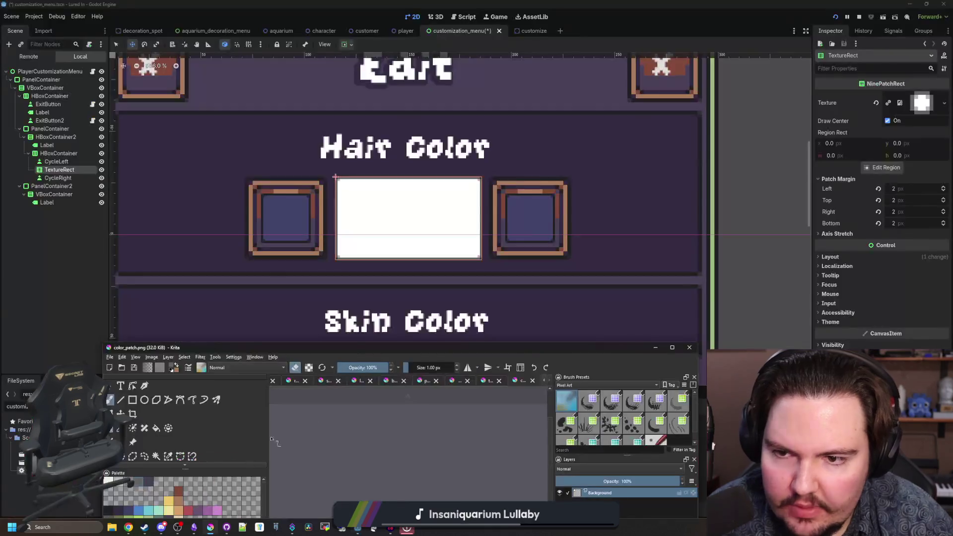
Scale color_patch.png up to 12×12 px with Nearest Neighbor in maximized Krita.
double_click(413, 347)
click(49, 12)
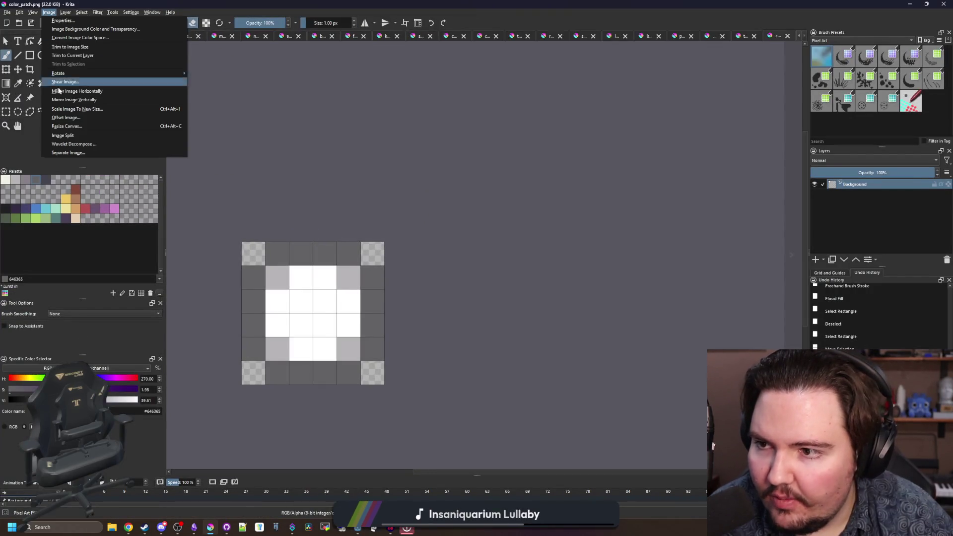
click(75, 125)
click(523, 329)
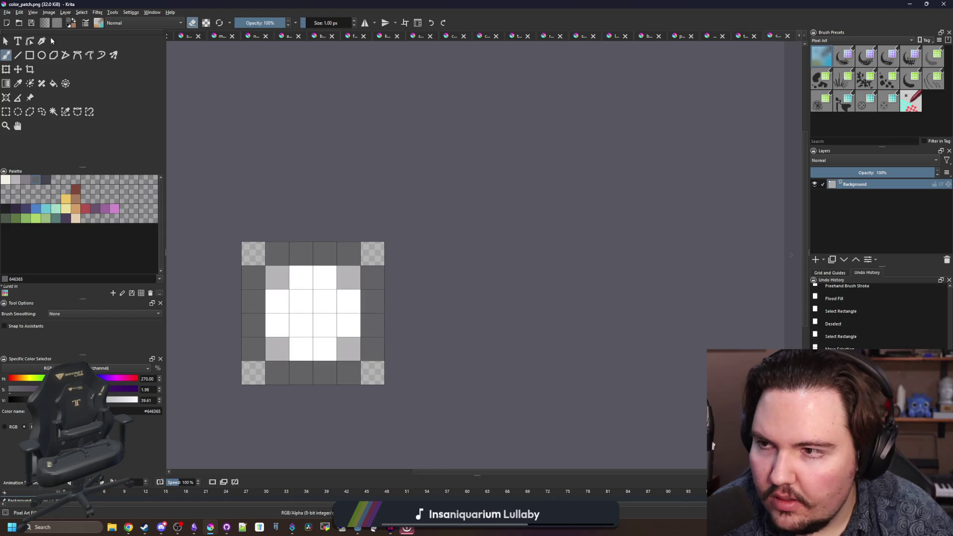
click(49, 11)
click(80, 115)
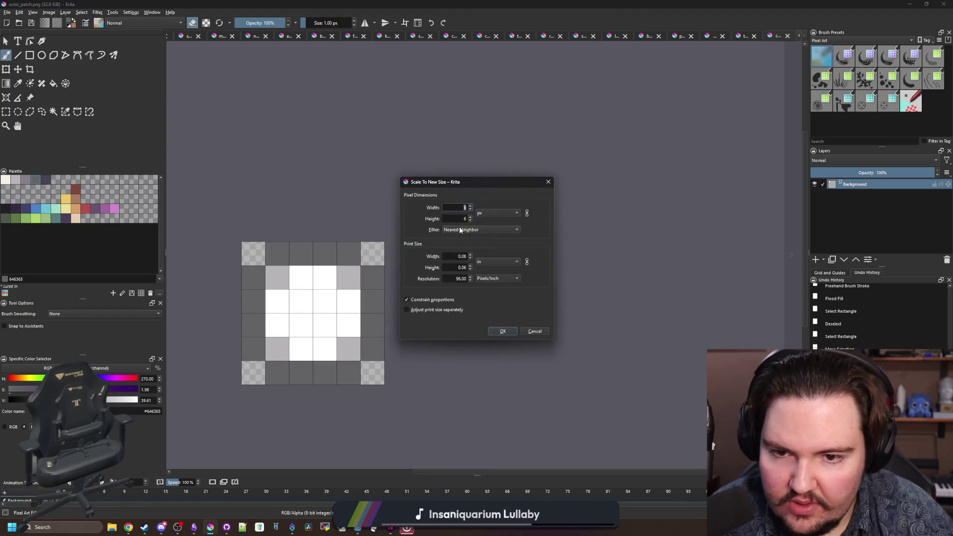
click(503, 330)
Save color_patch.png as PNG and return to Godot.
key(ctrl+s)
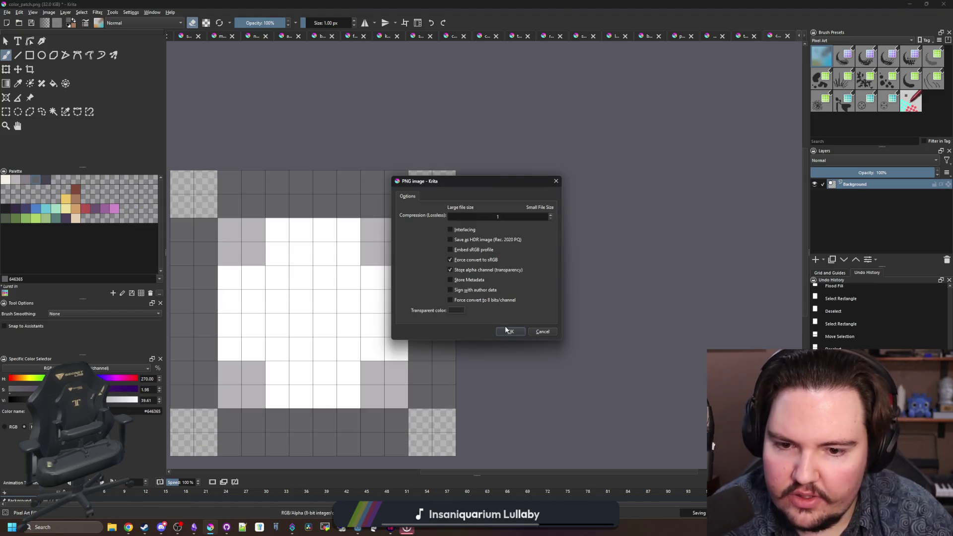
click(508, 330)
key(alt+Tab)
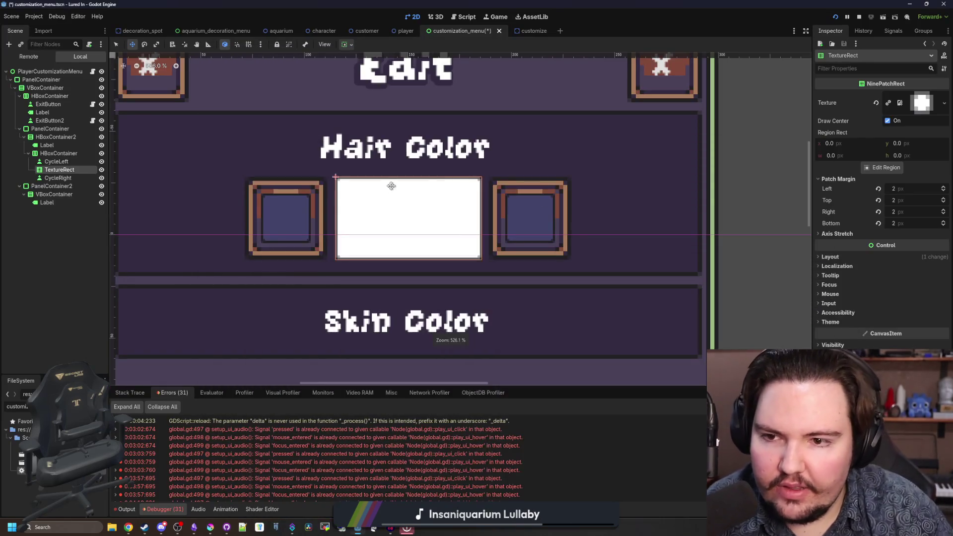
Change the NinePatchRect's patch margins to 4 px on every side in the region editor.
scroll(400, 261, up, 3)
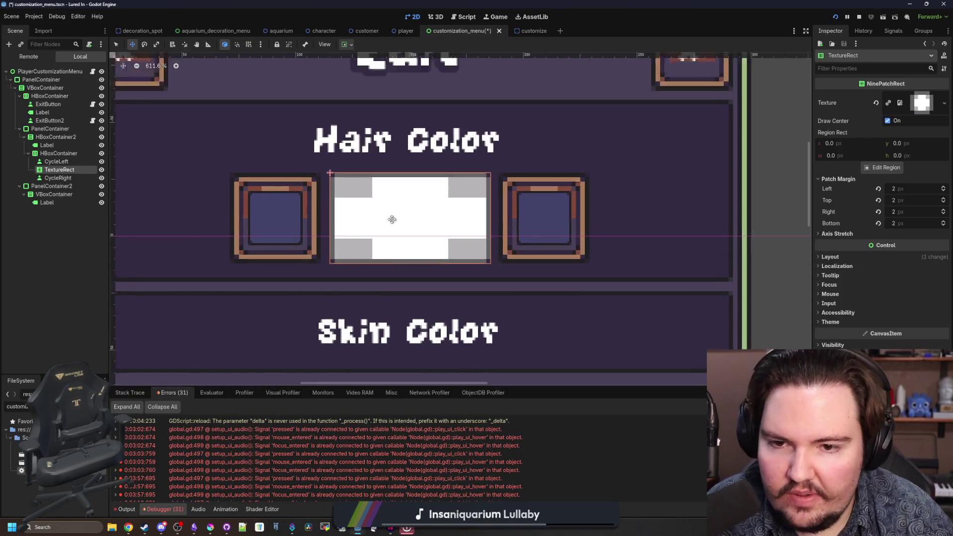
click(883, 167)
scroll(470, 372, down, 1)
drag(585, 338, 598, 300)
drag(534, 160, 503, 159)
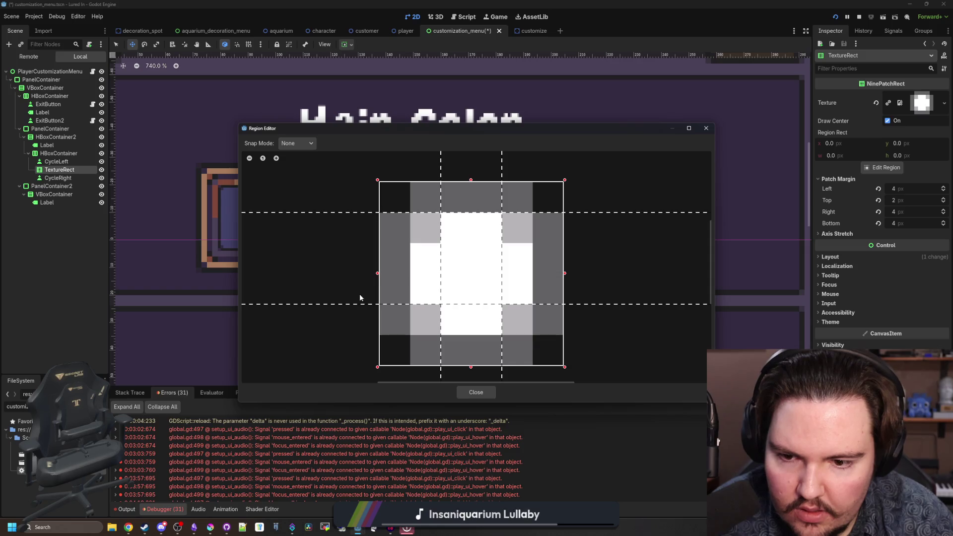
drag(346, 213, 343, 250)
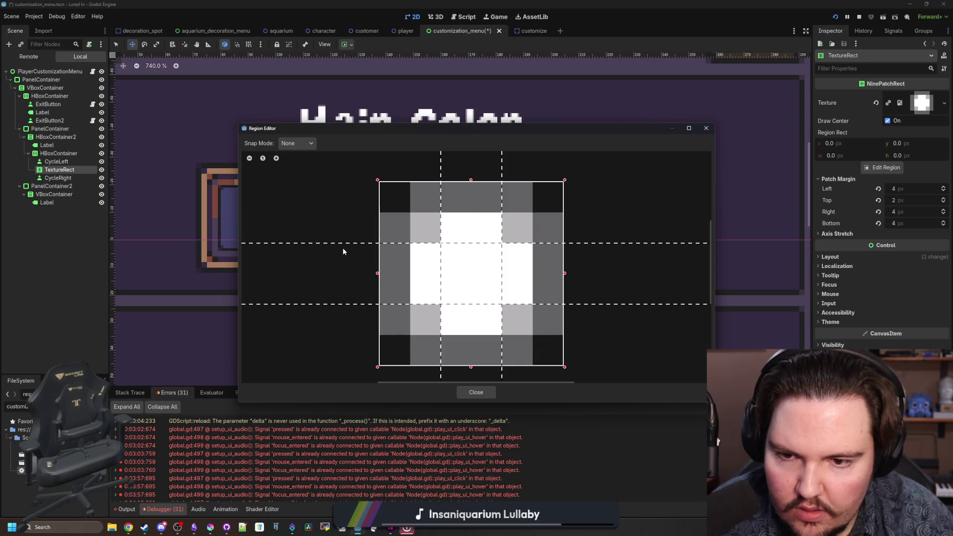
click(476, 392)
scroll(385, 215, down, 6)
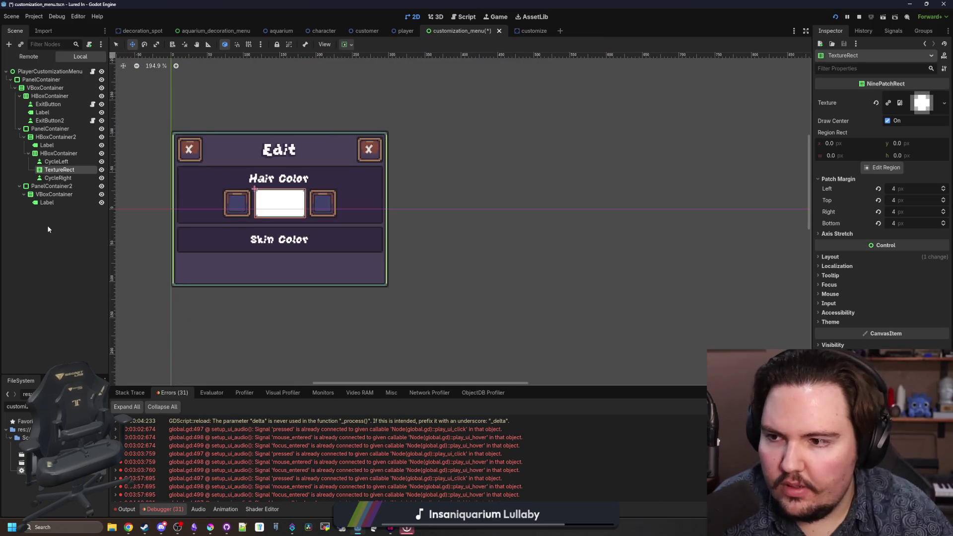
scroll(119, 154, up, 3)
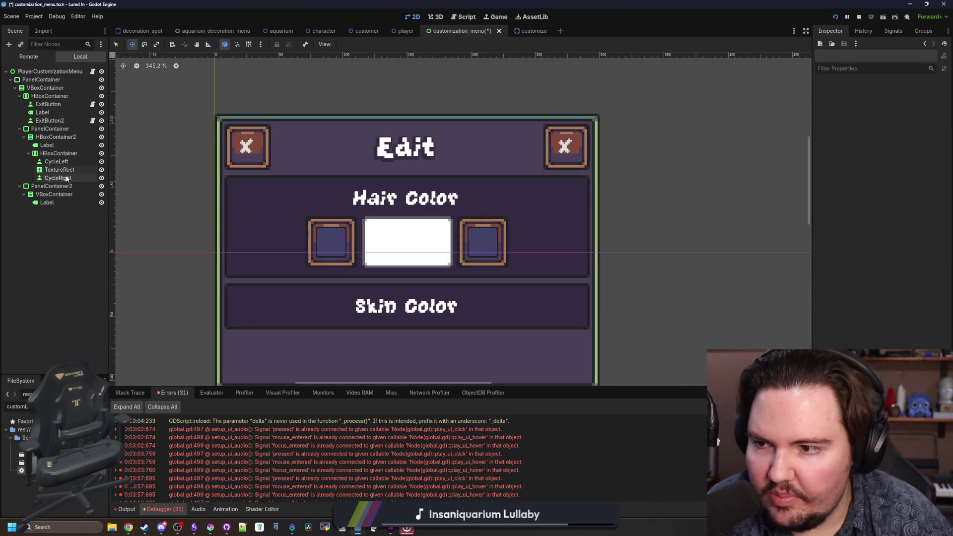
Tint the swatch's Modulate red by zeroing green and blue, then restore both to 255.
click(48, 145)
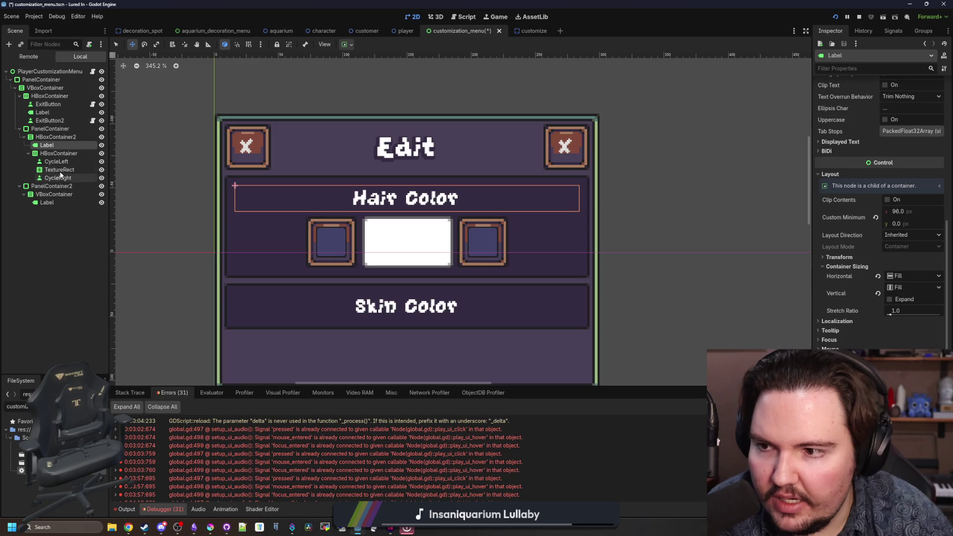
click(60, 169)
scroll(460, 334, up, 1)
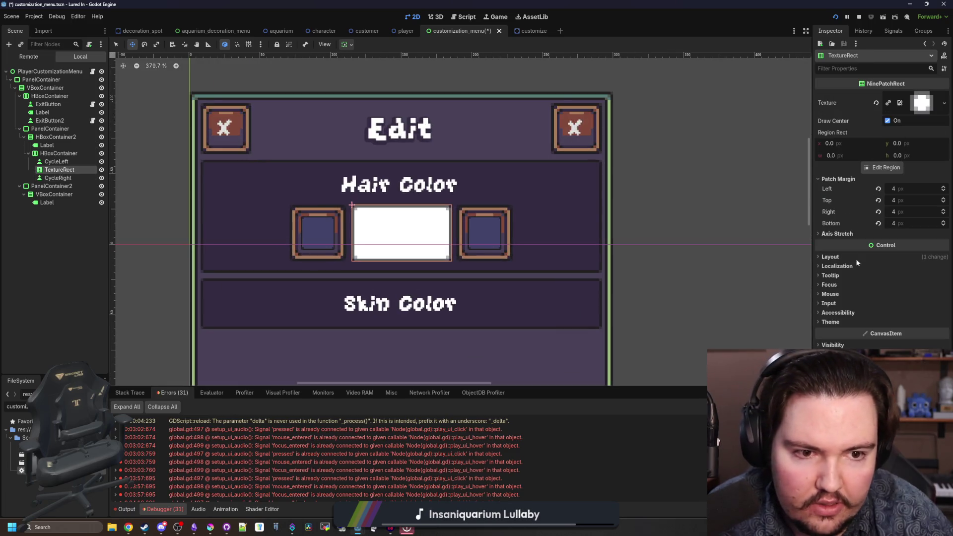
click(832, 344)
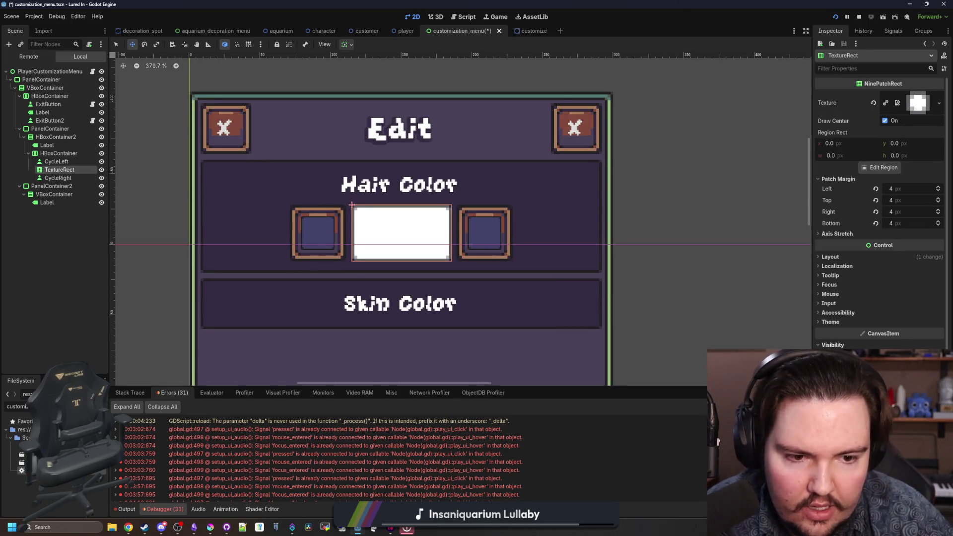
click(893, 355)
click(853, 284)
drag(852, 285, 913, 285)
click(858, 284)
click(852, 272)
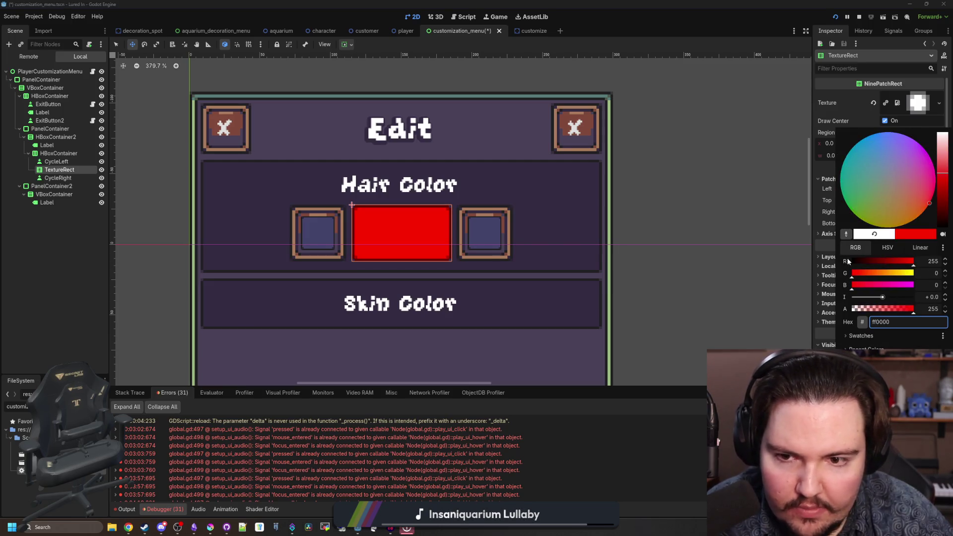
click(912, 273)
click(912, 285)
click(74, 177)
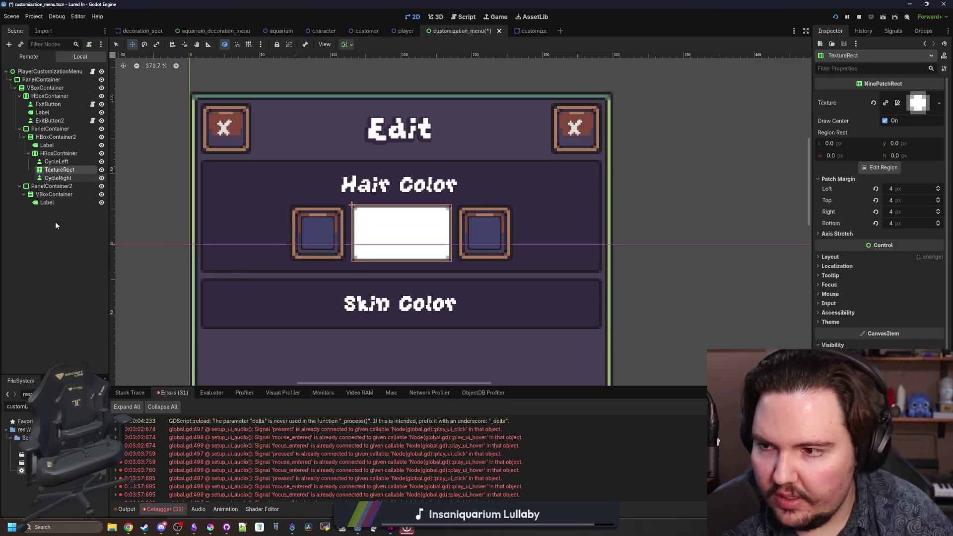
Select CycleRight, then bring Krita to the front and maximise it.
click(79, 176)
scroll(440, 271, up, 2)
scroll(407, 280, down, 2)
scroll(375, 290, up, 1)
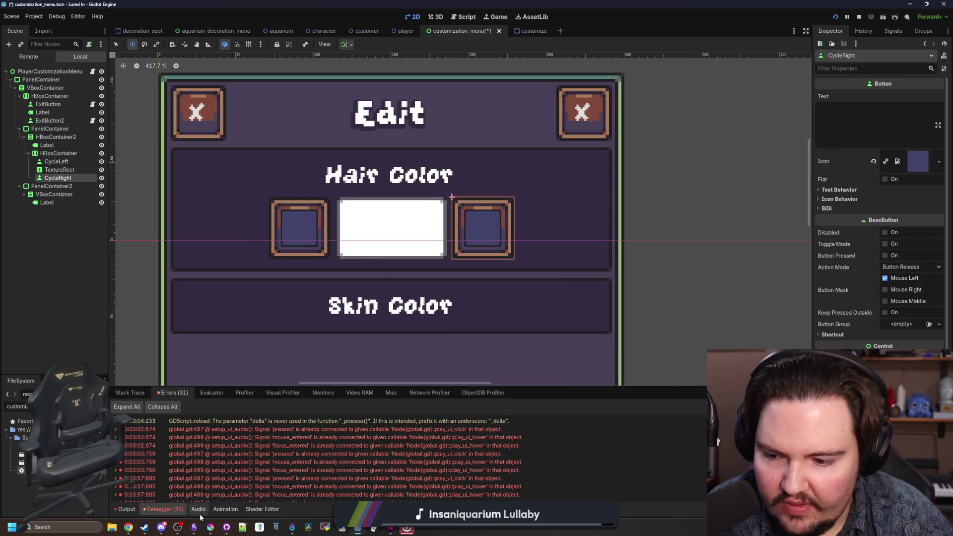
click(214, 529)
drag(435, 272, 457, 320)
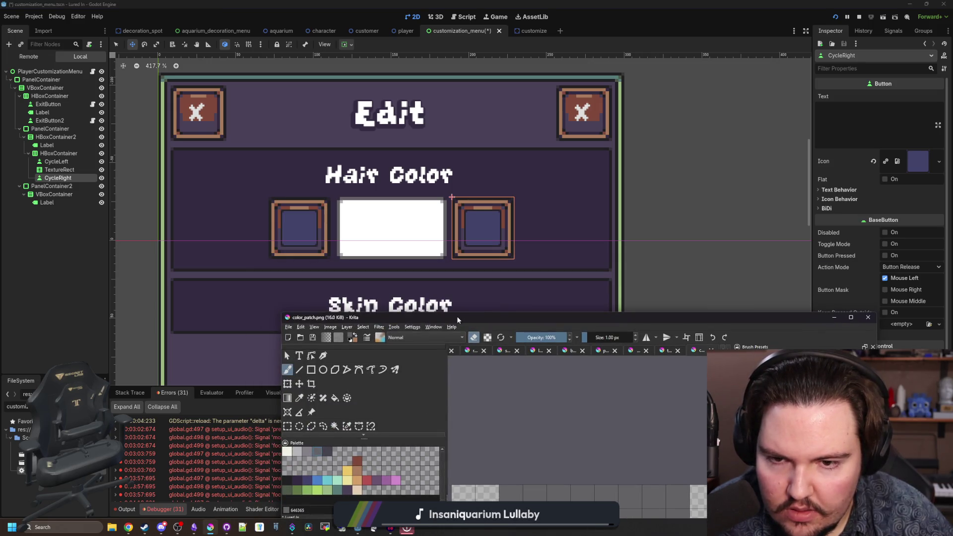
double_click(458, 320)
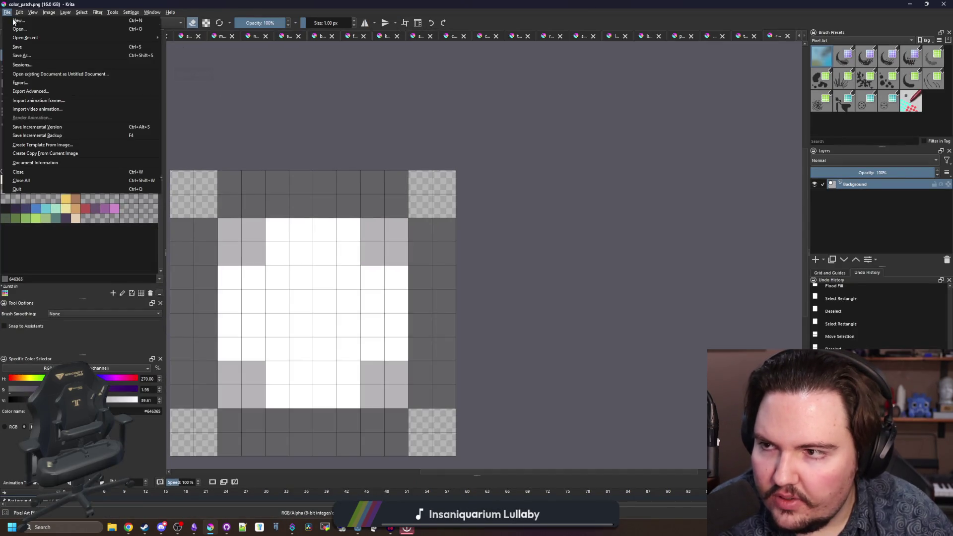
Create a new 16×16 canvas and clear it to transparency.
key(ctrl+n)
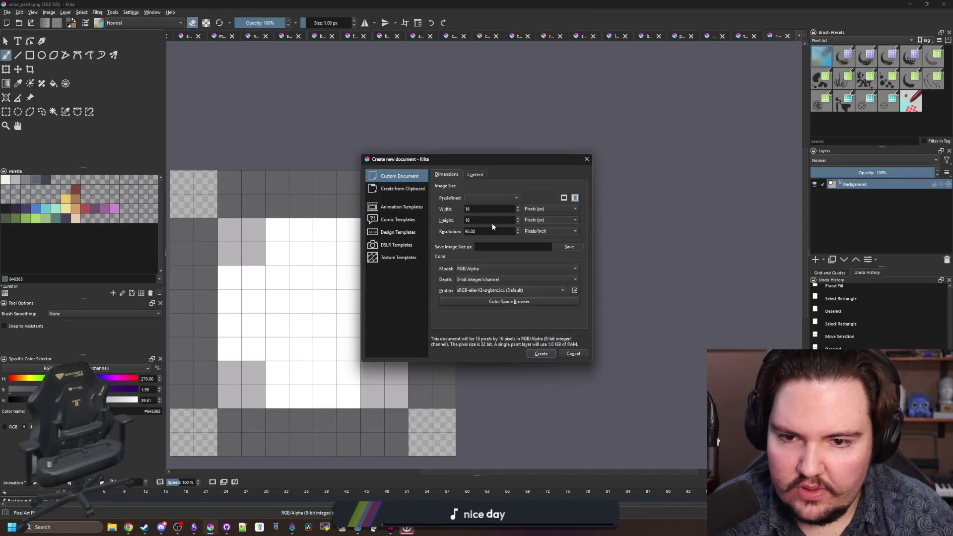
click(550, 356)
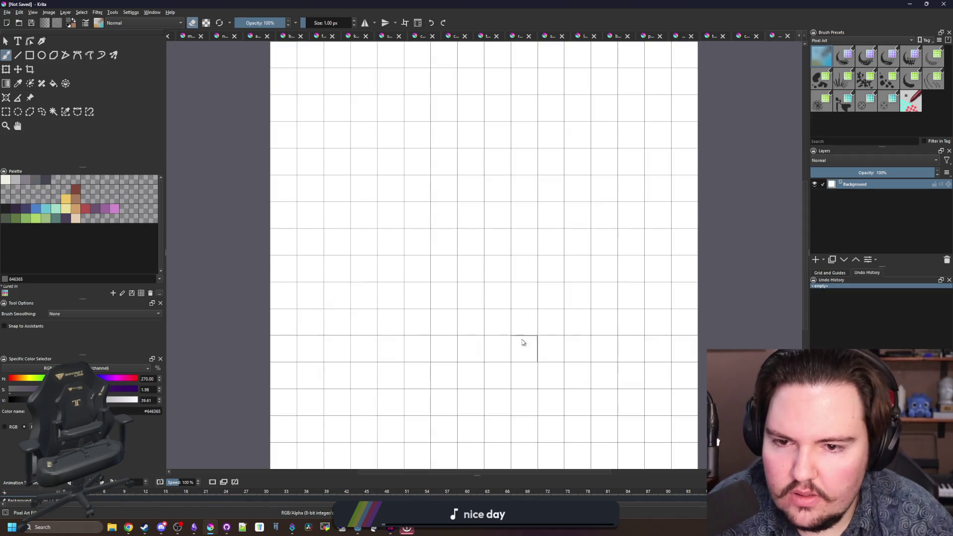
click(6, 111)
mouse_move(240, 143)
mouse_down()
mouse_move(596, 440)
mouse_move(642, 433)
mouse_up()
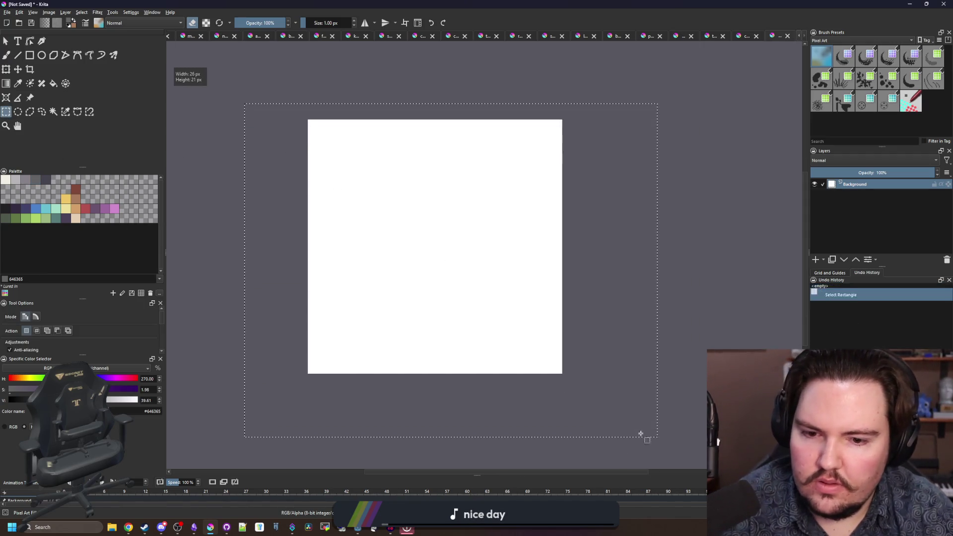
key(Delete)
key(ctrl+shift+a)
Paint a yellow right-pointing chevron staircase with the brush.
click(66, 199)
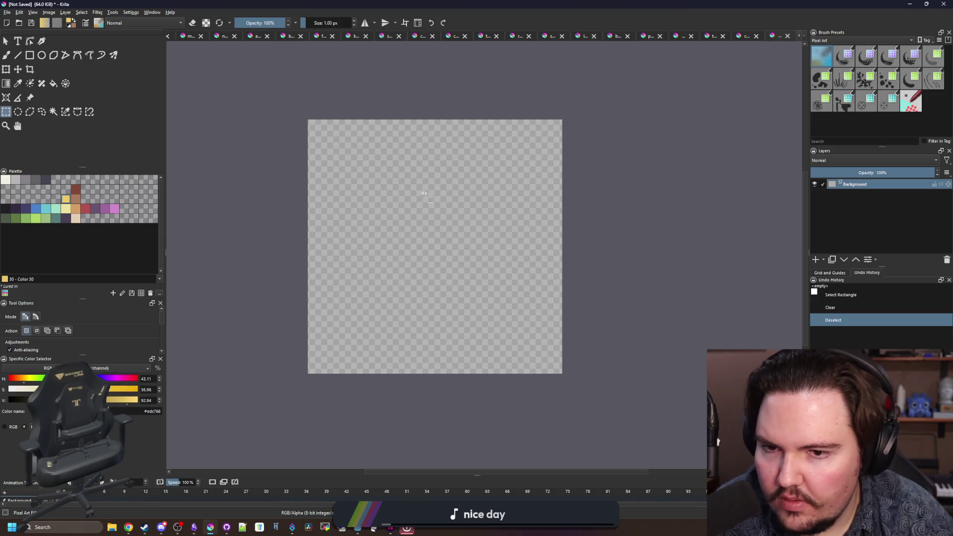
key(b)
scroll(443, 341, up, 1)
mouse_move(408, 411)
mouse_down()
mouse_move(391, 406)
mouse_move(408, 387)
mouse_up()
drag(383, 101, 408, 125)
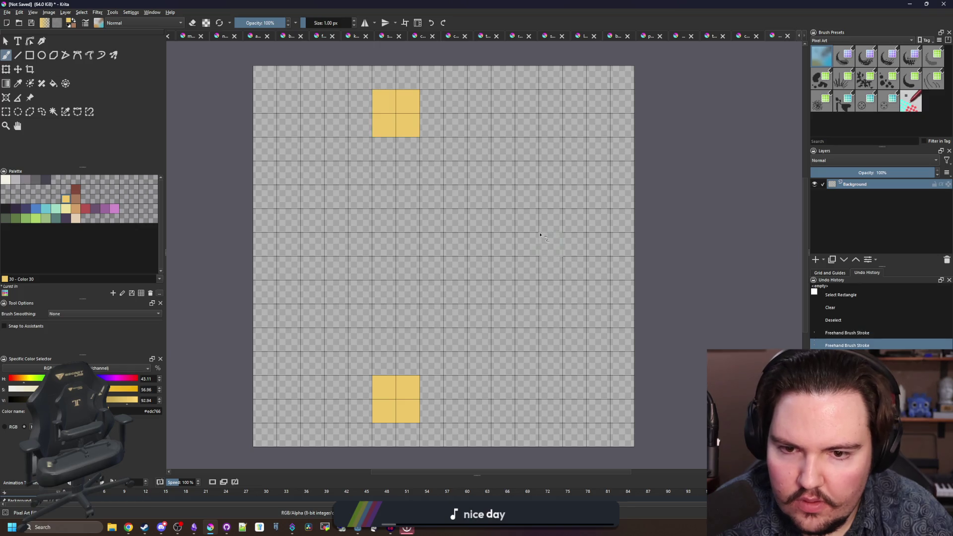
mouse_move(526, 277)
mouse_down()
mouse_move(546, 241)
mouse_move(449, 177)
mouse_move(457, 143)
mouse_up()
click(500, 295)
click(464, 344)
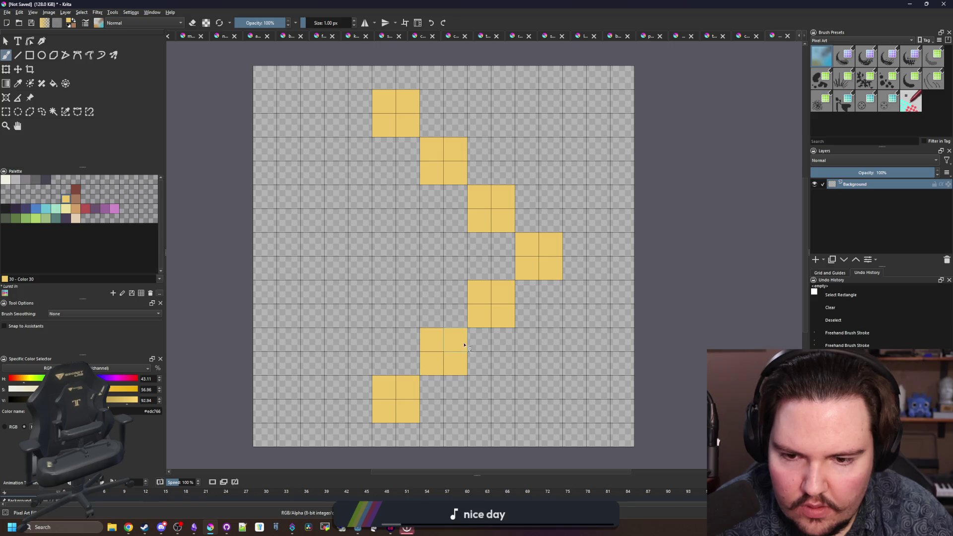
mouse_move(431, 351)
mouse_down()
mouse_move(504, 265)
mouse_move(493, 240)
mouse_move(409, 148)
mouse_up()
click(432, 126)
click(479, 173)
click(527, 220)
click(527, 292)
click(479, 340)
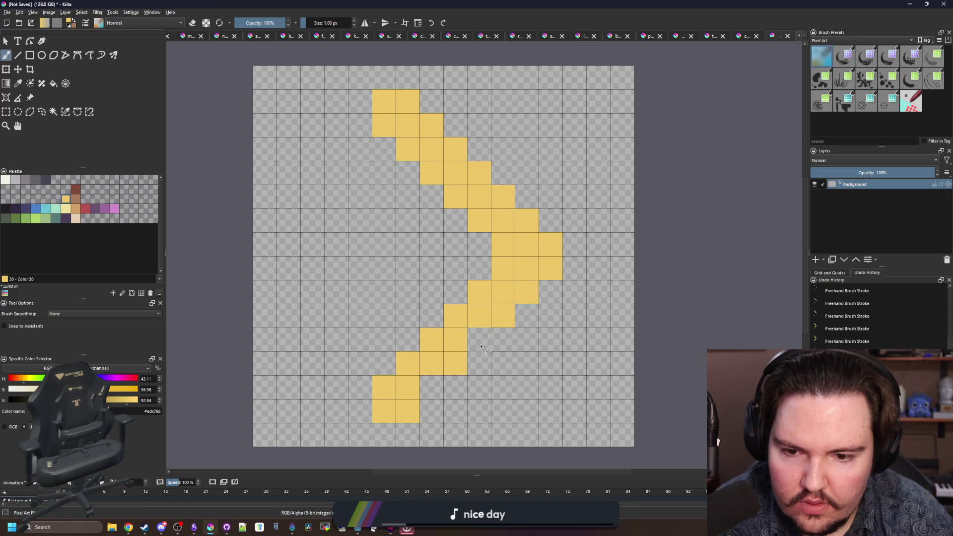
click(431, 386)
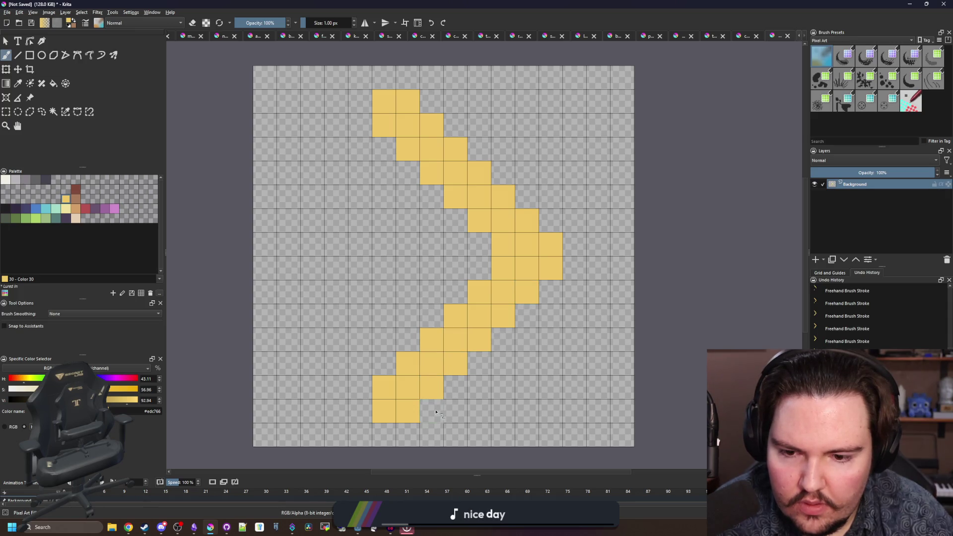
Thicken the chevron's edges and upper arm with extra yellow pixels.
mouse_move(446, 397)
mouse_down()
mouse_move(503, 318)
mouse_move(571, 275)
mouse_move(556, 236)
mouse_move(430, 99)
mouse_up()
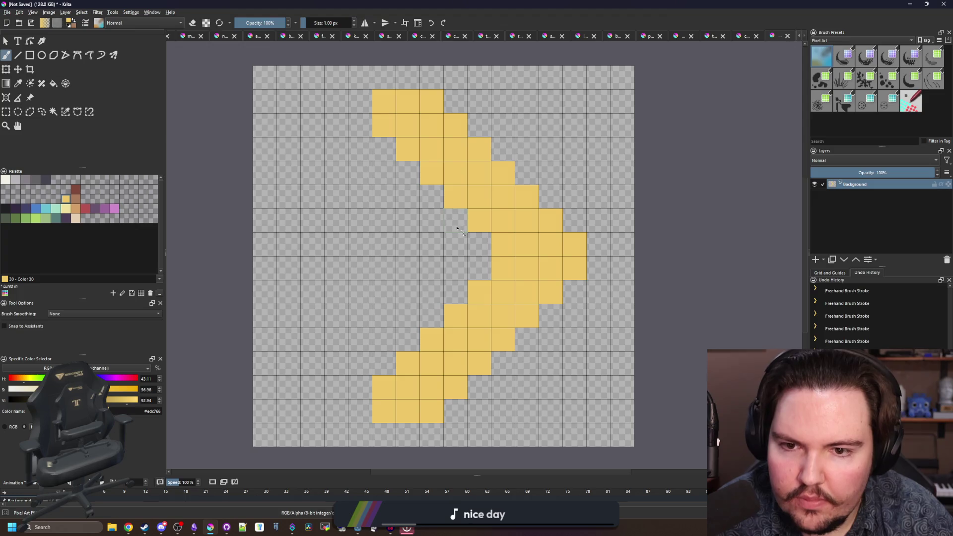
mouse_move(478, 244)
mouse_down()
mouse_move(453, 310)
mouse_move(382, 365)
mouse_up()
click(454, 212)
drag(454, 212, 407, 164)
click(395, 155)
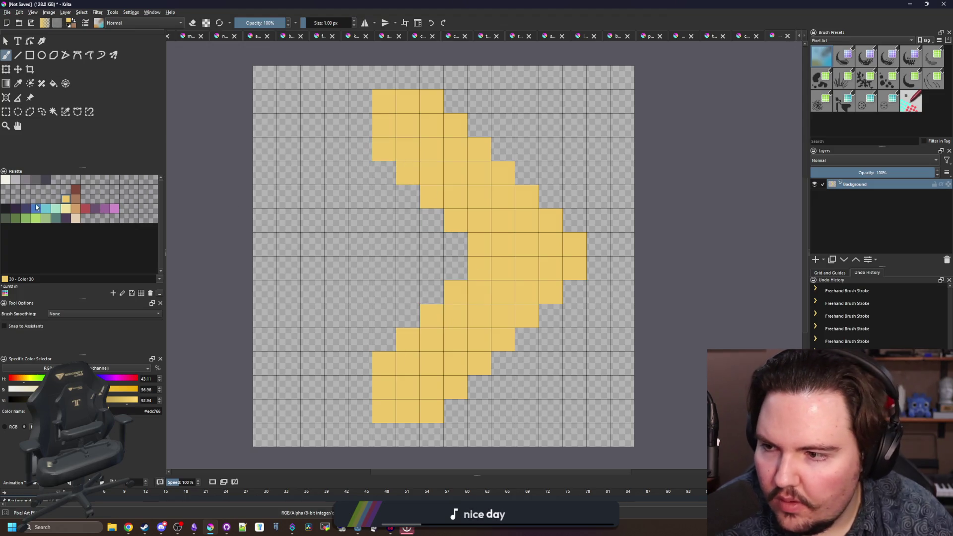
Fill the arrow cream and shift it one pixel left.
click(6, 179)
key(f)
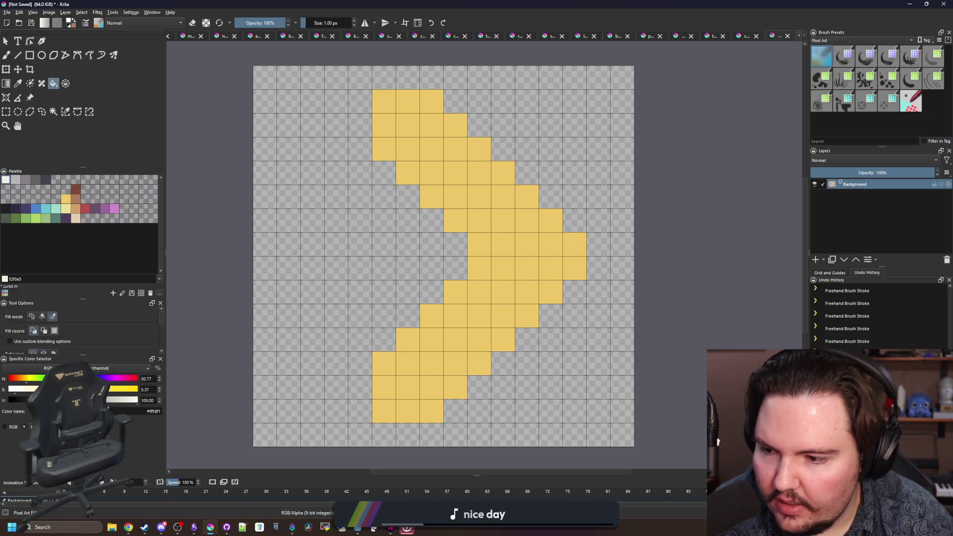
click(470, 178)
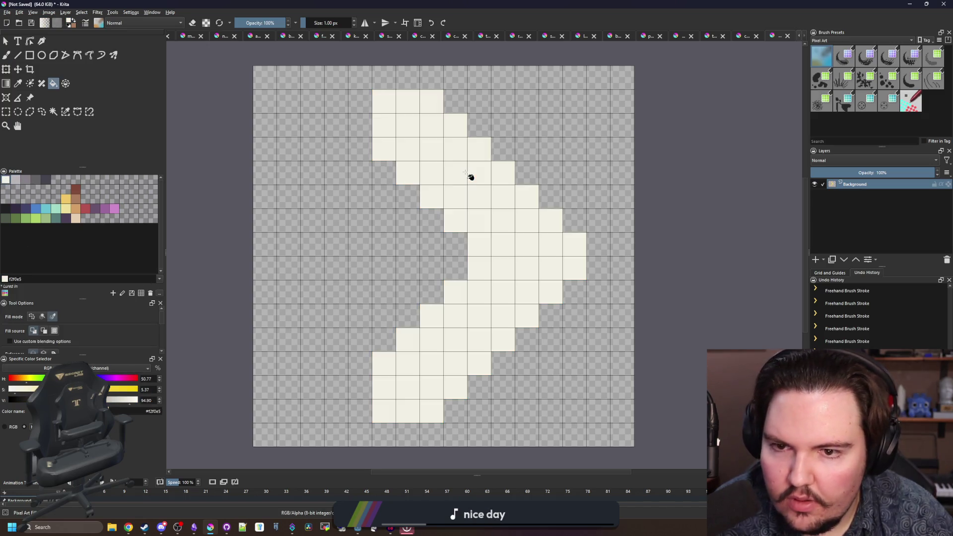
scroll(453, 199, down, 5)
scroll(452, 203, up, 3)
click(18, 70)
scroll(474, 186, up, 3)
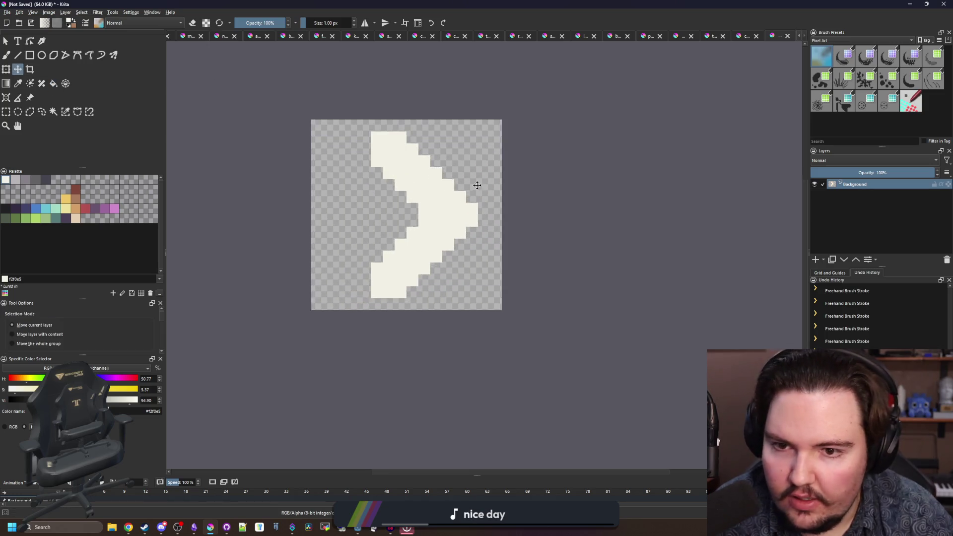
key(Left)
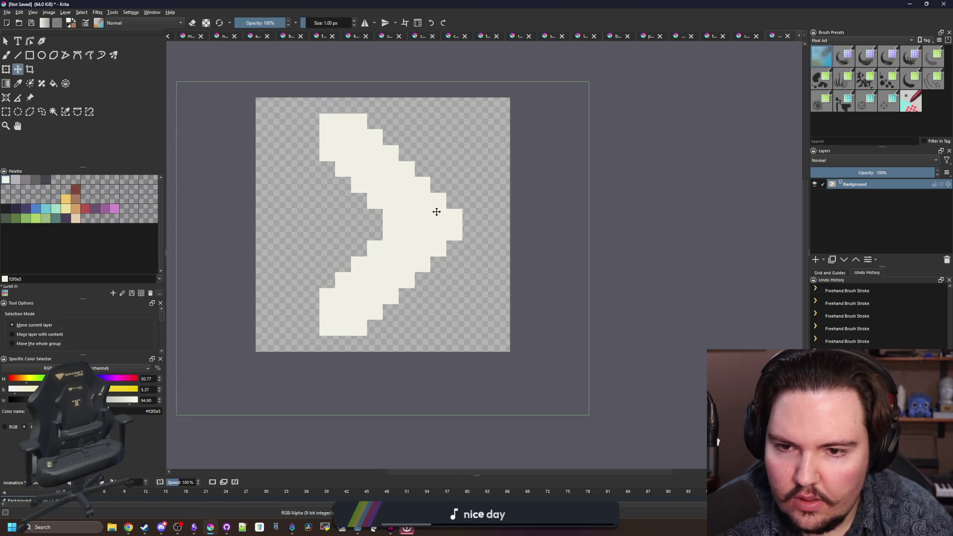
scroll(329, 187, up, 1)
Paint the arrow's two left tips and right point grey.
key(b)
scroll(350, 221, down, 2)
scroll(286, 227, up, 1)
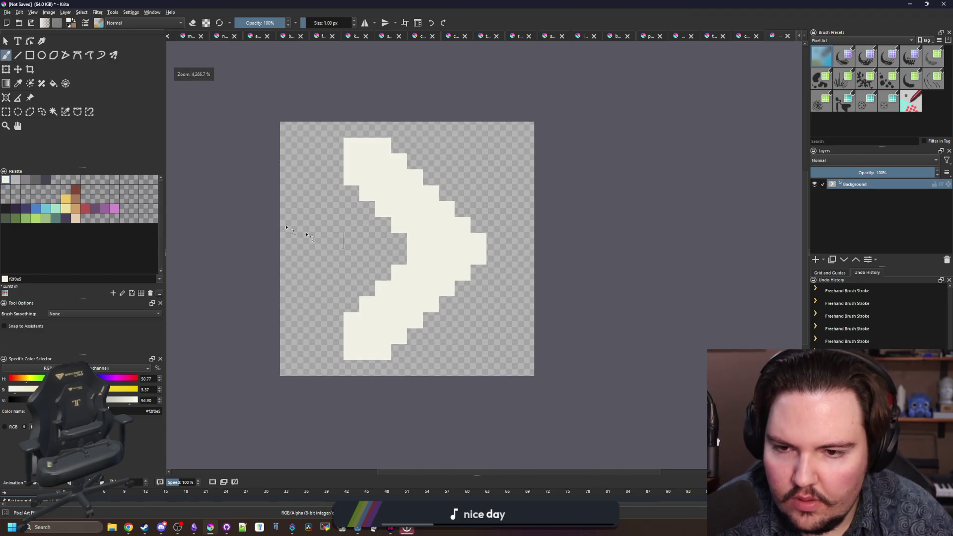
scroll(345, 204, up, 1)
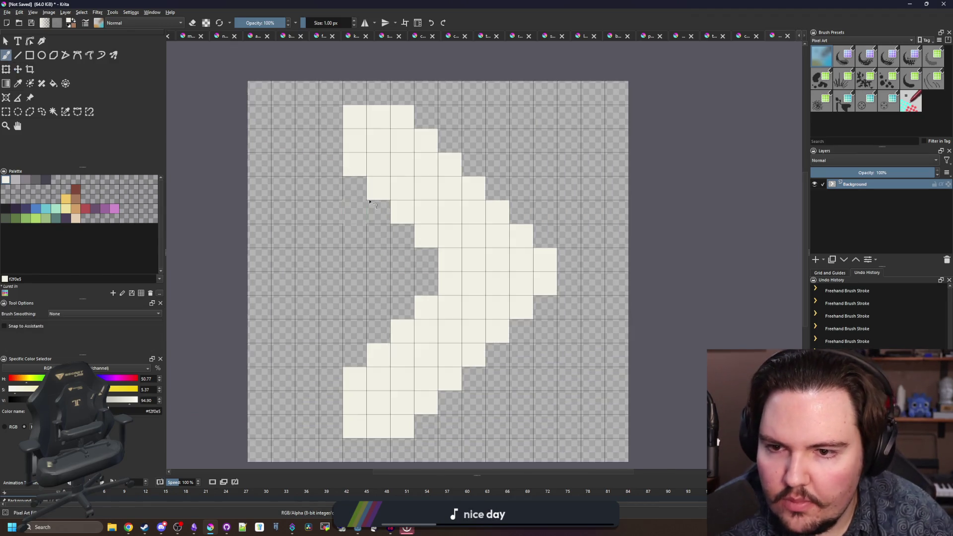
click(16, 179)
click(350, 114)
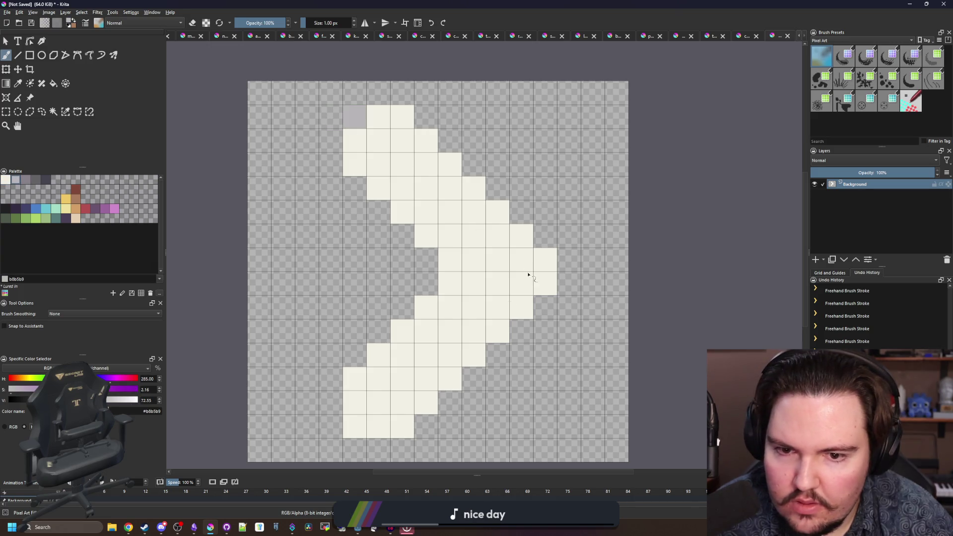
click(362, 432)
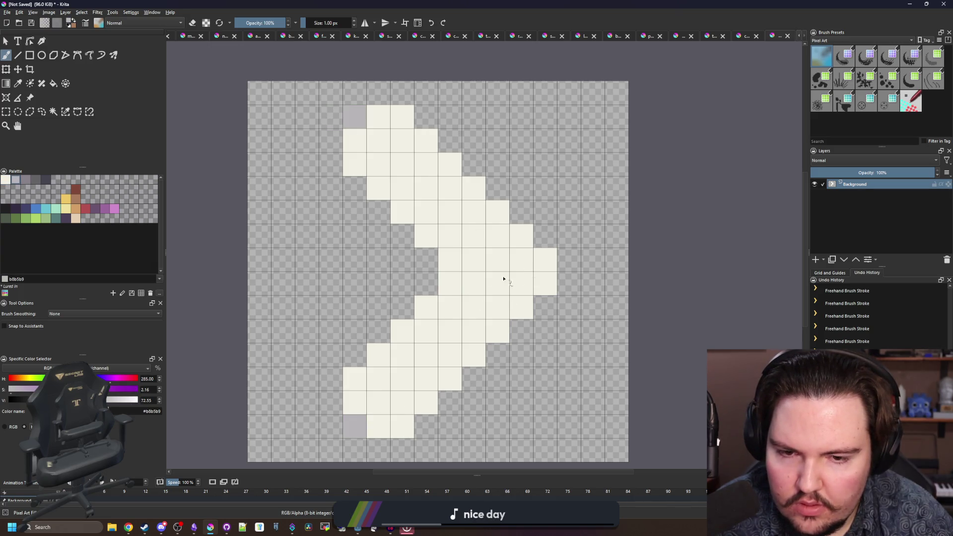
drag(545, 260, 544, 282)
scroll(545, 283, down, 5)
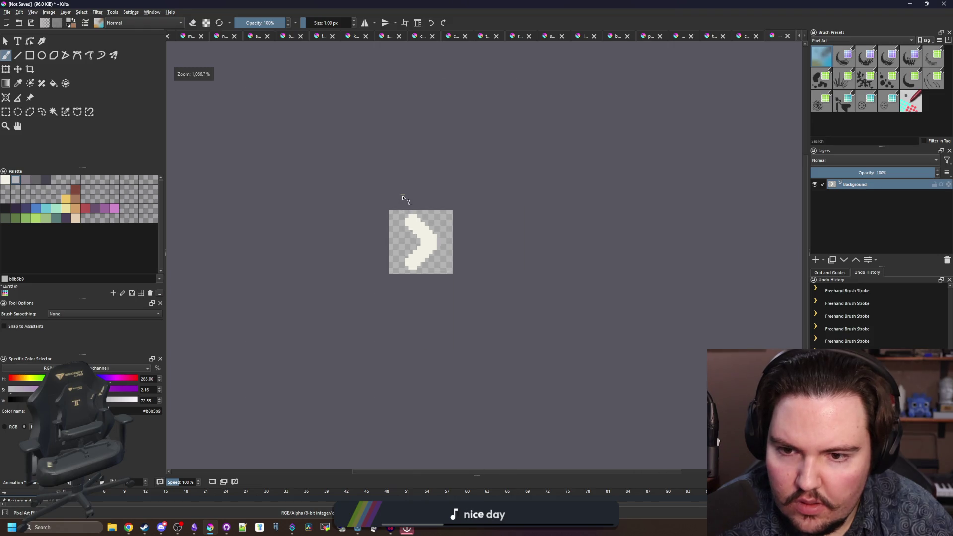
scroll(431, 239, up, 2)
scroll(431, 238, up, 2)
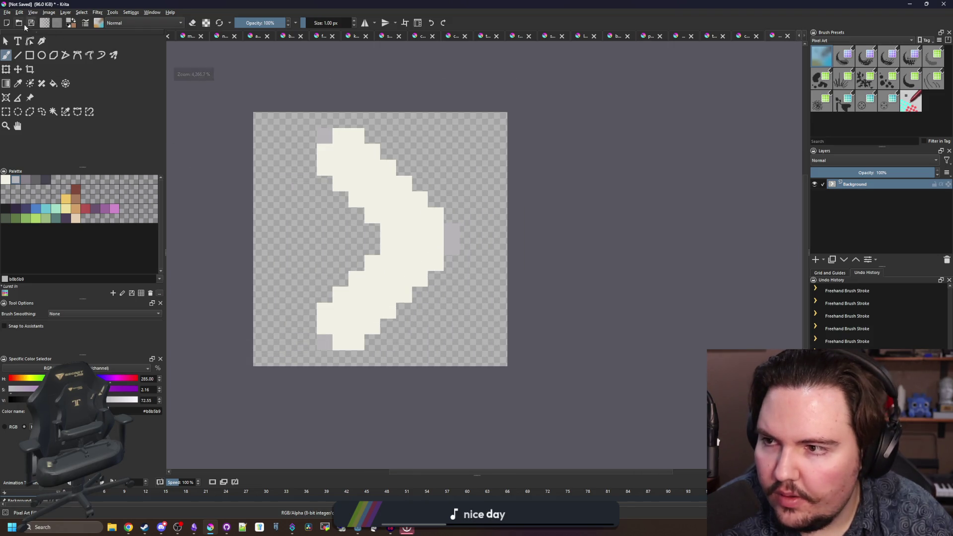
click(7, 13)
Save the drawing as arrow_right.png in PNG format.
click(45, 59)
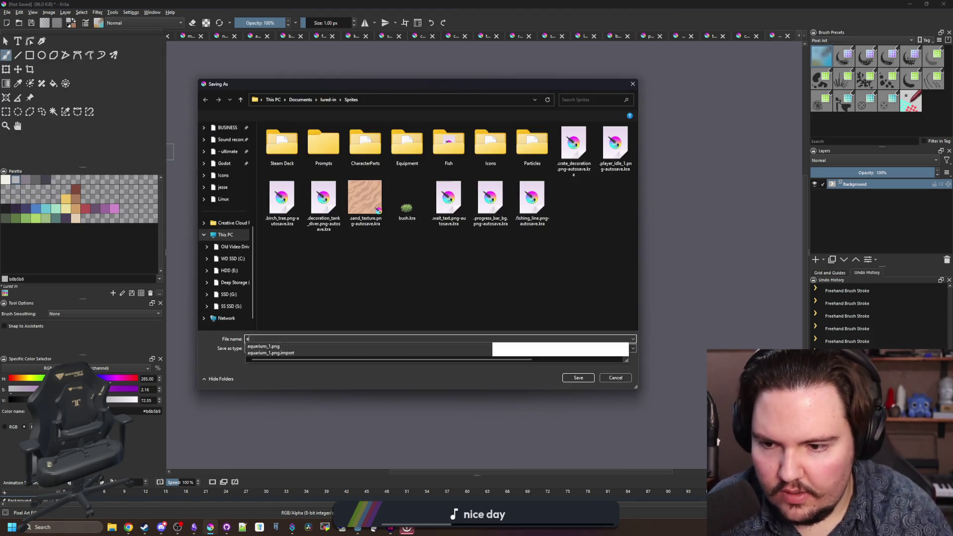
text(arrow_right)
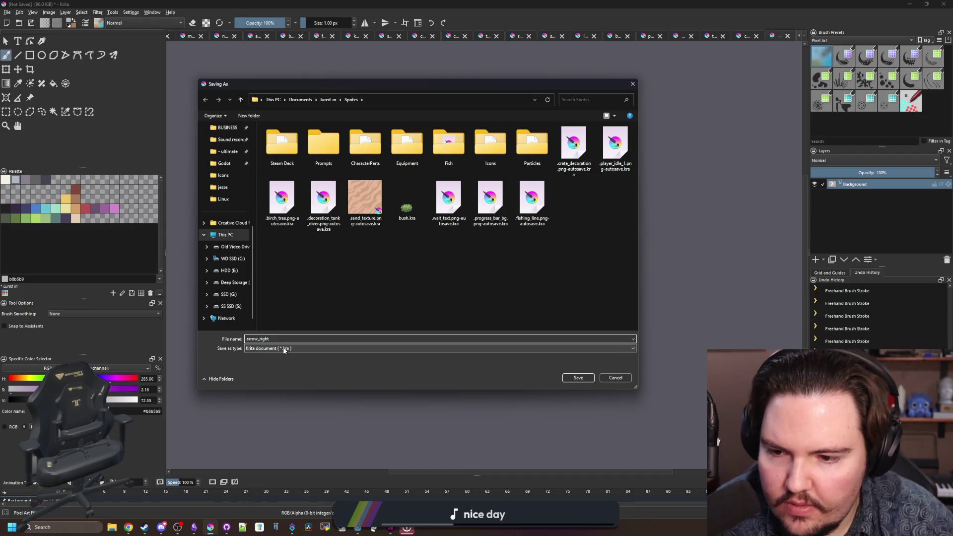
click(278, 348)
click(263, 445)
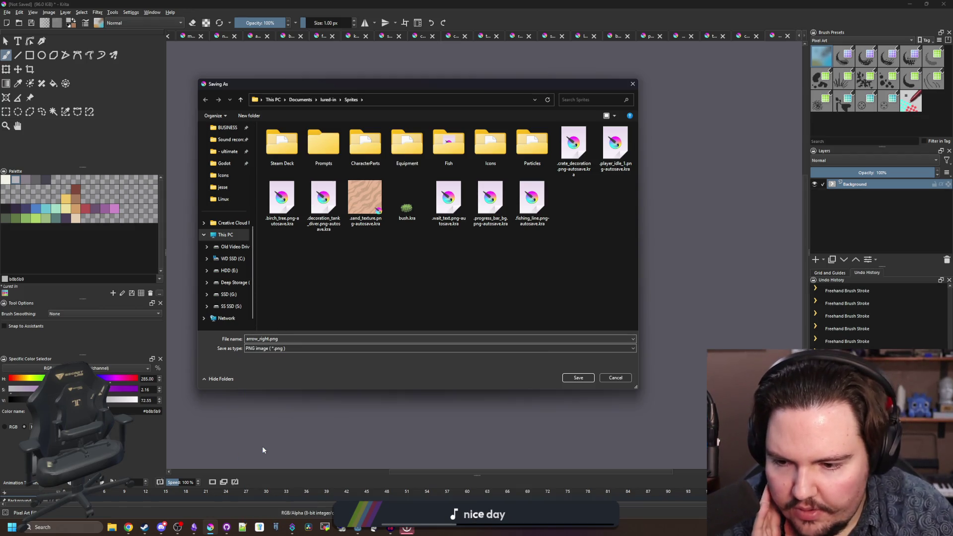
click(573, 377)
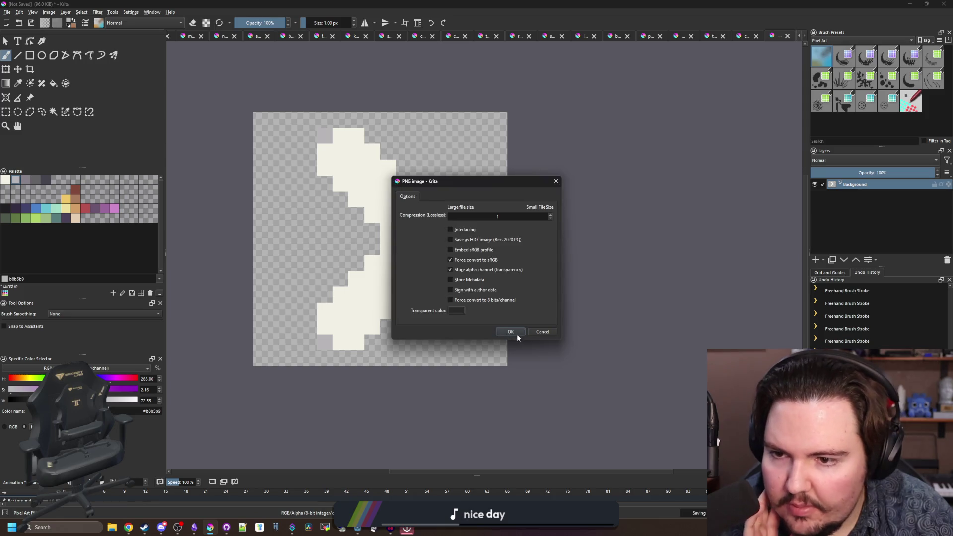
click(517, 335)
Mirror the arrow horizontally to point left and delete the white background.
key(ctrl+t)
right_click(428, 196)
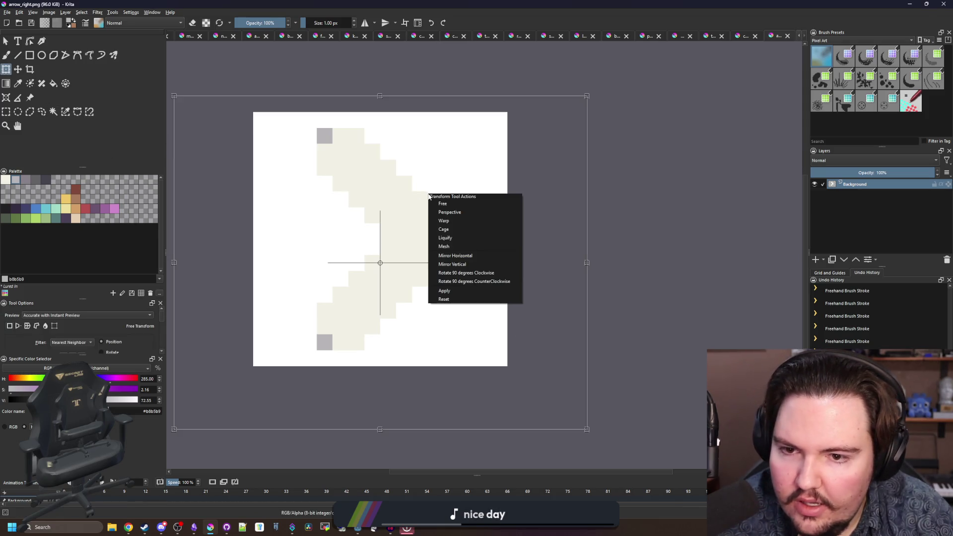
click(456, 255)
click(53, 111)
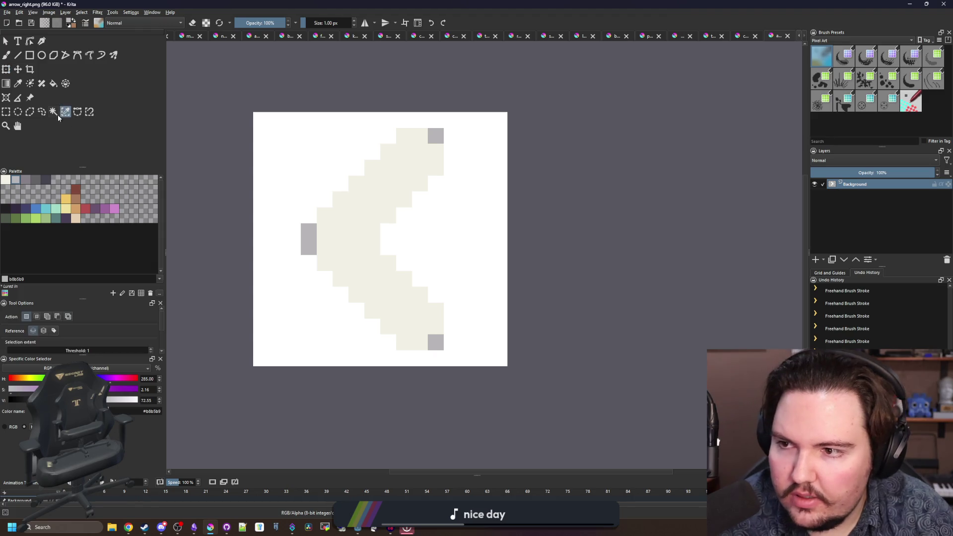
click(340, 154)
key(Delete)
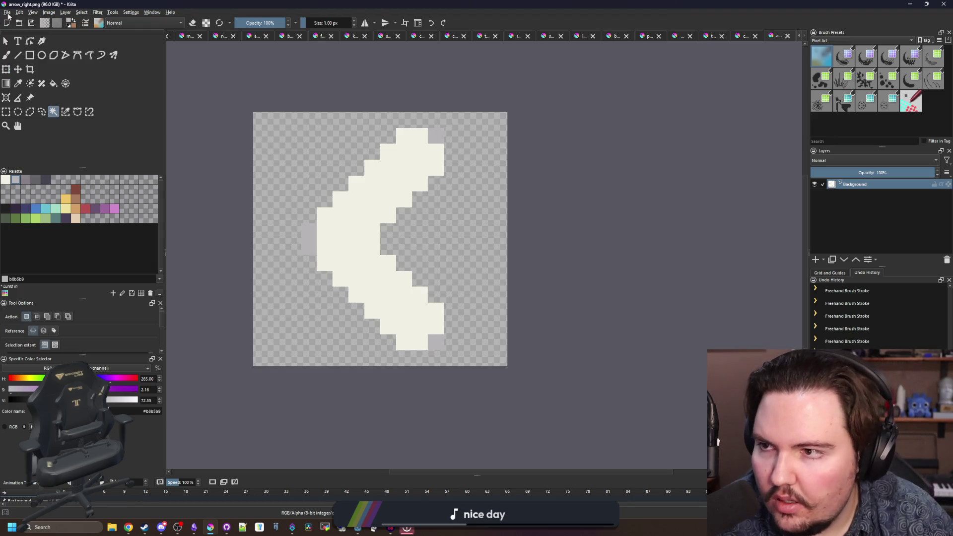
Save the left-pointing arrow as arrow_left.png and switch back to Godot.
click(7, 12)
click(30, 59)
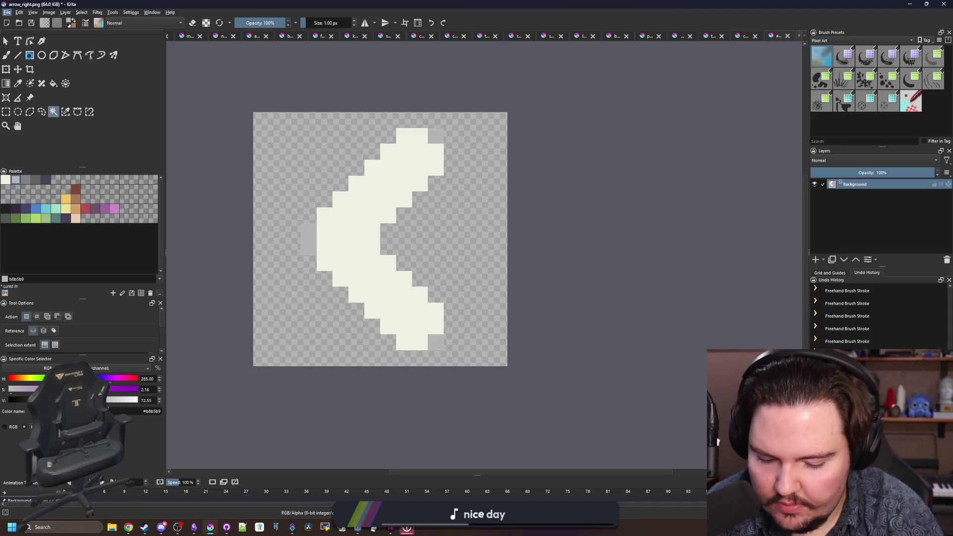
key(ctrl+shift+s)
text(arrow_left)
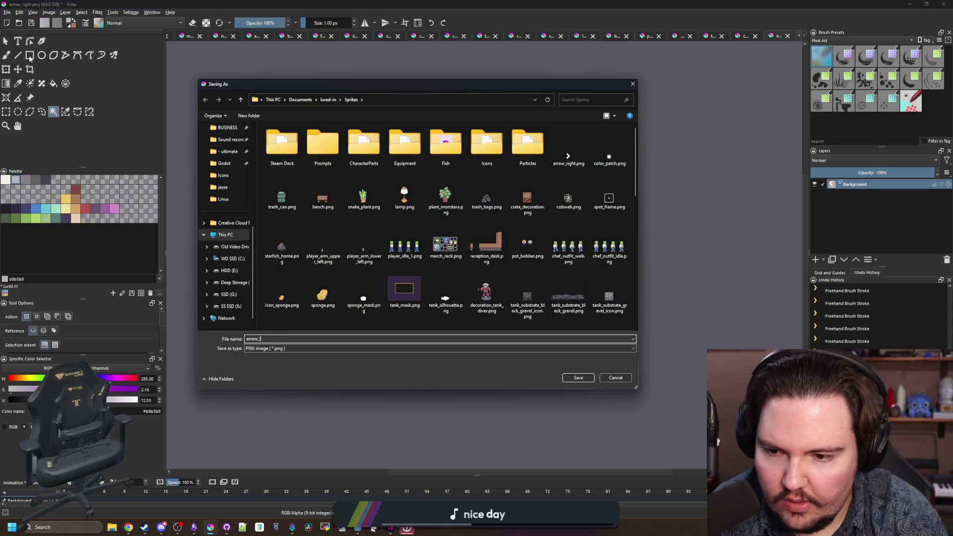
click(576, 378)
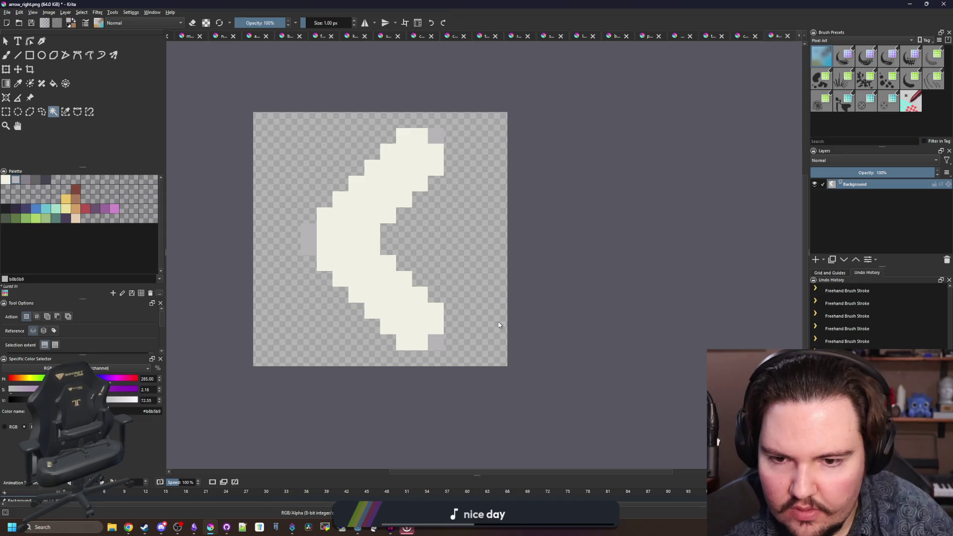
key(Return)
key(super+Down)
click(664, 312)
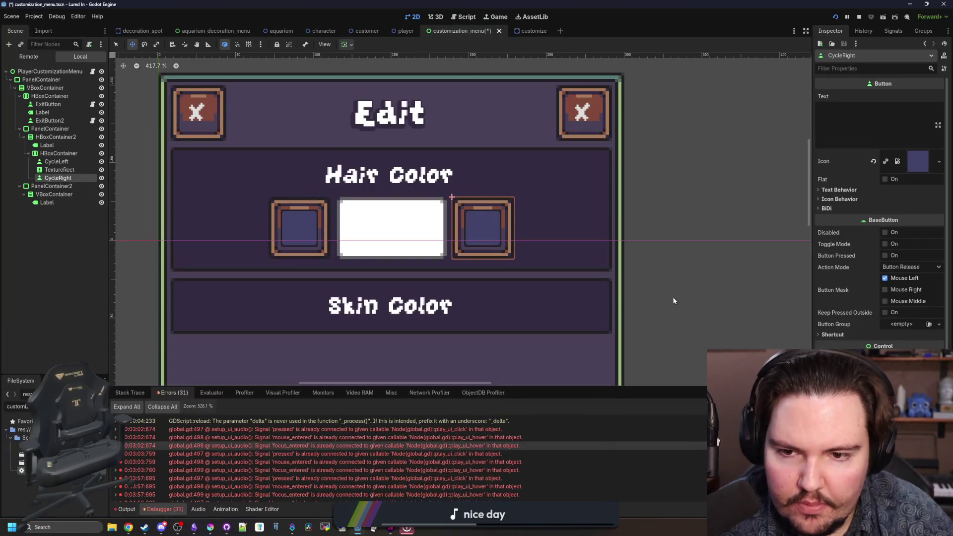
Return from global.gd to the 2D customization menu scene and save it.
click(385, 233)
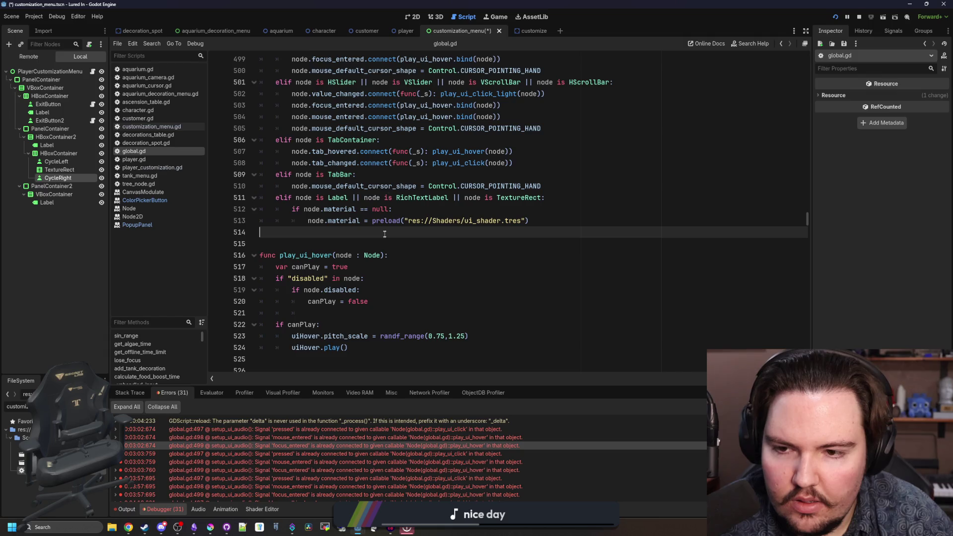
click(410, 19)
scroll(292, 240, down, 3)
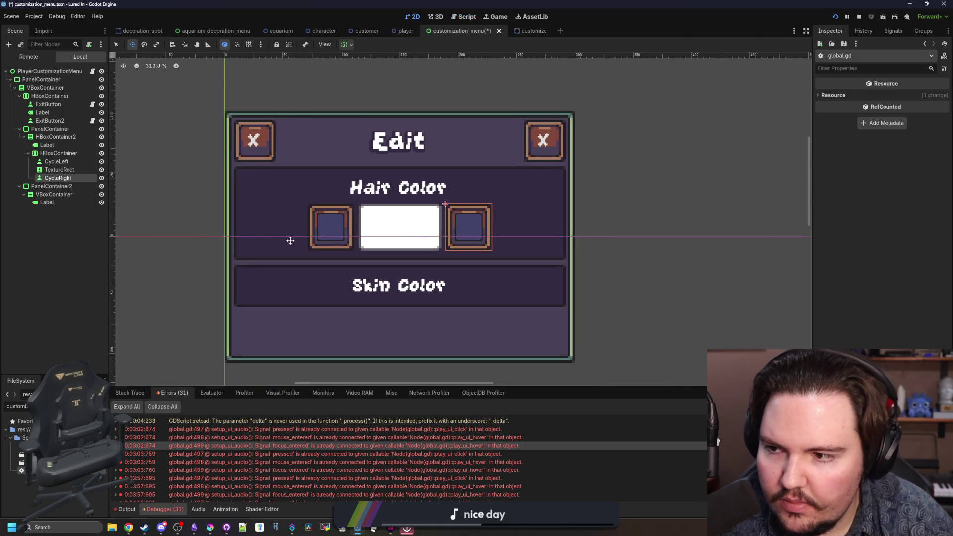
key(ctrl+s)
Quick Load arrow_right.png as the CycleRight button's icon.
click(58, 177)
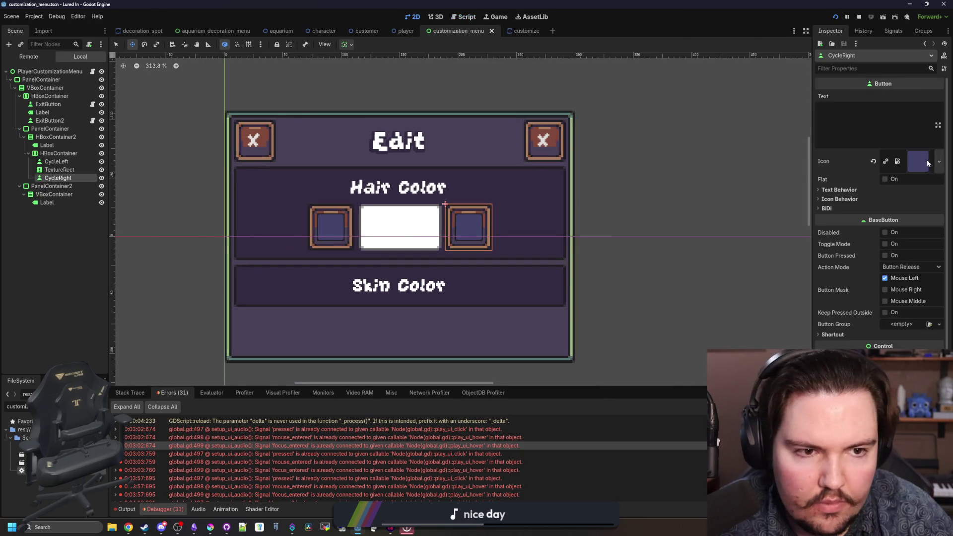
click(940, 161)
click(869, 333)
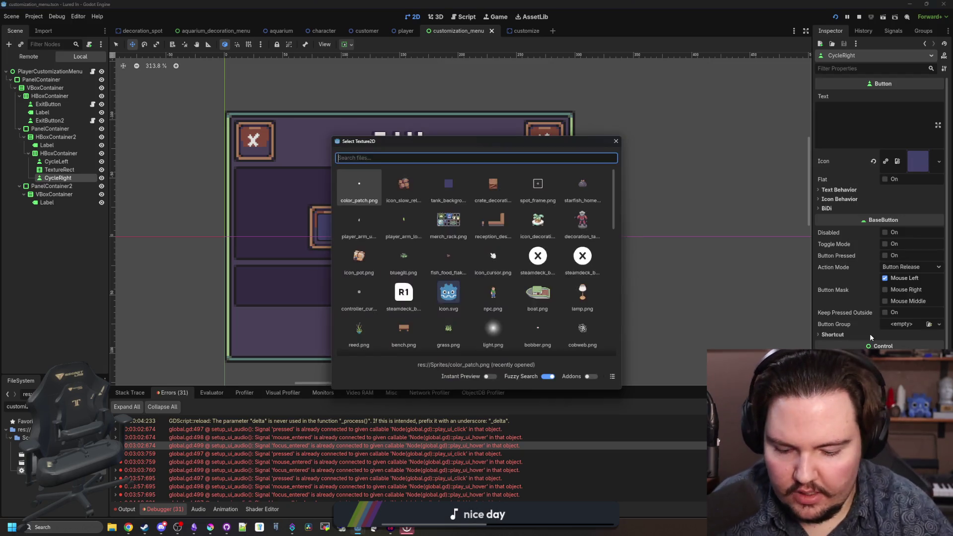
text(arrow)
click(404, 184)
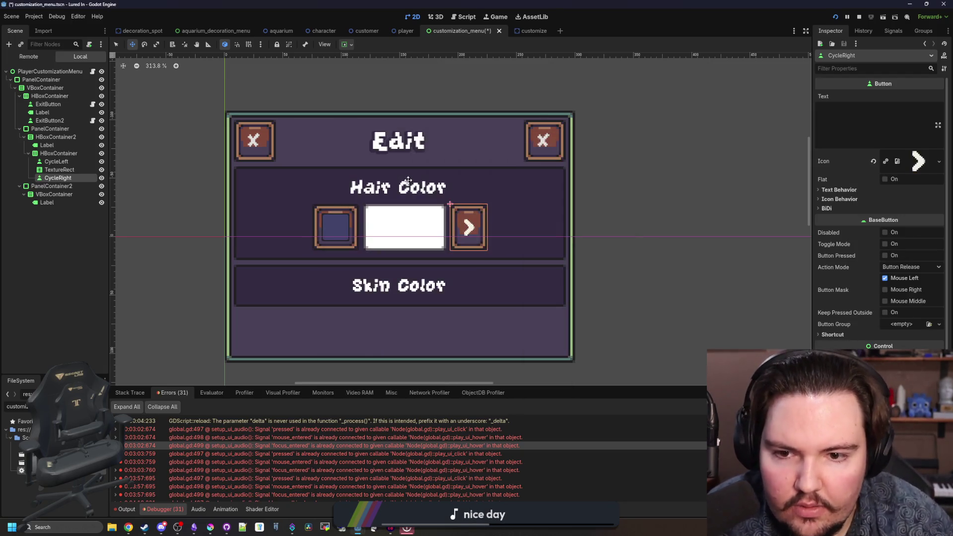
scroll(410, 200, up, 3)
Quick Load arrow_left.png as the CycleLeft button's icon.
click(56, 161)
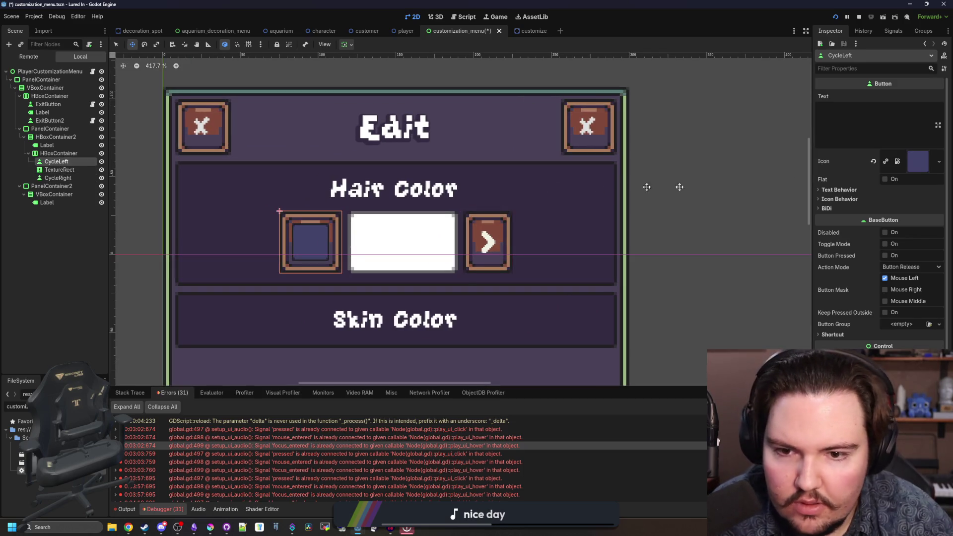
click(903, 163)
click(887, 340)
text(arrow)
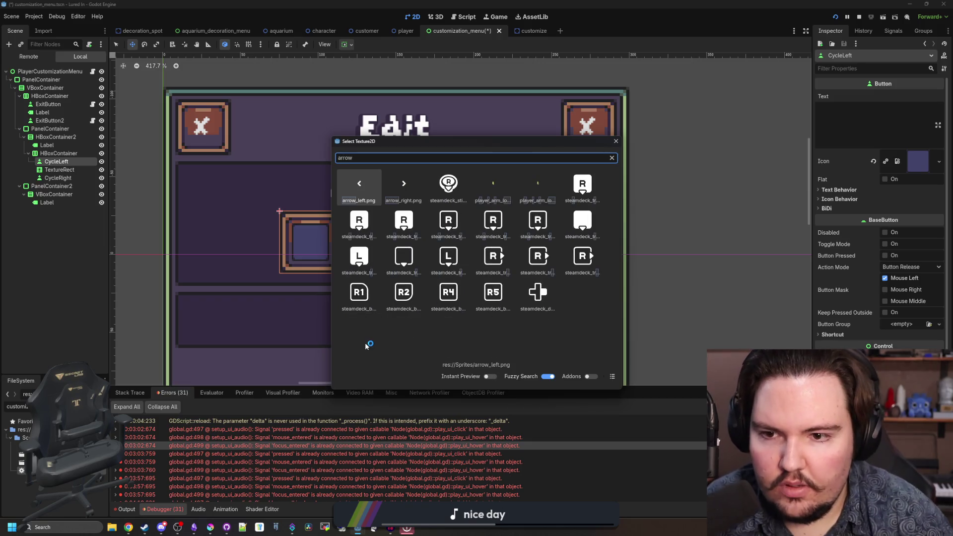
key(Return)
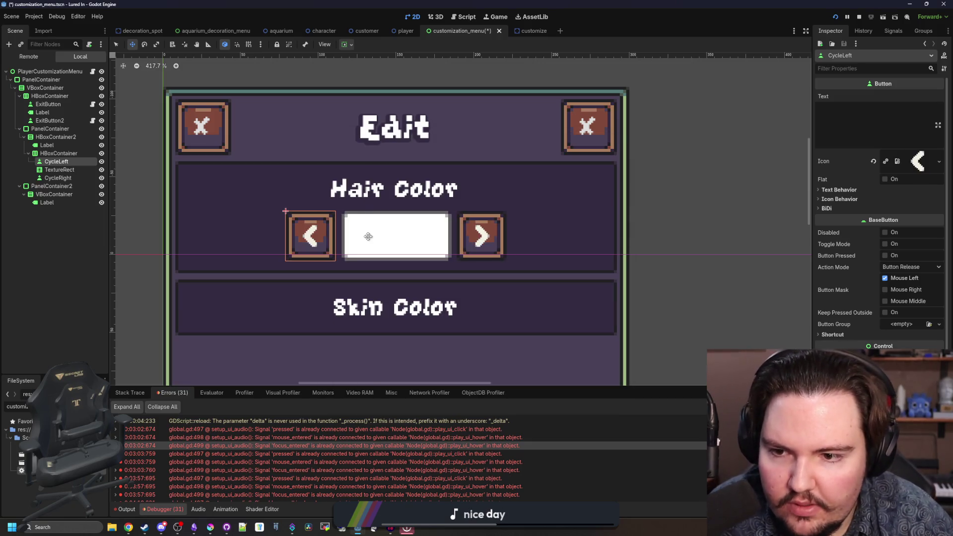
Inspect the left exit button's settings, then reselect CycleLeft.
scroll(426, 222, down, 5)
scroll(422, 233, up, 3)
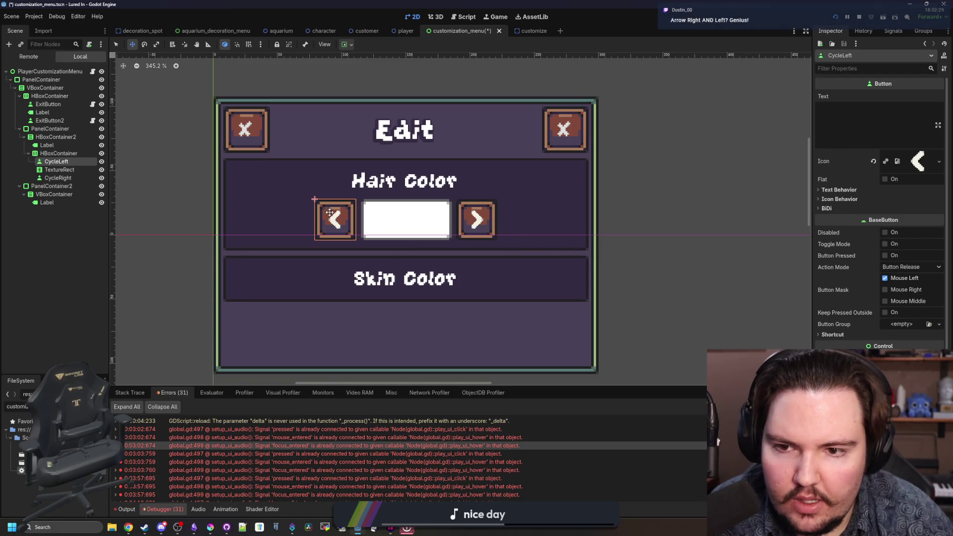
scroll(384, 217, down, 1)
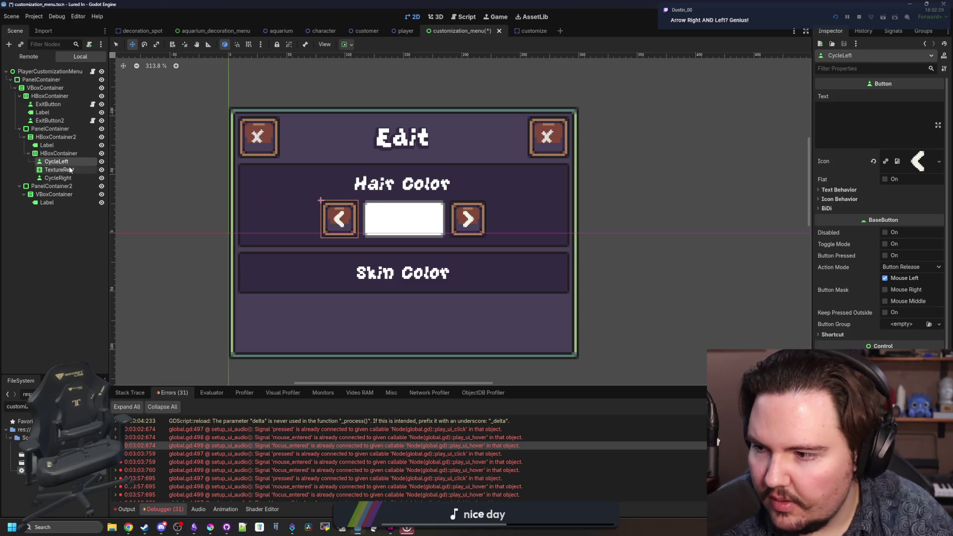
click(47, 105)
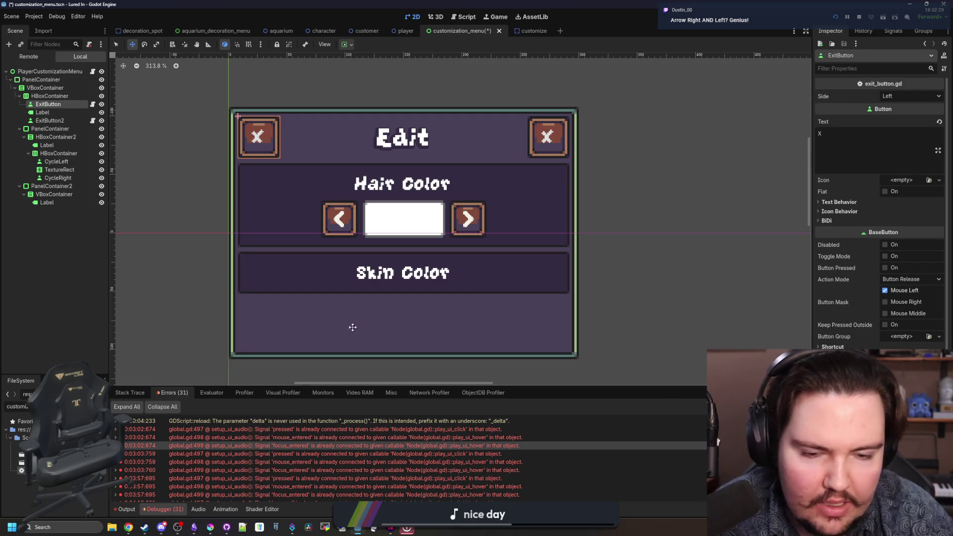
click(56, 161)
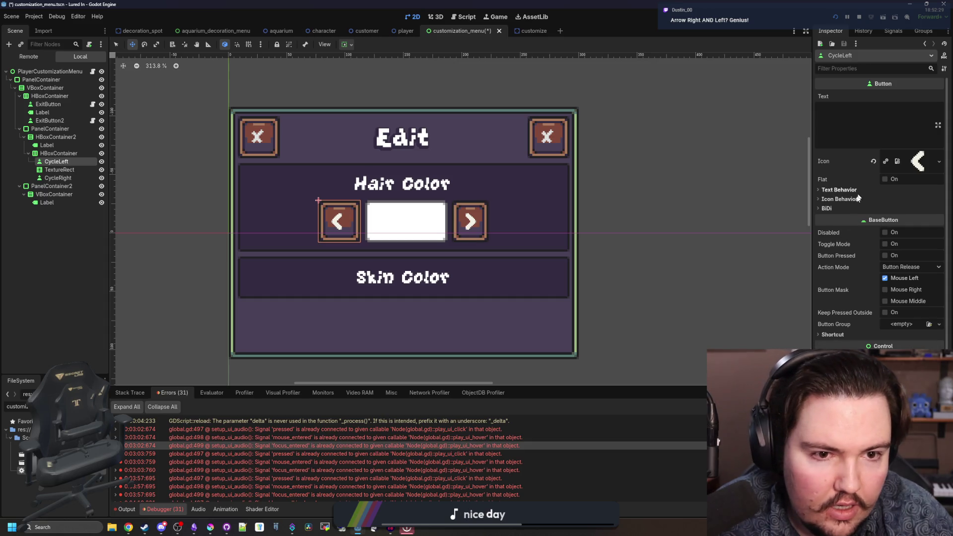
Enable Expand Icon under Icon Behavior for both CycleLeft and CycleRight.
click(839, 199)
click(887, 231)
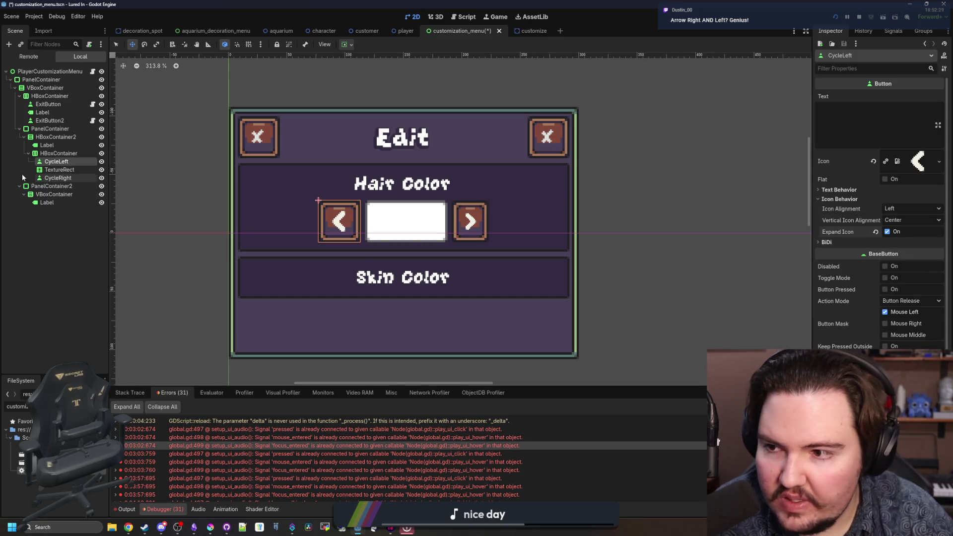
click(58, 178)
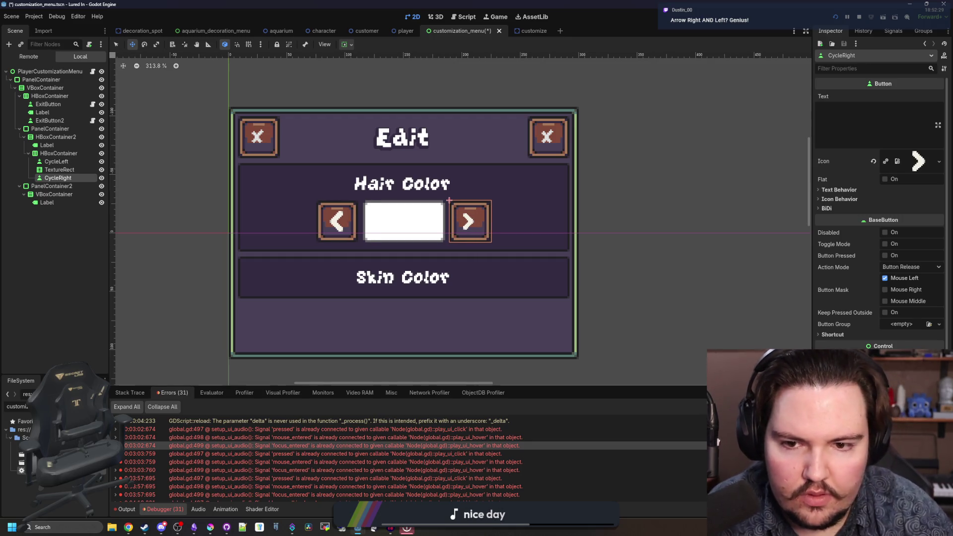
click(882, 199)
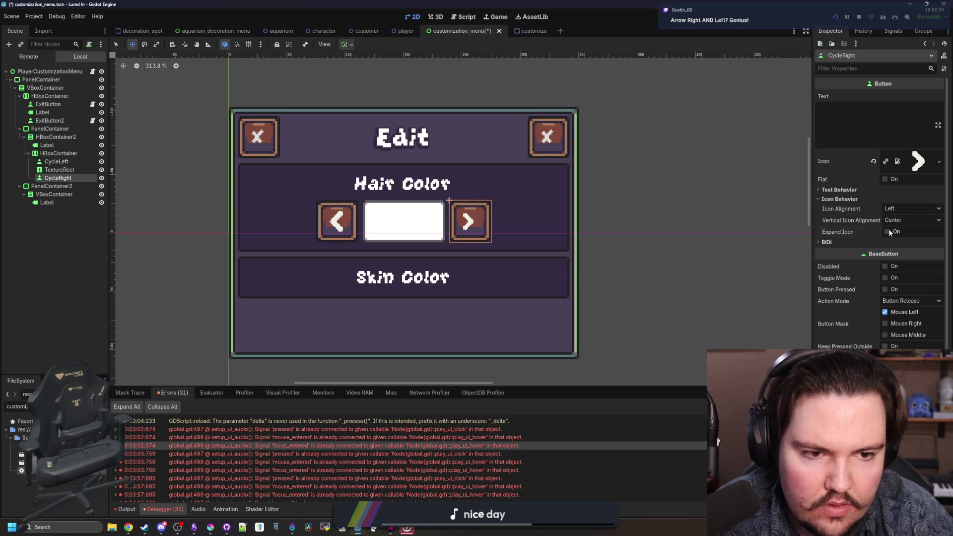
click(886, 232)
Set Icon Alignment to Center on CycleRight and CycleLeft.
click(904, 210)
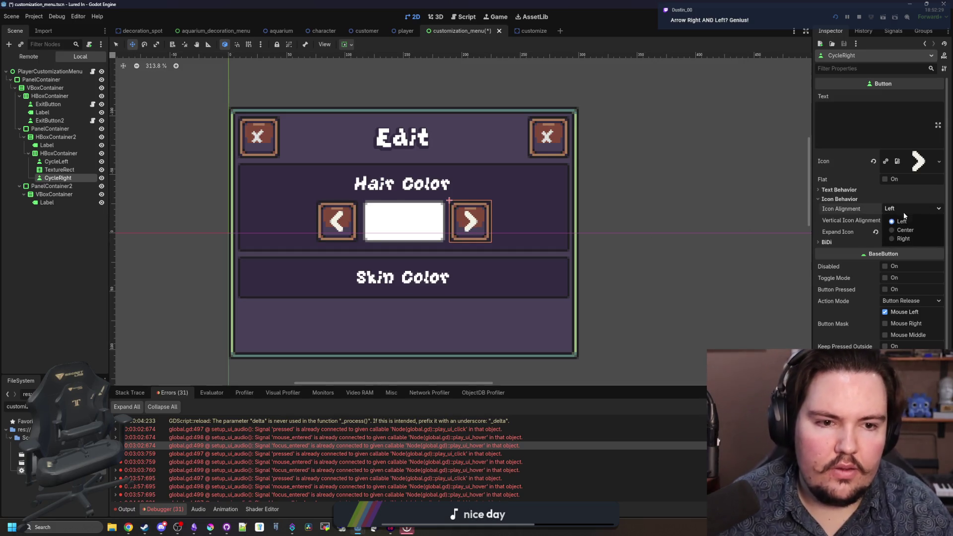
click(898, 231)
click(56, 161)
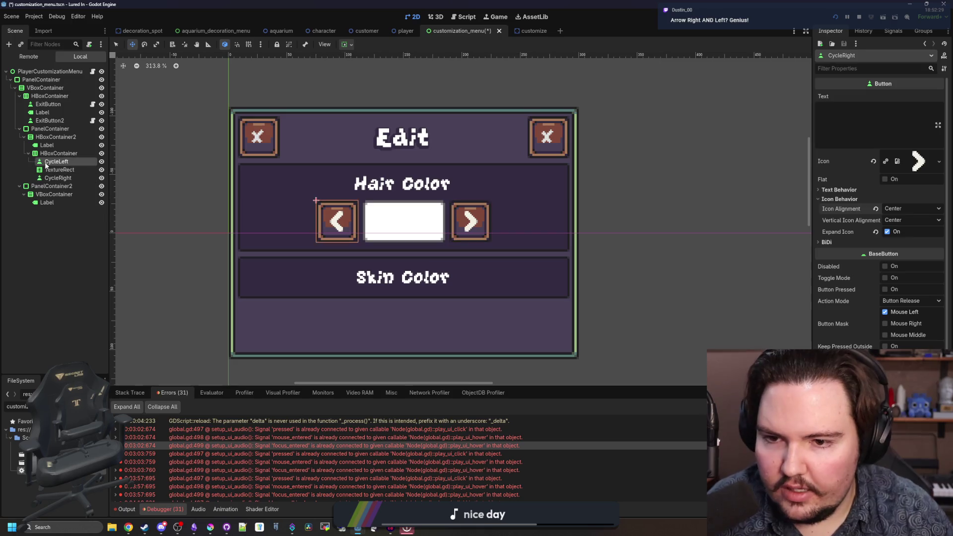
click(898, 209)
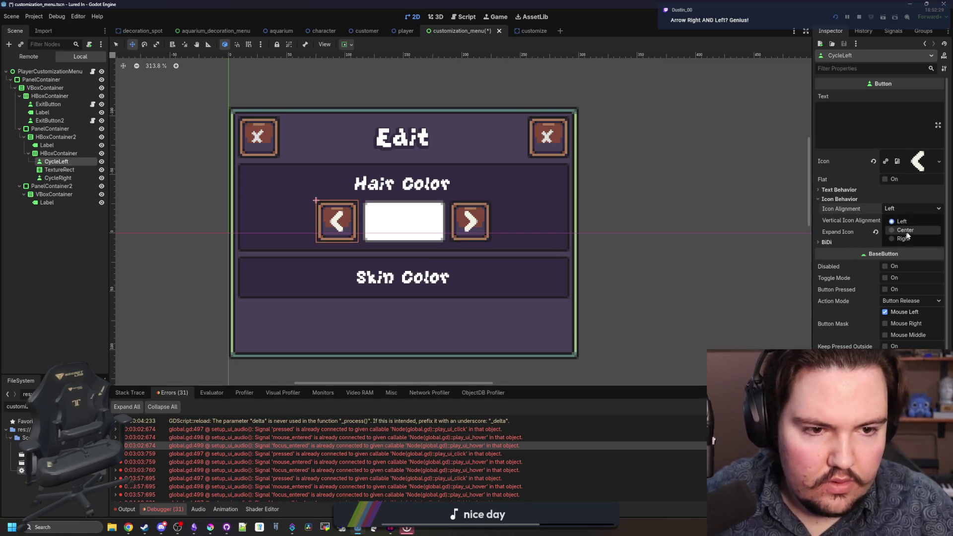
click(898, 231)
scroll(477, 229, up, 4)
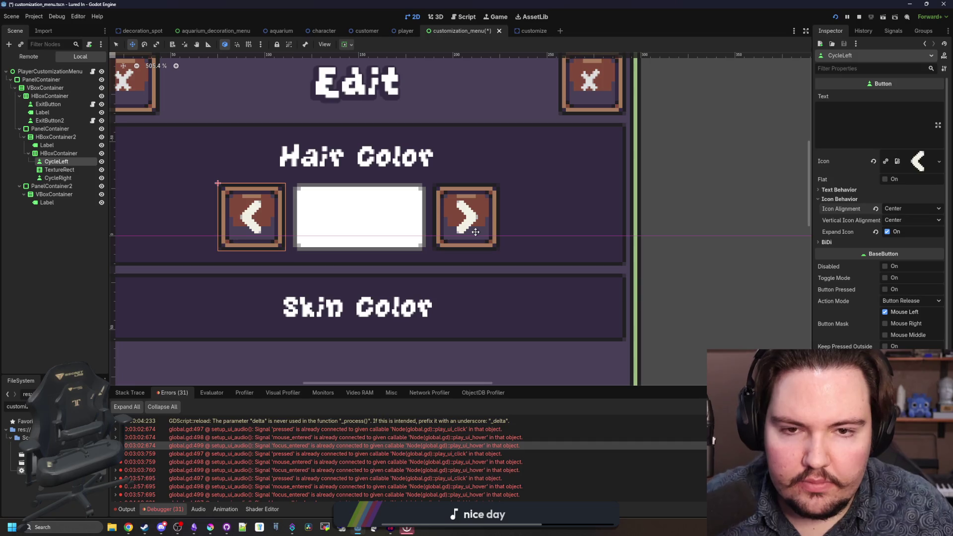
scroll(476, 232, down, 11)
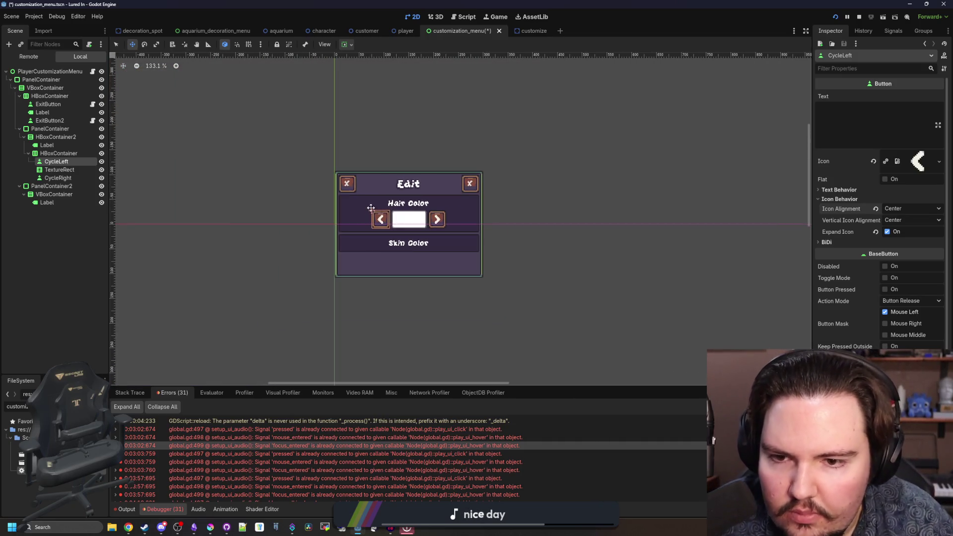
Select the HBoxContainer holding the arrows, save the scene, and bring up its node actions.
click(58, 154)
scroll(375, 214, up, 3)
key(ctrl+s)
scroll(375, 214, up, 3)
scroll(375, 214, up, 1)
key(ctrl+s)
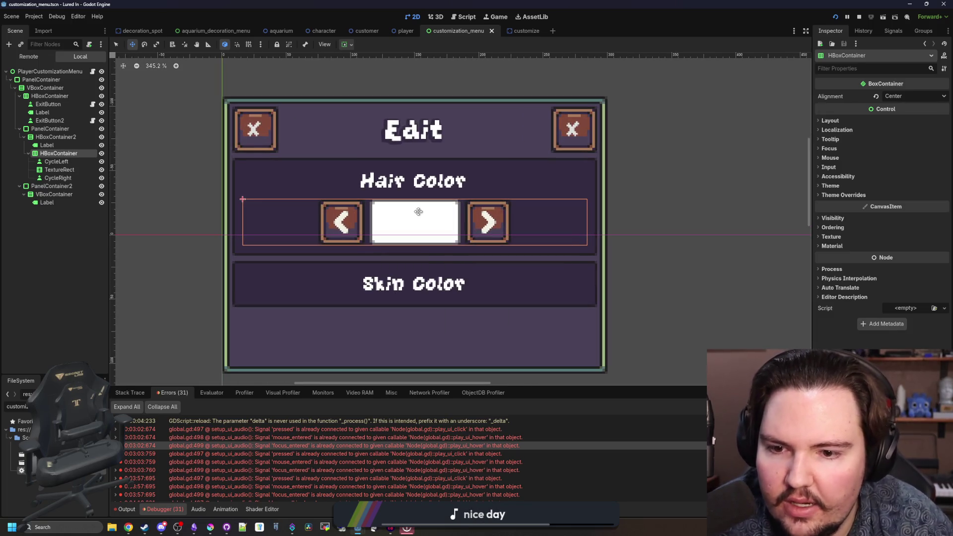
scroll(375, 214, down, 1)
scroll(375, 214, up, 1)
key(ctrl+s)
right_click(51, 154)
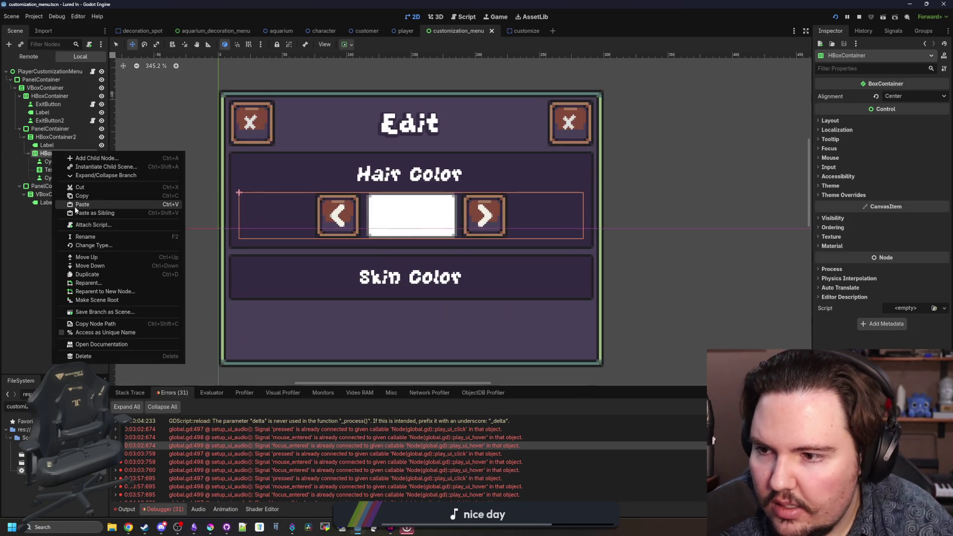